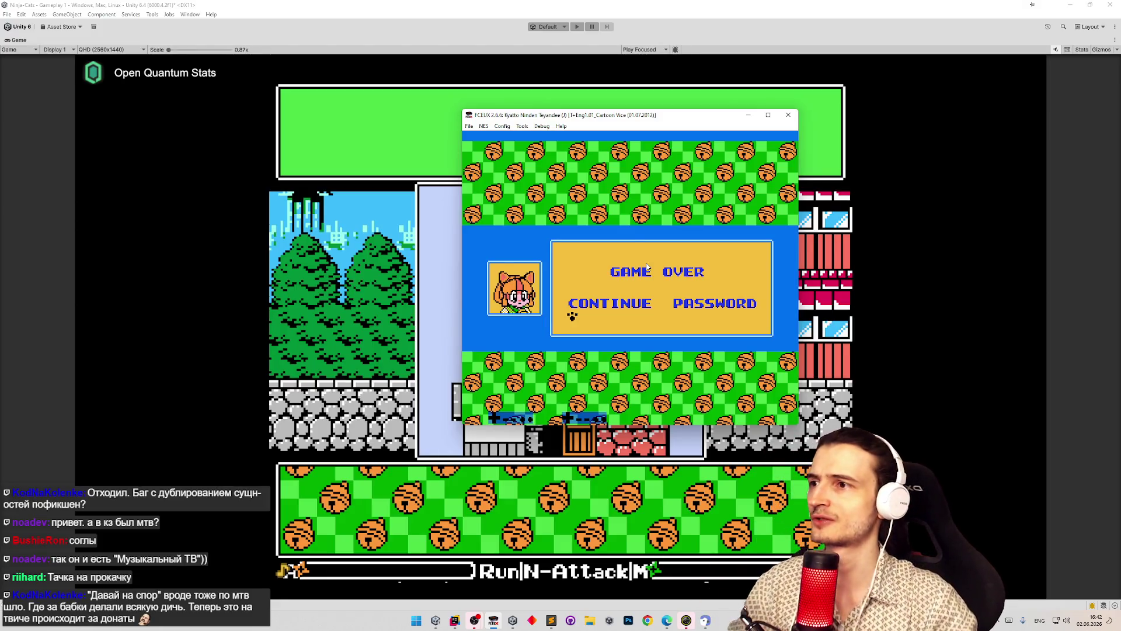
- Look through FCEUX's Config and NES menus, then close them
{"action": "left_click", "coordinate": [502, 126]}
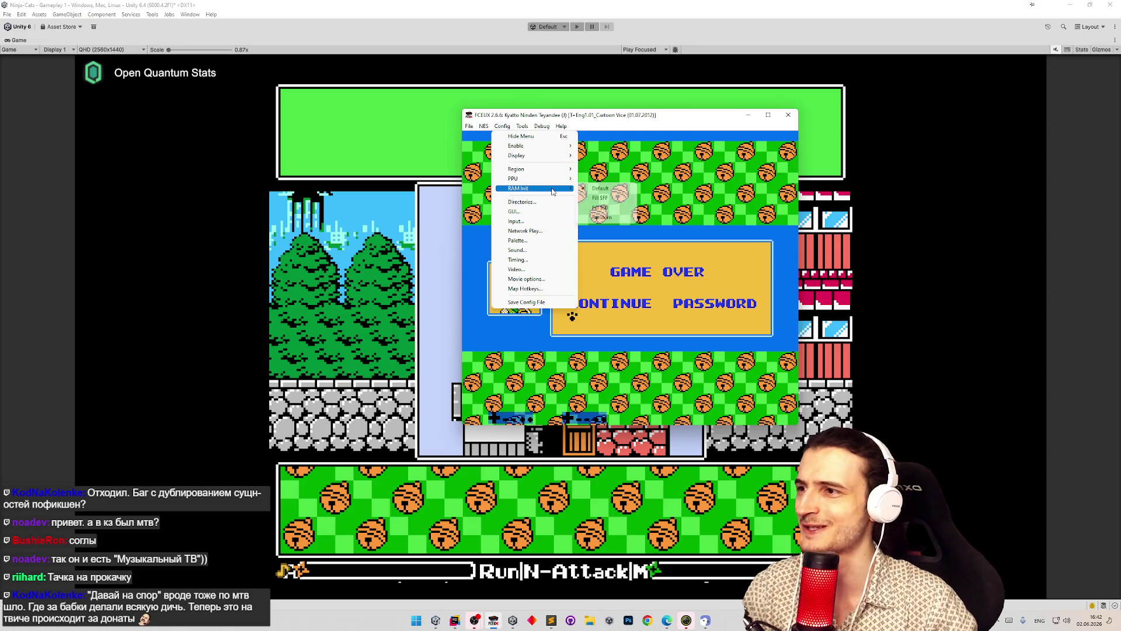
{"action": "mouse_move", "coordinate": [551, 158]}
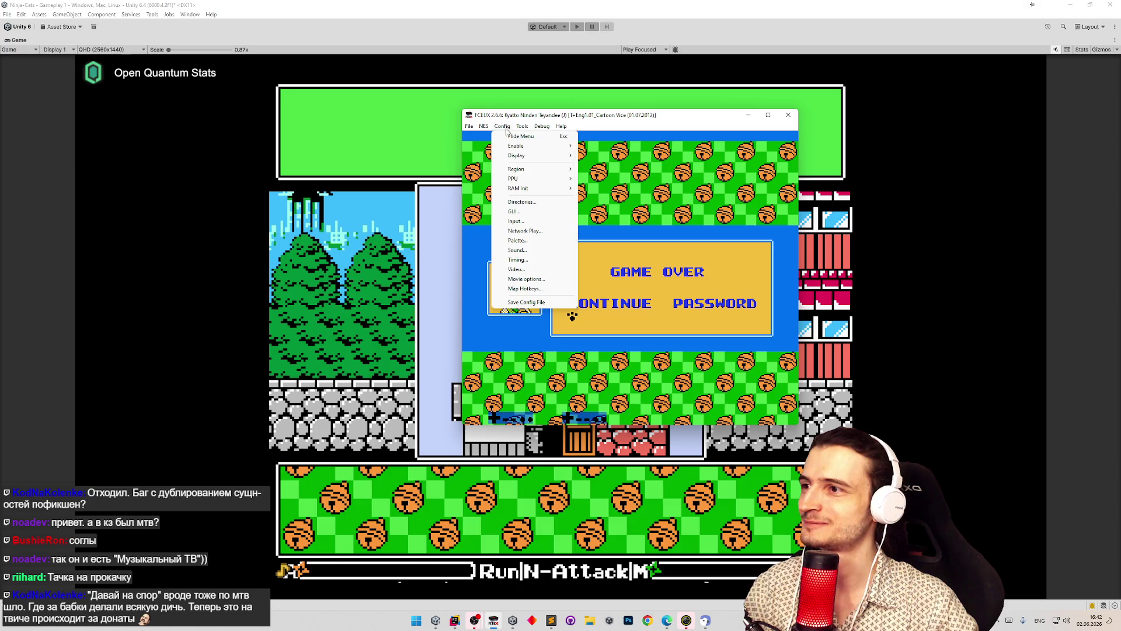
{"action": "mouse_move", "coordinate": [483, 126]}
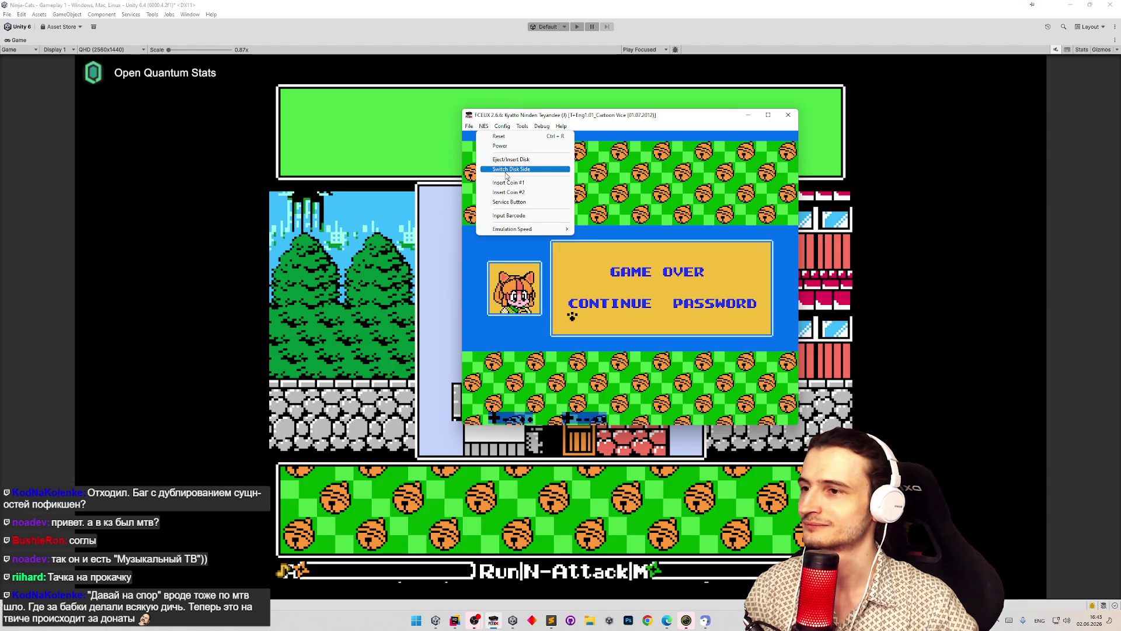
{"action": "double_click", "coordinate": [486, 128]}
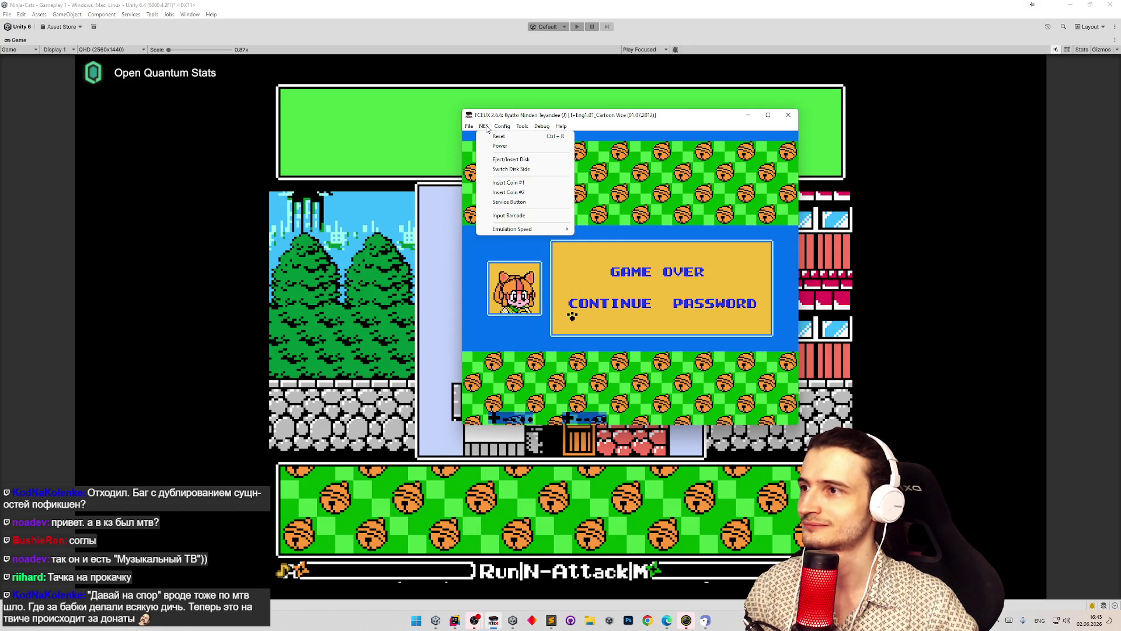
{"action": "left_click", "coordinate": [797, 423]}
- Resize the FCEUX window to about half its width, still showing GAME OVER
{"action": "left_click", "coordinate": [719, 365]}
{"action": "key", "text": "alt+Tab"}
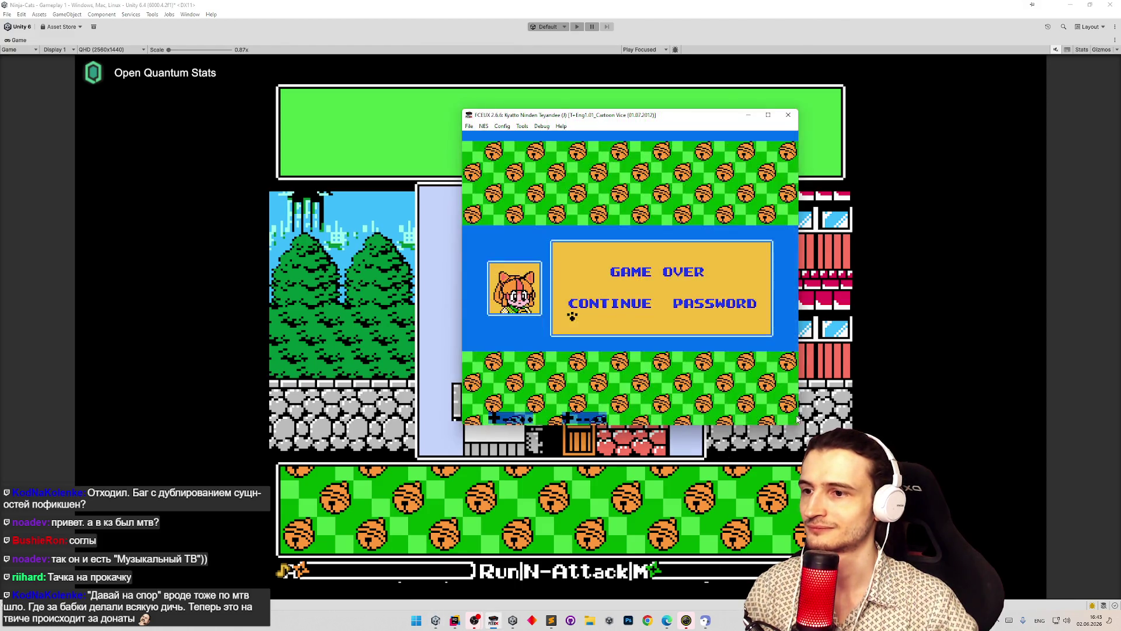
{"action": "left_click_drag", "start_coordinate": [733, 355], "coordinate": [532, 192]}
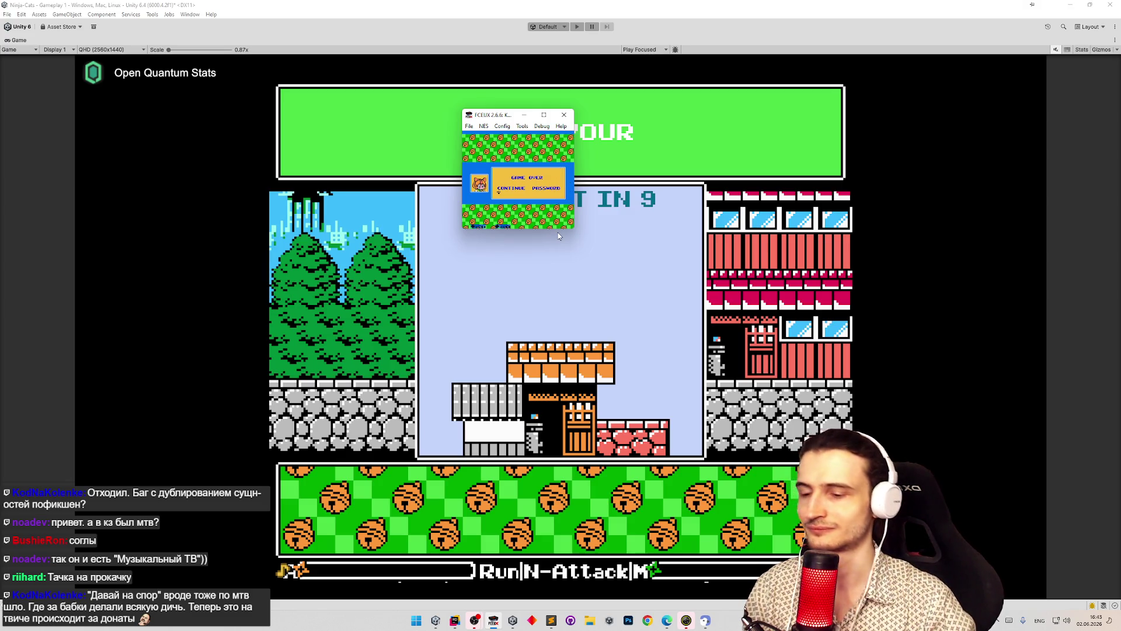
- Save FCEUX snapshot 18 of the GAME OVER screen and refocus Unity's Game view
{"action": "key", "text": "F12"}
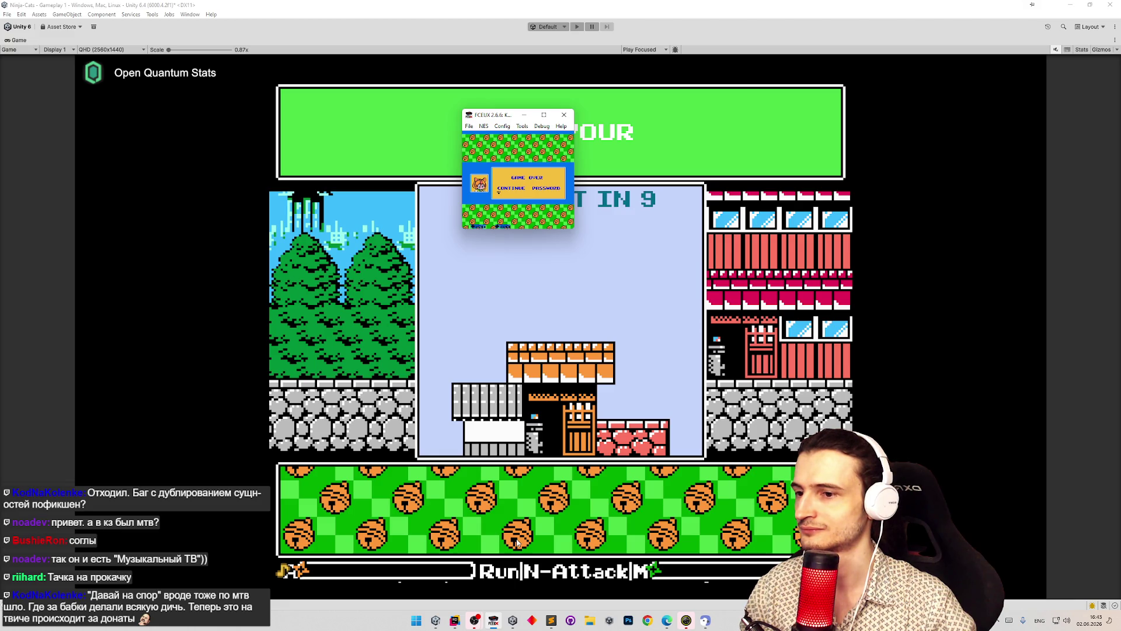
{"action": "mouse_move", "coordinate": [455, 618]}
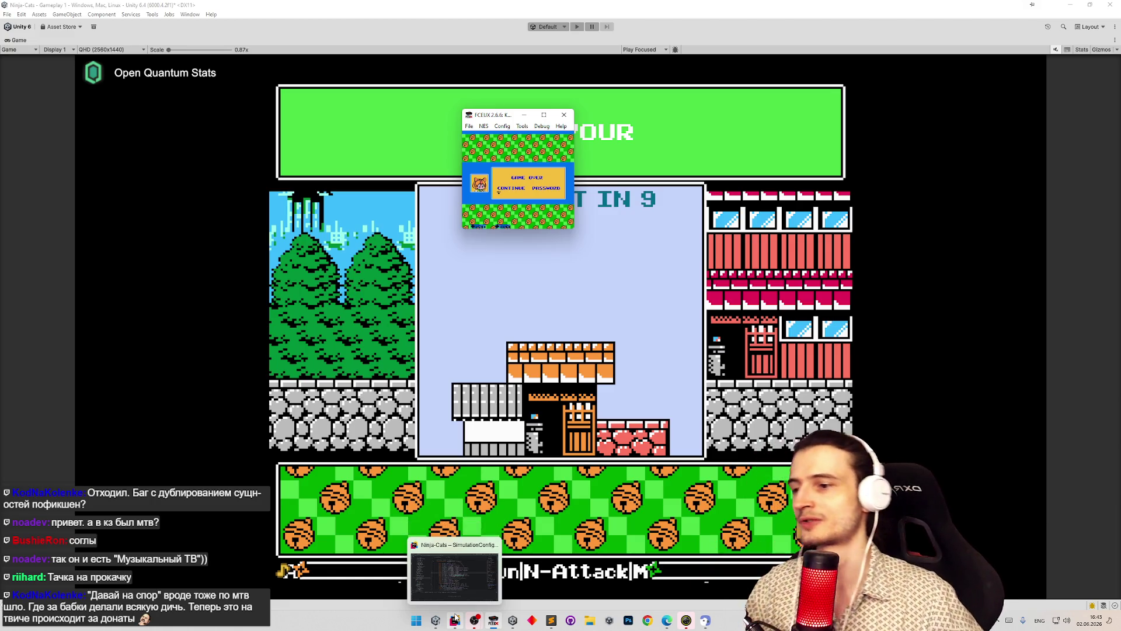
{"action": "left_click", "coordinate": [662, 497]}
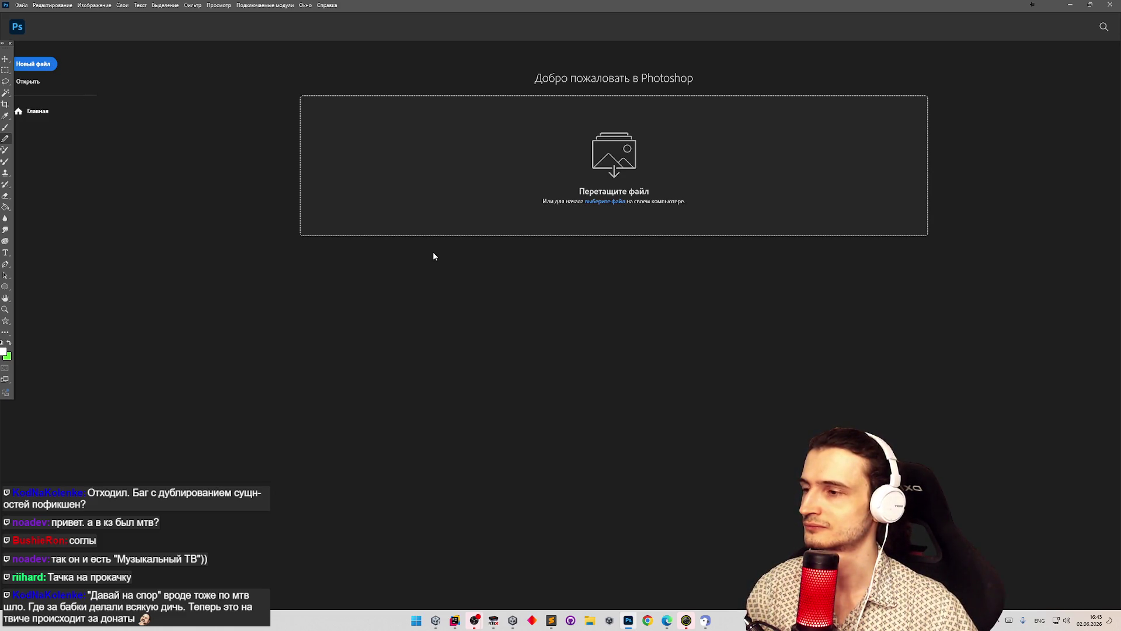
- Create a 500×678 document and open the GAME OVER snapshot from the snaps folder
{"action": "key", "text": "ctrl+n"}
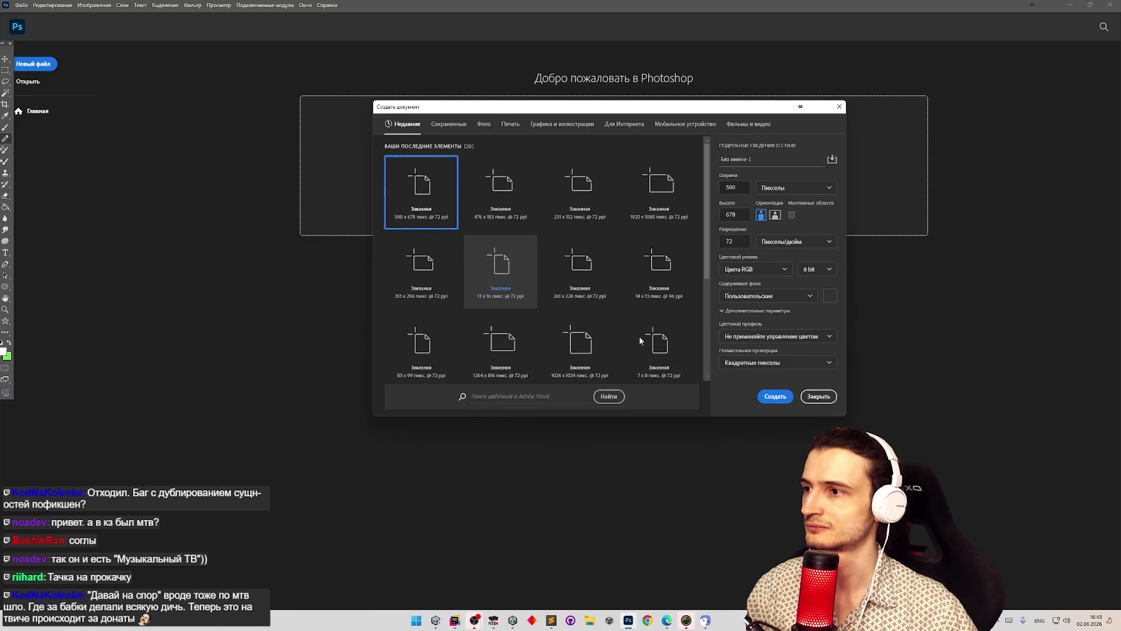
{"action": "left_click", "coordinate": [775, 395]}
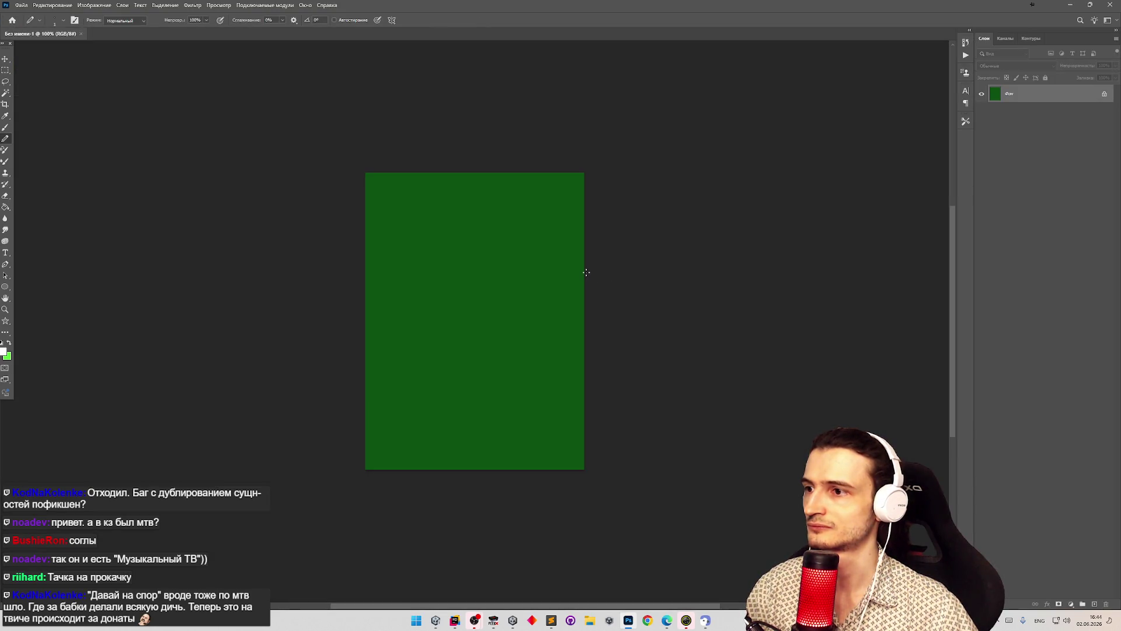
{"action": "left_click", "coordinate": [21, 5]}
{"action": "left_click", "coordinate": [67, 28]}
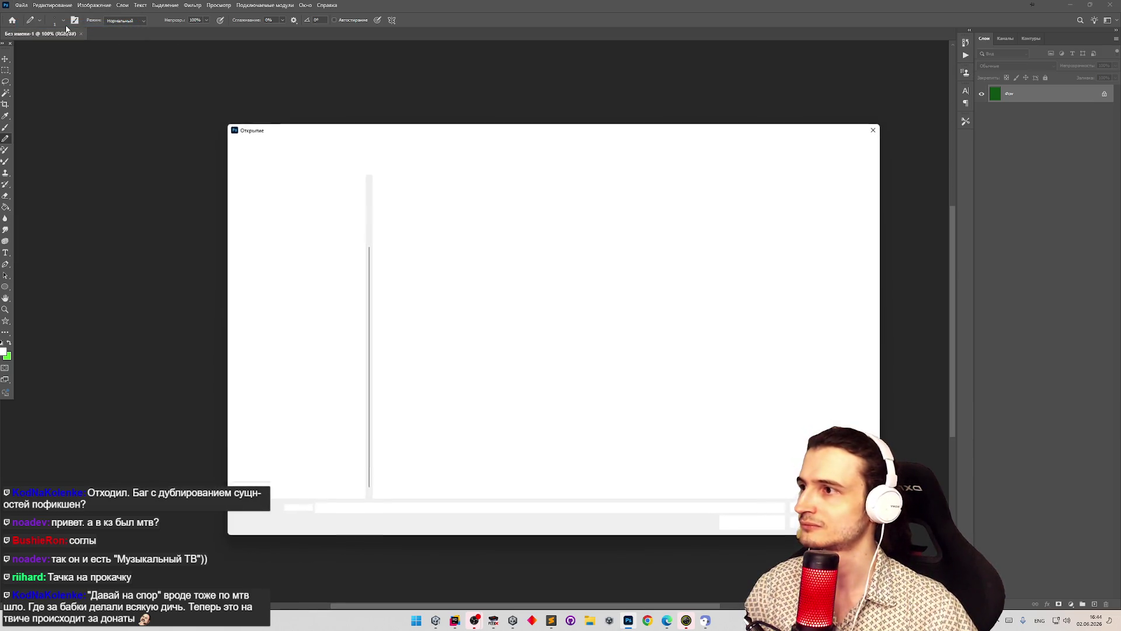
{"action": "left_click", "coordinate": [267, 280]}
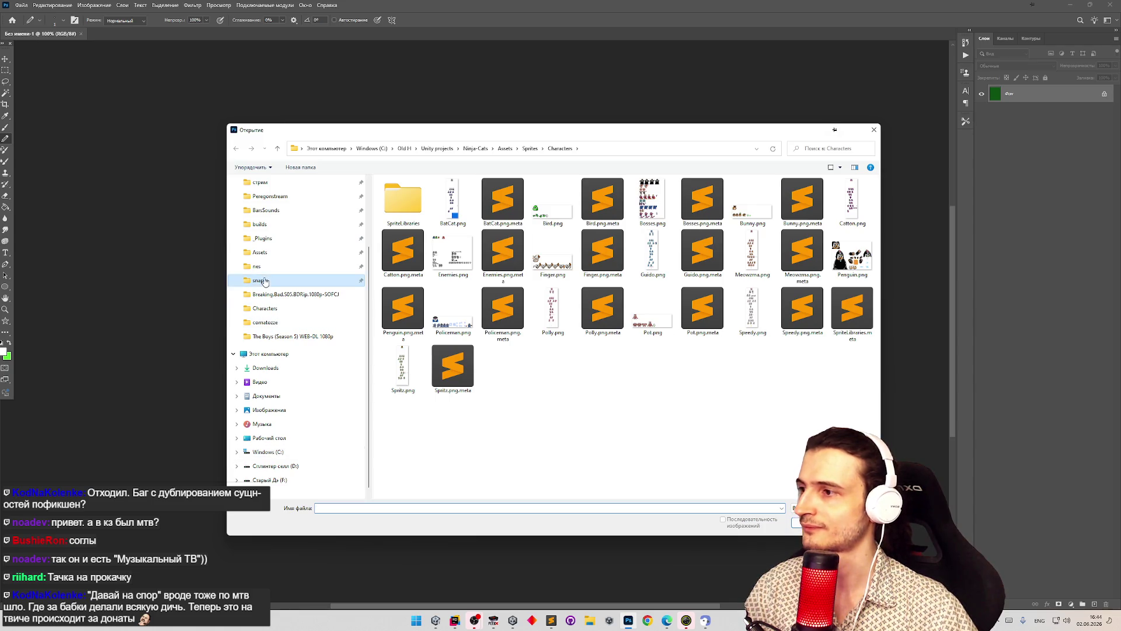
{"action": "key", "text": "Escape"}
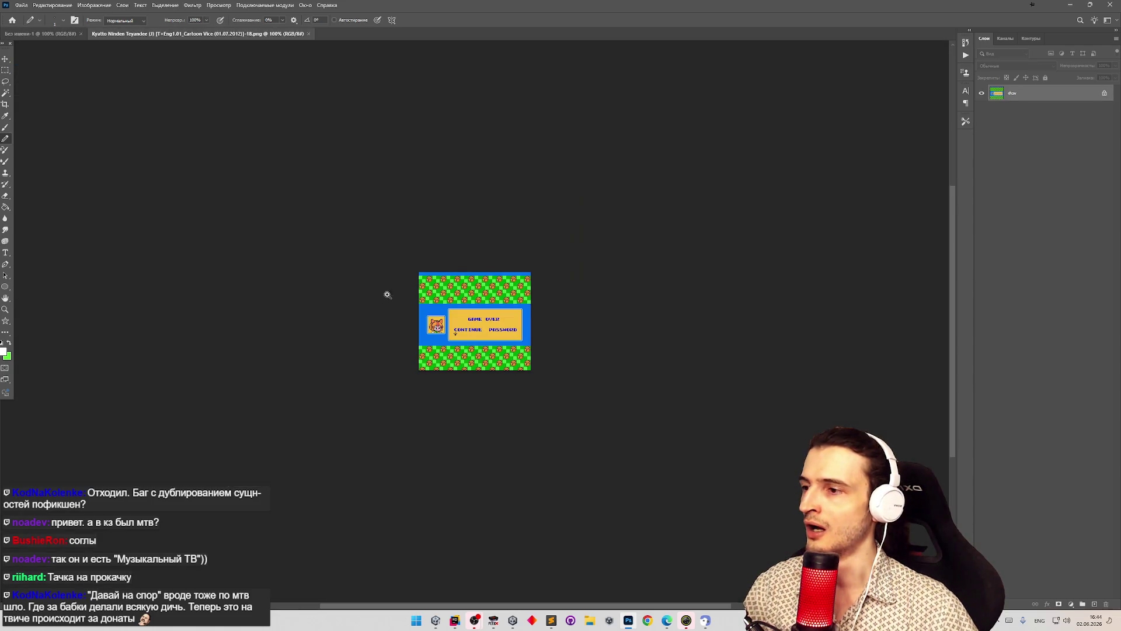
- Zoom in and marquee-select the CONTINUE and PASSWORD area of the snapshot
{"action": "left_click", "coordinate": [10, 81]}
{"action": "key", "text": "m"}
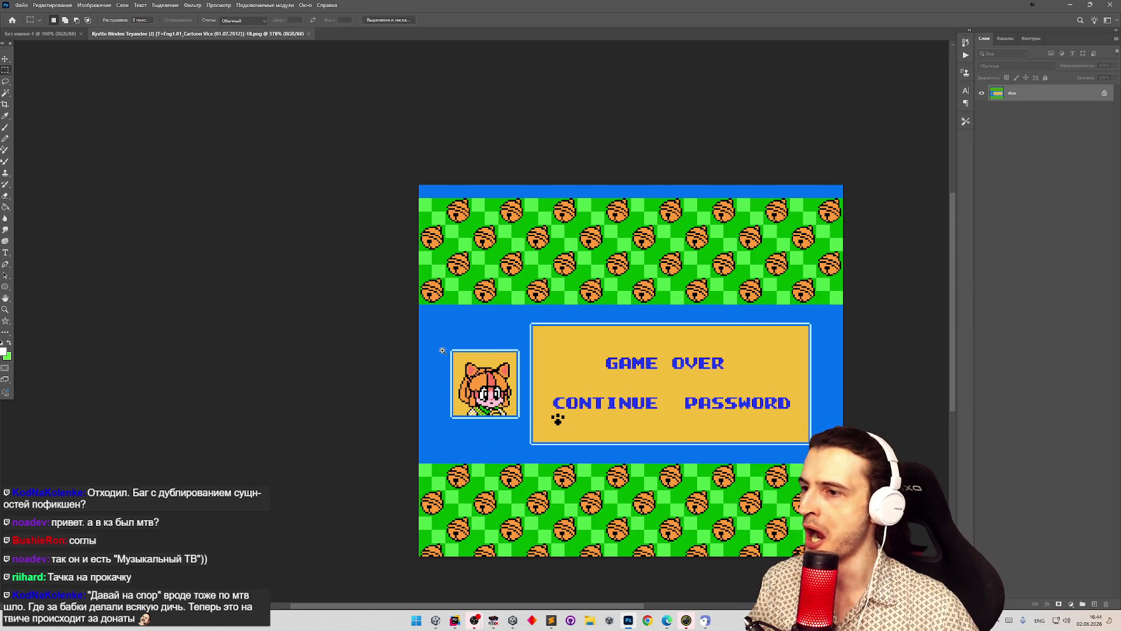
{"action": "key", "text": "ctrl+plus"}
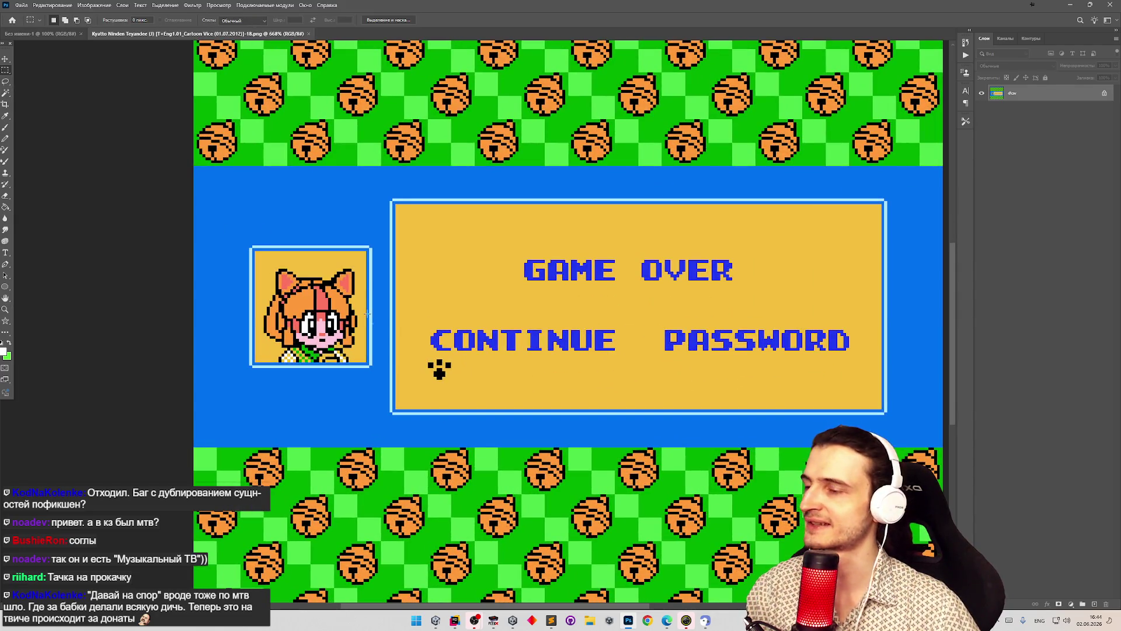
{"action": "mouse_move", "coordinate": [416, 311]}
{"action": "left_mouse_down"}
{"action": "mouse_move", "coordinate": [871, 370]}
{"action": "mouse_move", "coordinate": [855, 385]}
{"action": "left_mouse_up"}
{"action": "key", "text": "shift+F5"}
{"action": "key", "text": "Return"}
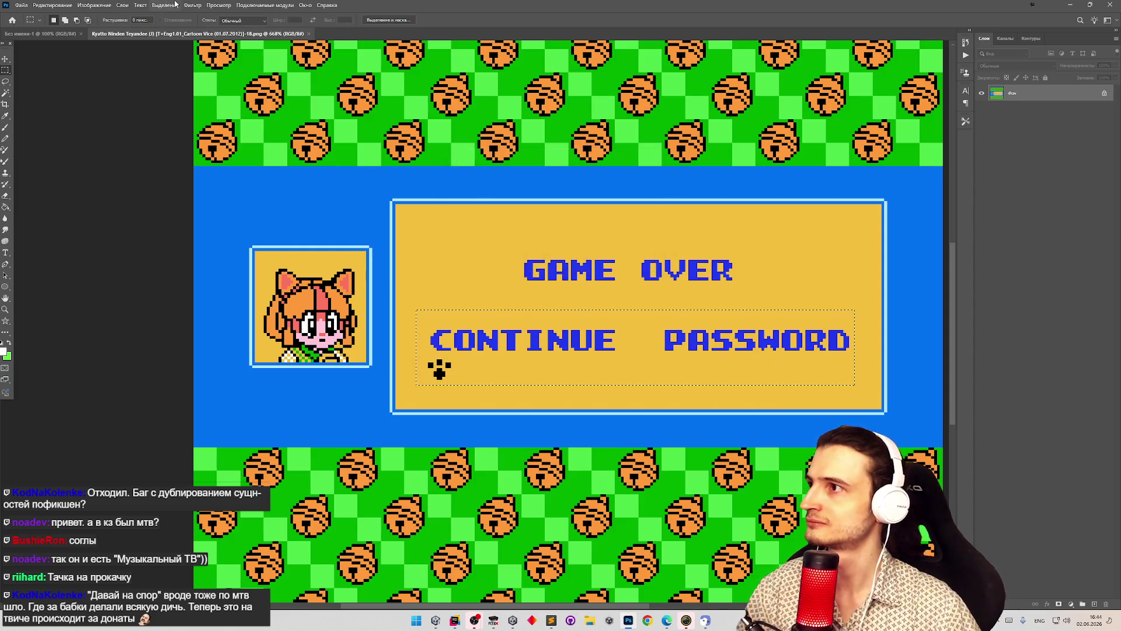
{"action": "left_click", "coordinate": [192, 5]}
- Open the recent Palette.png as a floating window beside the GAME OVER screenshot
{"action": "mouse_move", "coordinate": [59, 58]}
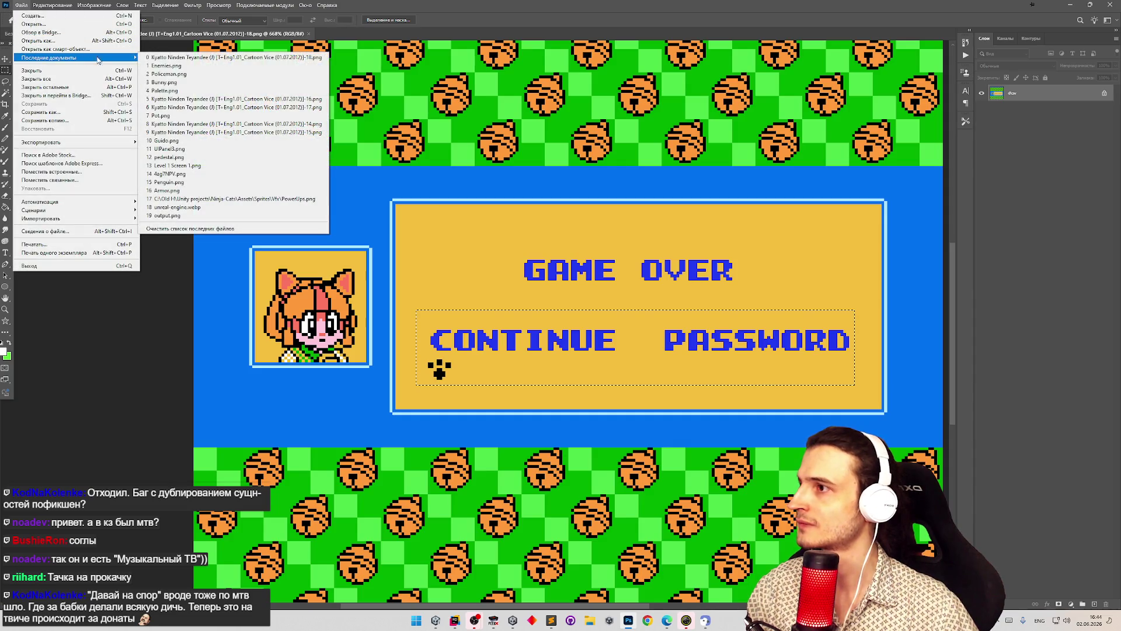
{"action": "left_click", "coordinate": [187, 91]}
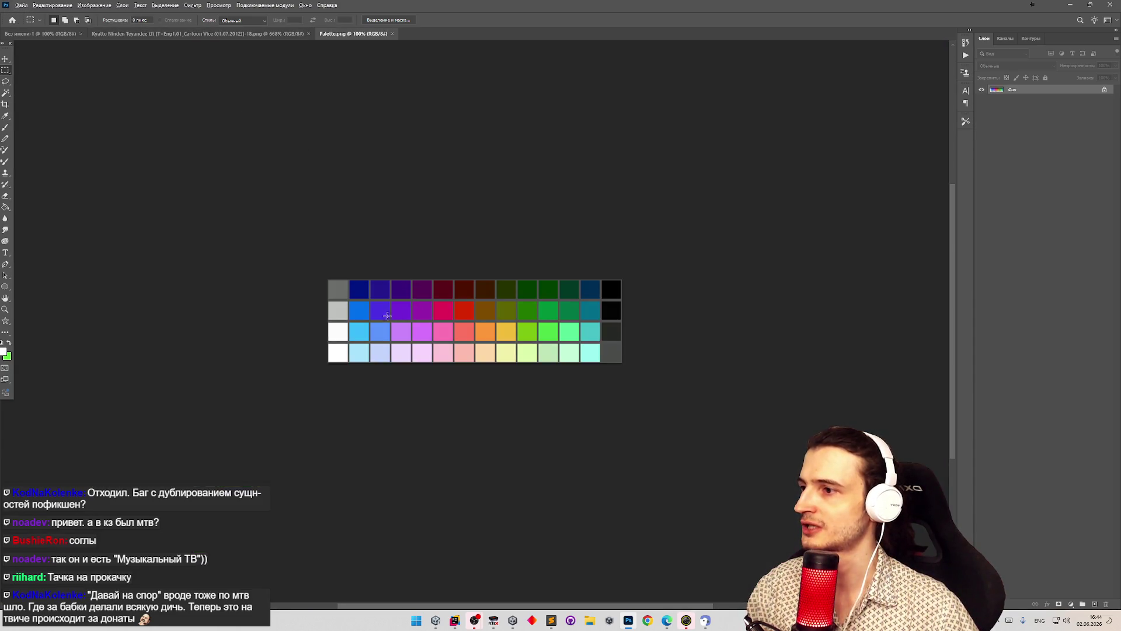
{"action": "left_click_drag", "start_coordinate": [334, 39], "coordinate": [352, 61]}
{"action": "key", "text": "g"}
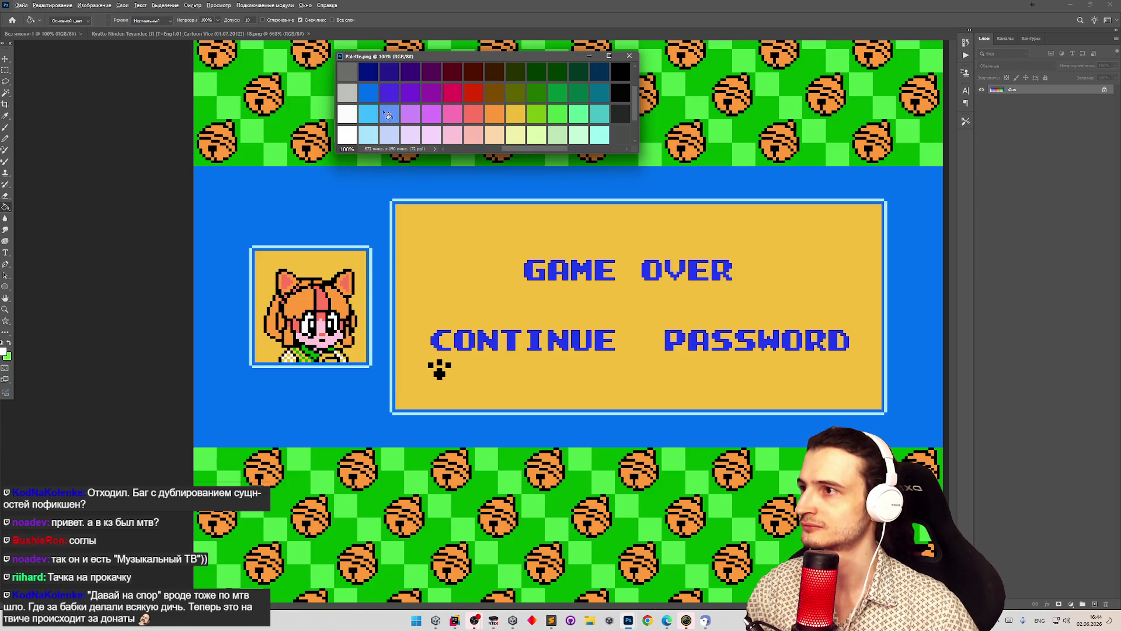
{"action": "left_click", "coordinate": [375, 93], "text": "alt"}
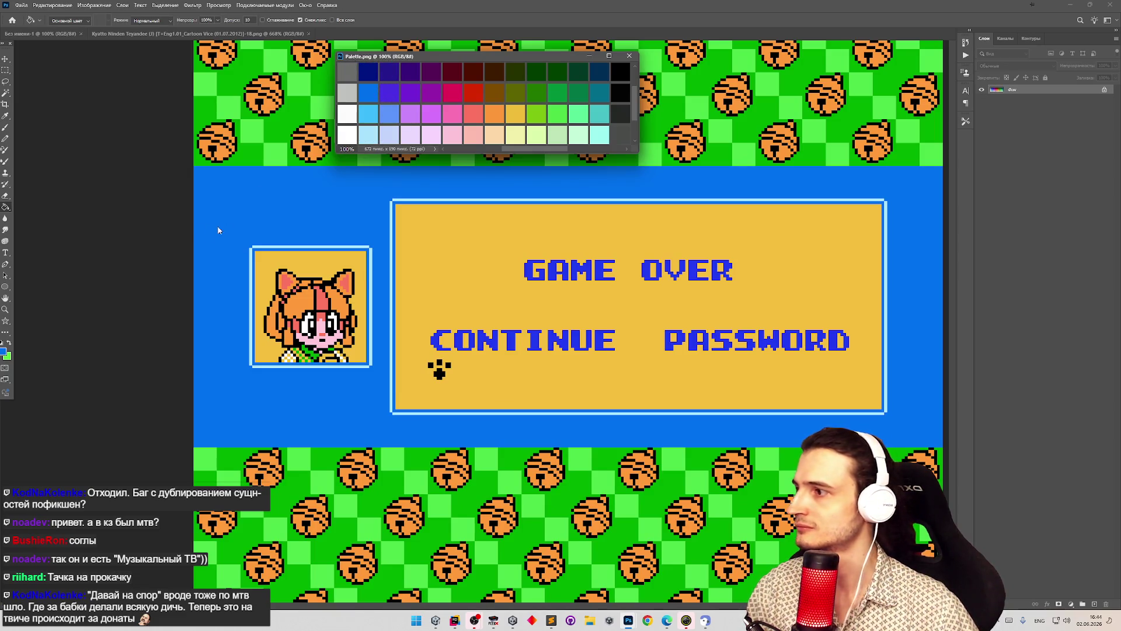
- In the Color Picker, compare palette blues and orange against the screenshot's background and box yellow
{"action": "left_click", "coordinate": [4, 352]}
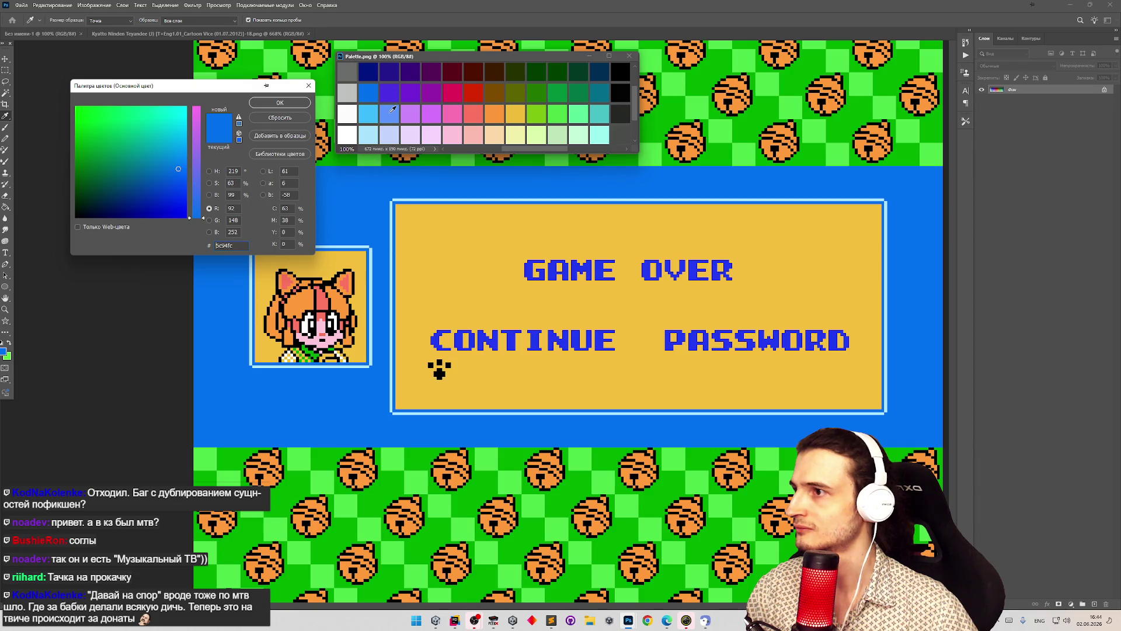
{"action": "left_click", "coordinate": [354, 199]}
{"action": "left_click_drag", "start_coordinate": [370, 116], "coordinate": [370, 96]}
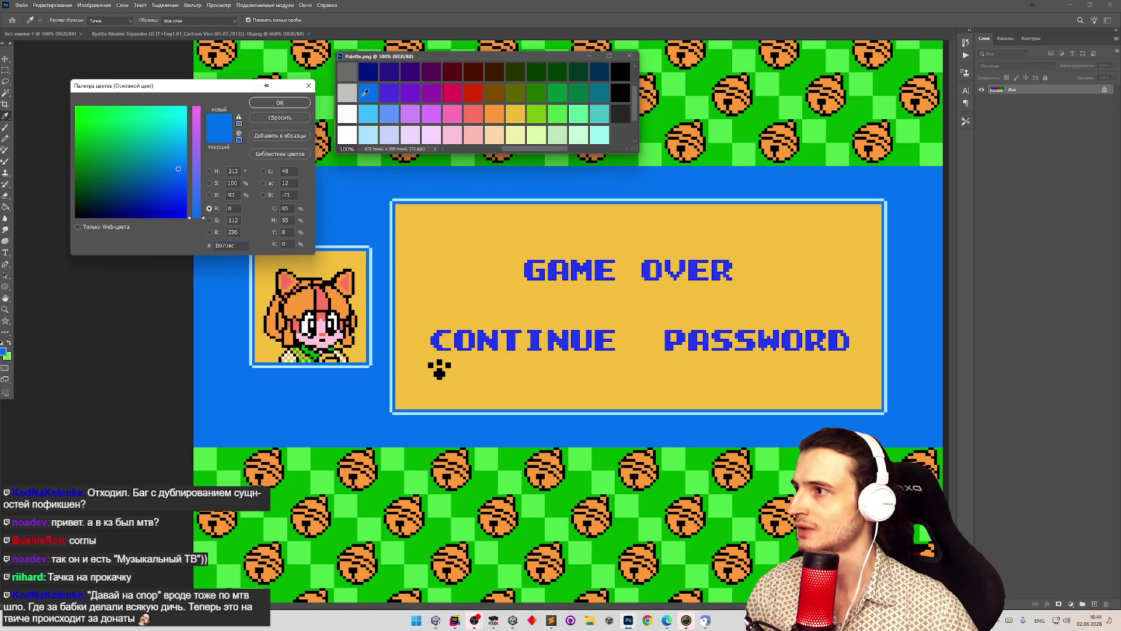
{"action": "left_click", "coordinate": [369, 117]}
{"action": "left_click", "coordinate": [378, 95]}
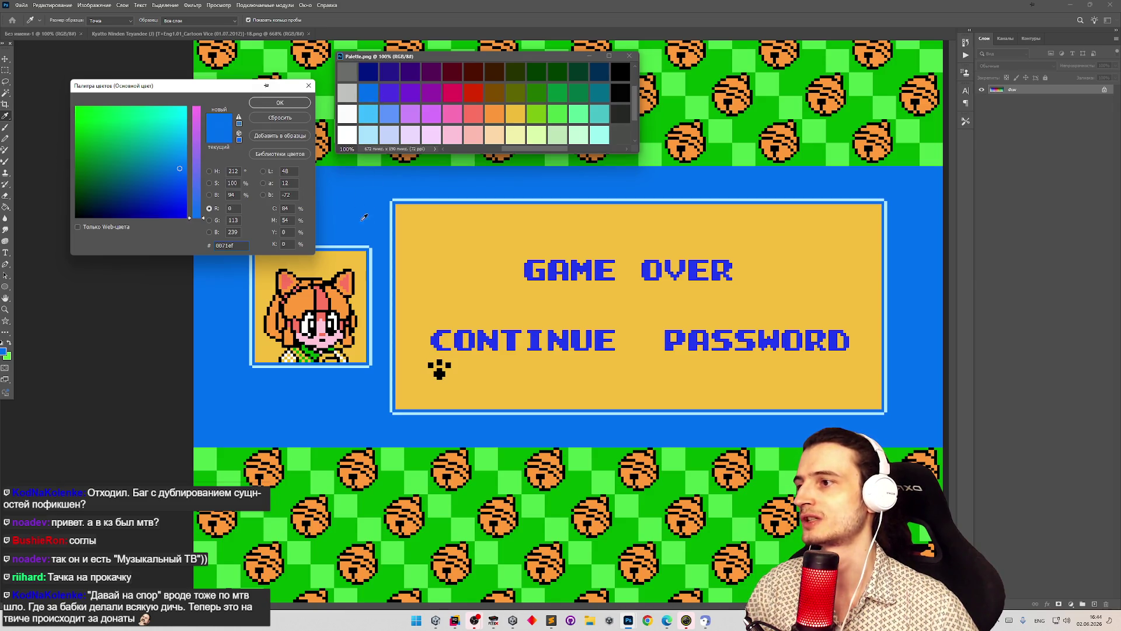
{"action": "left_click", "coordinate": [413, 243]}
{"action": "left_click", "coordinate": [493, 112]}
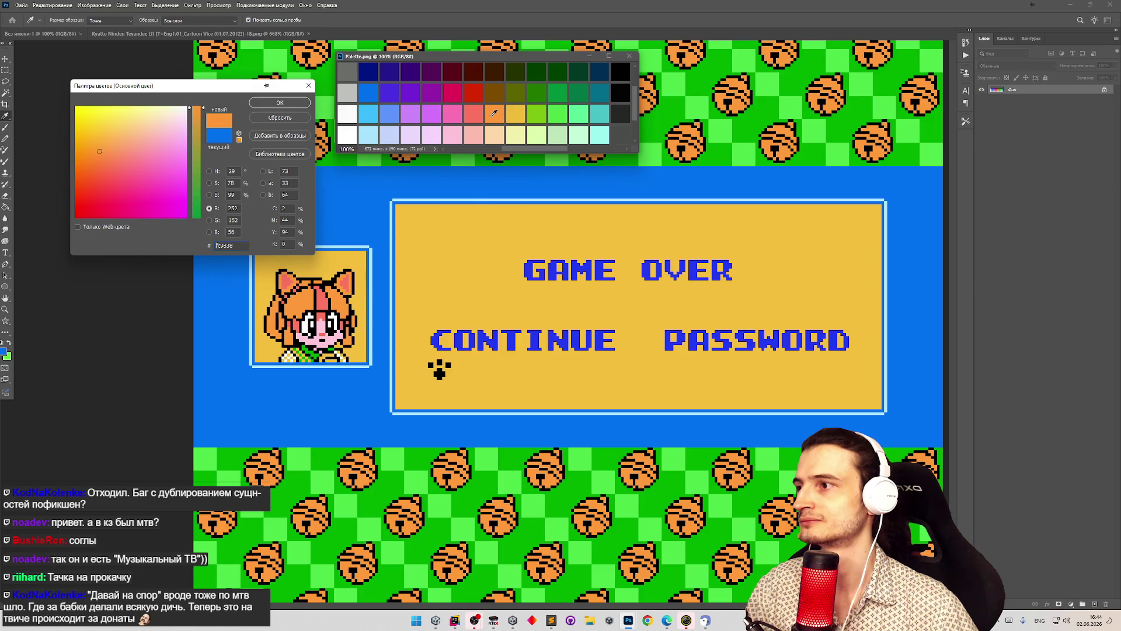
{"action": "left_click", "coordinate": [481, 204]}
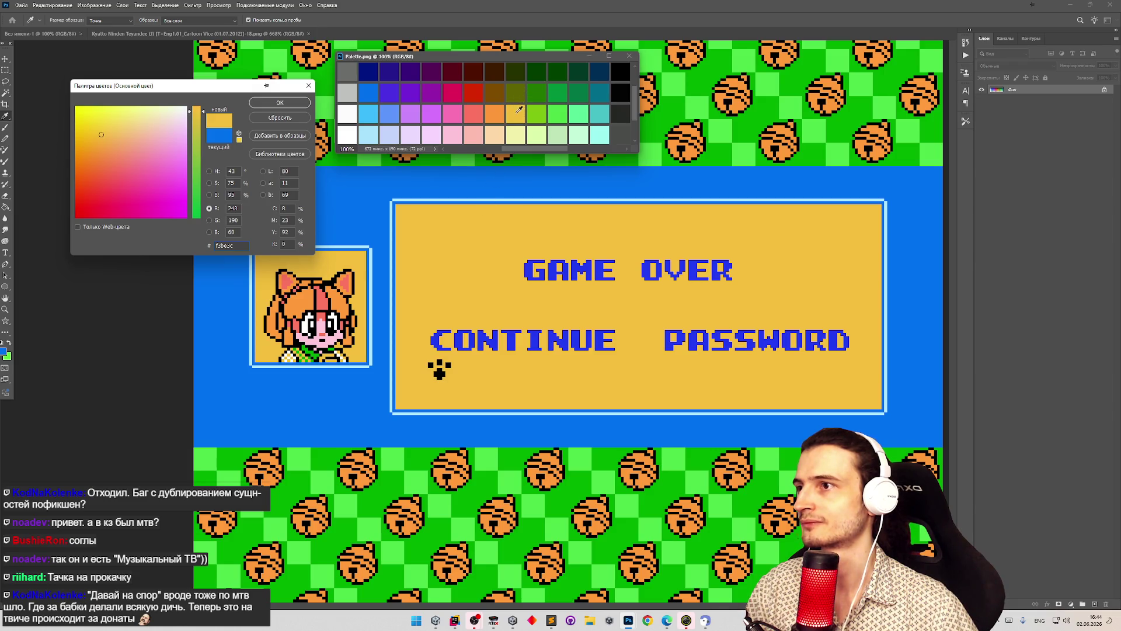
- Settle on the palette's gold-yellow swatch as the foreground colour
{"action": "left_click", "coordinate": [509, 115]}
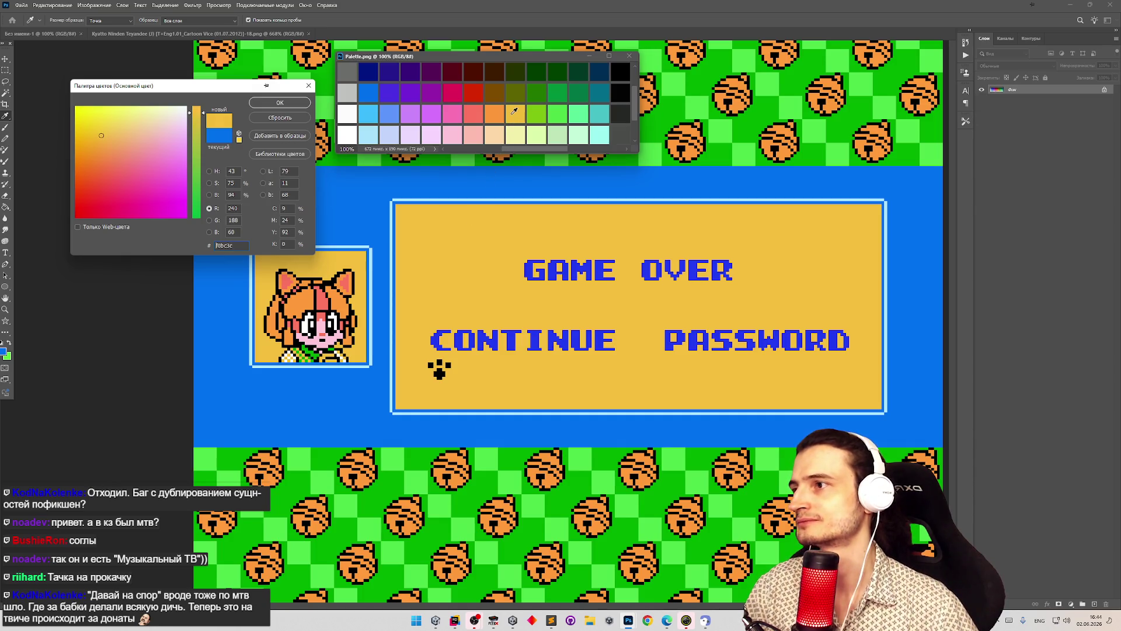
{"action": "left_click", "coordinate": [472, 225]}
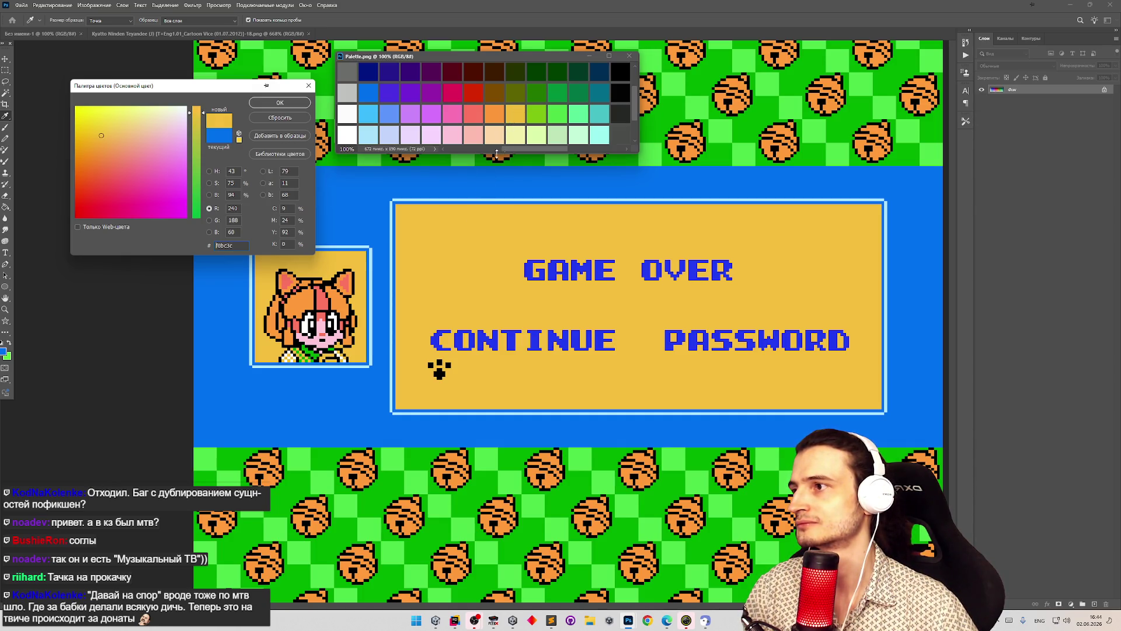
{"action": "left_click", "coordinate": [490, 199]}
{"action": "left_click", "coordinate": [471, 199]}
{"action": "left_click", "coordinate": [476, 197]}
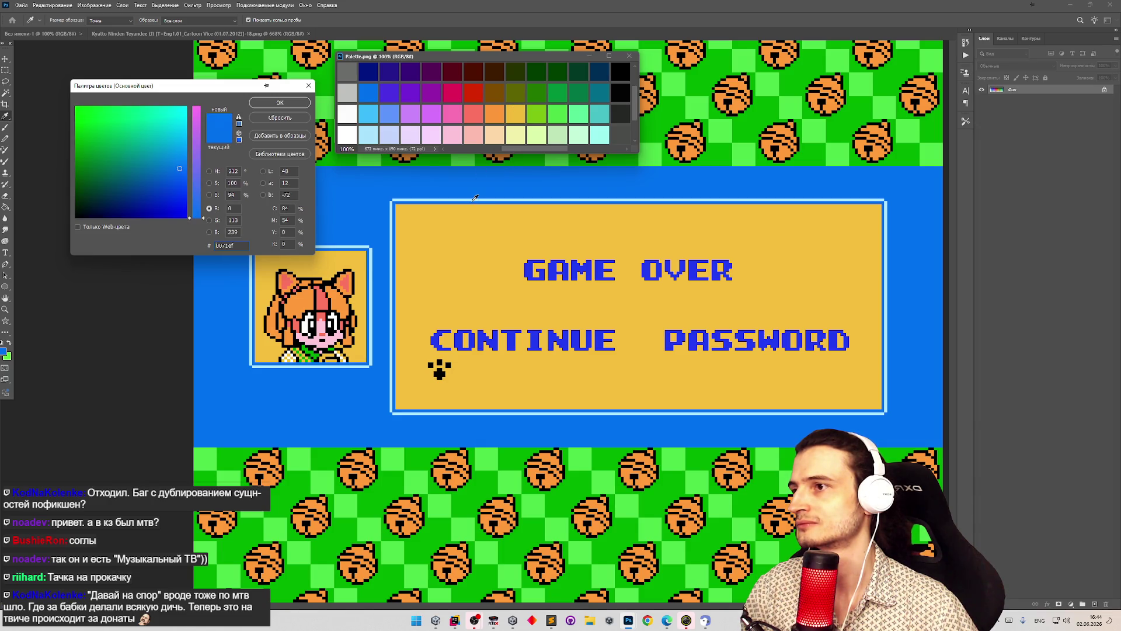
{"action": "left_click", "coordinate": [516, 115]}
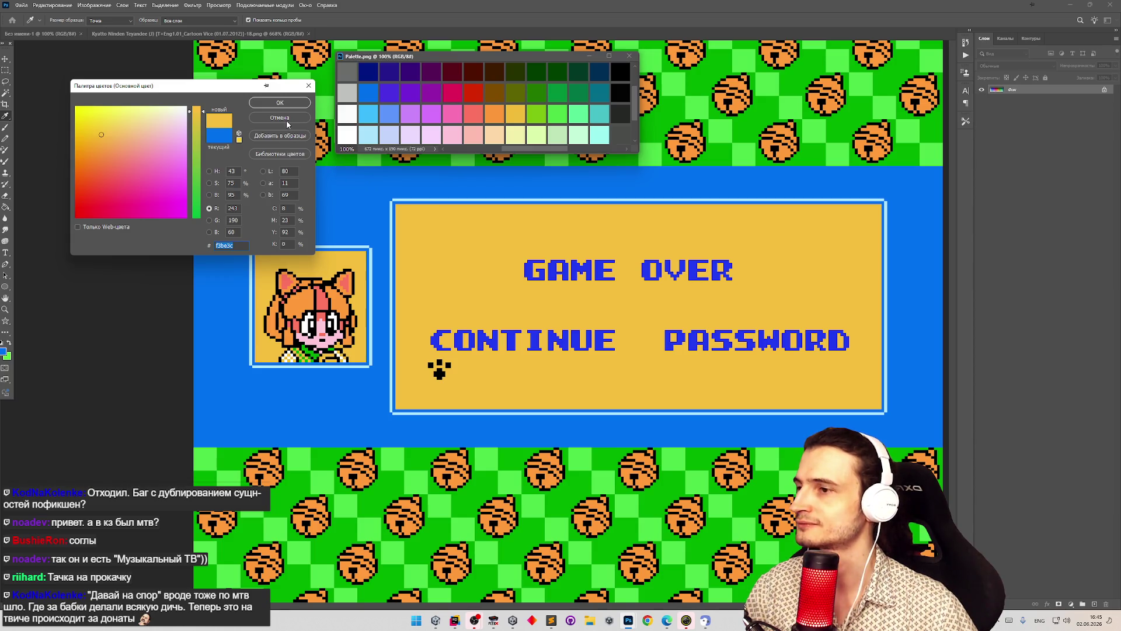
{"action": "left_click", "coordinate": [516, 139]}
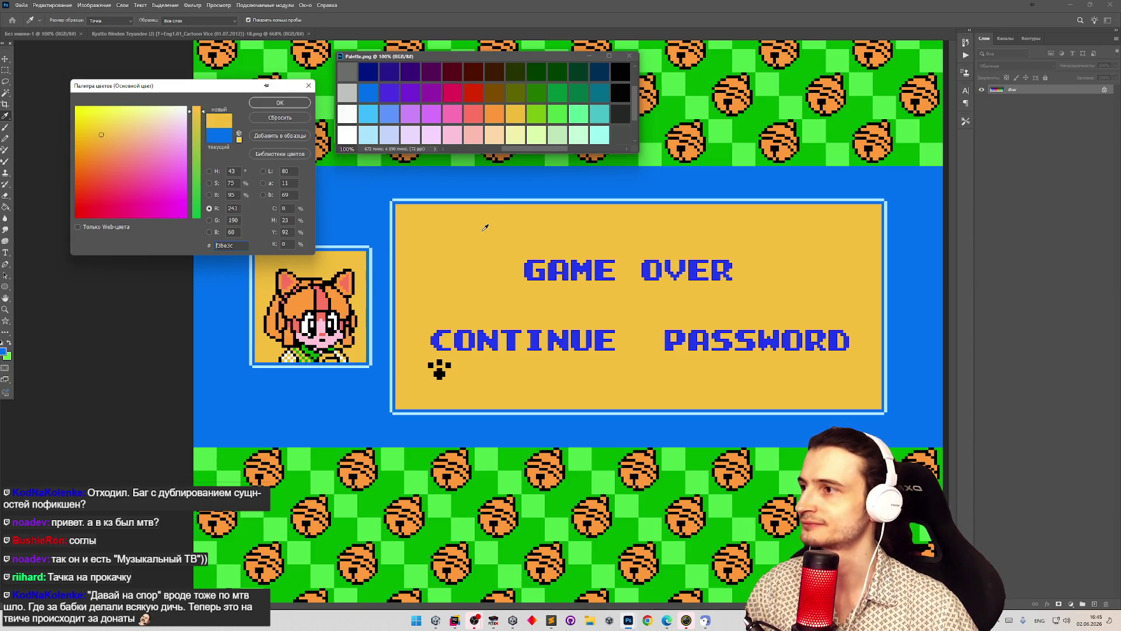
{"action": "left_click", "coordinate": [551, 620]}
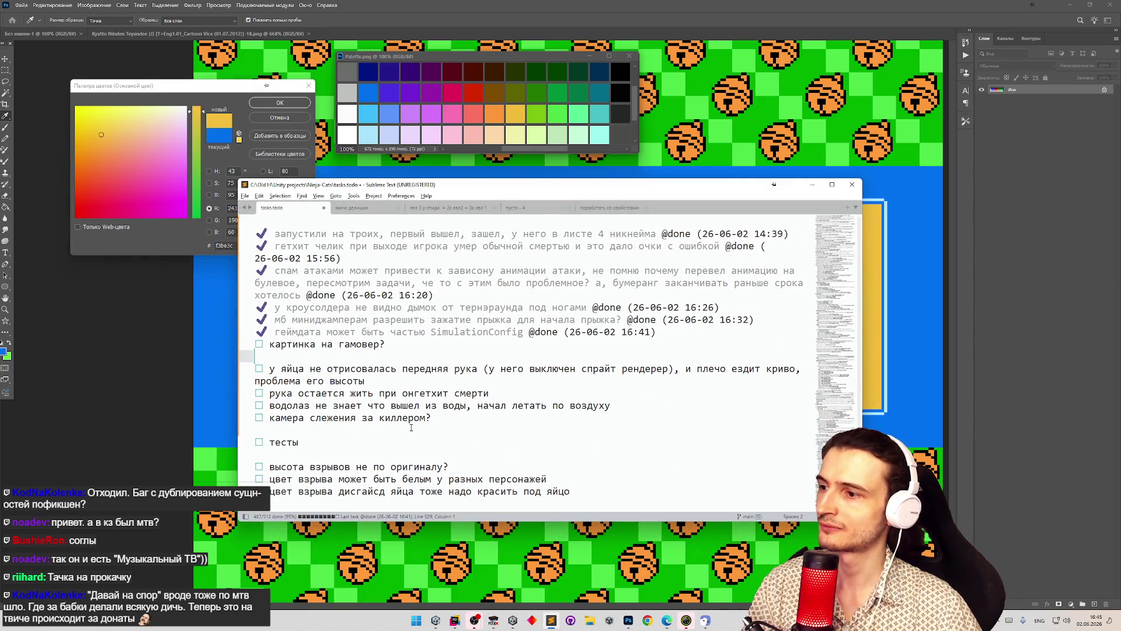
- Add a new task checkbox on the empty line under тесты in tasks.todo
{"action": "left_click", "coordinate": [265, 454]}
{"action": "key", "text": "ctrl+Return"}
{"action": "key", "text": "Down"}
{"action": "key", "text": "ctrl+Return"}
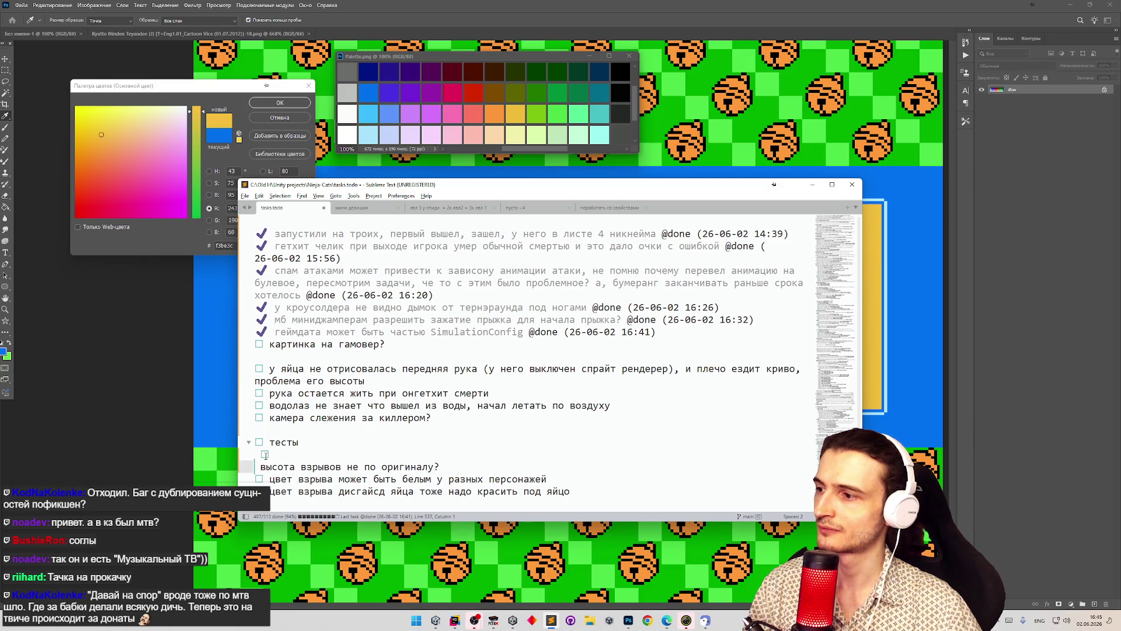
{"action": "key", "text": "ctrl+z"}
{"action": "key", "text": "ctrl+z"}
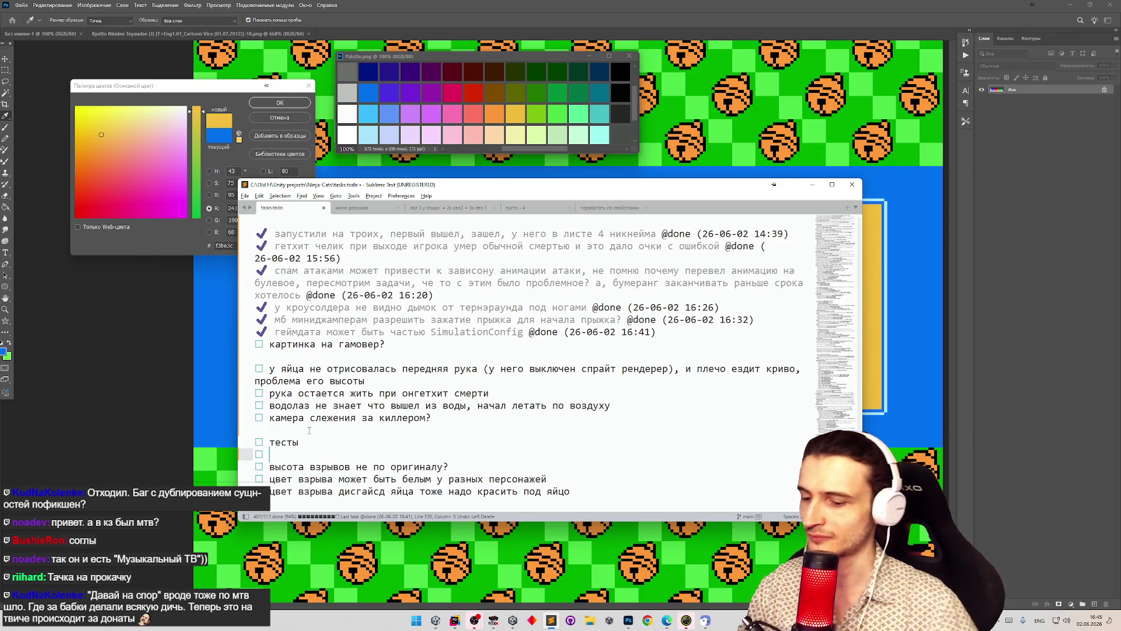
- Type 'палитра на новом эмуле другая, надо ее поднастроить в эмуле?', fix the typo, and hide the editor
{"action": "type", "text": "gfk"}
{"action": "key", "text": "BackSpace"}
{"action": "key", "text": "BackSpace"}
{"action": "key", "text": "BackSpace"}
{"action": "key", "text": "alt+shift"}
{"action": "type", "text": "пал"}
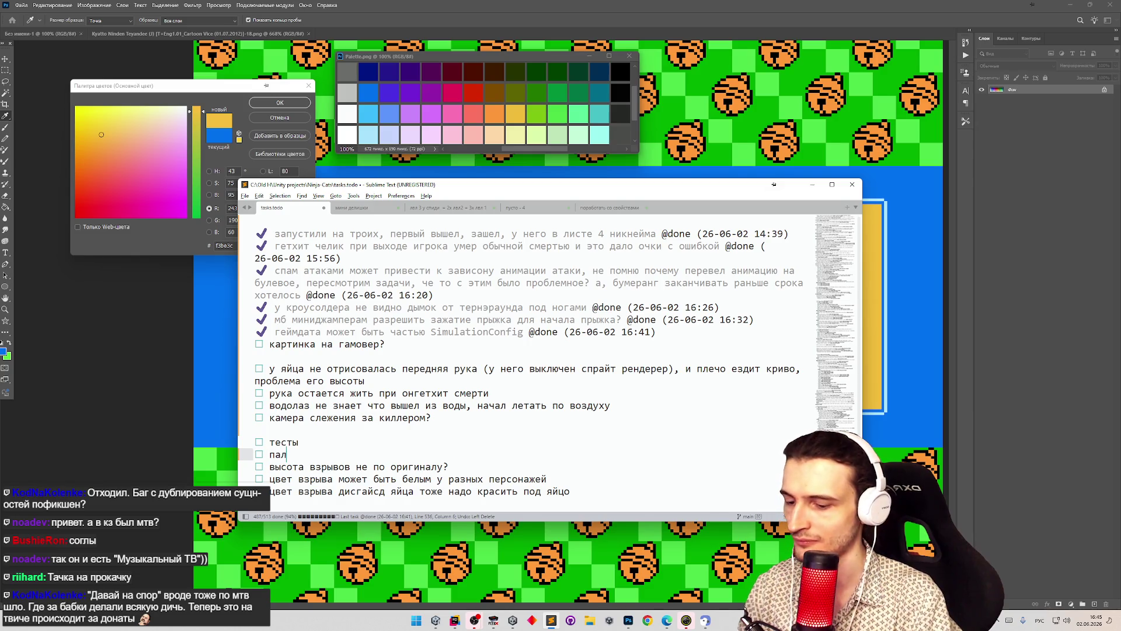
{"action": "type", "text": "итра на новом "}
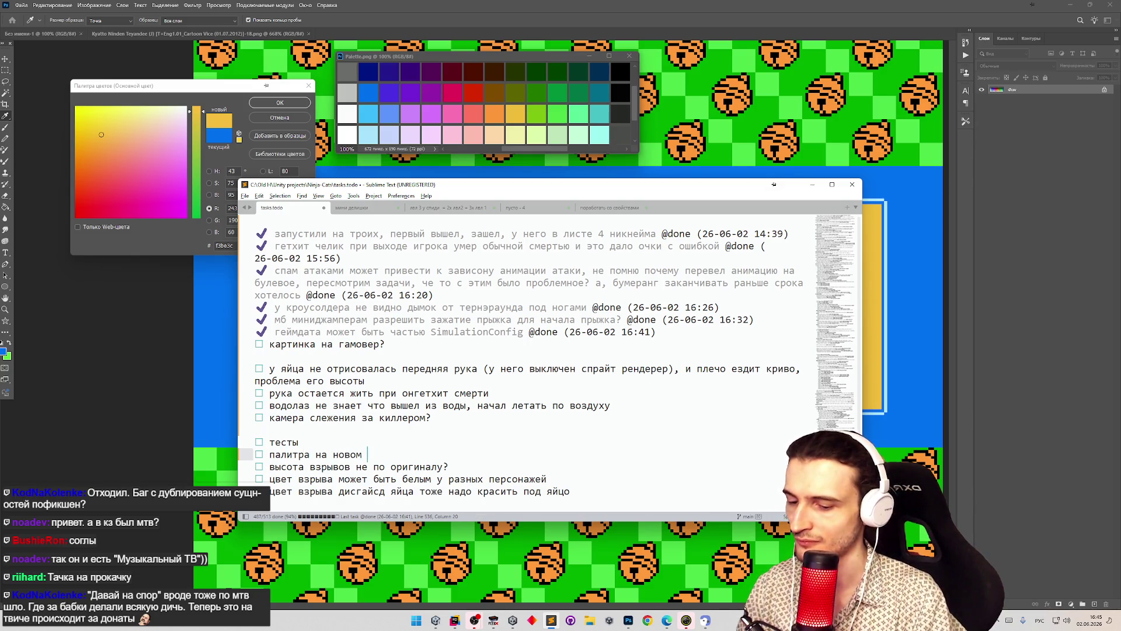
{"action": "type", "text": "эмуле другая, "}
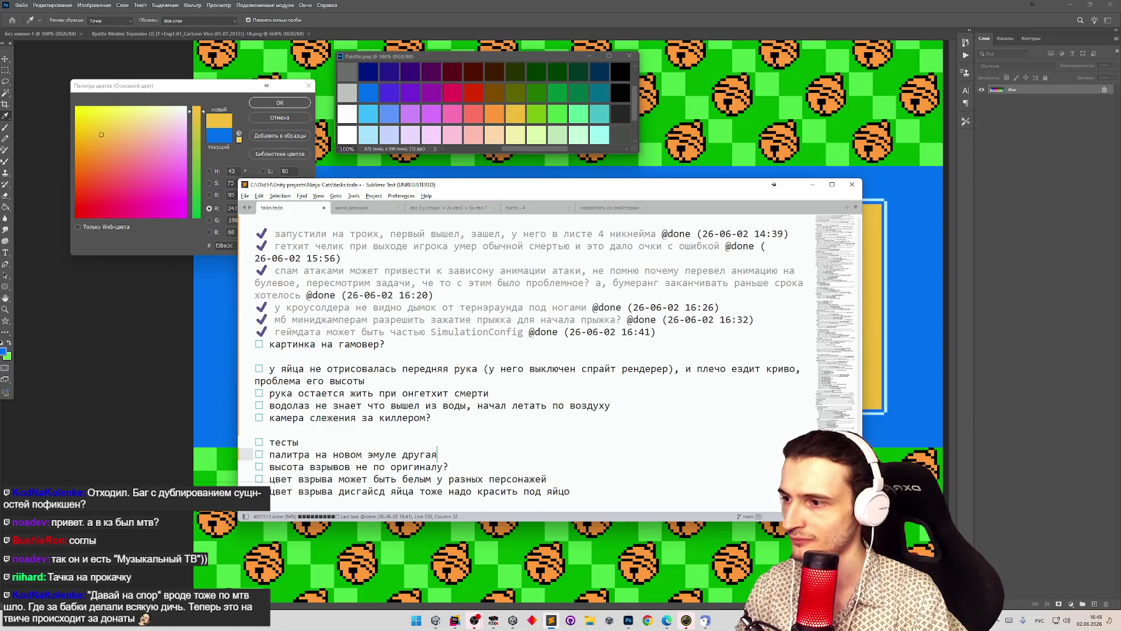
{"action": "type", "text": "надо ее поднастроить?"}
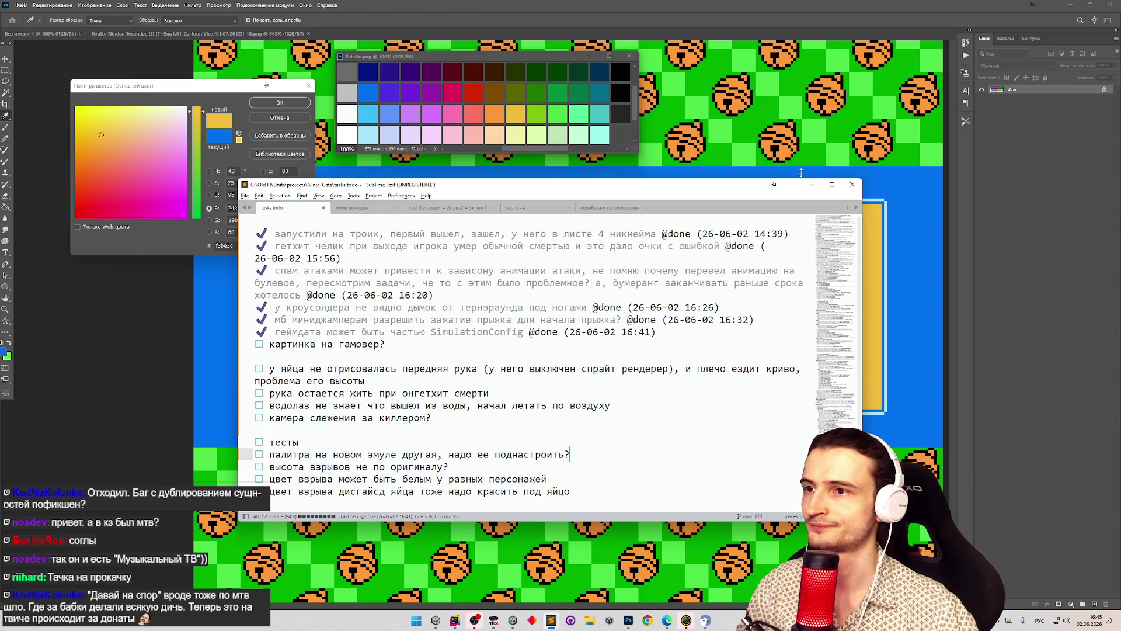
{"action": "type", "text": "в эумле"}
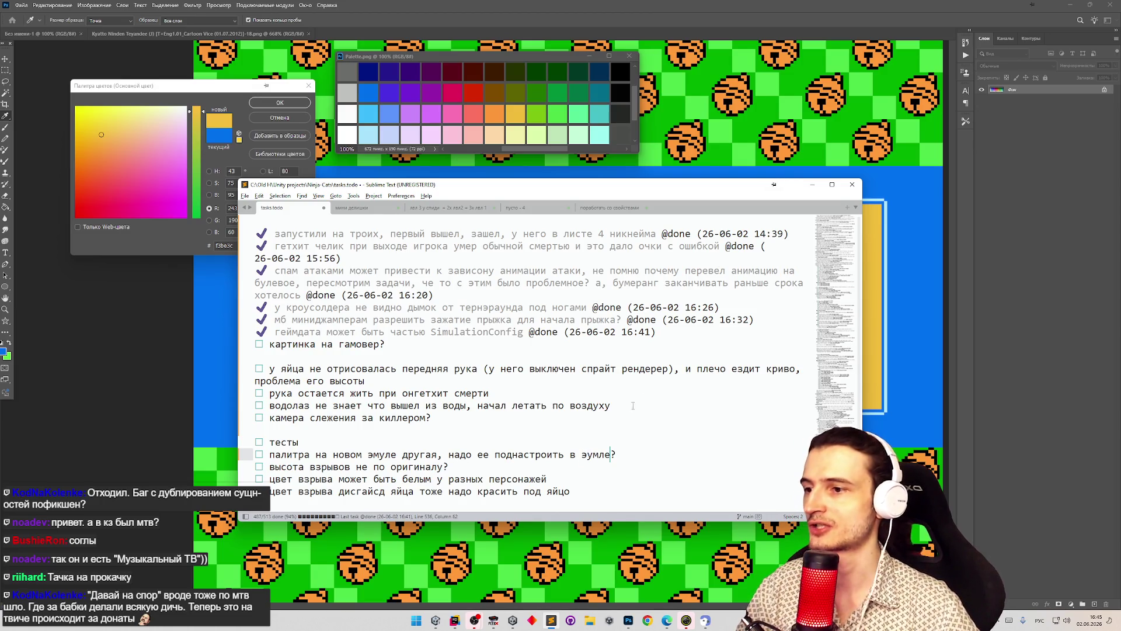
{"action": "left_click", "coordinate": [592, 455]}
{"action": "key", "text": "ctrl+t"}
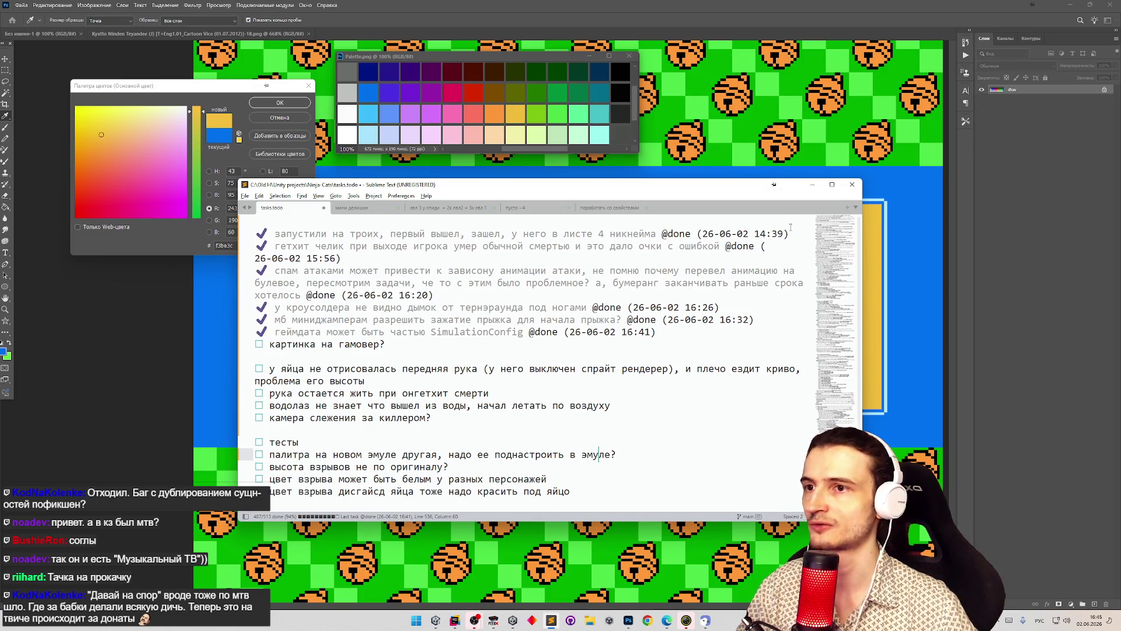
{"action": "left_click", "coordinate": [807, 185]}
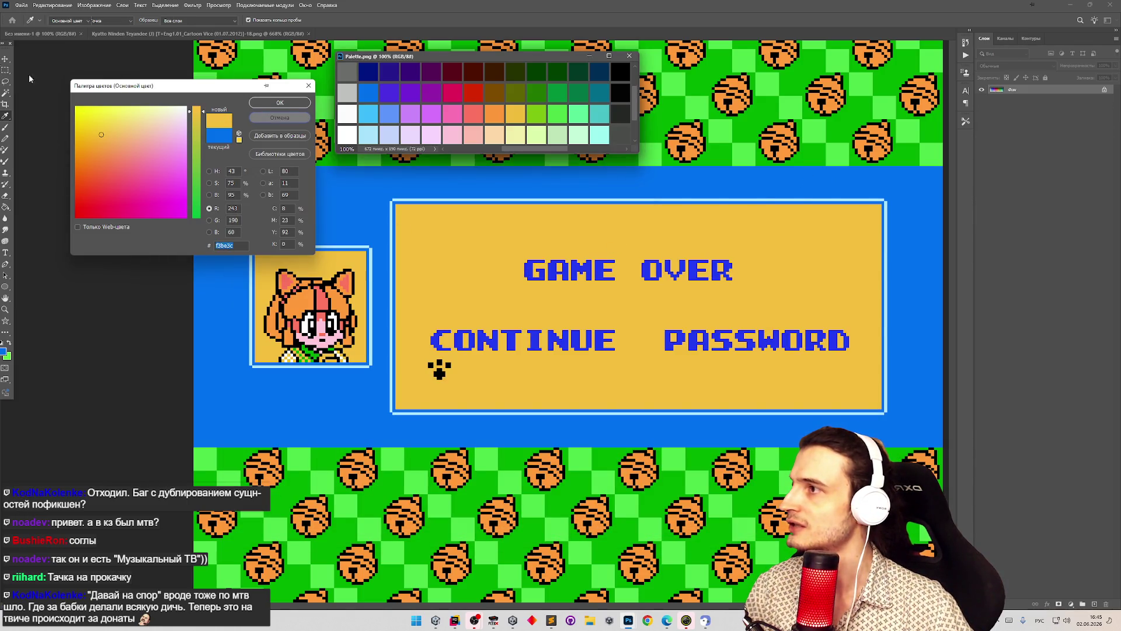
- Cancel the Color Picker and return to the GAME OVER document without filling
{"action": "left_click", "coordinate": [280, 117]}
{"action": "key", "text": "m"}
{"action": "left_click", "coordinate": [695, 394]}
{"action": "key", "text": "i"}
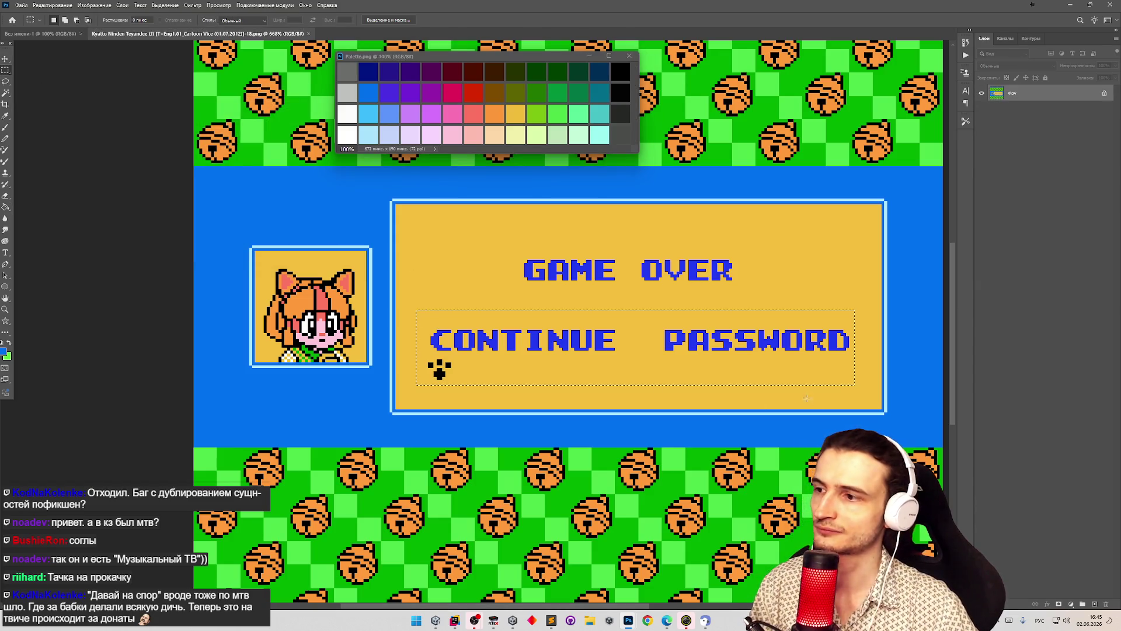
{"action": "key", "text": "Delete"}
{"action": "key", "text": "Escape"}
- Try the Фон layer's Слой из заднего плана… command twice, cancelling the dialog each time
{"action": "right_click", "coordinate": [1008, 92]}
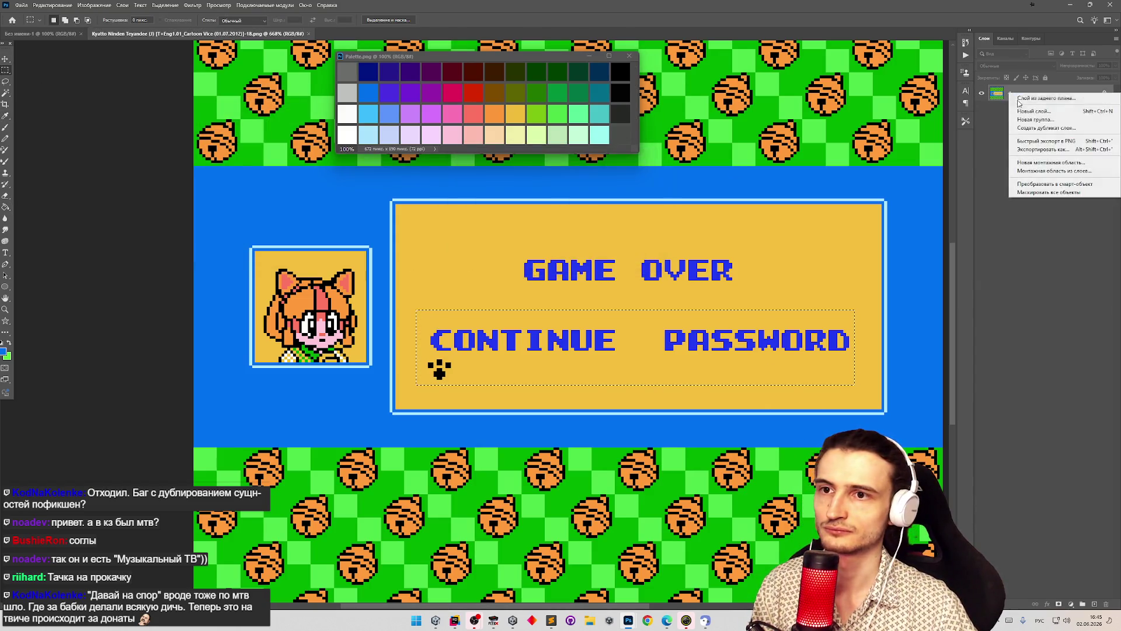
{"action": "left_click", "coordinate": [1039, 112]}
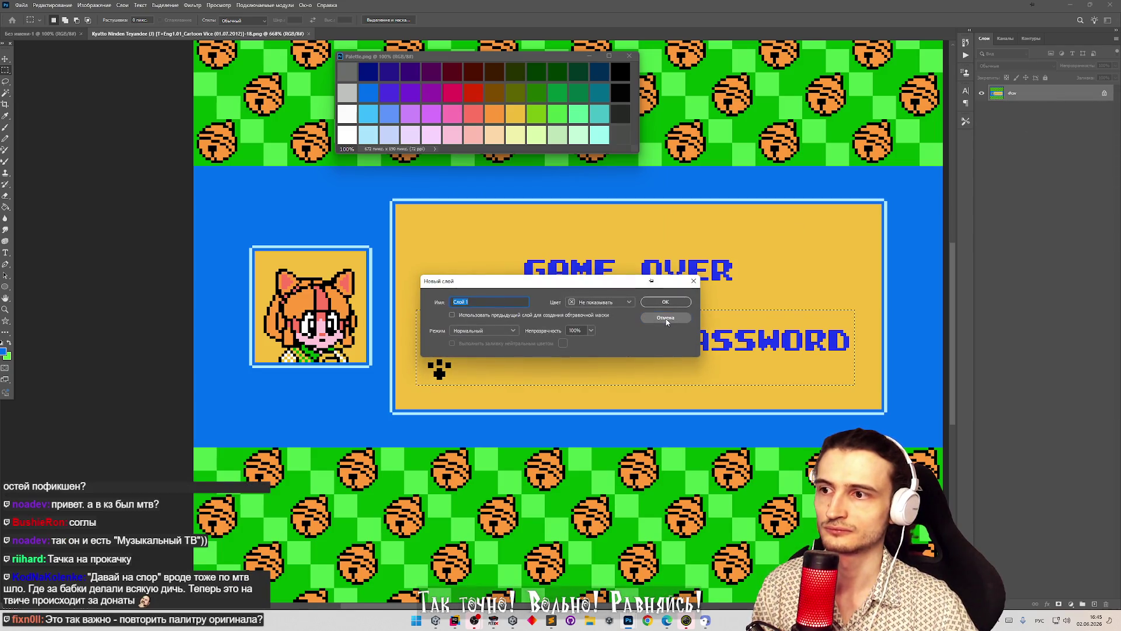
{"action": "left_click", "coordinate": [665, 317]}
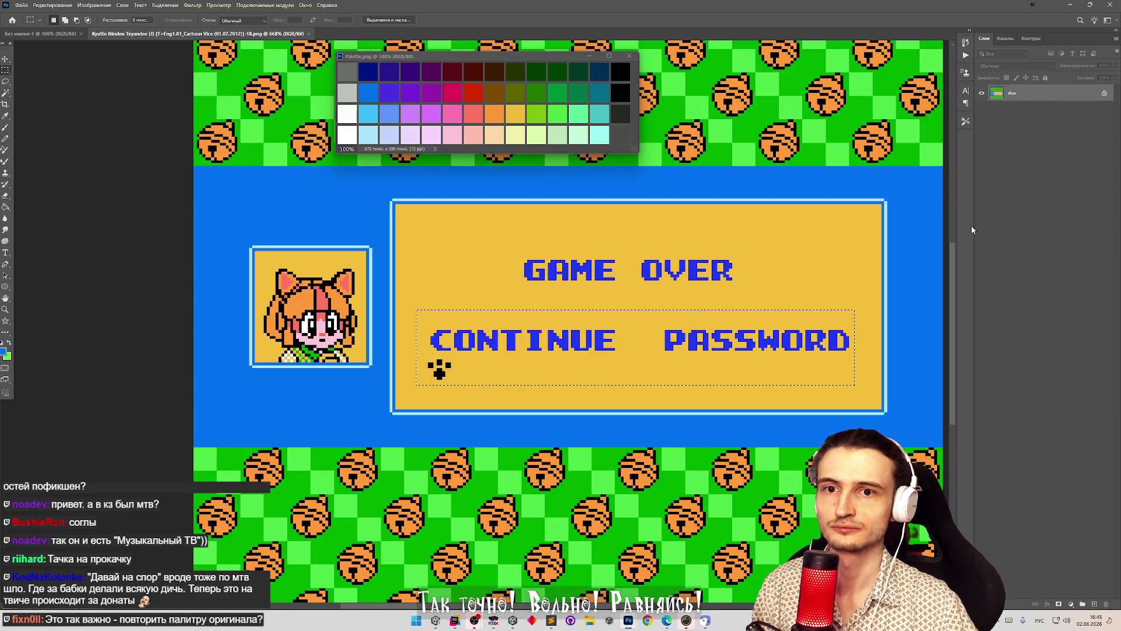
{"action": "right_click", "coordinate": [1035, 94]}
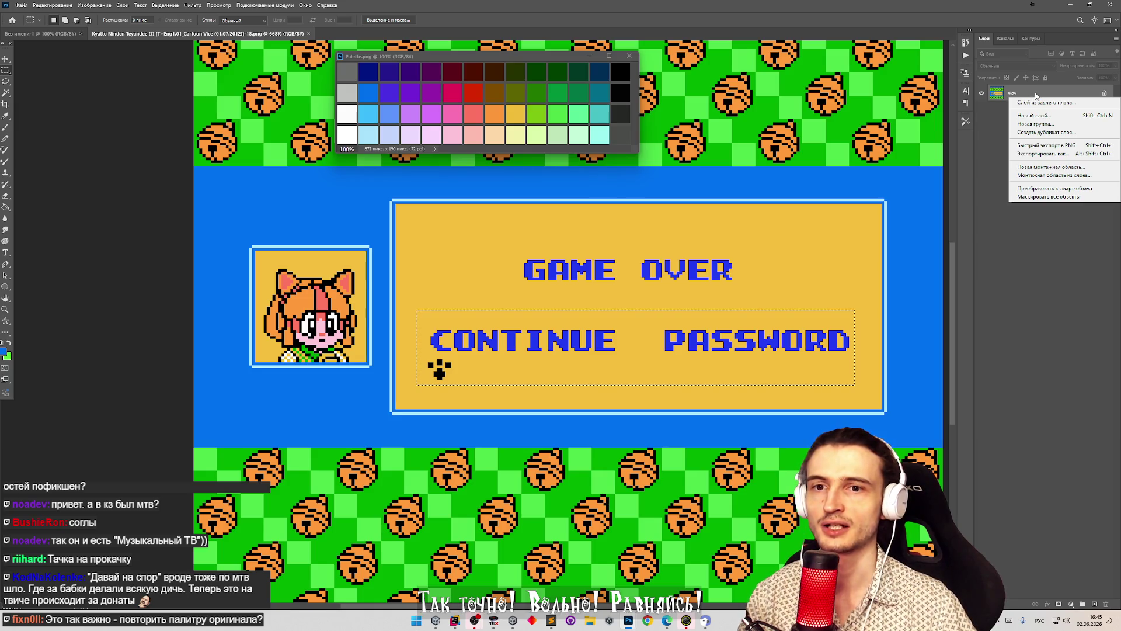
{"action": "left_click", "coordinate": [1030, 103]}
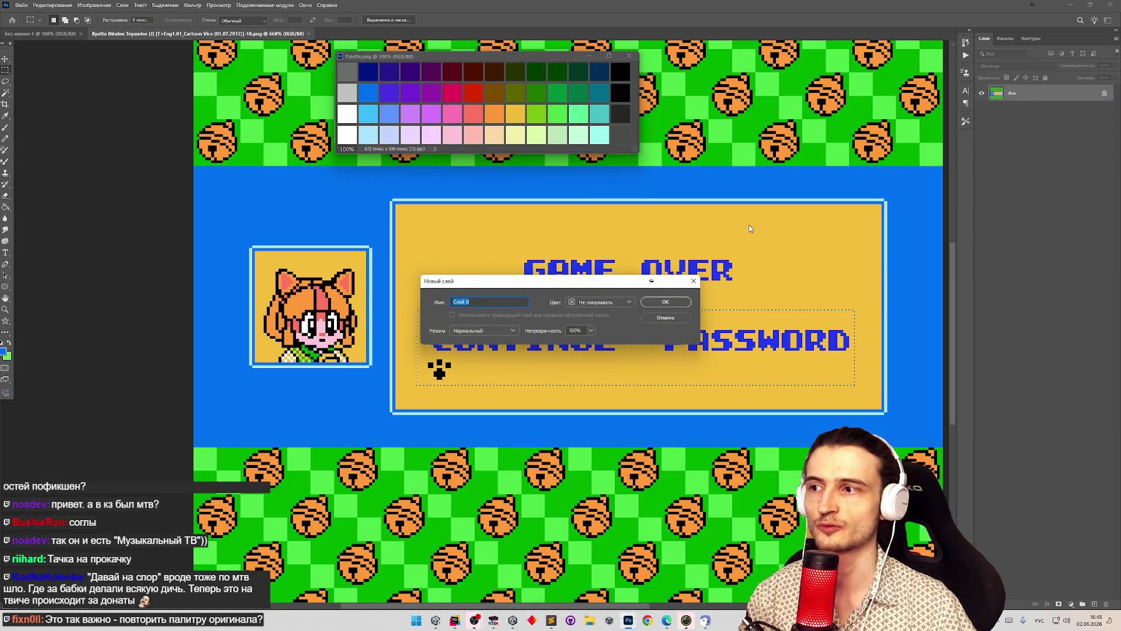
{"action": "left_click", "coordinate": [664, 317]}
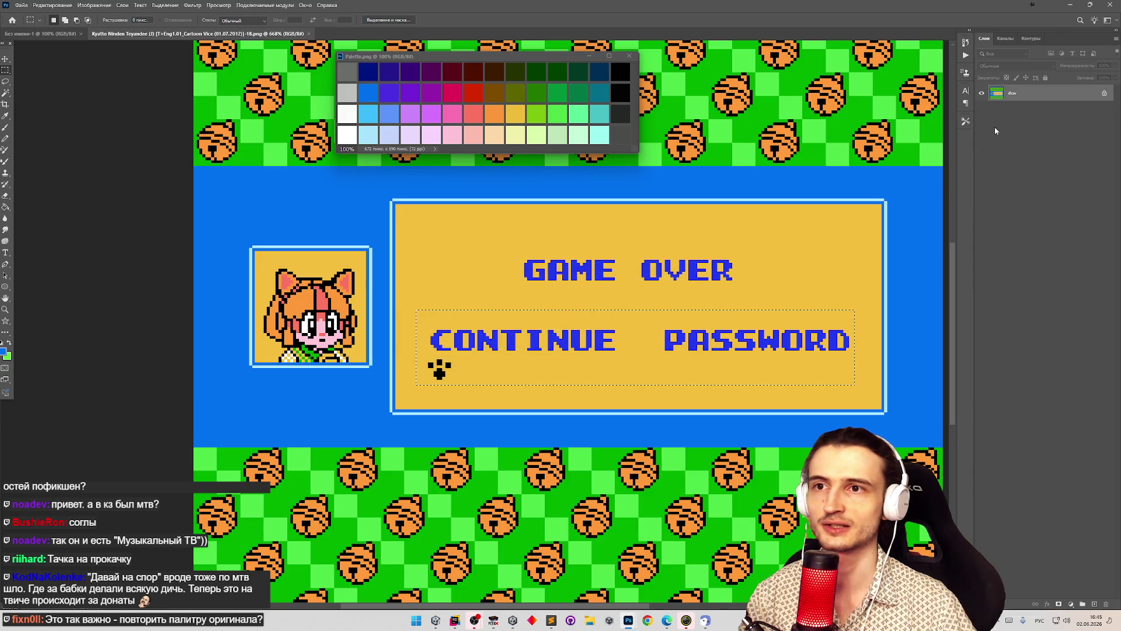
- Convert the locked Фон background into the editable layer Слой 0 and confirm
{"action": "right_click", "coordinate": [1021, 93]}
{"action": "key", "text": "Escape"}
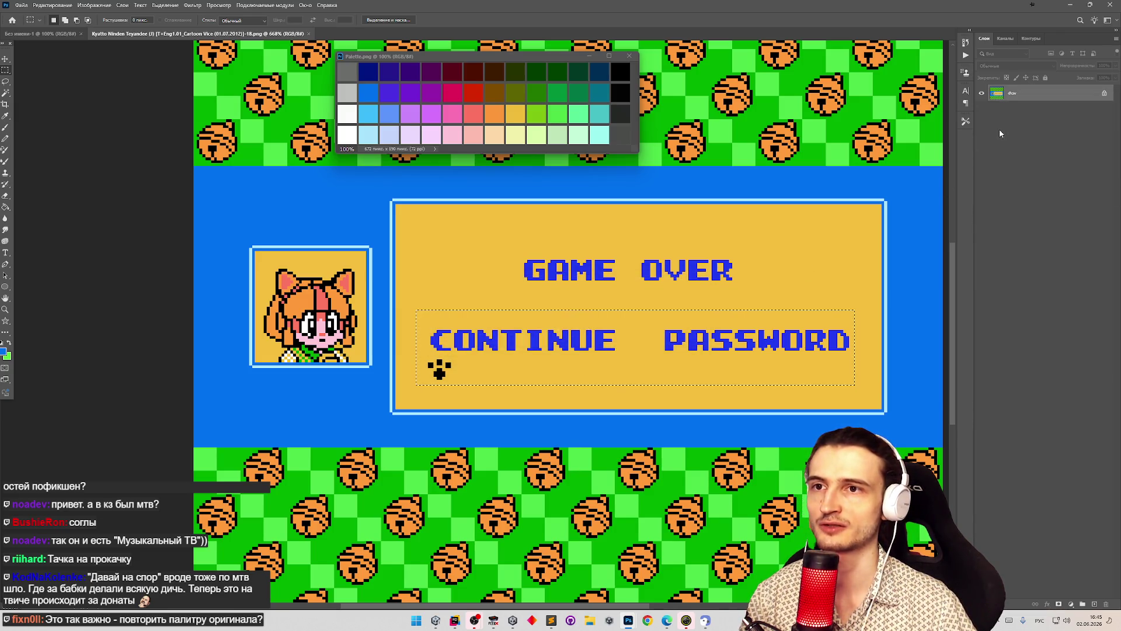
{"action": "right_click", "coordinate": [1011, 101]}
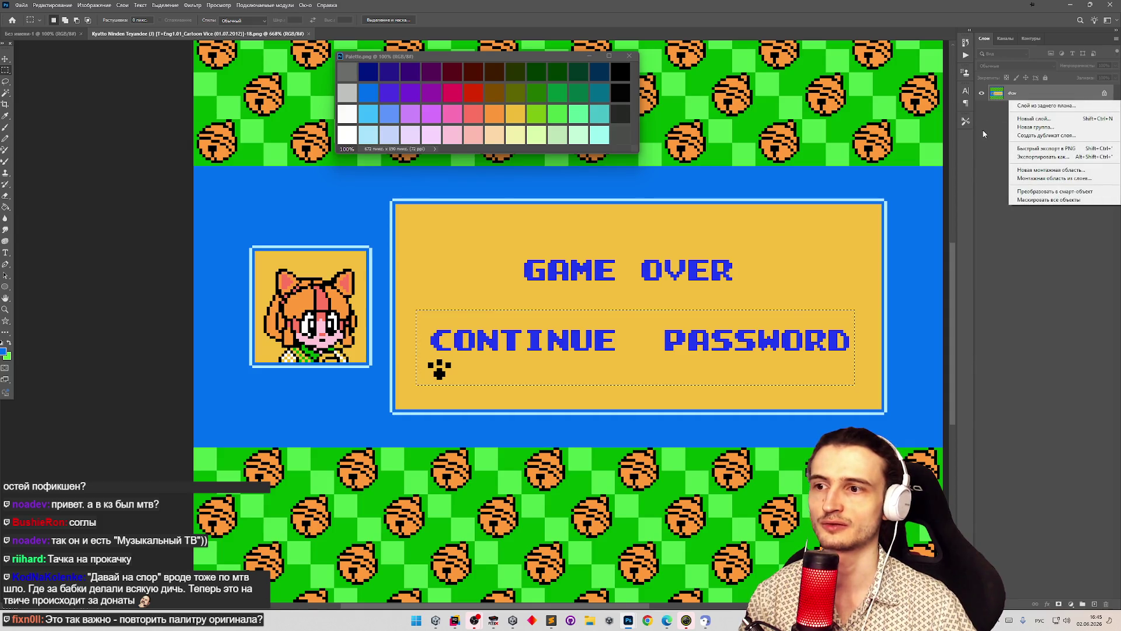
{"action": "left_click", "coordinate": [983, 134]}
{"action": "right_click", "coordinate": [1012, 101]}
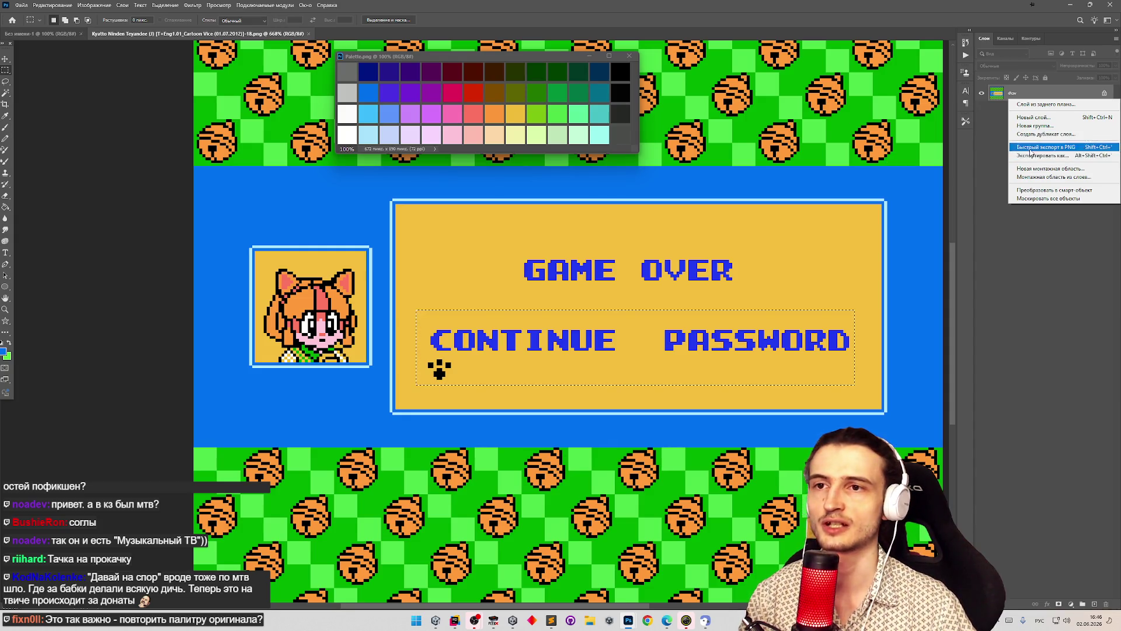
{"action": "left_click", "coordinate": [1045, 104]}
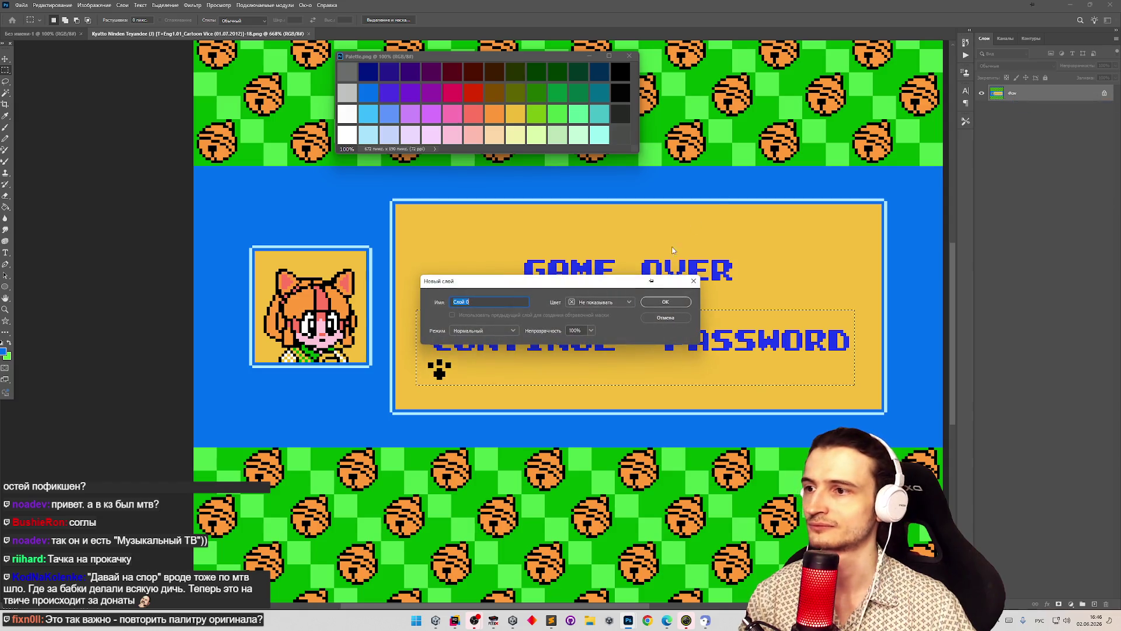
{"action": "left_click", "coordinate": [665, 302]}
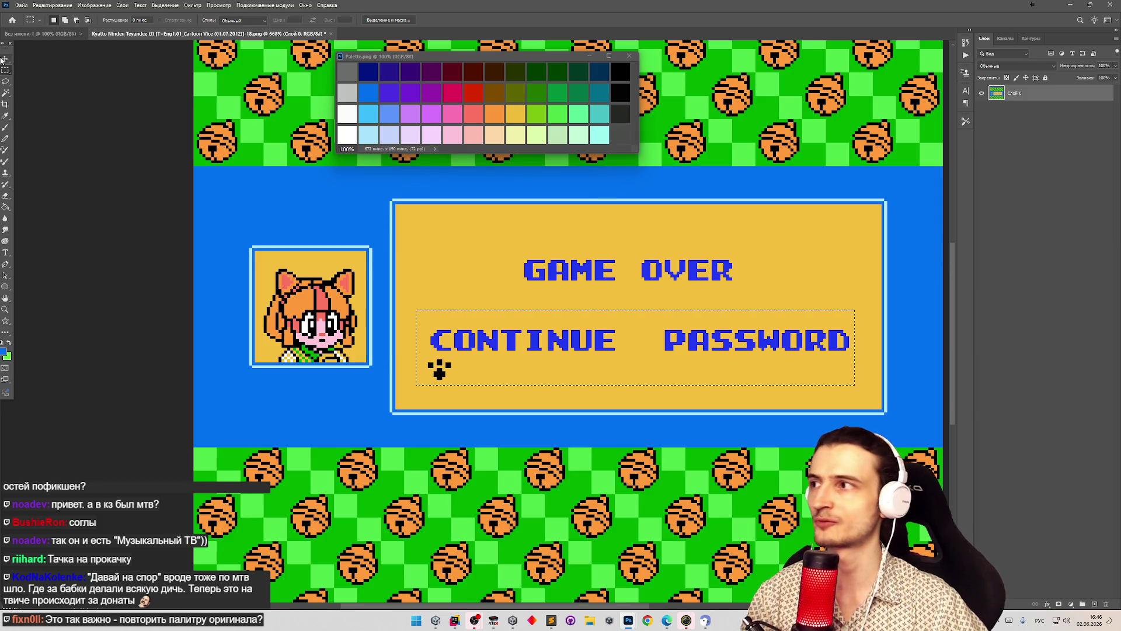
{"action": "key", "text": "Delete"}
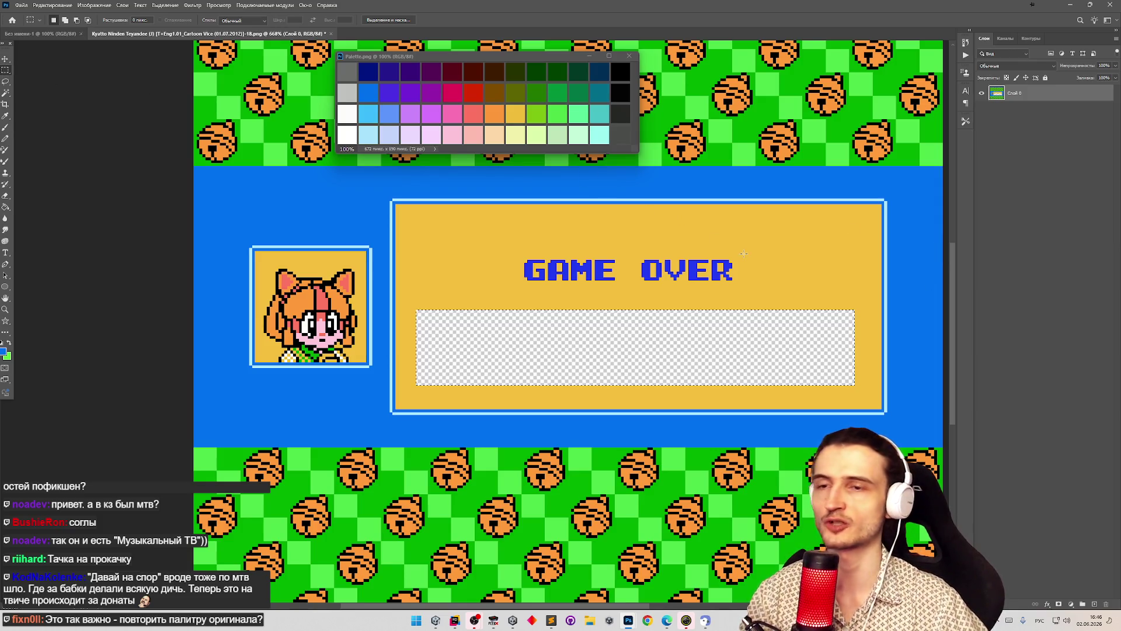
{"action": "left_click", "coordinate": [64, 132]}
{"action": "left_click", "coordinate": [7, 124]}
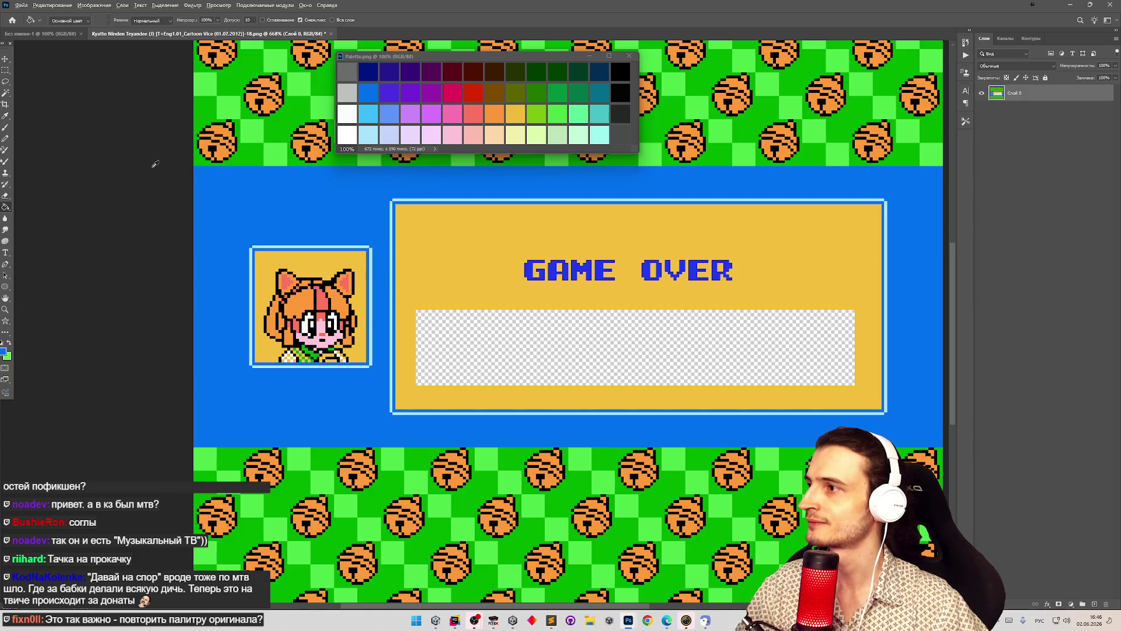
{"action": "left_click", "coordinate": [497, 251]}
{"action": "left_click", "coordinate": [484, 334]}
{"action": "key", "text": "z"}
{"action": "mouse_move", "coordinate": [543, 348]}
{"action": "left_mouse_down"}
{"action": "mouse_move", "coordinate": [443, 333]}
{"action": "mouse_move", "coordinate": [598, 300]}
{"action": "left_mouse_up"}
{"action": "key", "text": "g"}
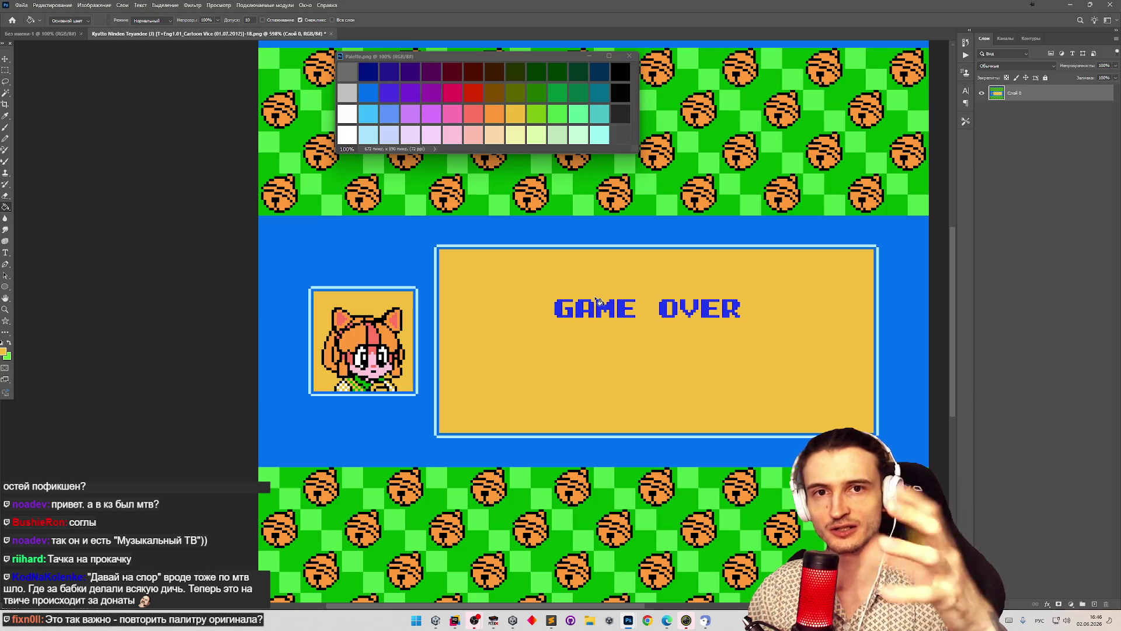
{"action": "mouse_move", "coordinate": [598, 301]}
{"action": "left_mouse_down"}
{"action": "mouse_move", "coordinate": [575, 295]}
{"action": "mouse_move", "coordinate": [593, 292]}
{"action": "left_mouse_up"}
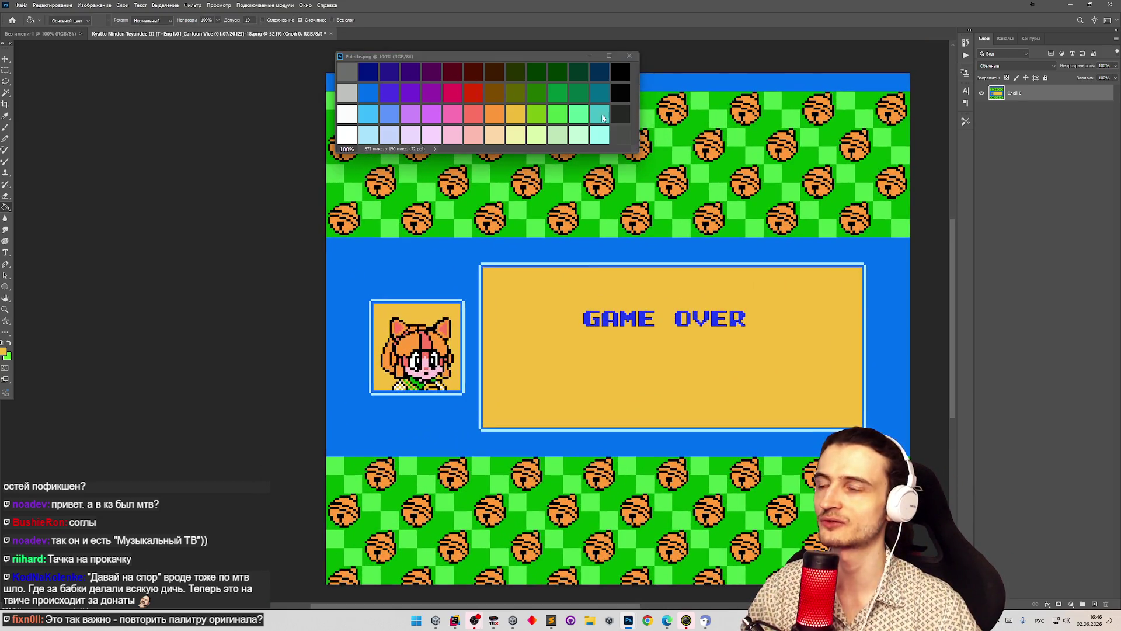
{"action": "key", "text": "z"}
{"action": "mouse_move", "coordinate": [702, 324]}
{"action": "left_mouse_down"}
{"action": "mouse_move", "coordinate": [588, 366]}
{"action": "mouse_move", "coordinate": [734, 401]}
{"action": "mouse_move", "coordinate": [745, 386]}
{"action": "mouse_move", "coordinate": [654, 324]}
{"action": "left_mouse_up"}
{"action": "key", "text": "g"}
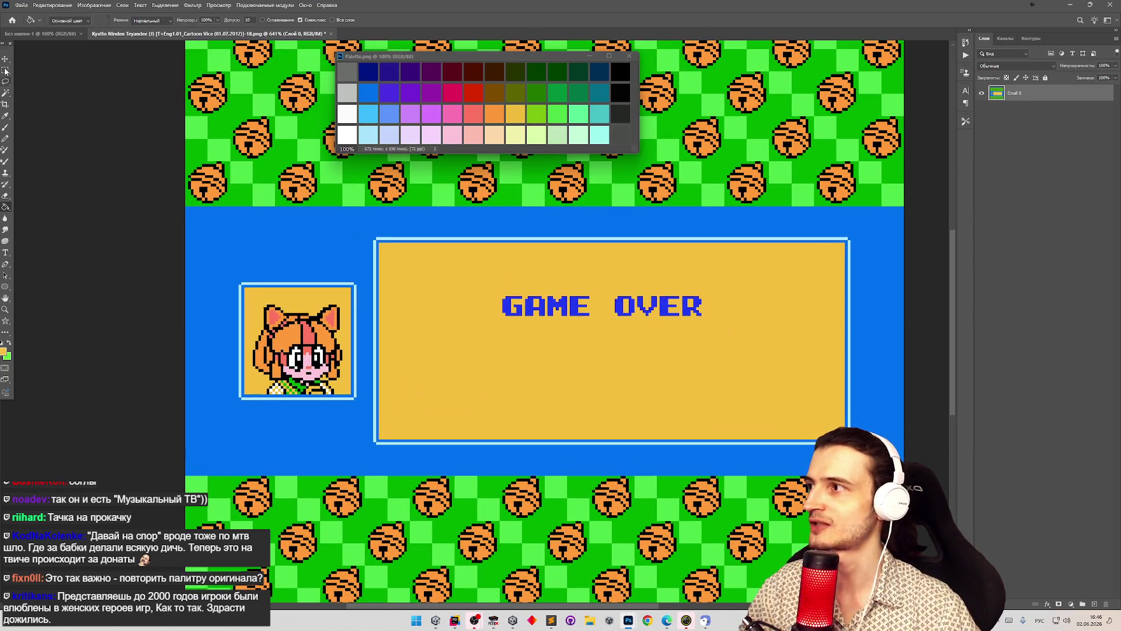
{"action": "key", "text": "m"}
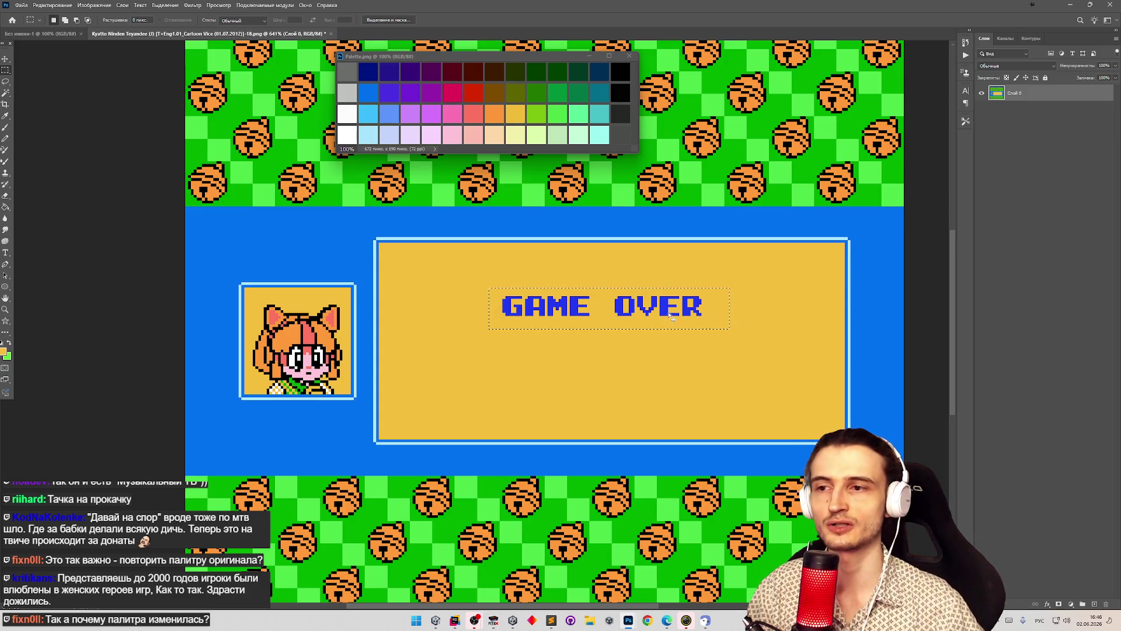
{"action": "key", "text": "v"}
{"action": "key", "text": "ctrl+d"}
{"action": "key", "text": "m"}
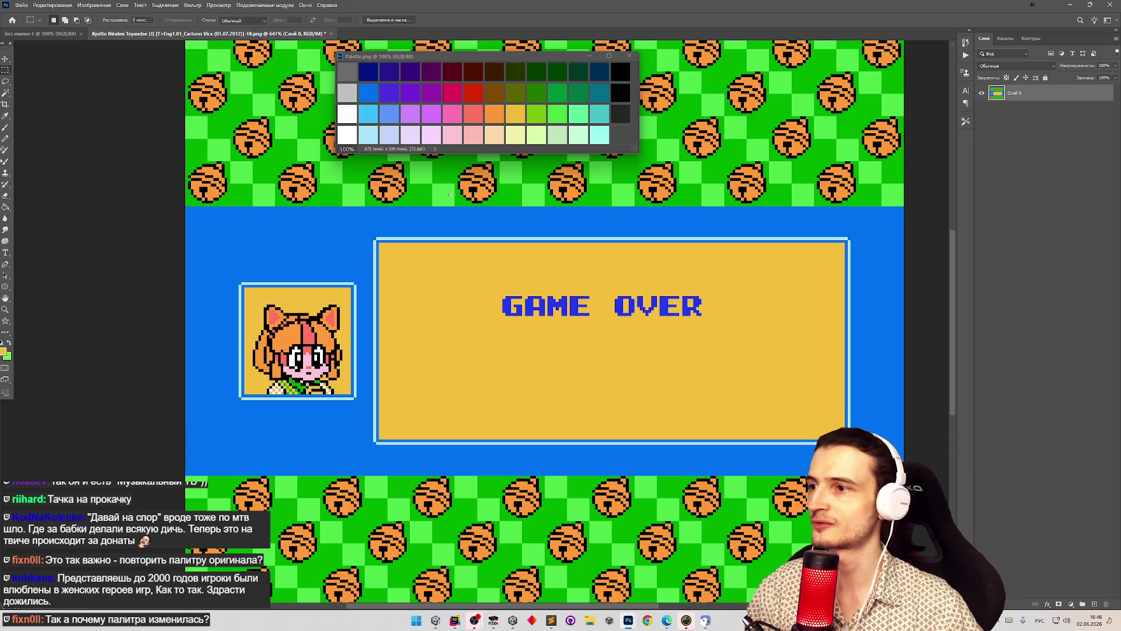
{"action": "mouse_move", "coordinate": [531, 243]}
{"action": "left_mouse_down"}
{"action": "mouse_move", "coordinate": [571, 295]}
{"action": "mouse_move", "coordinate": [559, 438]}
{"action": "mouse_move", "coordinate": [559, 296]}
{"action": "mouse_move", "coordinate": [710, 321]}
{"action": "mouse_move", "coordinate": [680, 318]}
{"action": "mouse_move", "coordinate": [677, 361]}
{"action": "left_mouse_up"}
{"action": "left_click", "coordinate": [513, 305]}
- Move the GAME OVER text down 16 pixels, then back up about 3 pixels
{"action": "key", "text": "v"}
{"action": "key", "text": "ctrl+z"}
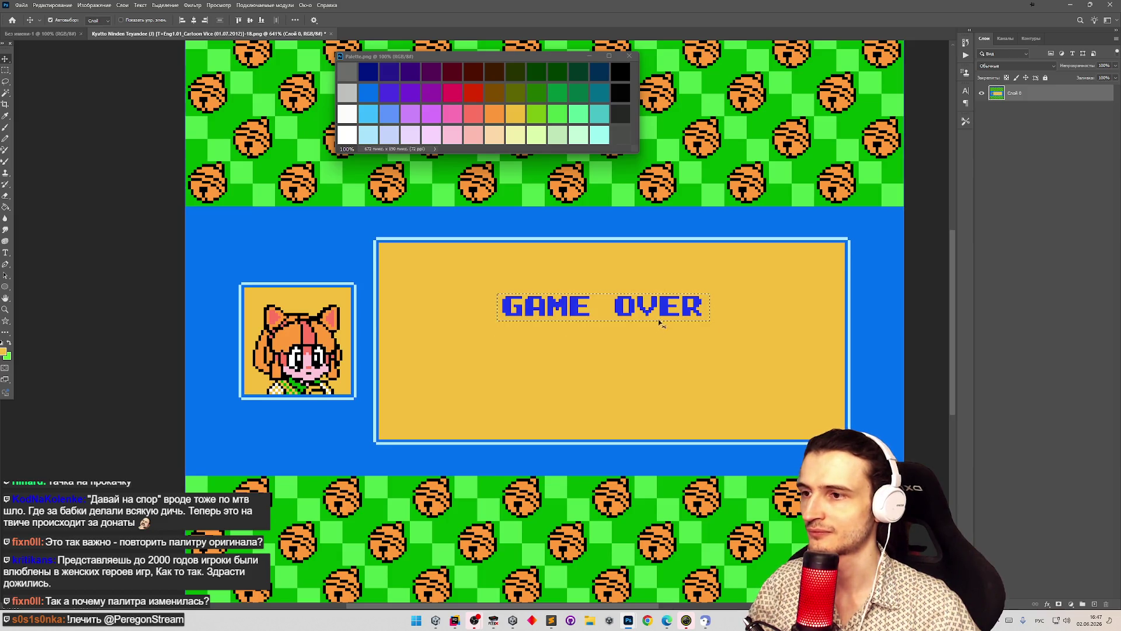
{"action": "left_click_drag", "start_coordinate": [663, 316], "coordinate": [662, 360]}
{"action": "key", "text": "m"}
{"action": "key", "text": "ctrl+d"}
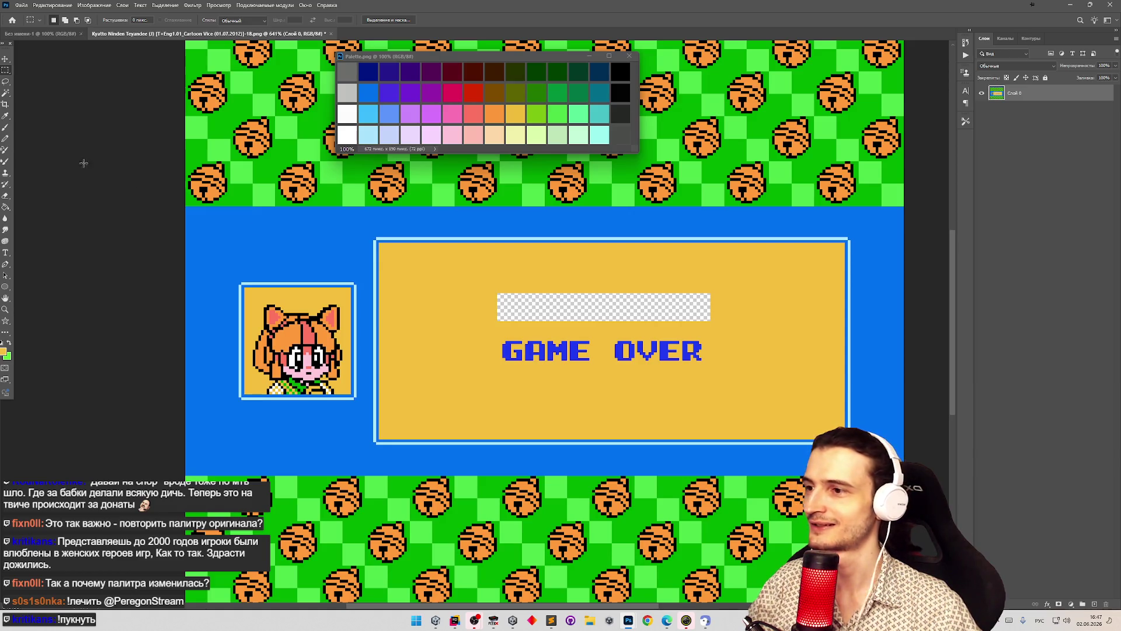
{"action": "left_click_drag", "start_coordinate": [497, 338], "coordinate": [710, 366]}
{"action": "key", "text": "v"}
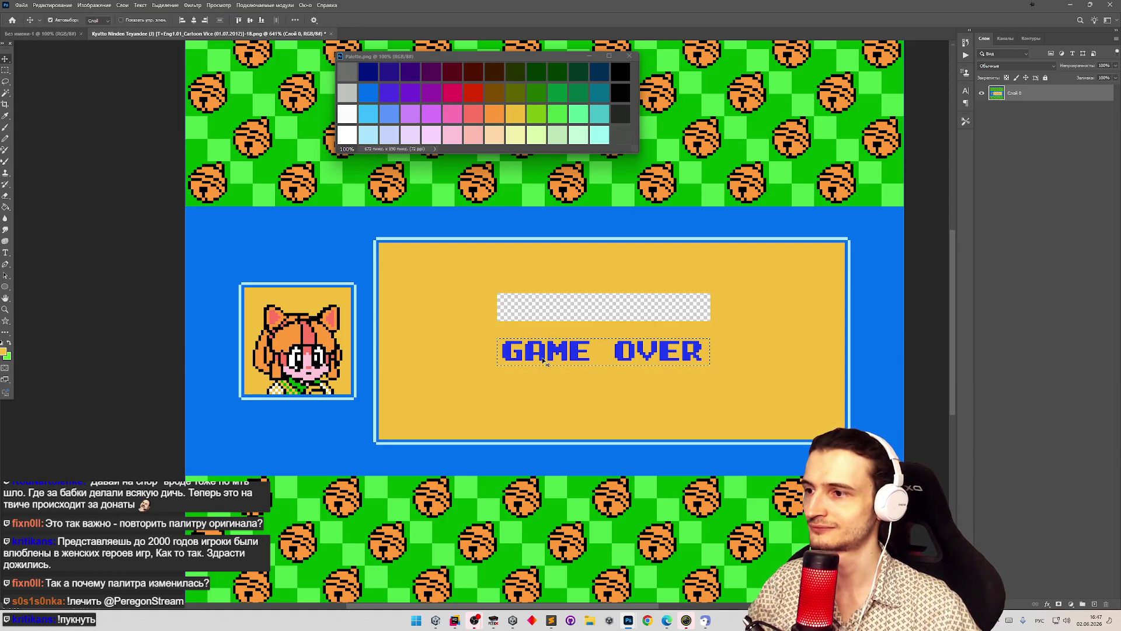
{"action": "left_click_drag", "start_coordinate": [542, 361], "coordinate": [543, 351]}
{"action": "key", "text": "ctrl+d"}
{"action": "key", "text": "m"}
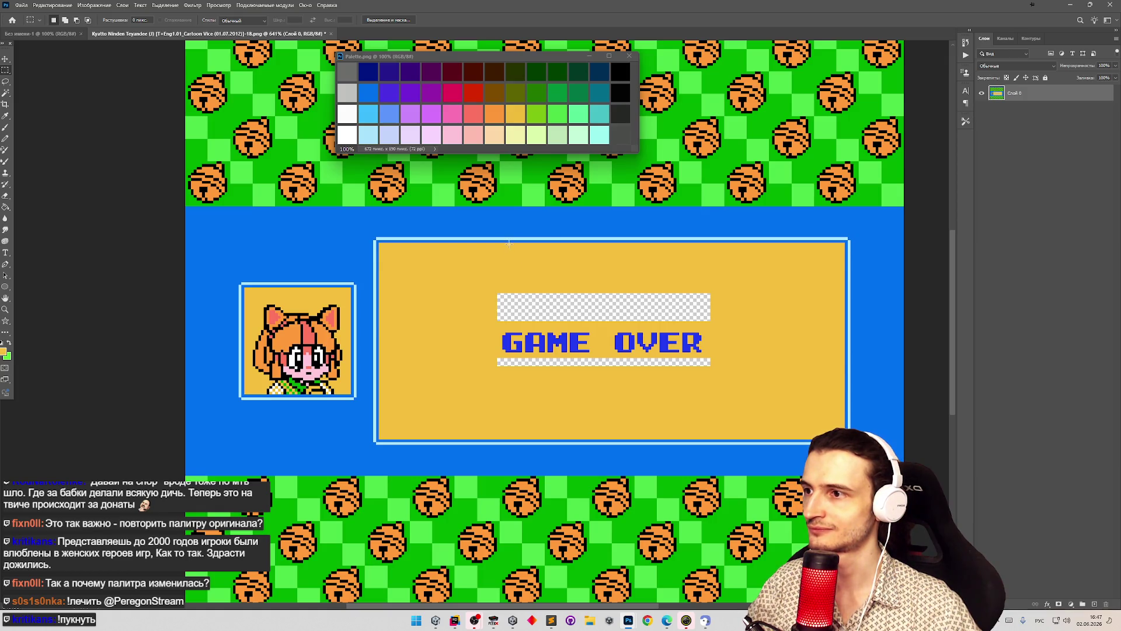
- Measure the gaps above and below GAME OVER and shift the text to centre it
{"action": "mouse_move", "coordinate": [508, 243]}
{"action": "left_mouse_down"}
{"action": "mouse_move", "coordinate": [525, 289]}
{"action": "mouse_move", "coordinate": [517, 433]}
{"action": "left_mouse_up"}
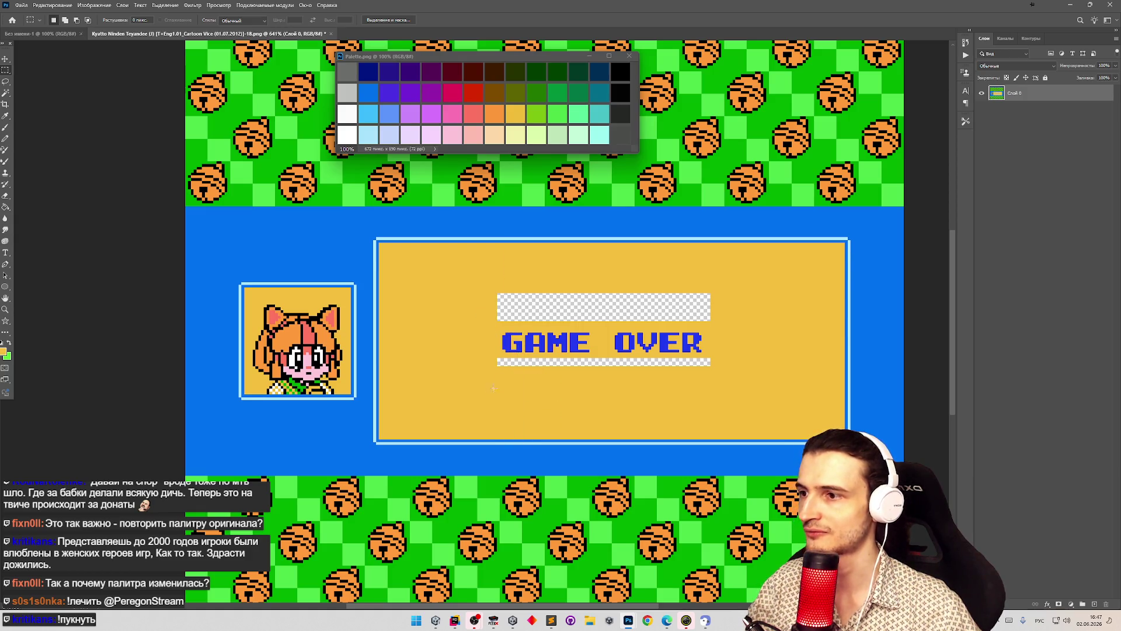
{"action": "left_click_drag", "start_coordinate": [514, 358], "coordinate": [524, 435]}
{"action": "left_click", "coordinate": [534, 318]}
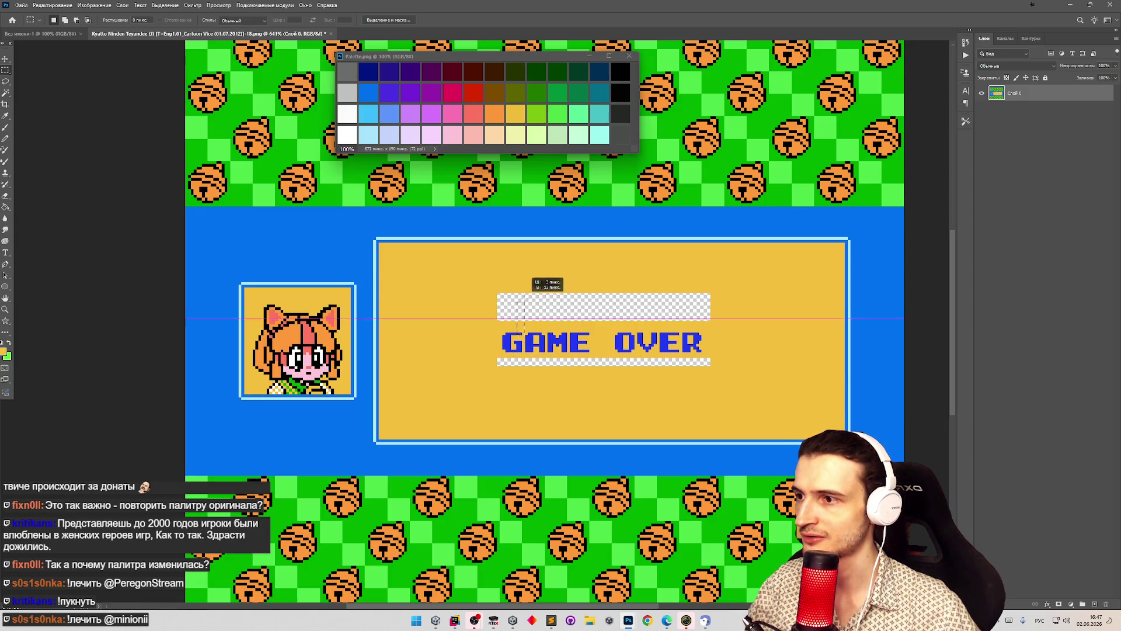
{"action": "left_click_drag", "start_coordinate": [518, 309], "coordinate": [529, 232]}
{"action": "left_click", "coordinate": [526, 255]}
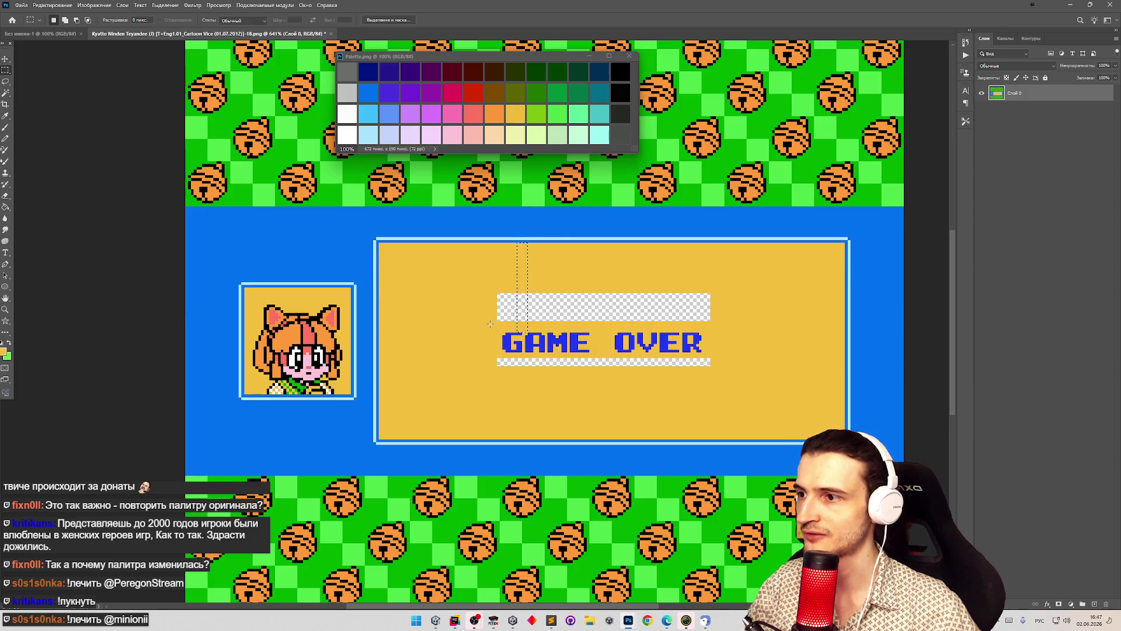
{"action": "mouse_move", "coordinate": [715, 356]}
{"action": "left_mouse_down"}
{"action": "mouse_move", "coordinate": [490, 316]}
{"action": "mouse_move", "coordinate": [518, 330]}
{"action": "left_mouse_up"}
{"action": "key", "text": "v"}
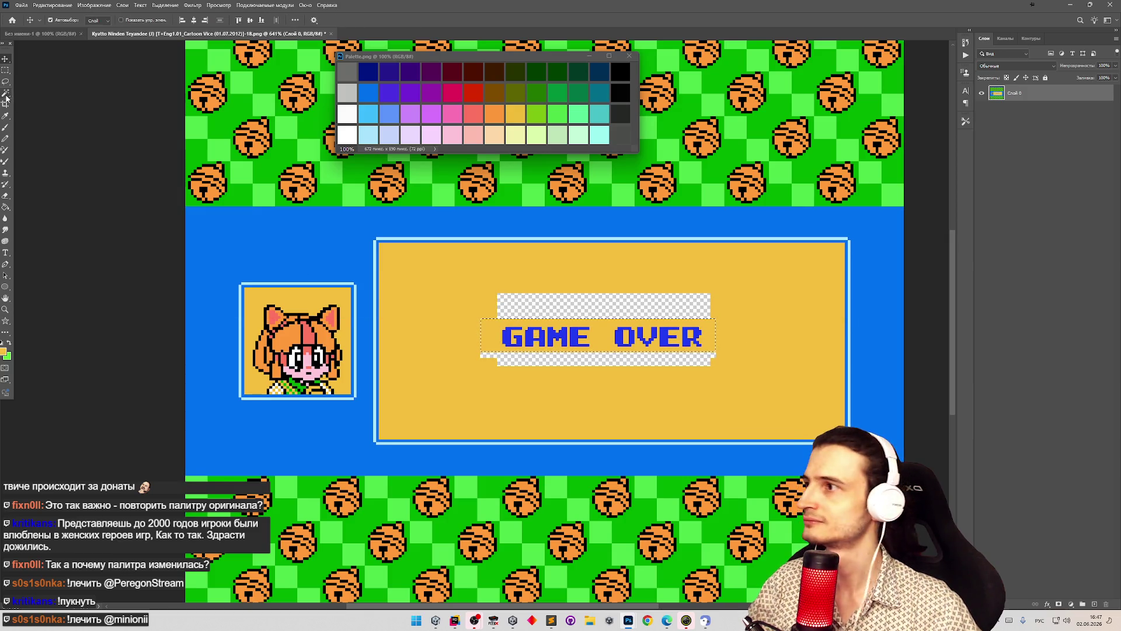
{"action": "key", "text": "m"}
{"action": "left_click", "coordinate": [443, 279]}
- Fill the transparent strips above and below GAME OVER with yellow and zoom out
{"action": "key", "text": "g"}
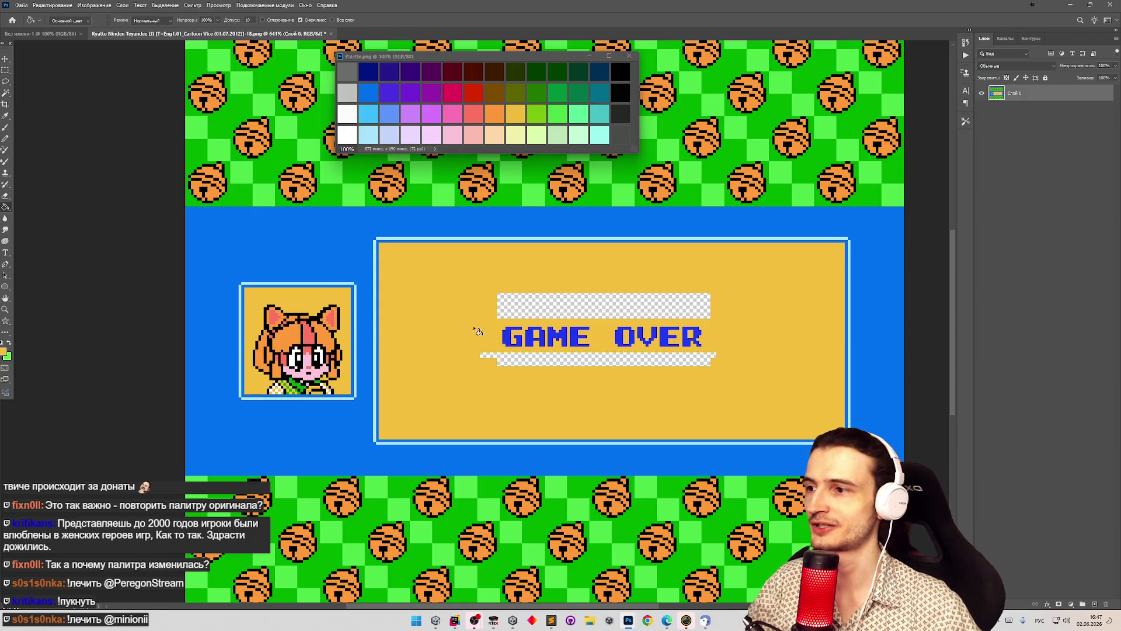
{"action": "left_click", "coordinate": [514, 315]}
{"action": "left_click", "coordinate": [515, 359]}
{"action": "key", "text": "z"}
{"action": "mouse_move", "coordinate": [475, 333]}
{"action": "left_mouse_down"}
{"action": "mouse_move", "coordinate": [432, 310]}
{"action": "mouse_move", "coordinate": [603, 351]}
{"action": "mouse_move", "coordinate": [455, 327]}
{"action": "mouse_move", "coordinate": [549, 370]}
{"action": "left_mouse_up"}
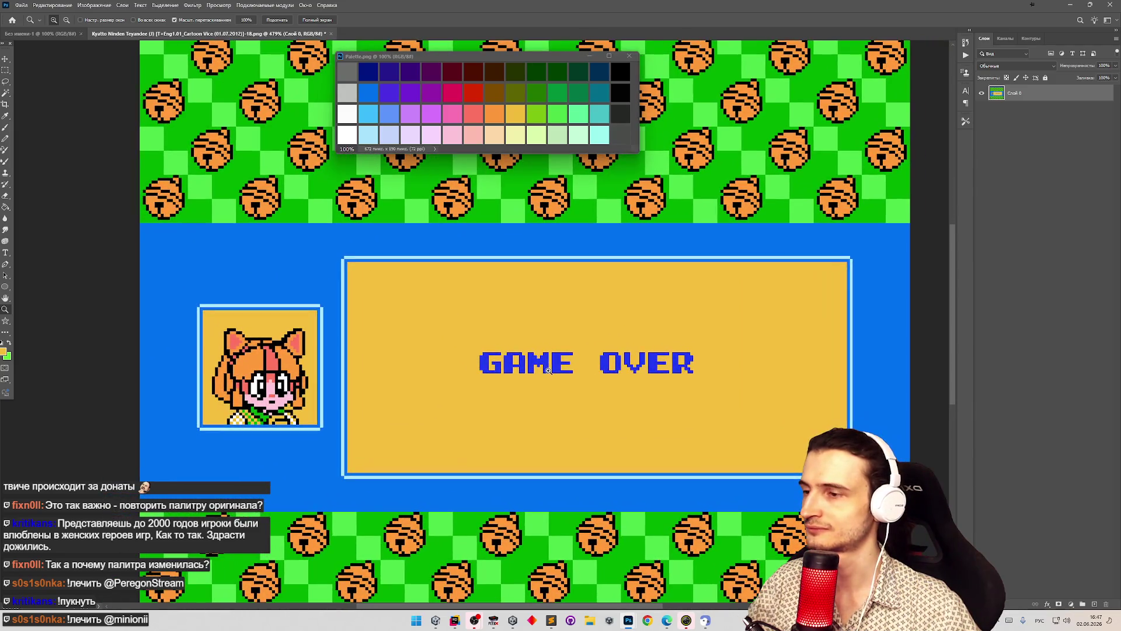
{"action": "key", "text": "g"}
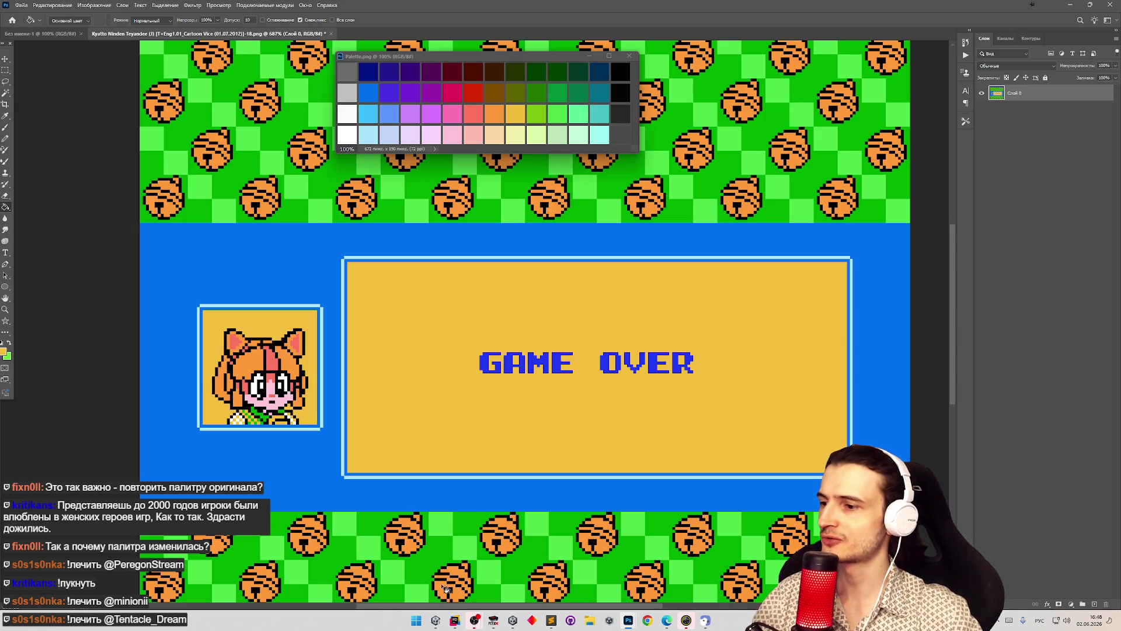
- Set Unity's Game view to 1x scale and Nes (256x224) resolution, then return to Photoshop
{"action": "left_click", "coordinate": [493, 622]}
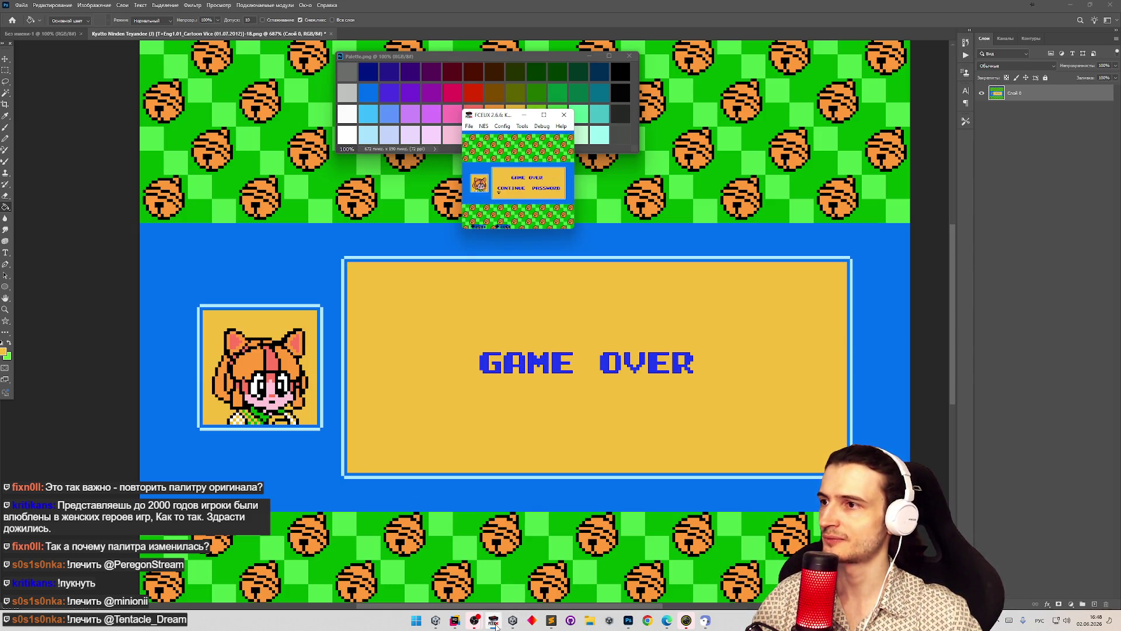
{"action": "left_click", "coordinate": [434, 620]}
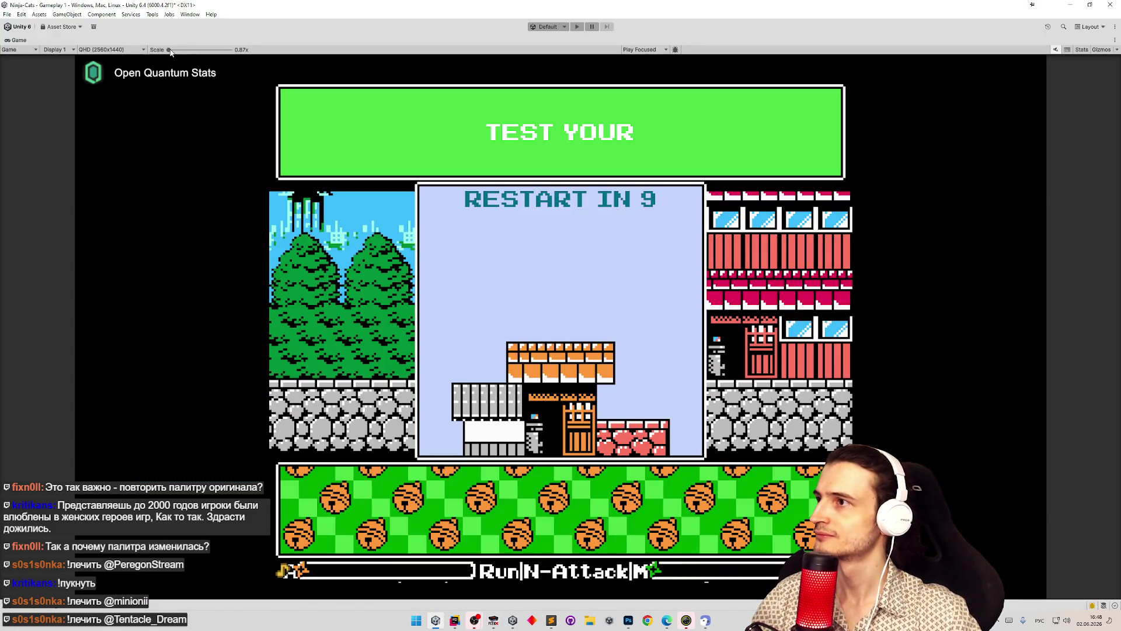
{"action": "left_click_drag", "start_coordinate": [168, 50], "coordinate": [173, 49]}
{"action": "left_click", "coordinate": [113, 49]}
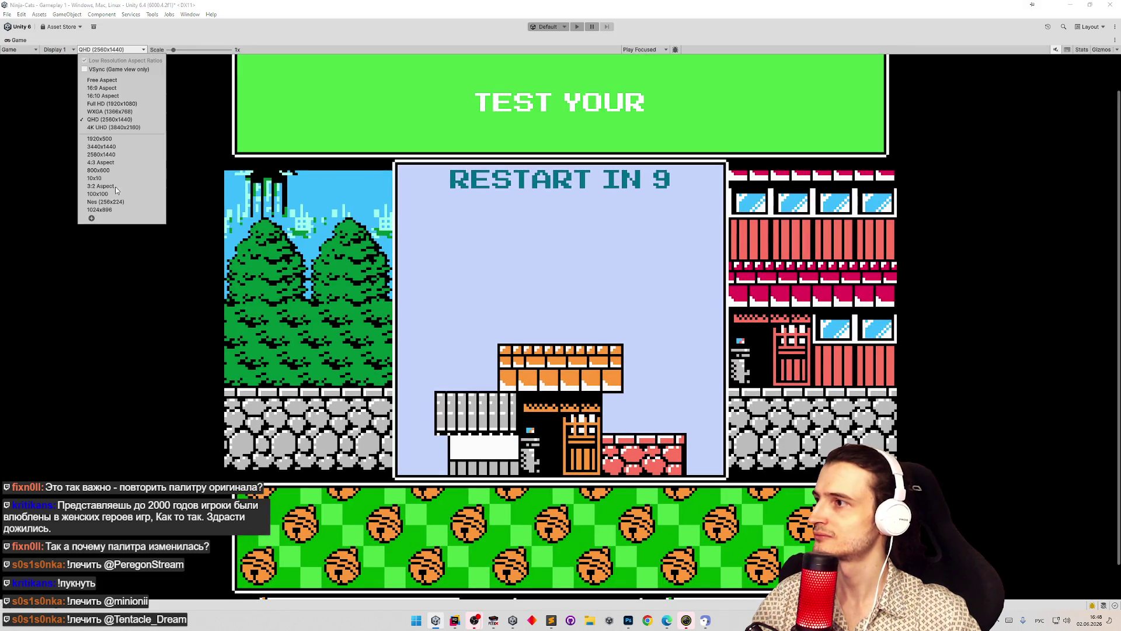
{"action": "left_click", "coordinate": [105, 201]}
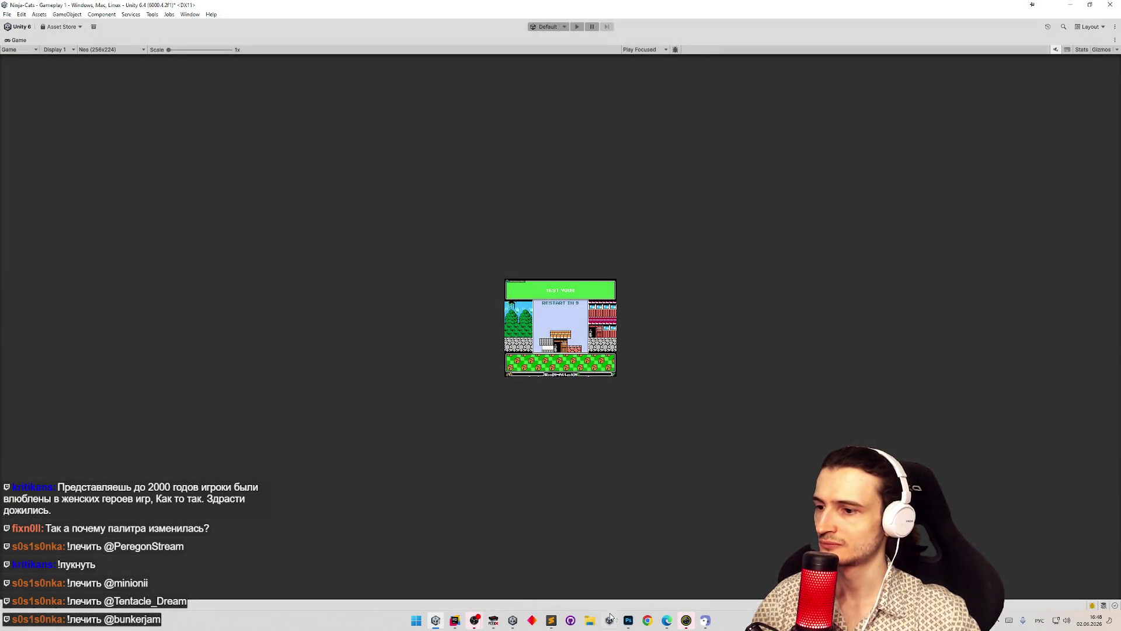
{"action": "mouse_move", "coordinate": [626, 621]}
{"action": "left_click", "coordinate": [578, 575]}
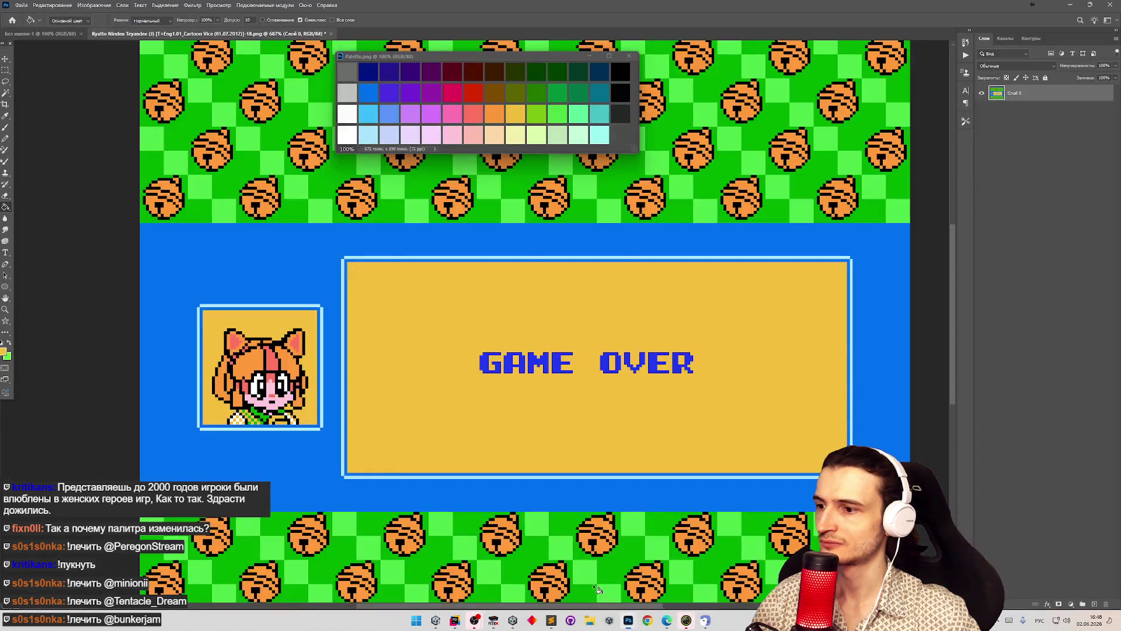
- Paste the game screenshot as a new layer and move it over the GAME OVER panel
{"action": "key", "text": "v"}
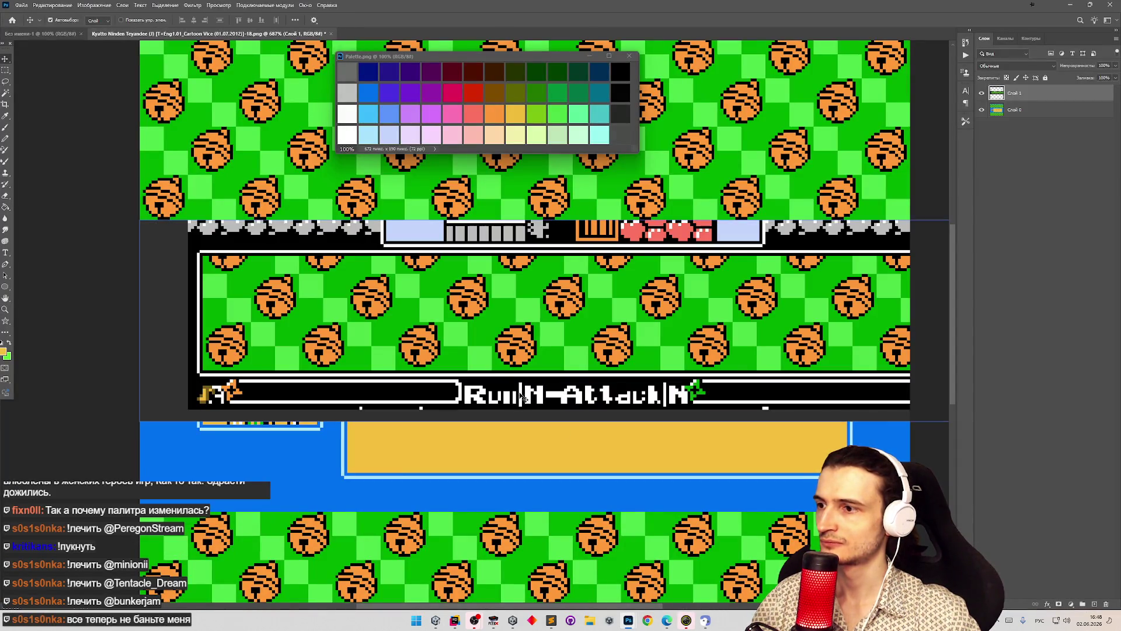
{"action": "left_click_drag", "start_coordinate": [525, 350], "coordinate": [506, 176]}
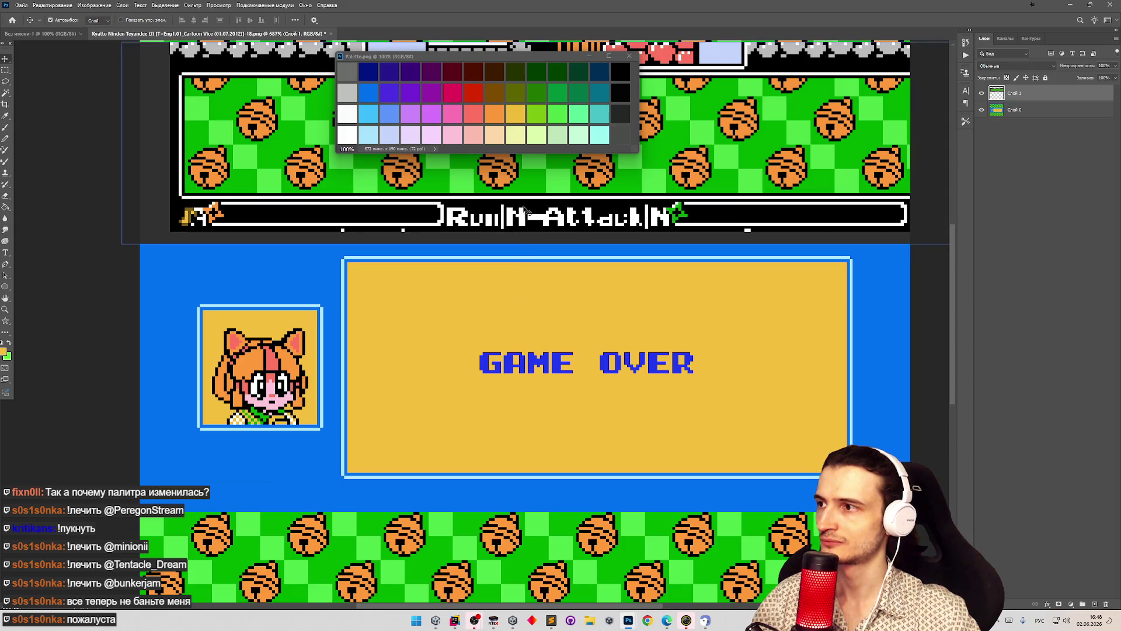
{"action": "key", "text": "z"}
{"action": "scroll", "coordinate": [521, 321], "scroll_direction": "down", "scroll_amount": 5}
{"action": "scroll", "coordinate": [568, 212], "scroll_direction": "up", "scroll_amount": 2}
{"action": "key", "text": "v"}
{"action": "left_click_drag", "start_coordinate": [516, 268], "coordinate": [542, 268]}
{"action": "scroll", "coordinate": [540, 272], "scroll_direction": "up", "scroll_amount": 3}
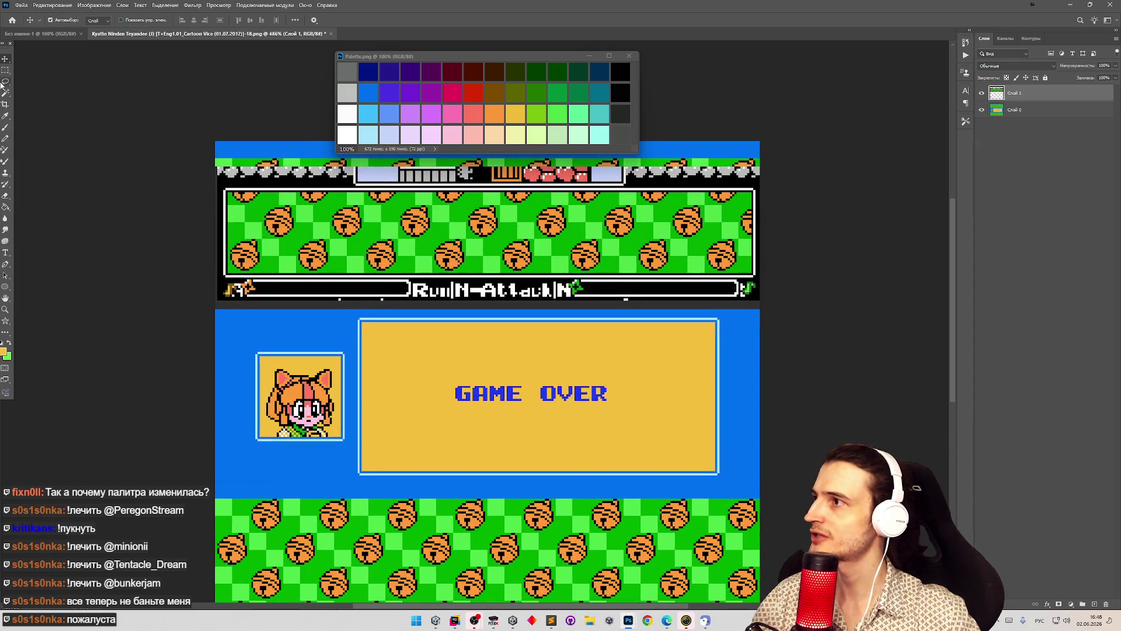
{"action": "left_click_drag", "start_coordinate": [303, 189], "coordinate": [418, 411]}
- Set the screenshot layer to 42% opacity and nudge it into line with the box
{"action": "left_click", "coordinate": [1115, 65]}
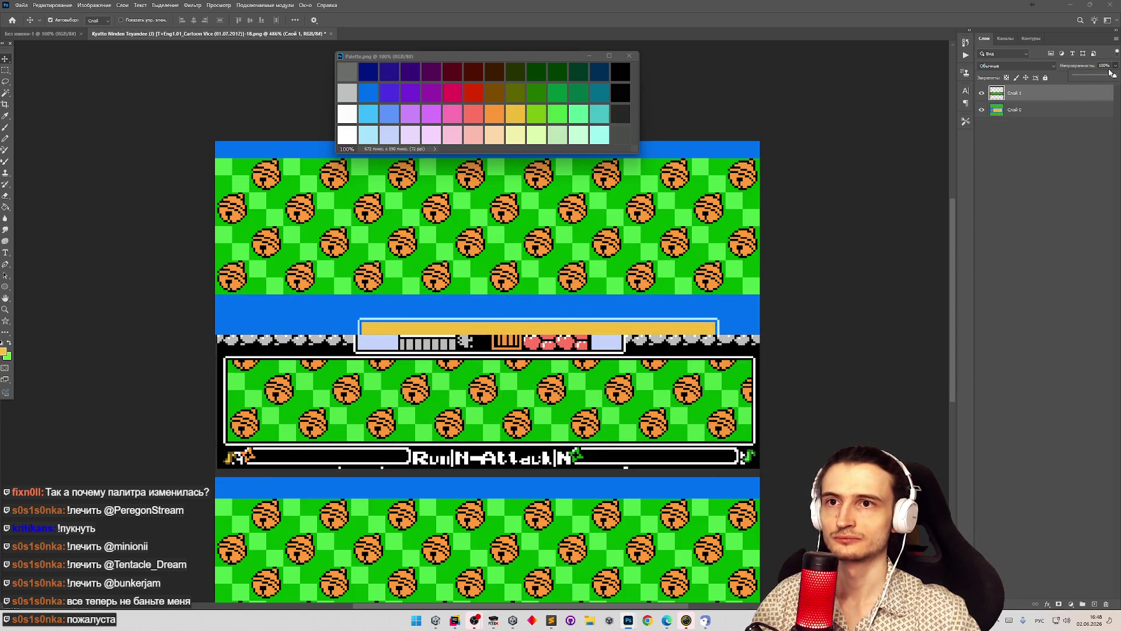
{"action": "left_click_drag", "start_coordinate": [1113, 76], "coordinate": [1092, 78]}
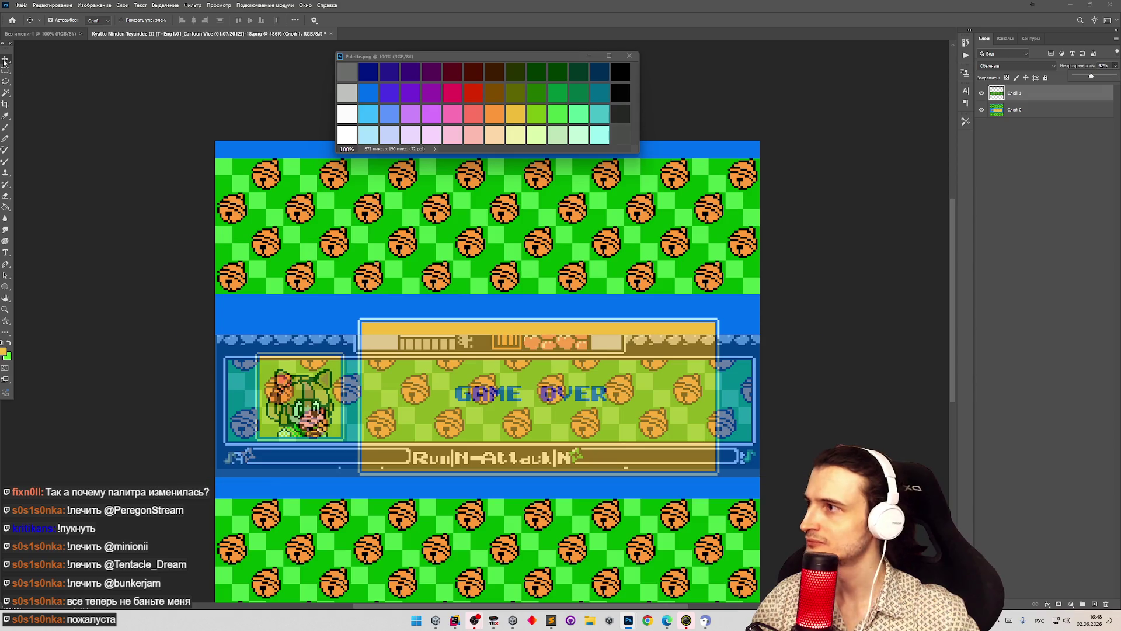
{"action": "mouse_move", "coordinate": [361, 407]}
{"action": "left_mouse_down"}
{"action": "mouse_move", "coordinate": [361, 395]}
{"action": "mouse_move", "coordinate": [409, 410]}
{"action": "mouse_move", "coordinate": [366, 409]}
{"action": "mouse_move", "coordinate": [376, 366]}
{"action": "left_mouse_up"}
{"action": "key", "text": "Down"}
{"action": "key", "text": "Down"}
{"action": "key", "text": "Down"}
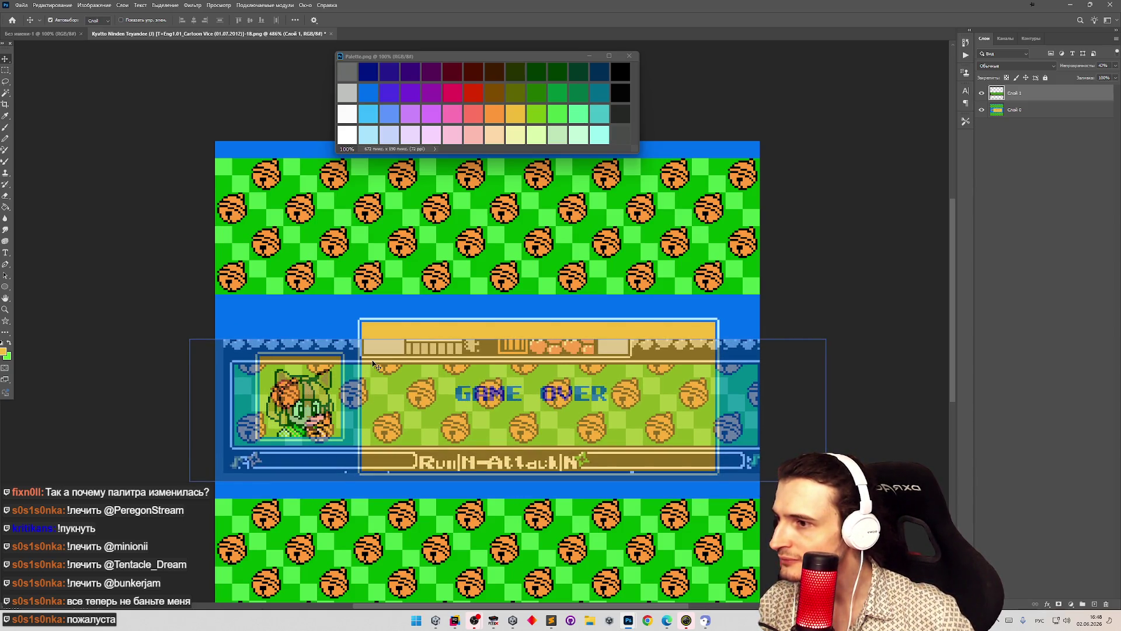
{"action": "key", "text": "Up"}
{"action": "key", "text": "Up"}
{"action": "key", "text": "Up"}
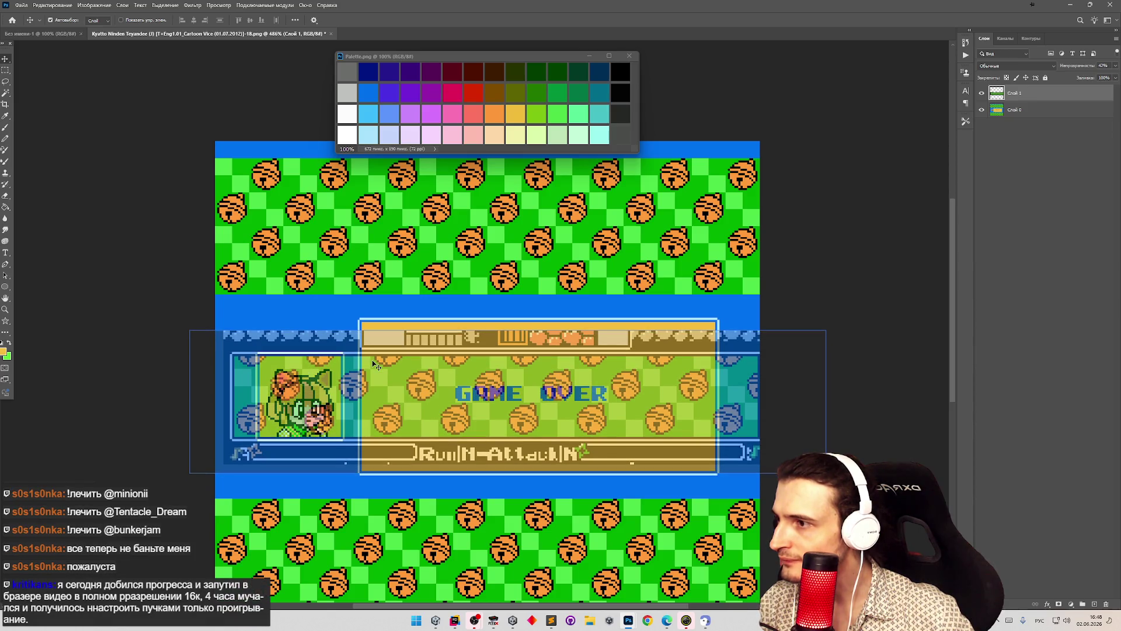
{"action": "key", "text": "m"}
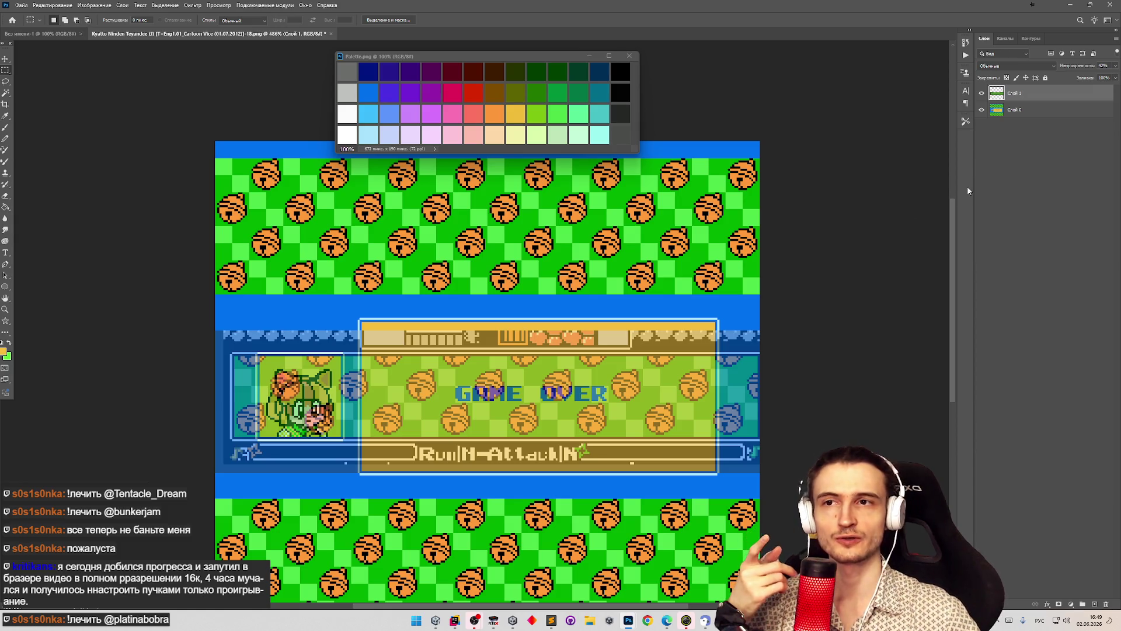
- Toggle Layer 1's visibility, push its opacity to 100%, then undo that change
{"action": "left_click", "coordinate": [981, 92]}
{"action": "left_click", "coordinate": [982, 91]}
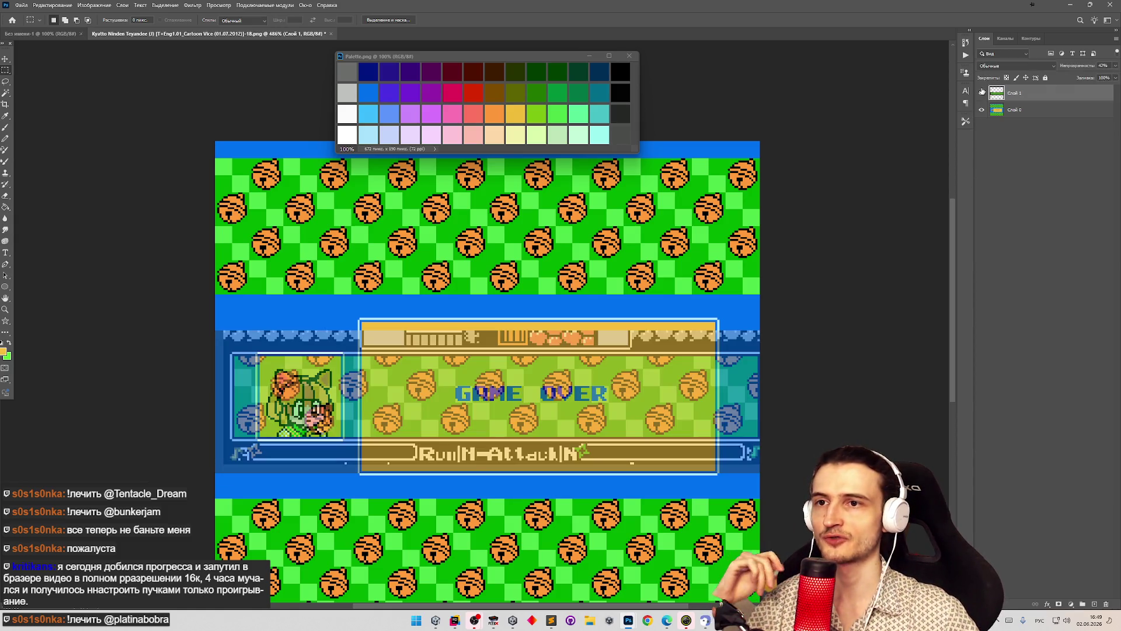
{"action": "left_click", "coordinate": [1116, 66]}
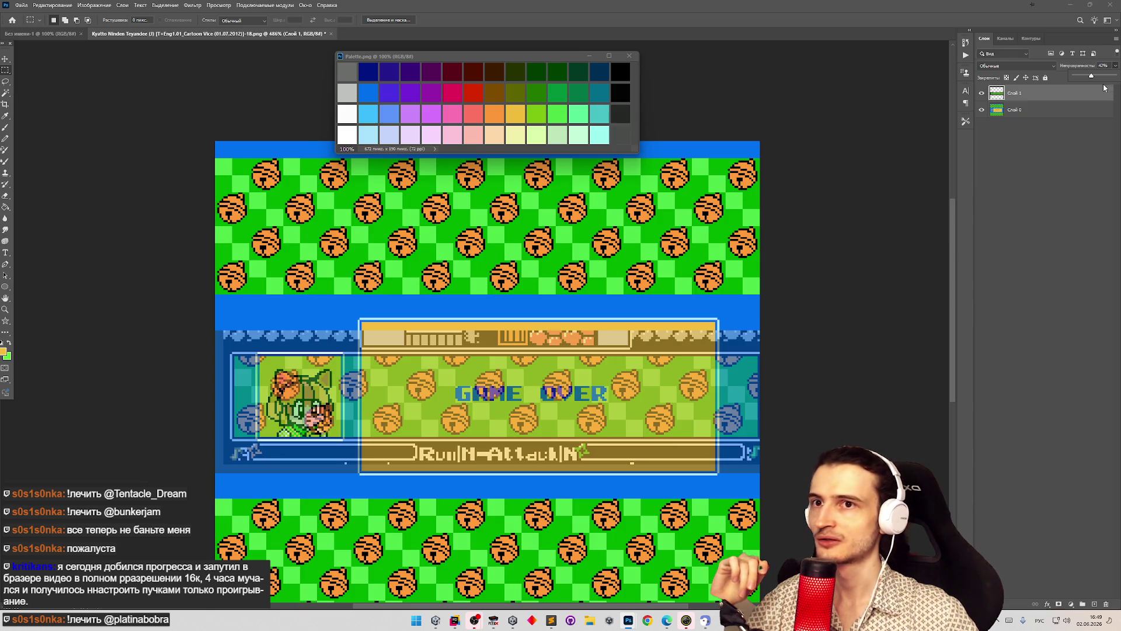
{"action": "left_click_drag", "start_coordinate": [1117, 78], "coordinate": [1120, 80]}
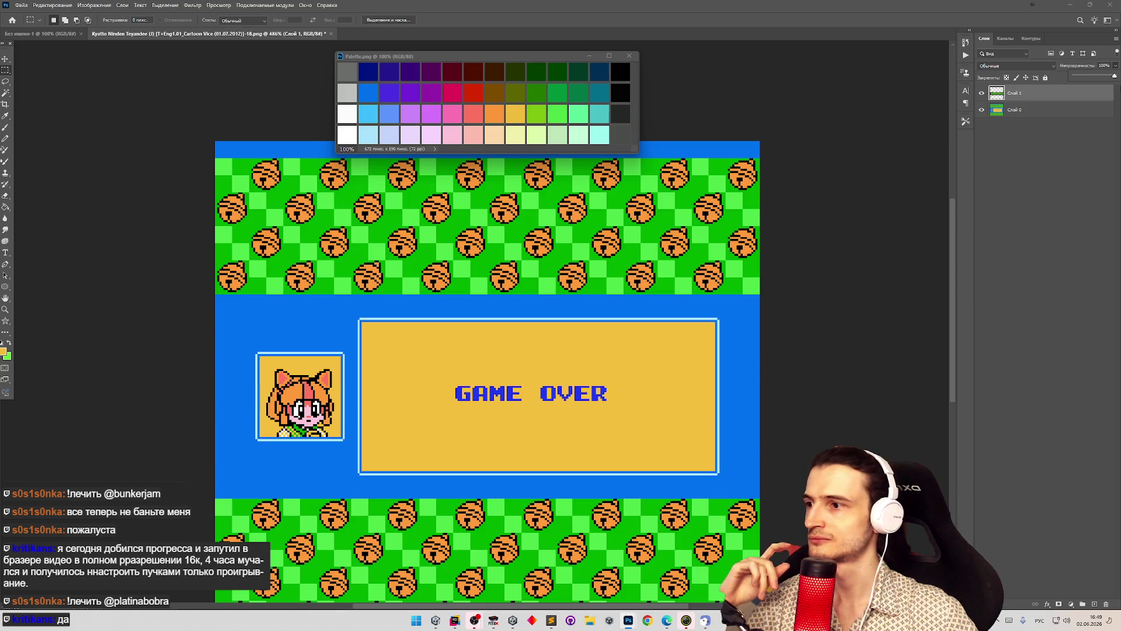
{"action": "key", "text": "ctrl+z"}
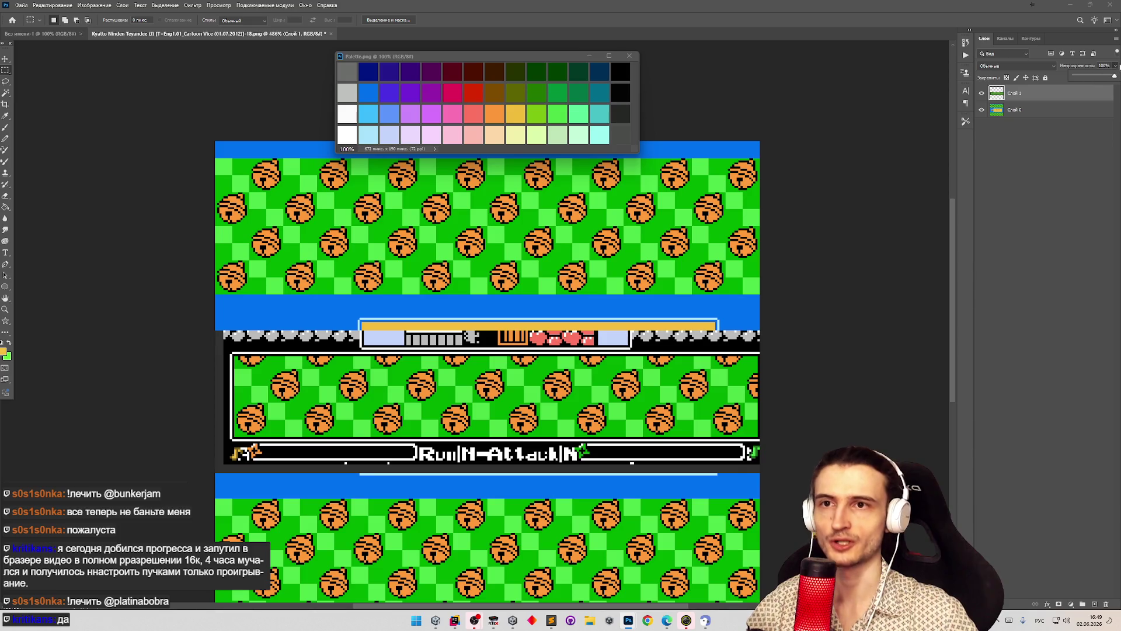
- Set the screenshot layer to 39% opacity and compare it against base layer Слой 0
{"action": "left_click_drag", "start_coordinate": [1093, 77], "coordinate": [1092, 77]}
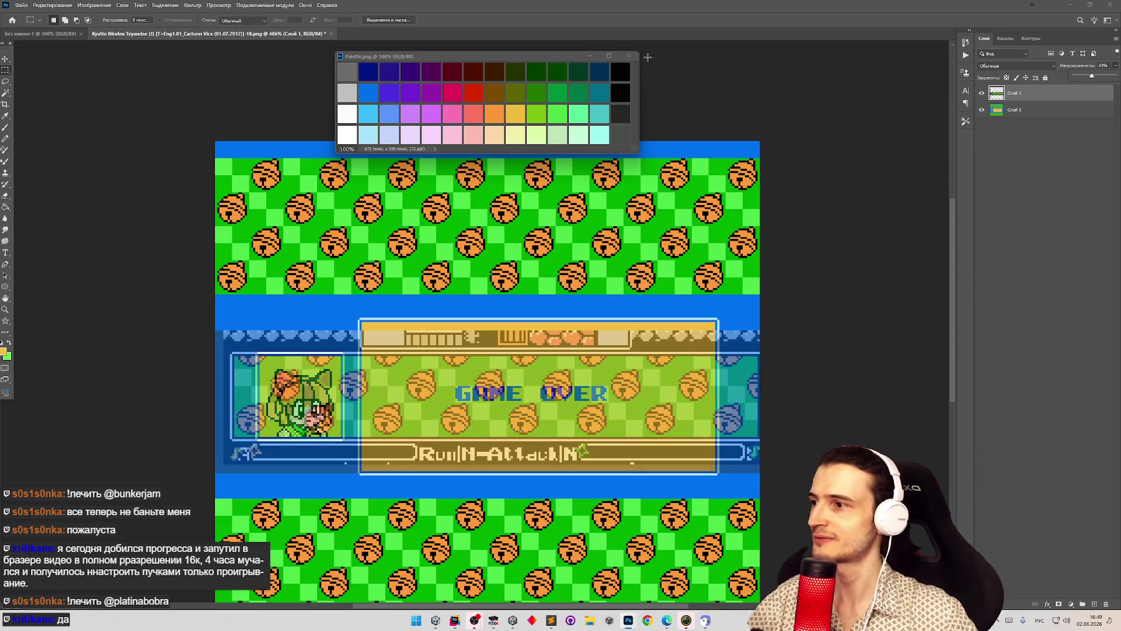
{"action": "left_click", "coordinate": [981, 109]}
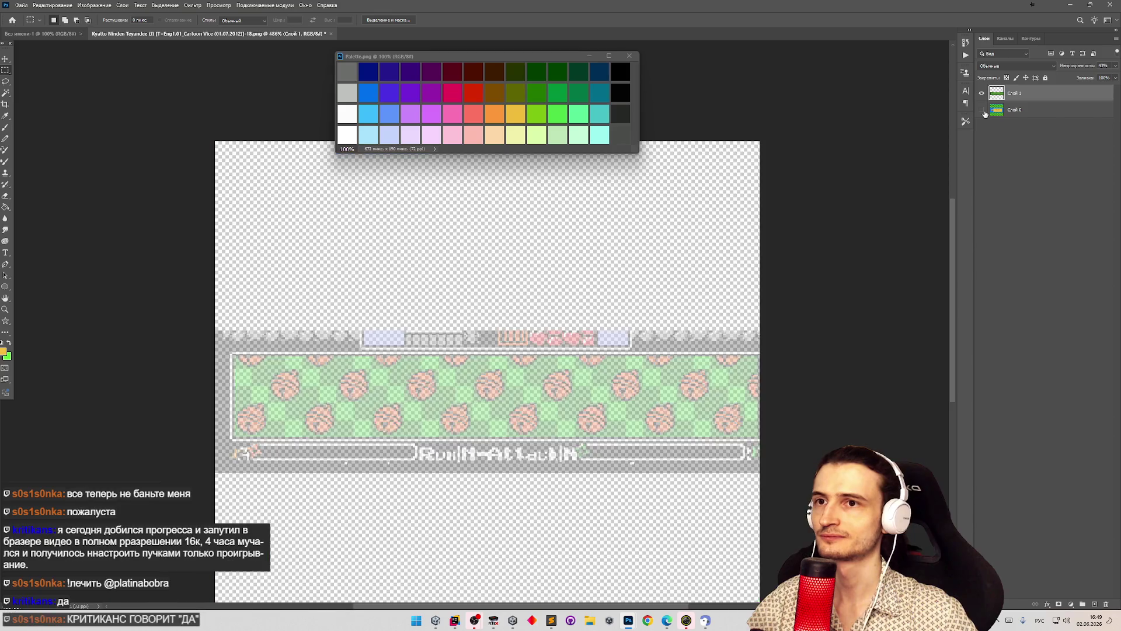
{"action": "left_click", "coordinate": [981, 110]}
{"action": "left_click", "coordinate": [1017, 110]}
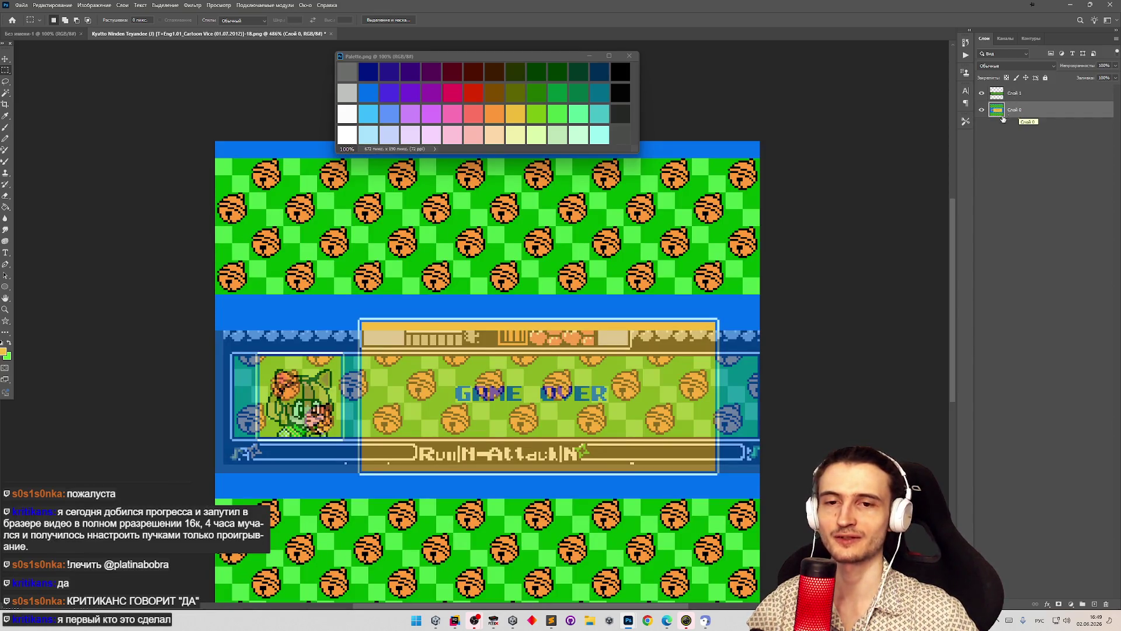
- Zoom in on the panel and marquee-measure a 121×28 px area near the portrait corner
{"action": "key", "text": "z"}
{"action": "mouse_move", "coordinate": [324, 467]}
{"action": "left_mouse_down"}
{"action": "mouse_move", "coordinate": [304, 468]}
{"action": "mouse_move", "coordinate": [382, 479]}
{"action": "left_mouse_up"}
{"action": "mouse_move", "coordinate": [284, 465]}
{"action": "left_mouse_down"}
{"action": "mouse_move", "coordinate": [257, 461]}
{"action": "mouse_move", "coordinate": [269, 455]}
{"action": "mouse_move", "coordinate": [259, 314]}
{"action": "left_mouse_up"}
{"action": "key", "text": "m"}
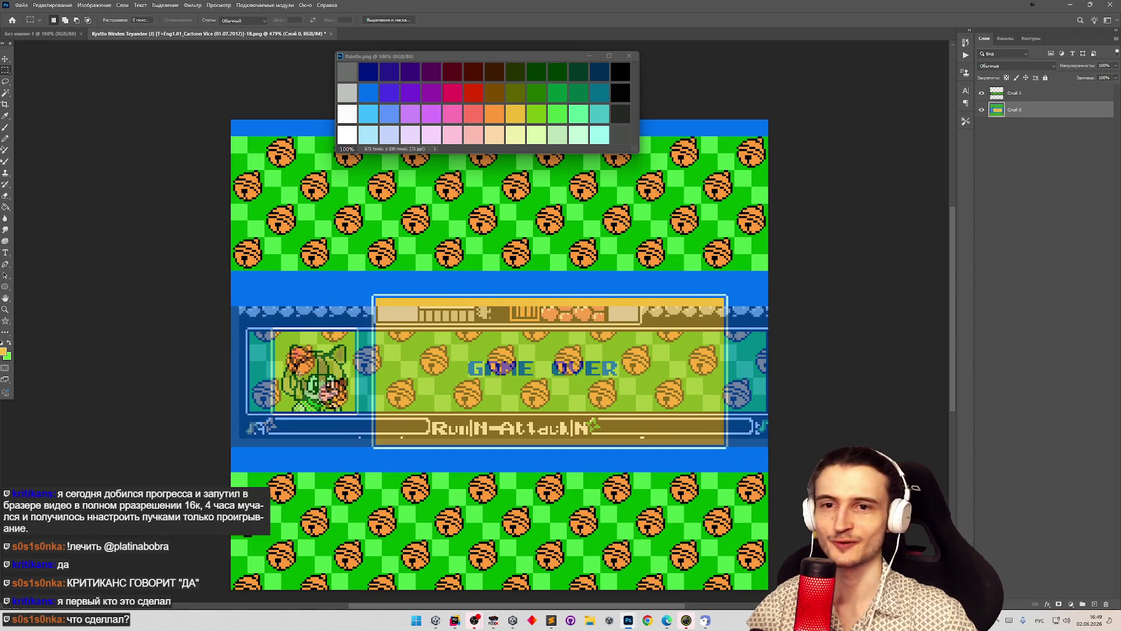
{"action": "mouse_move", "coordinate": [228, 448]}
{"action": "left_mouse_down"}
{"action": "mouse_move", "coordinate": [327, 397]}
{"action": "mouse_move", "coordinate": [358, 363]}
{"action": "mouse_move", "coordinate": [350, 333]}
{"action": "mouse_move", "coordinate": [333, 328]}
{"action": "left_mouse_up"}
{"action": "key", "text": "z"}
{"action": "left_click", "coordinate": [371, 338]}
{"action": "key", "text": "m"}
{"action": "left_click", "coordinate": [206, 320]}
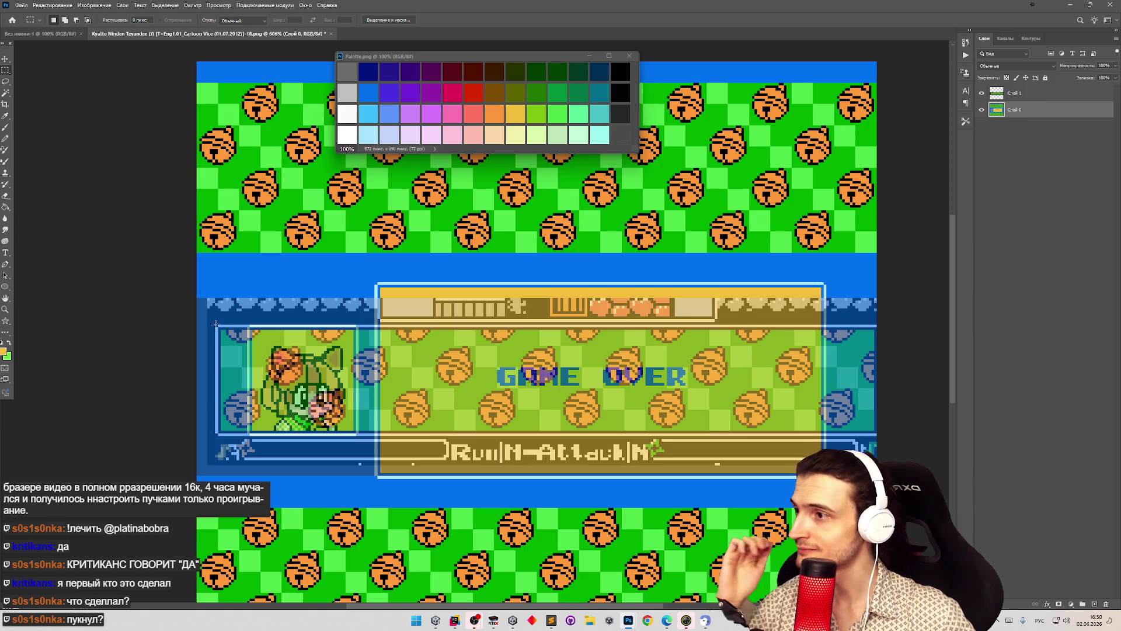
{"action": "mouse_move", "coordinate": [216, 322]}
{"action": "left_mouse_down"}
{"action": "mouse_move", "coordinate": [538, 397]}
{"action": "mouse_move", "coordinate": [516, 403]}
{"action": "left_mouse_up"}
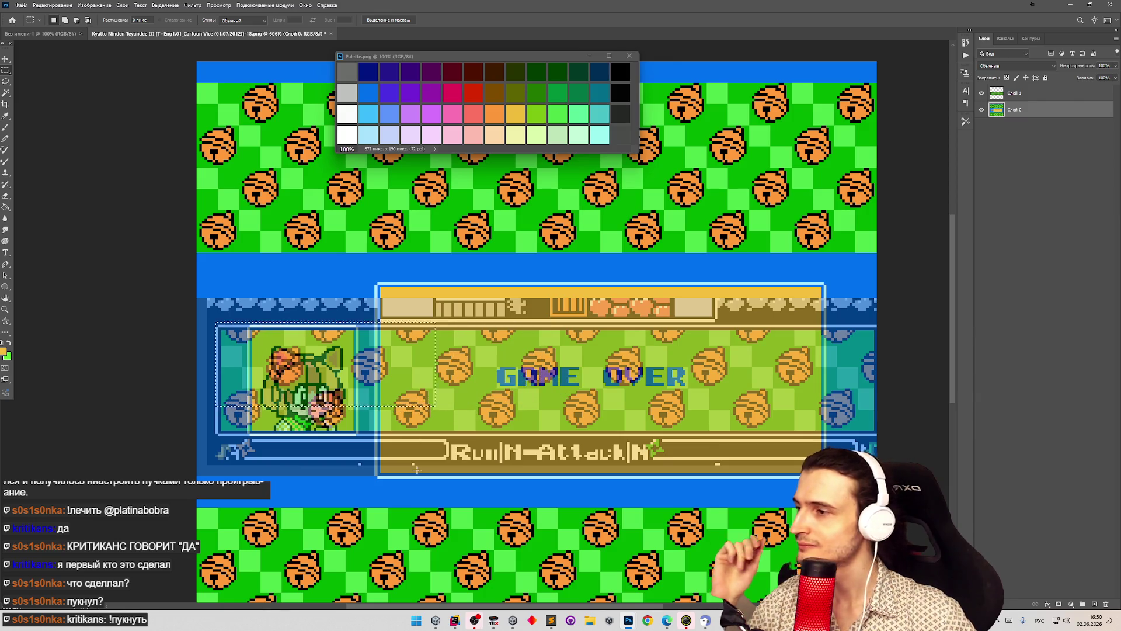
{"action": "left_click", "coordinate": [413, 463]}
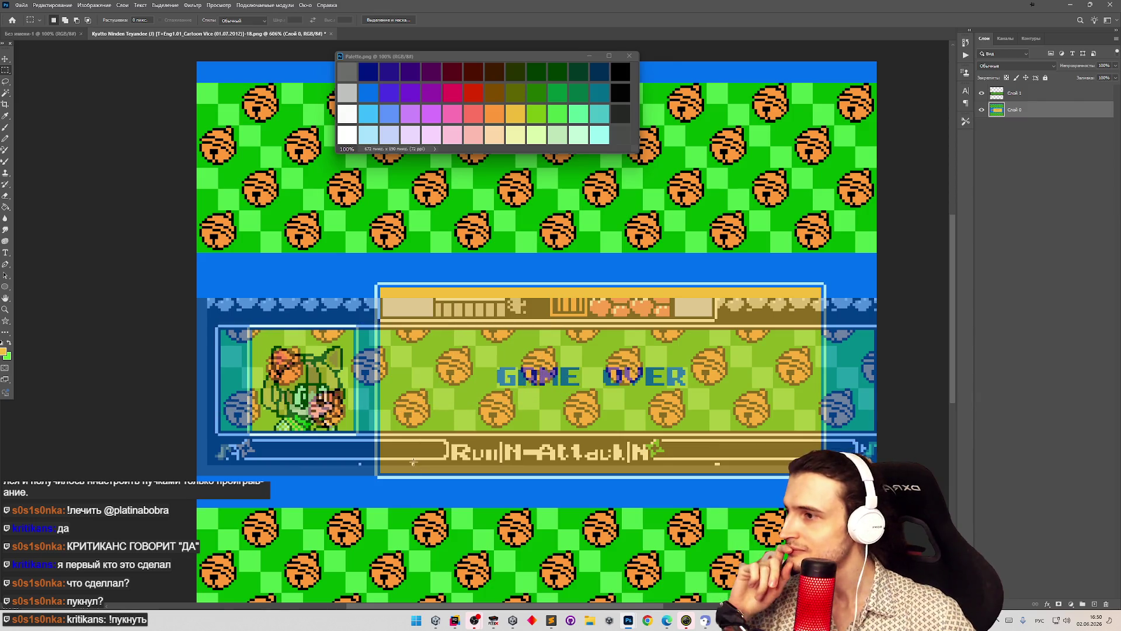
- Move the reference overlay Слой 1 up 2 px to line it up with the panel
{"action": "left_click", "coordinate": [1011, 101]}
{"action": "key", "text": "v"}
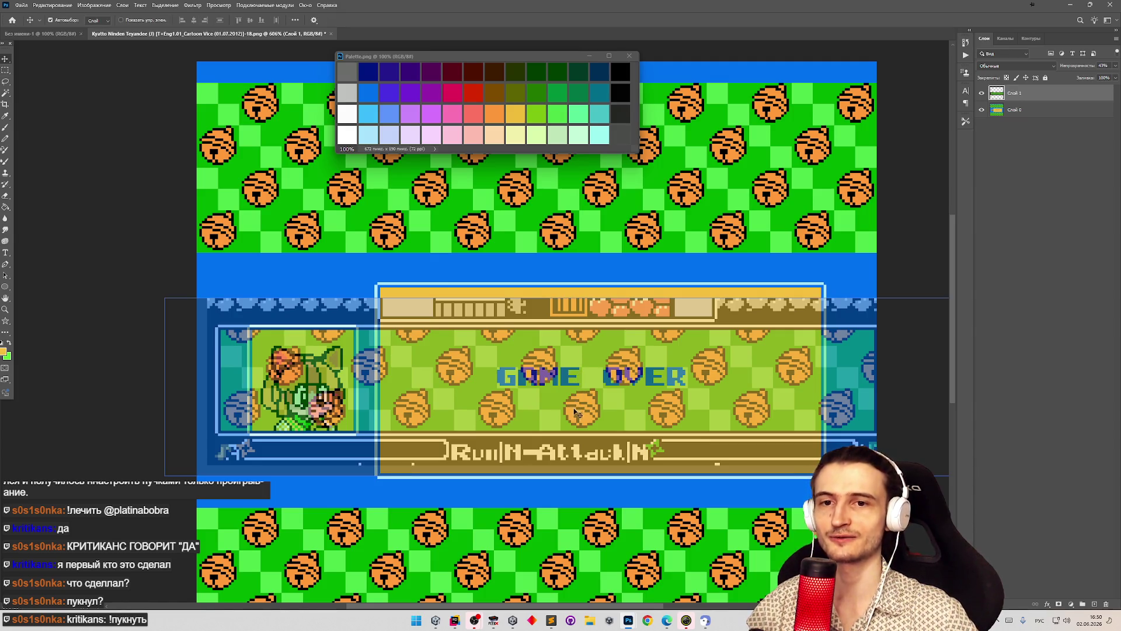
{"action": "left_click_drag", "start_coordinate": [574, 412], "coordinate": [574, 401]}
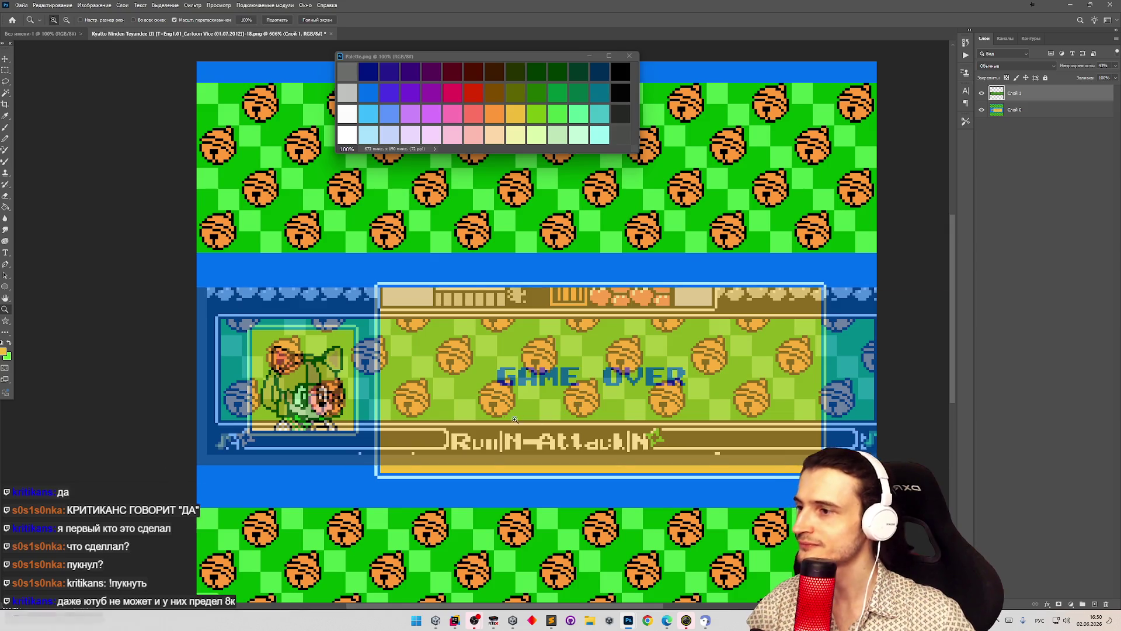
{"action": "key", "text": "z"}
{"action": "scroll", "coordinate": [693, 468], "scroll_direction": "down", "scroll_amount": 3}
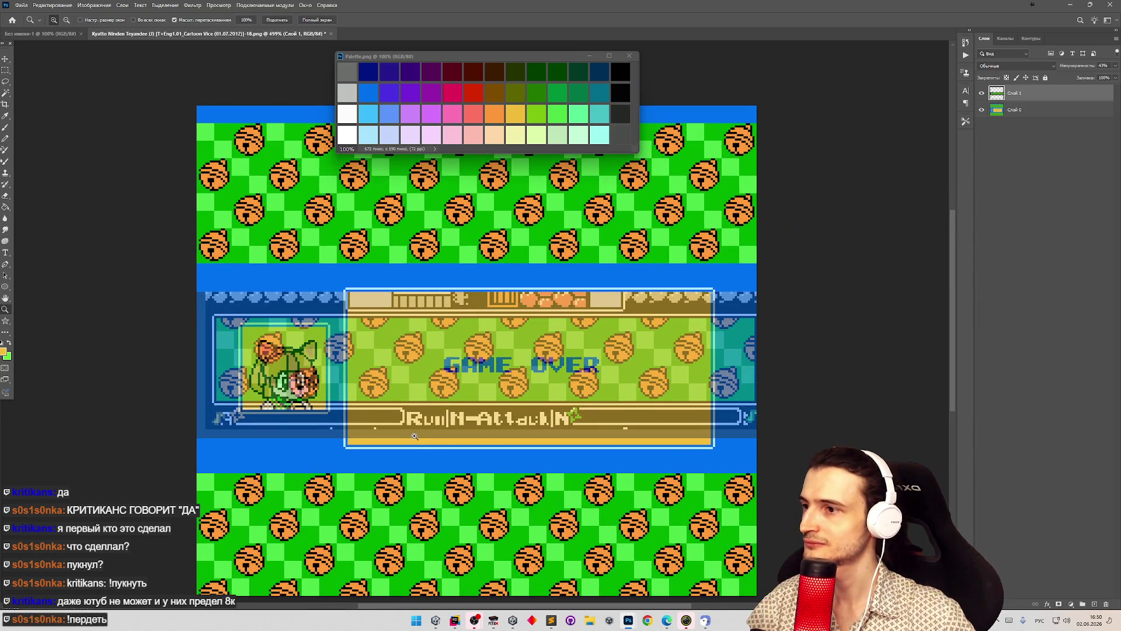
{"action": "scroll", "coordinate": [693, 467], "scroll_direction": "up", "scroll_amount": 3}
{"action": "key", "text": "v"}
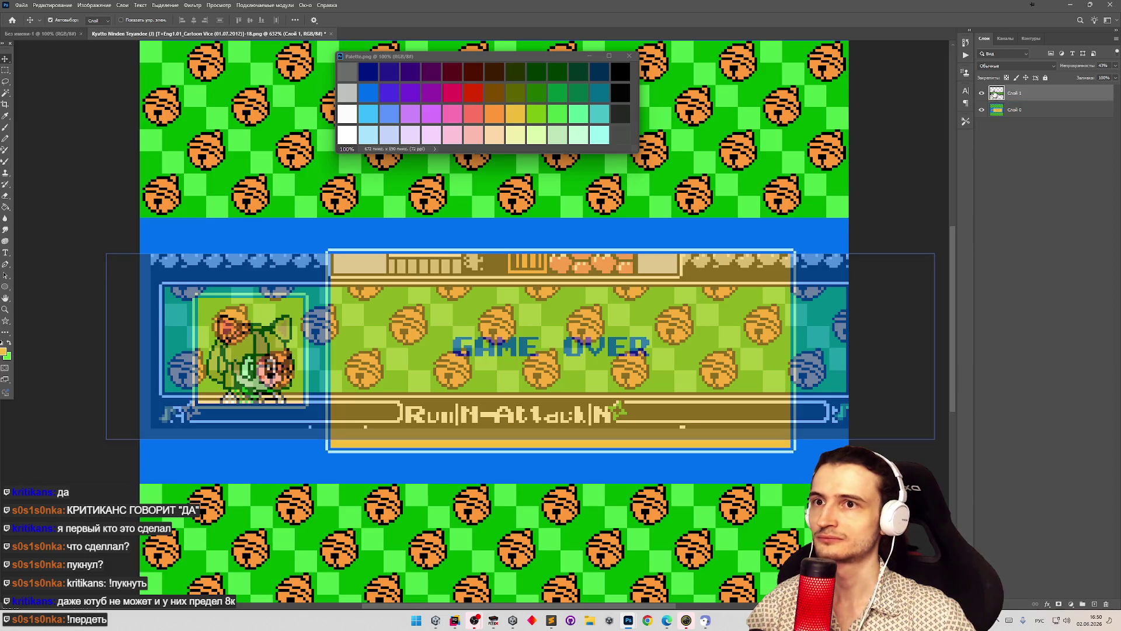
- Lower Слой 1's opacity to about 21%, then select the strip across the panel's top
{"action": "left_click", "coordinate": [1018, 109]}
{"action": "left_click", "coordinate": [1020, 92]}
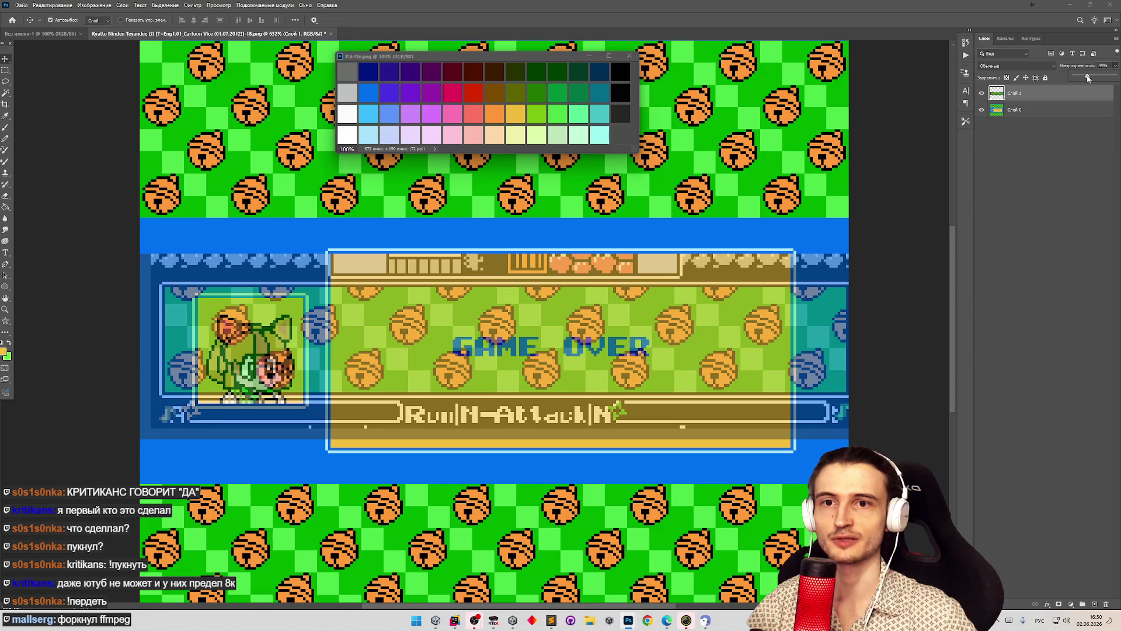
{"action": "left_click_drag", "start_coordinate": [1085, 78], "coordinate": [1086, 77]}
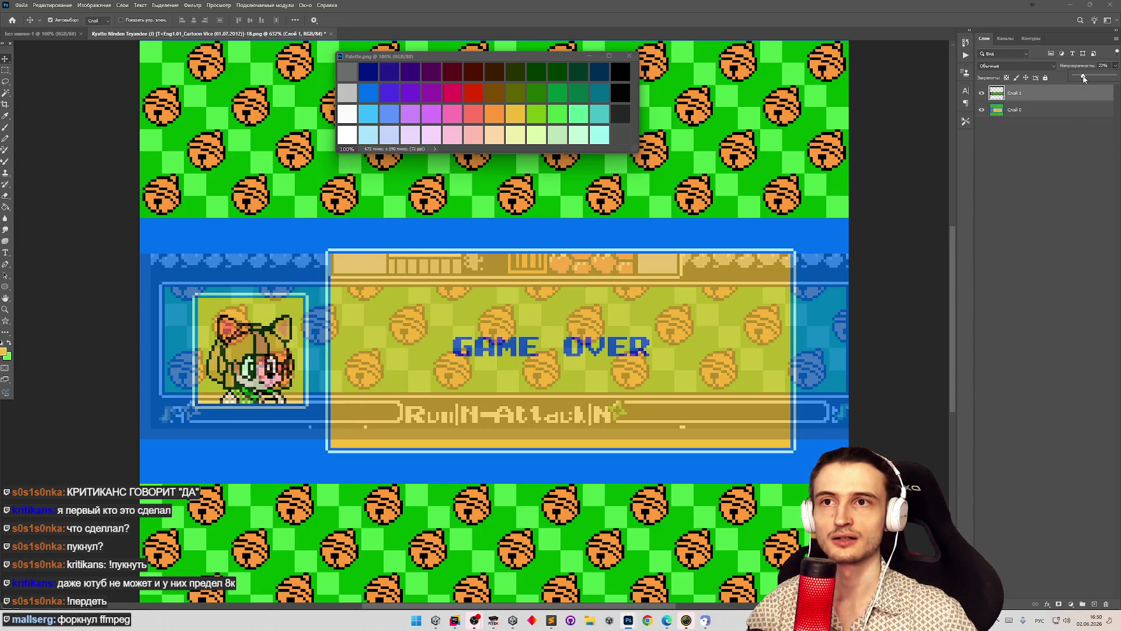
{"action": "left_click_drag", "start_coordinate": [1083, 78], "coordinate": [1083, 78]}
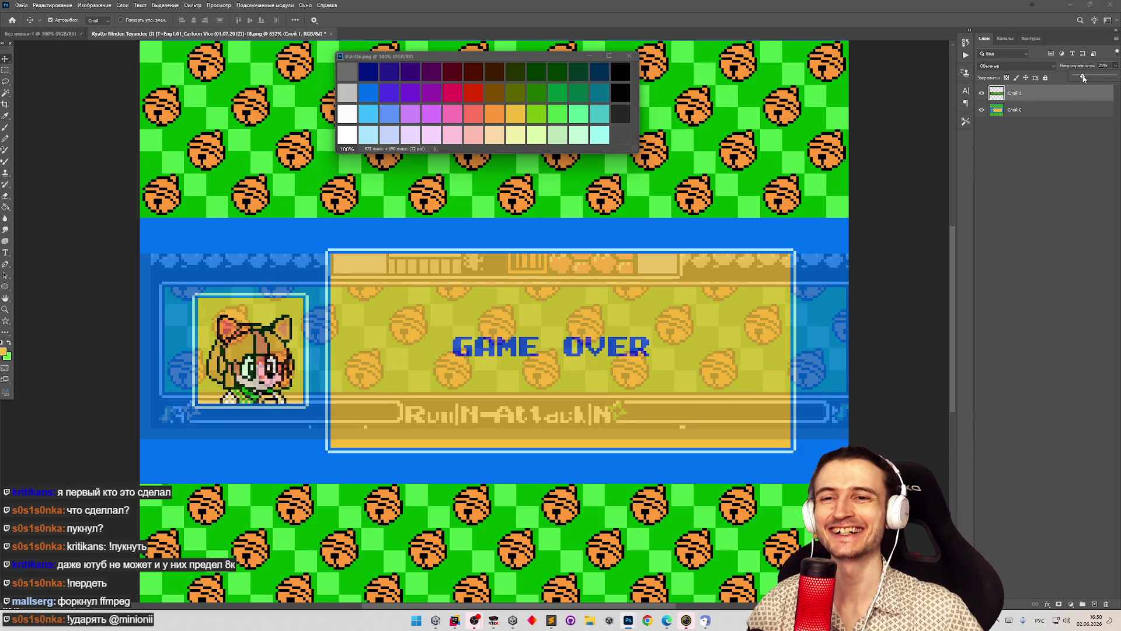
{"action": "left_click", "coordinate": [1060, 174]}
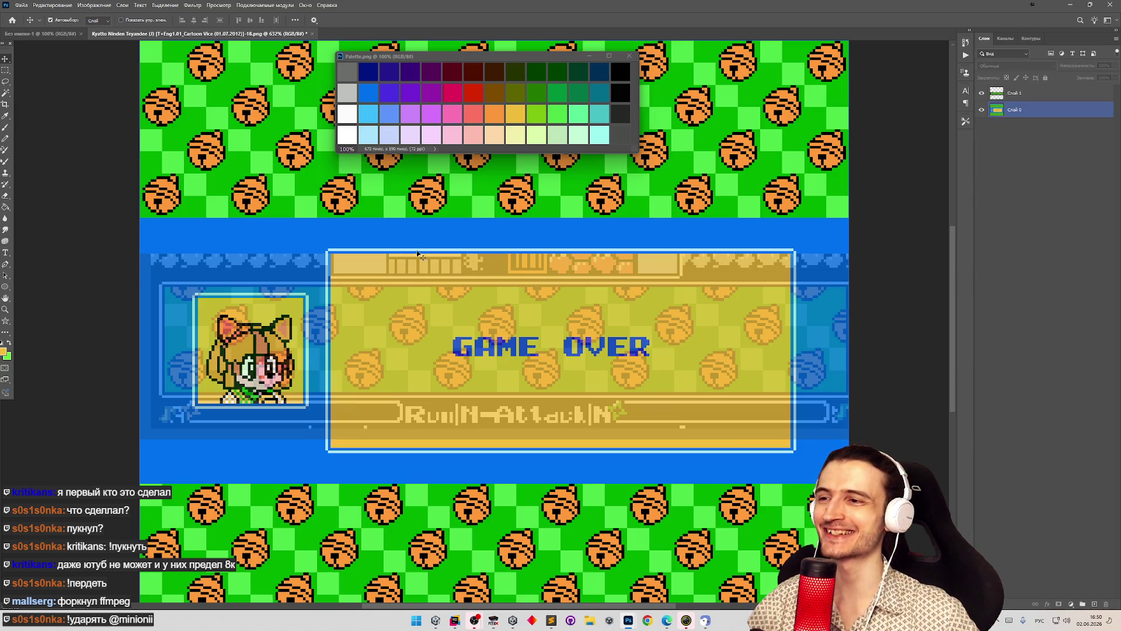
{"action": "left_click", "coordinate": [5, 70]}
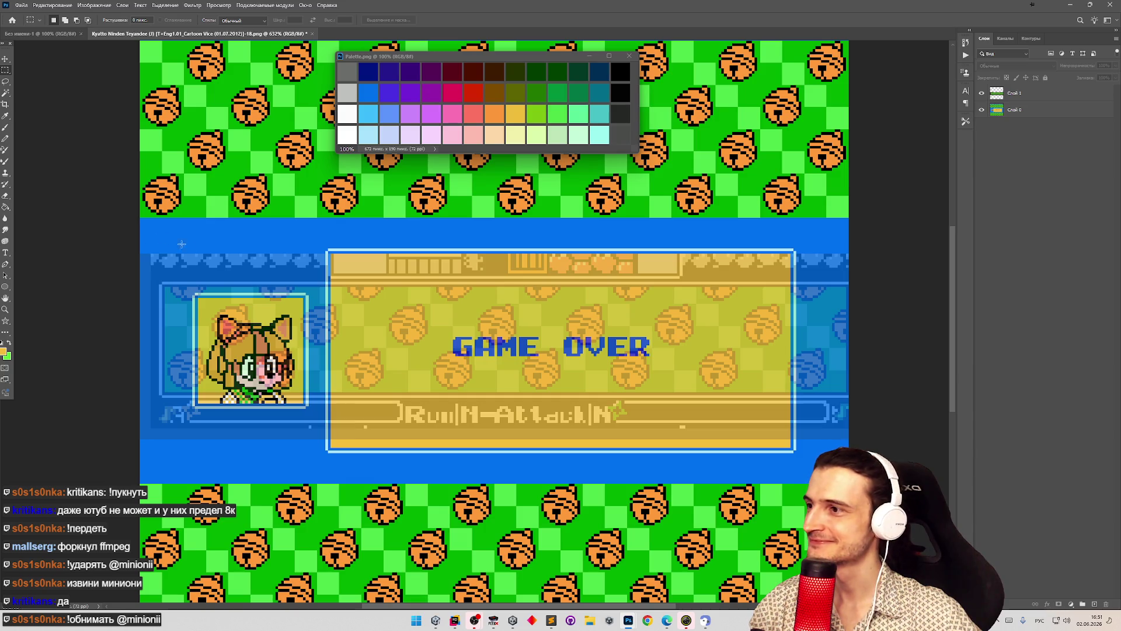
{"action": "left_click_drag", "start_coordinate": [290, 240], "coordinate": [825, 281]}
{"action": "key", "text": "v"}
{"action": "key", "text": "m"}
{"action": "left_click", "coordinate": [230, 275]}
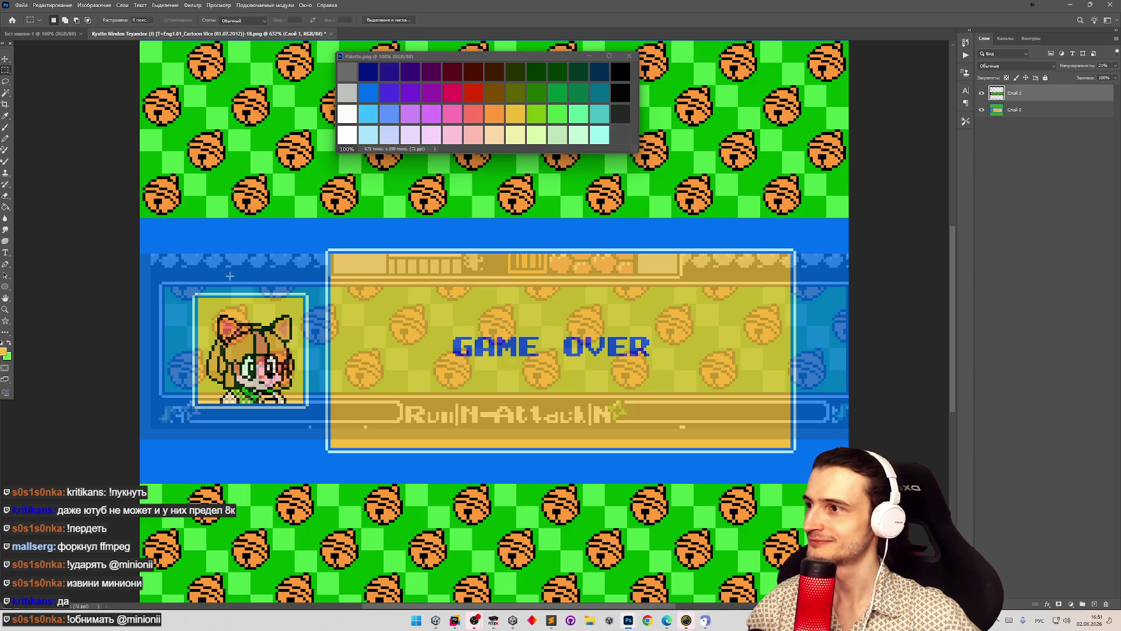
{"action": "mouse_move", "coordinate": [316, 247]}
{"action": "left_mouse_down"}
{"action": "mouse_move", "coordinate": [718, 313]}
{"action": "mouse_move", "coordinate": [807, 308]}
{"action": "left_mouse_up"}
{"action": "key", "text": "v"}
{"action": "left_click_drag", "start_coordinate": [455, 285], "coordinate": [459, 338]}
{"action": "key", "text": "ctrl+z"}
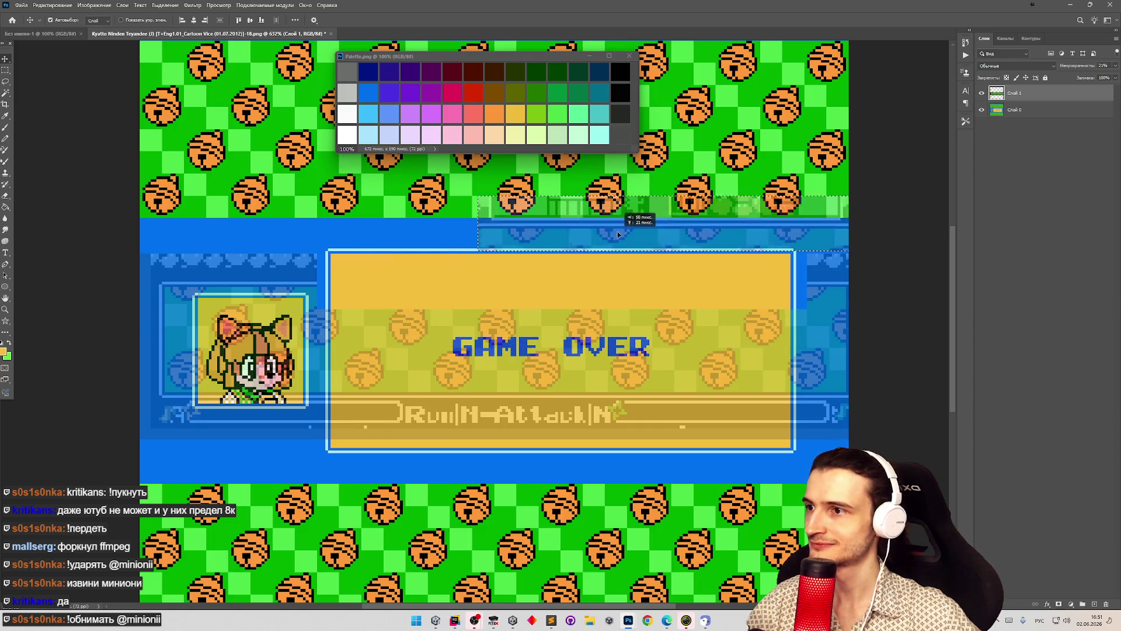
{"action": "left_click", "coordinate": [981, 93]}
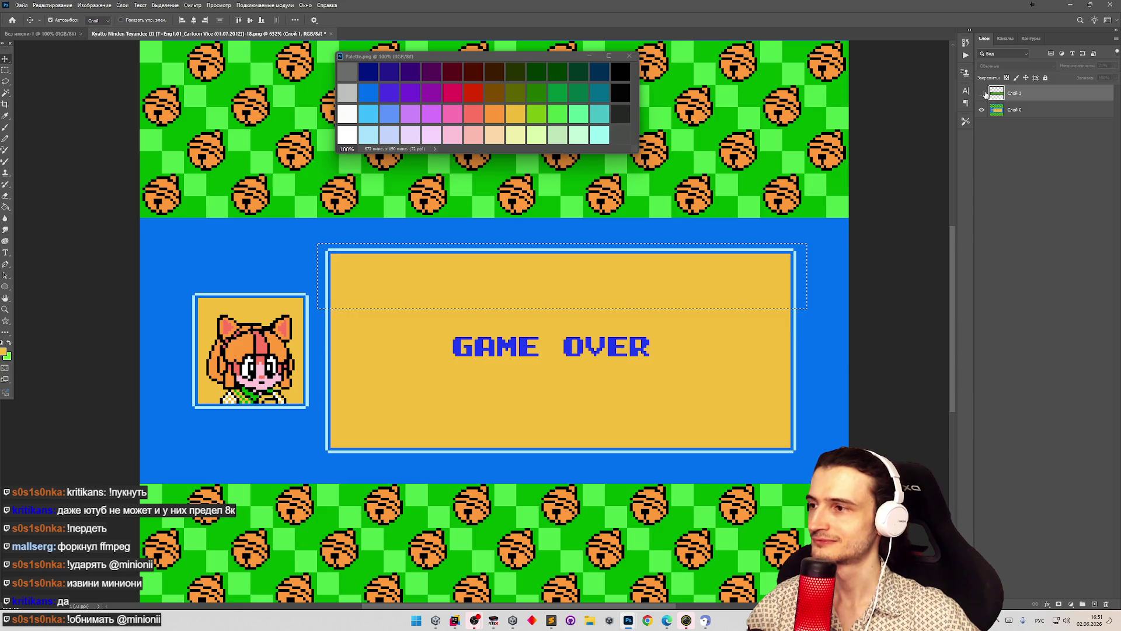
{"action": "left_click", "coordinate": [981, 92]}
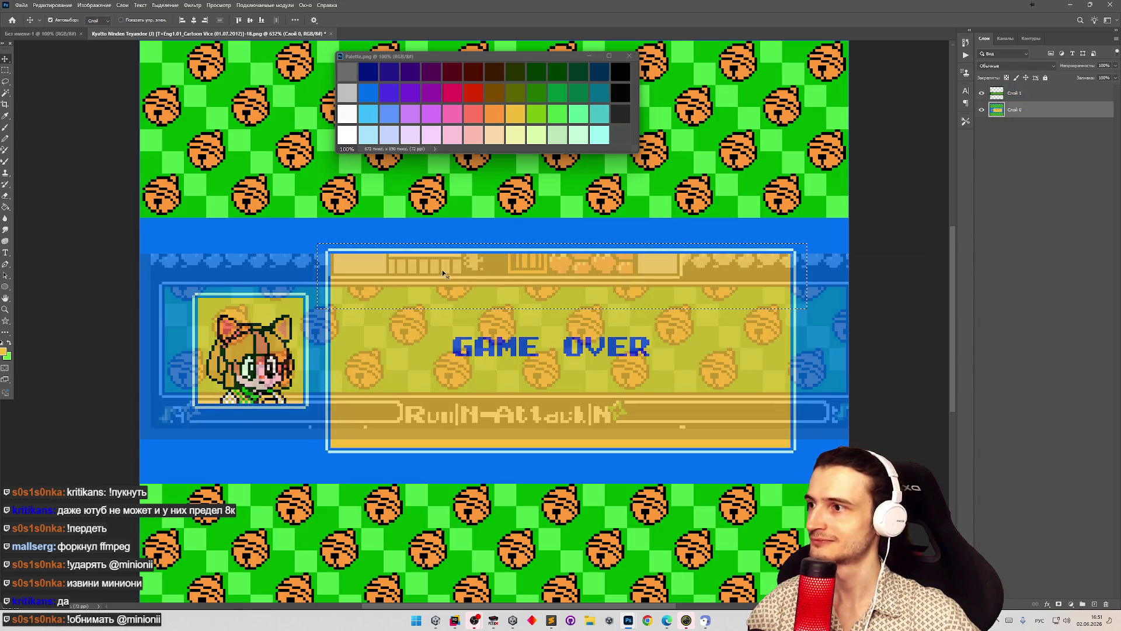
{"action": "left_click_drag", "start_coordinate": [438, 284], "coordinate": [439, 318]}
{"action": "left_click", "coordinate": [440, 319]}
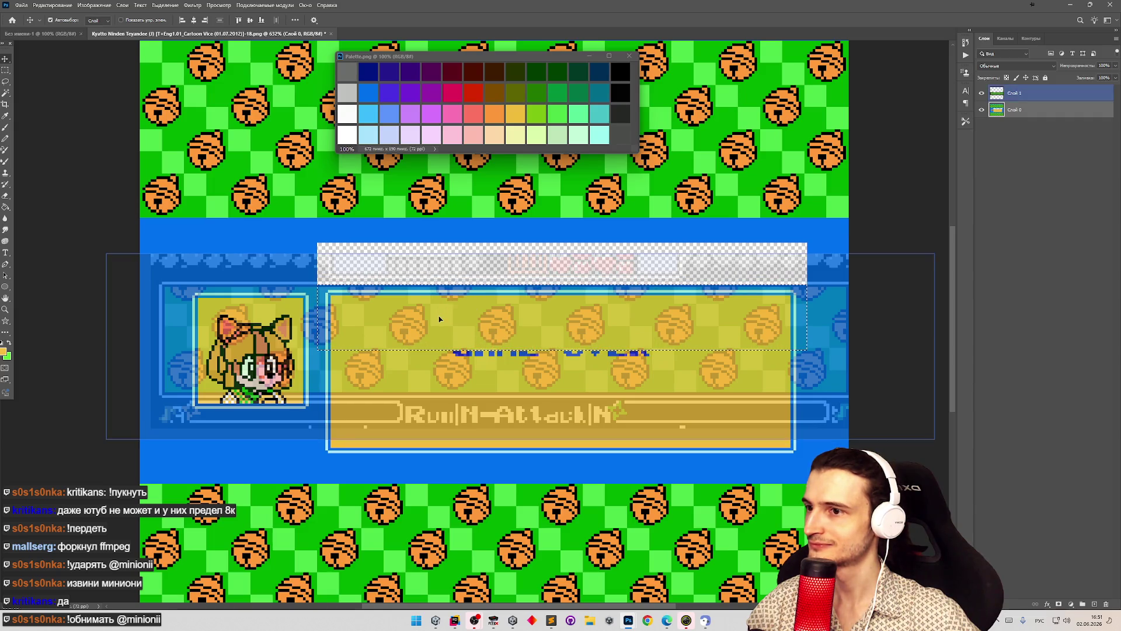
{"action": "key", "text": "ctrl+z"}
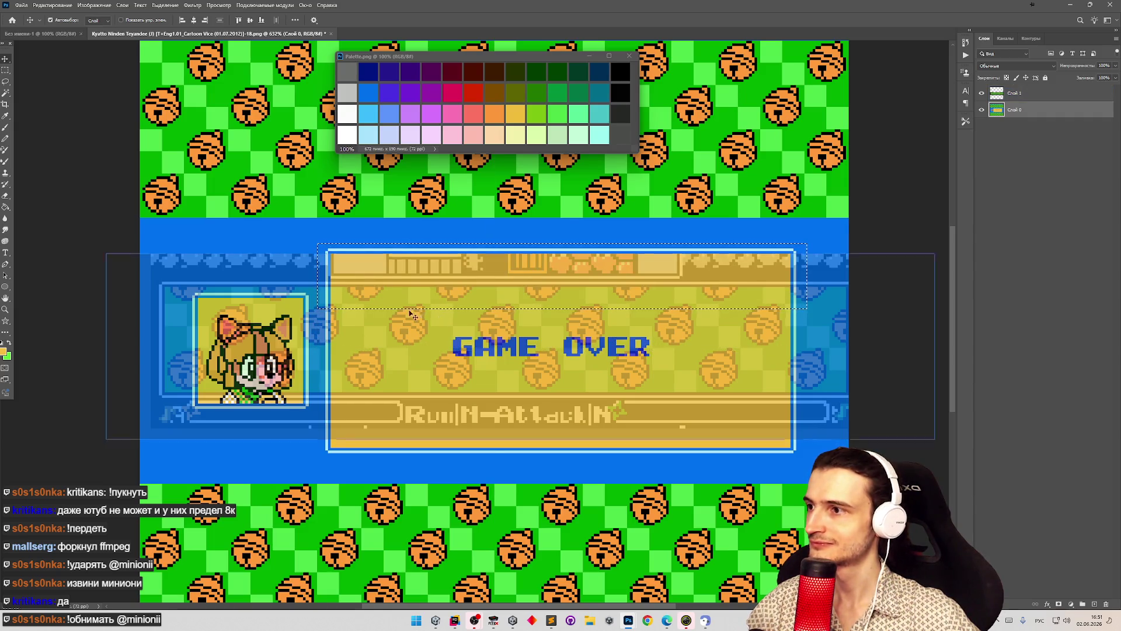
{"action": "left_click", "coordinate": [5, 70]}
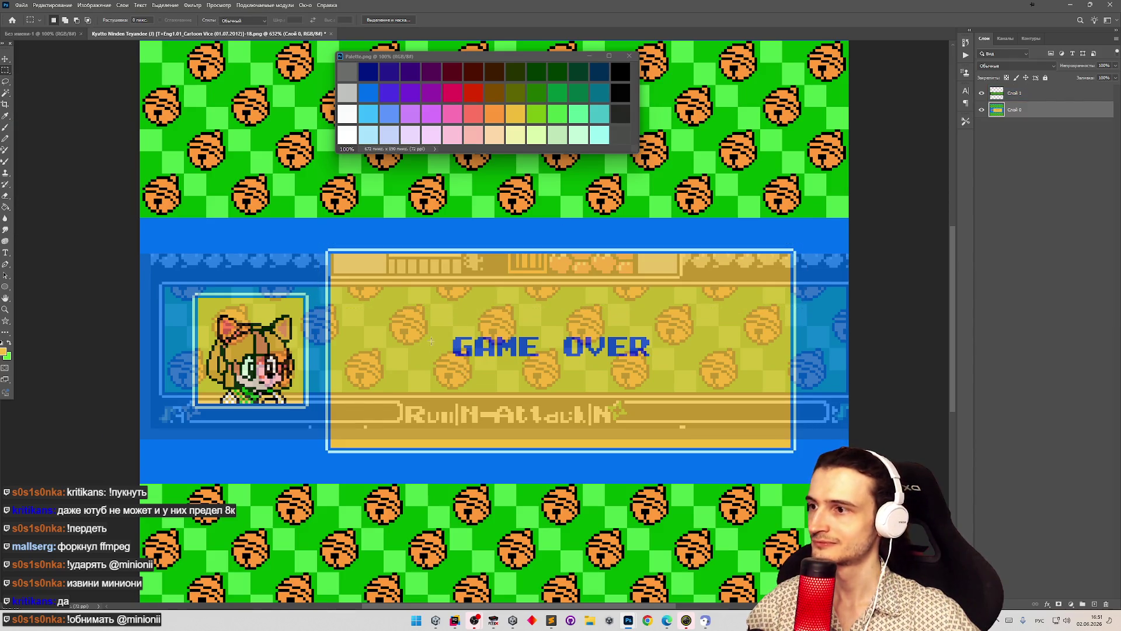
{"action": "left_click_drag", "start_coordinate": [429, 333], "coordinate": [663, 368]}
- Cut the selected GAME OVER lettering onto new layer Слой 2 and compare with the reference overlay
{"action": "right_click", "coordinate": [630, 356]}
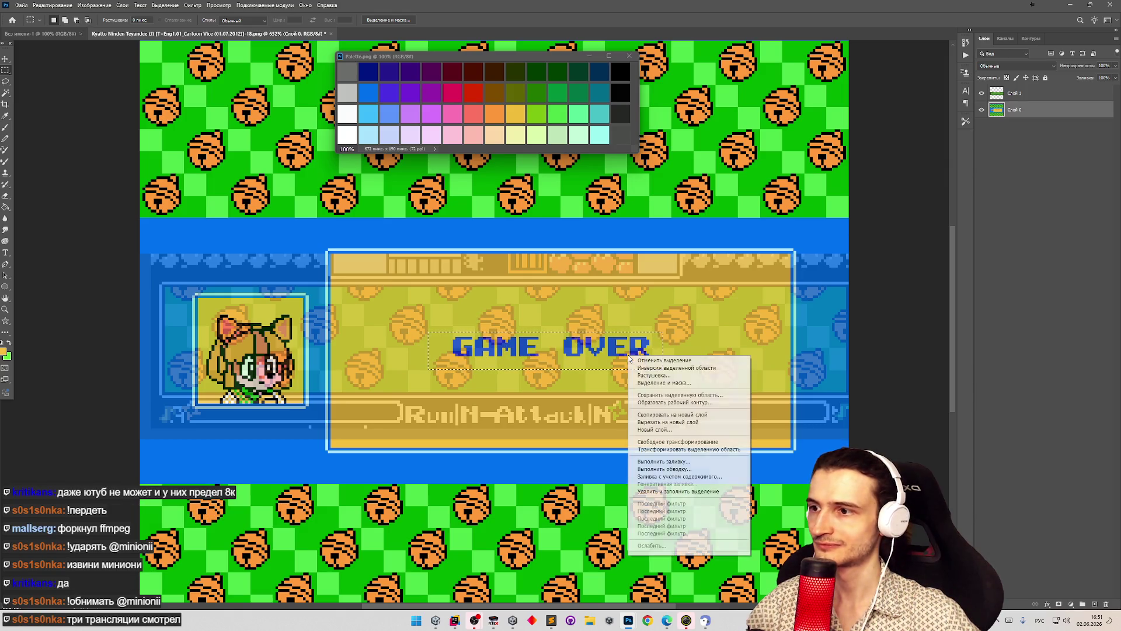
{"action": "left_click", "coordinate": [675, 422]}
{"action": "left_click", "coordinate": [1003, 94]}
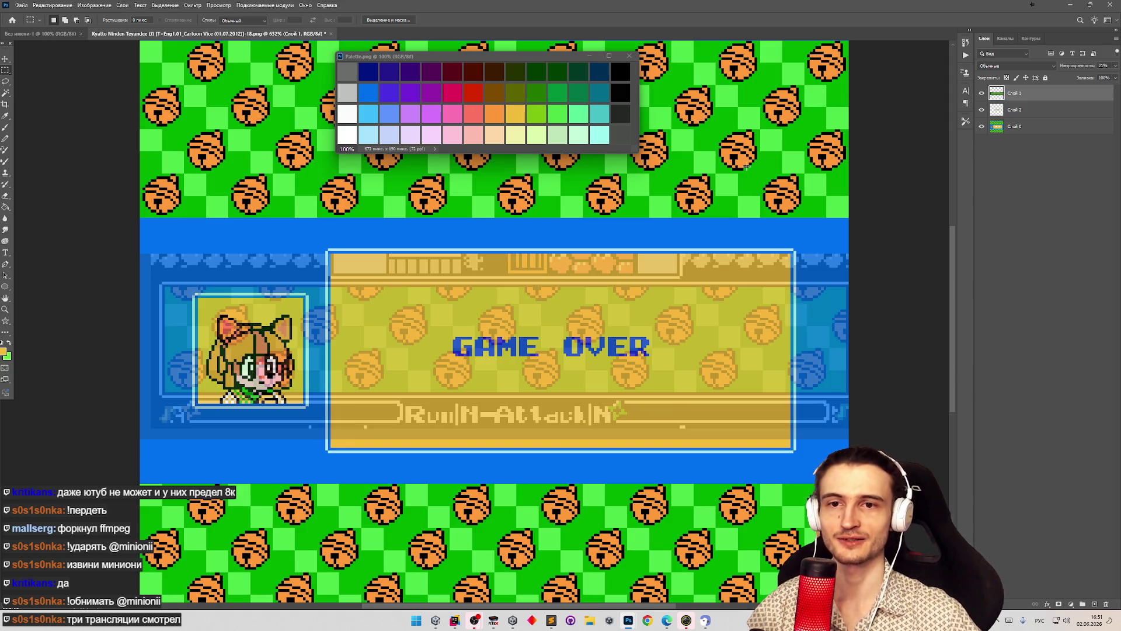
{"action": "left_click", "coordinate": [982, 96]}
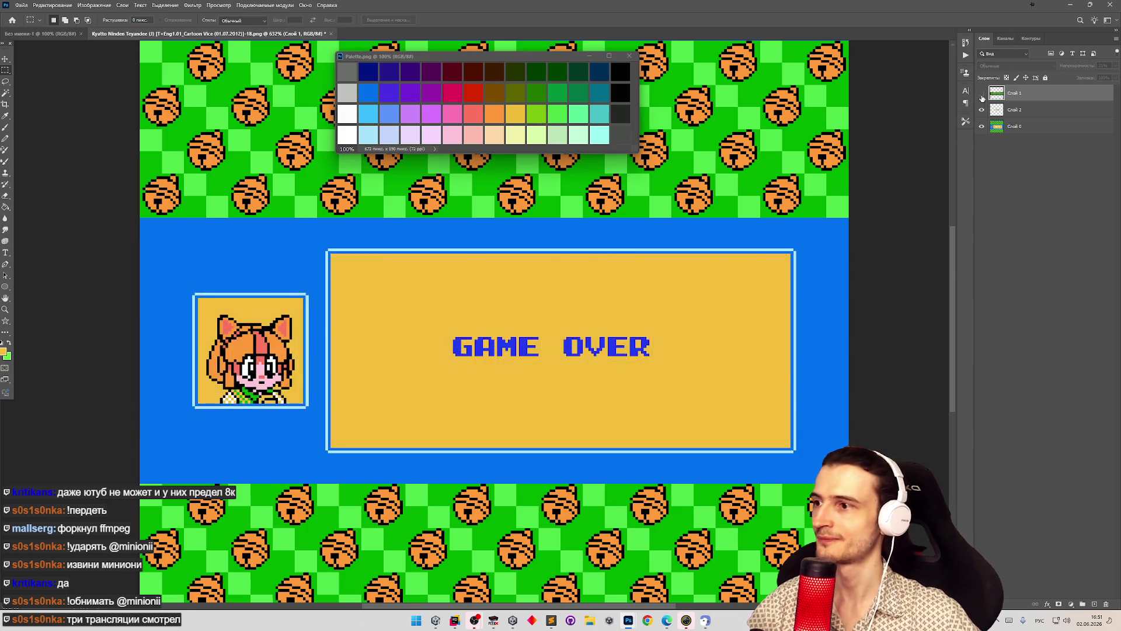
{"action": "left_click", "coordinate": [982, 96]}
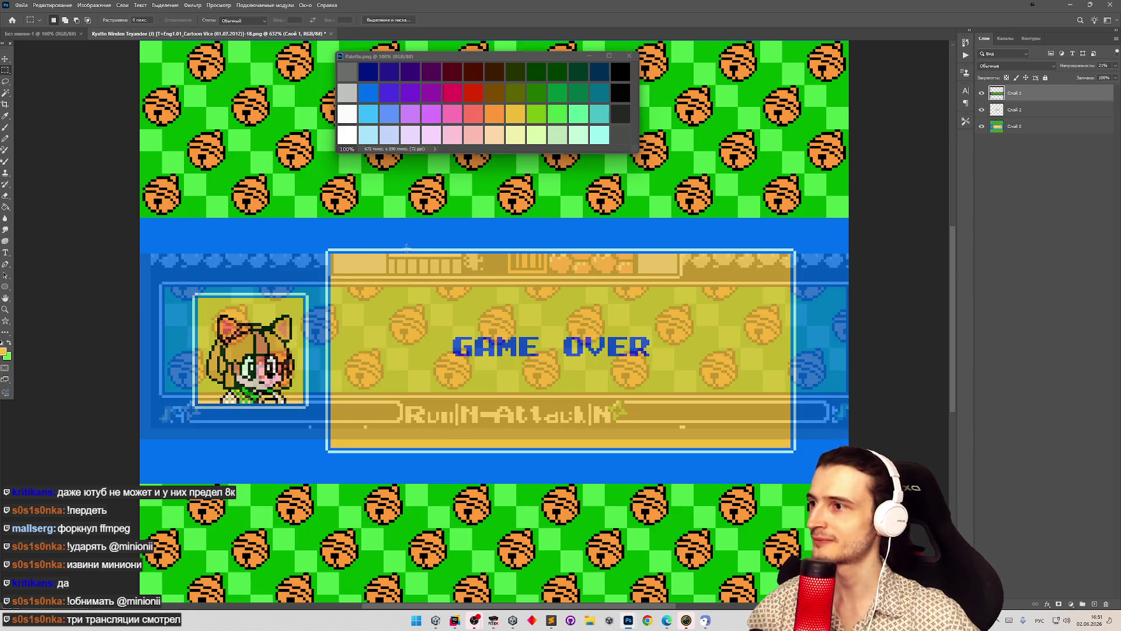
- Select the strip across the panel's top on base layer Слой 0, checking it against the overlay
{"action": "mouse_move", "coordinate": [322, 243]}
{"action": "left_mouse_down"}
{"action": "mouse_move", "coordinate": [564, 253]}
{"action": "mouse_move", "coordinate": [815, 304]}
{"action": "left_mouse_up"}
{"action": "key", "text": "v"}
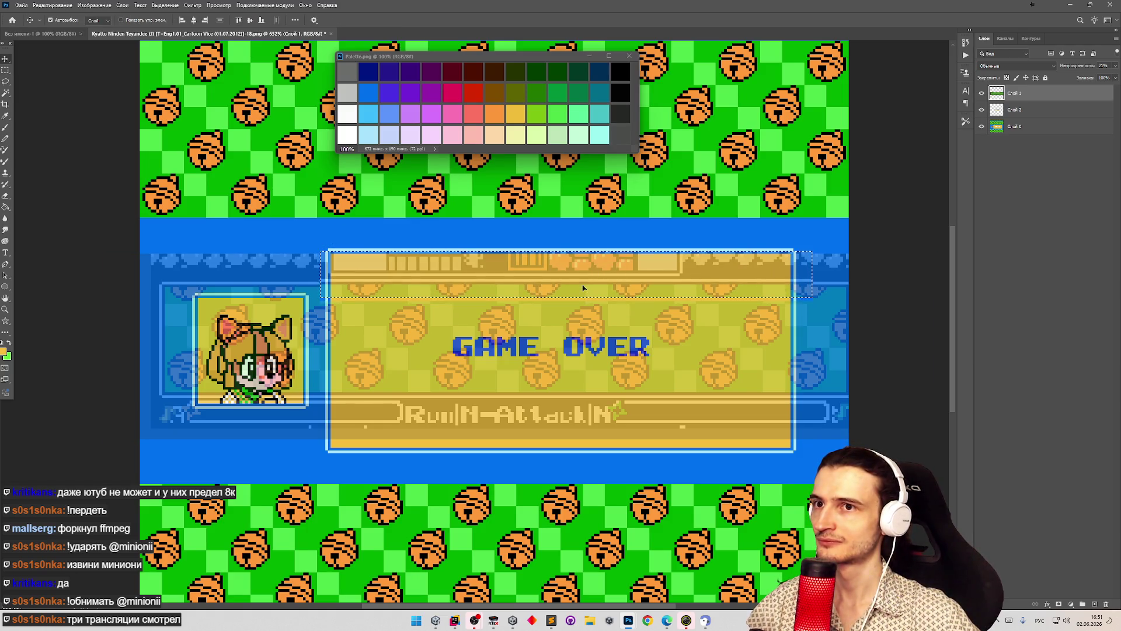
{"action": "left_click", "coordinate": [1016, 126]}
{"action": "left_click", "coordinate": [982, 94]}
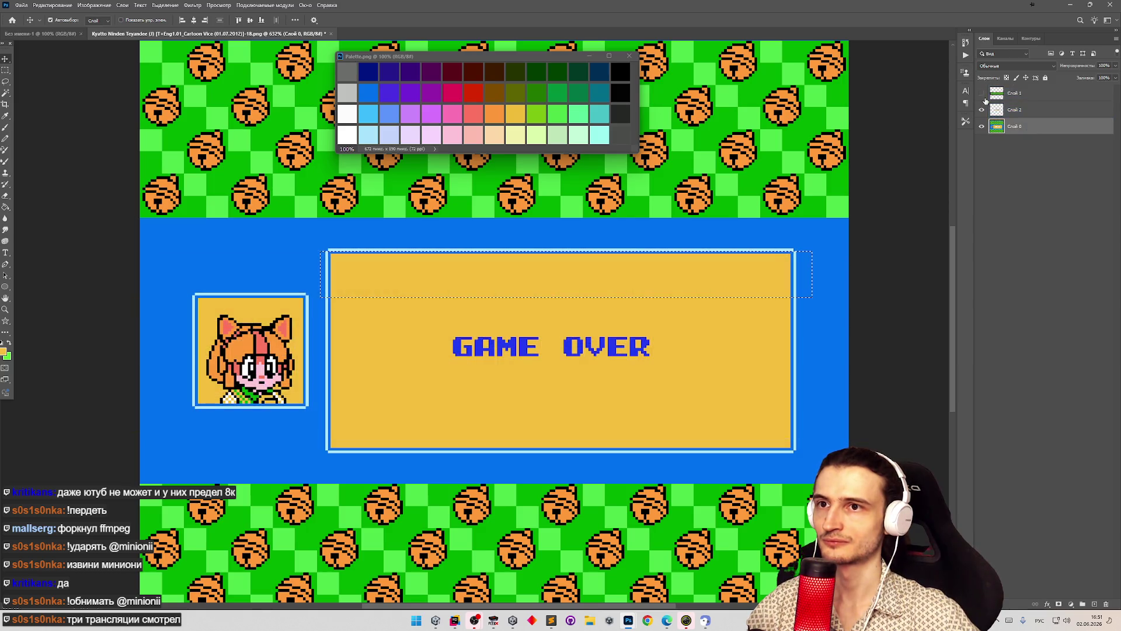
{"action": "left_click", "coordinate": [982, 94]}
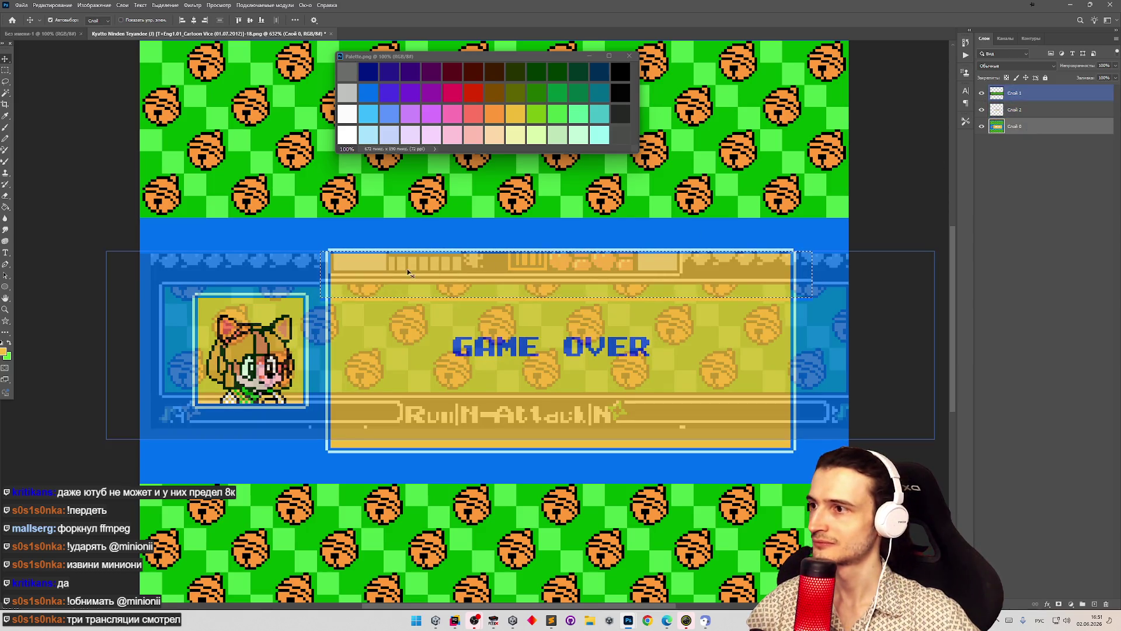
- Select the panel's top strip, nudge it down, and zoom in around the bell
{"action": "key", "text": "m"}
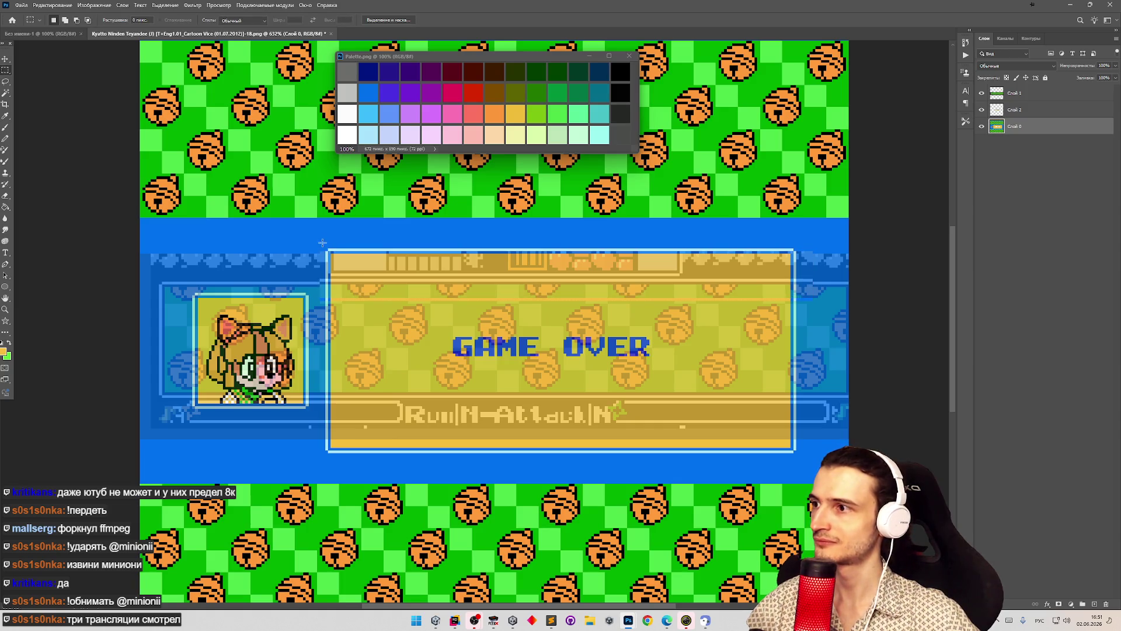
{"action": "mouse_move", "coordinate": [323, 238]}
{"action": "left_mouse_down"}
{"action": "mouse_move", "coordinate": [801, 320]}
{"action": "mouse_move", "coordinate": [774, 335]}
{"action": "left_mouse_up"}
{"action": "key", "text": "v"}
{"action": "key", "text": "Down"}
{"action": "key", "text": "Down"}
{"action": "key", "text": "Down"}
{"action": "key", "text": "z"}
{"action": "mouse_move", "coordinate": [408, 321]}
{"action": "left_mouse_down"}
{"action": "mouse_move", "coordinate": [425, 321]}
{"action": "mouse_move", "coordinate": [380, 322]}
{"action": "mouse_move", "coordinate": [437, 334]}
{"action": "mouse_move", "coordinate": [418, 314]}
{"action": "mouse_move", "coordinate": [526, 237]}
{"action": "mouse_move", "coordinate": [672, 196]}
{"action": "left_mouse_up"}
- Move the GAME OVER strip down onto the banner and shift the banner strip up 7 px
{"action": "key", "text": "v"}
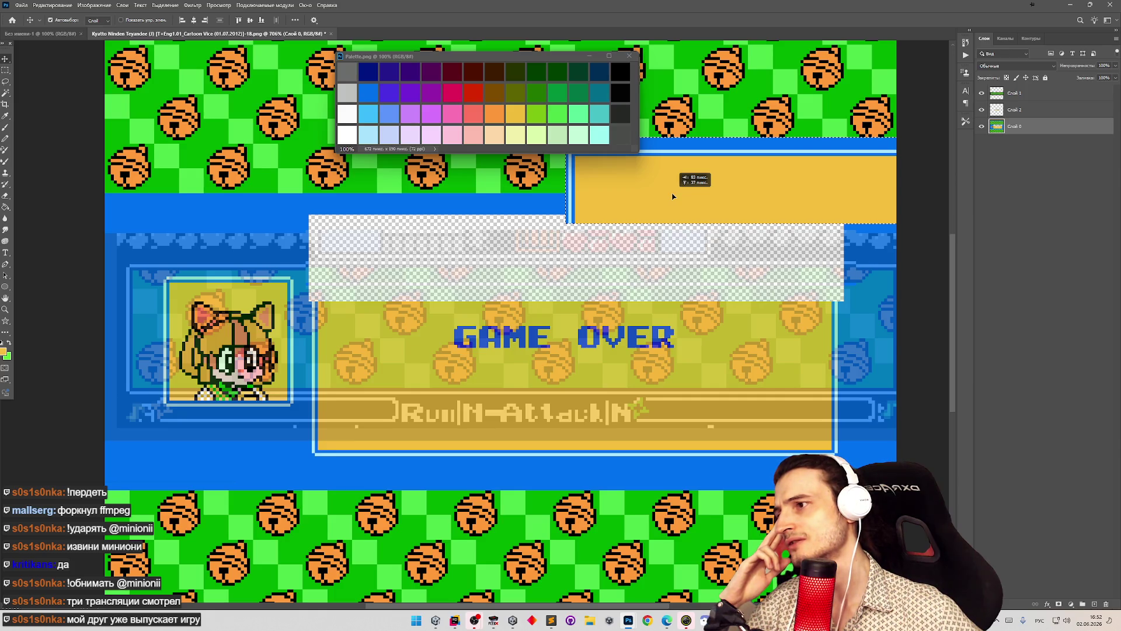
{"action": "mouse_move", "coordinate": [672, 196]}
{"action": "left_mouse_down"}
{"action": "mouse_move", "coordinate": [467, 289]}
{"action": "mouse_move", "coordinate": [447, 312]}
{"action": "mouse_move", "coordinate": [387, 310]}
{"action": "mouse_move", "coordinate": [417, 348]}
{"action": "left_mouse_up"}
{"action": "key", "text": "z"}
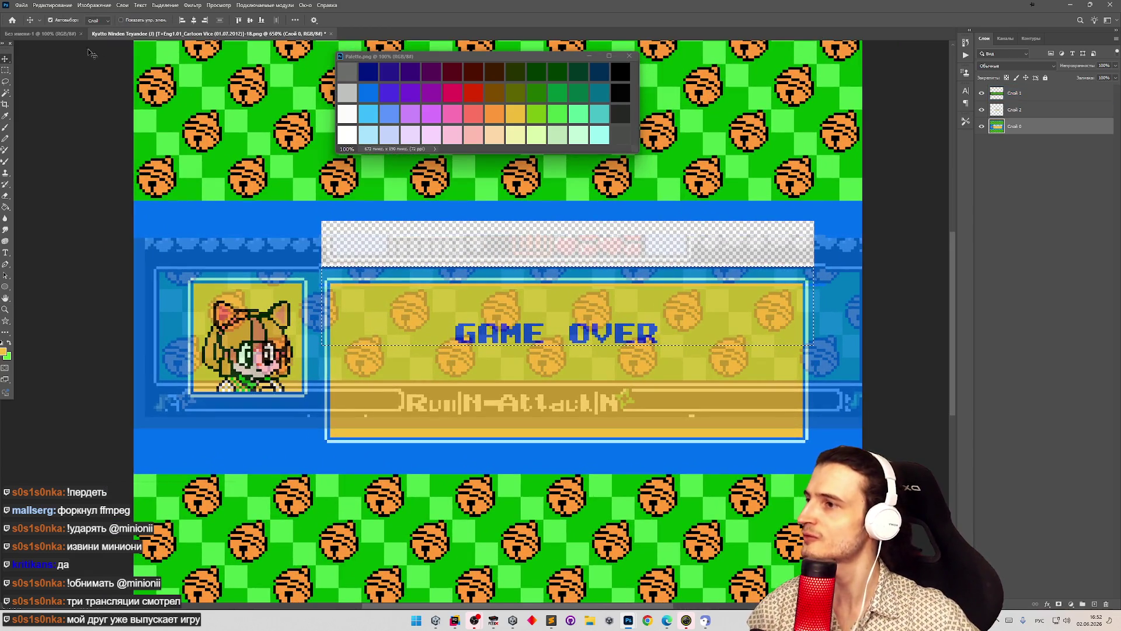
{"action": "key", "text": "m"}
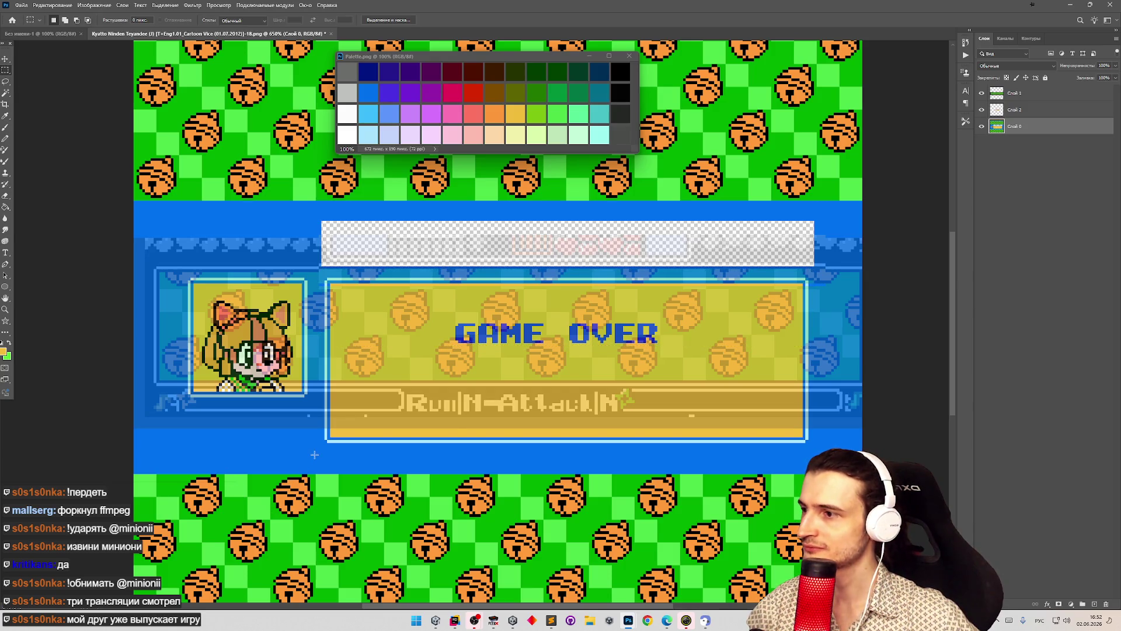
{"action": "mouse_move", "coordinate": [314, 455]}
{"action": "left_mouse_down"}
{"action": "mouse_move", "coordinate": [679, 435]}
{"action": "mouse_move", "coordinate": [783, 411]}
{"action": "mouse_move", "coordinate": [841, 367]}
{"action": "mouse_move", "coordinate": [843, 348]}
{"action": "left_mouse_up"}
{"action": "key", "text": "v"}
{"action": "mouse_move", "coordinate": [584, 427]}
{"action": "left_mouse_down"}
{"action": "mouse_move", "coordinate": [583, 412]}
{"action": "mouse_move", "coordinate": [602, 403]}
{"action": "mouse_move", "coordinate": [597, 350]}
{"action": "mouse_move", "coordinate": [596, 377]}
{"action": "left_mouse_up"}
- Fill the transparent strips above and below the banner with blue using the Paint Bucket
{"action": "key", "text": "ctrl+0"}
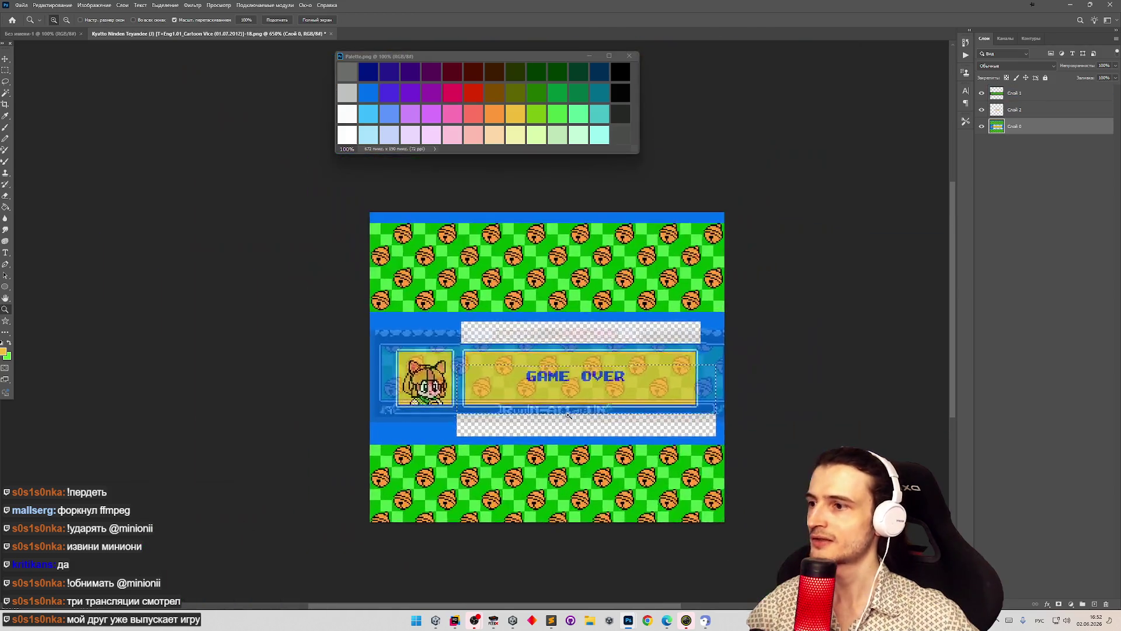
{"action": "left_click", "coordinate": [5, 70]}
{"action": "key", "text": "ctrl+d"}
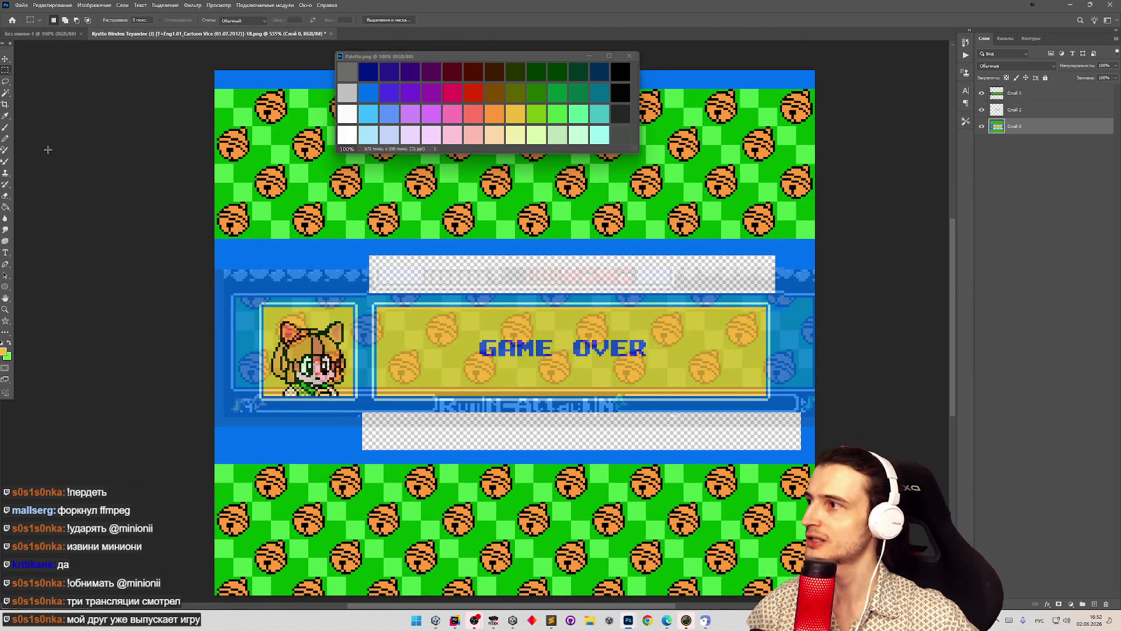
{"action": "left_click", "coordinate": [5, 207]}
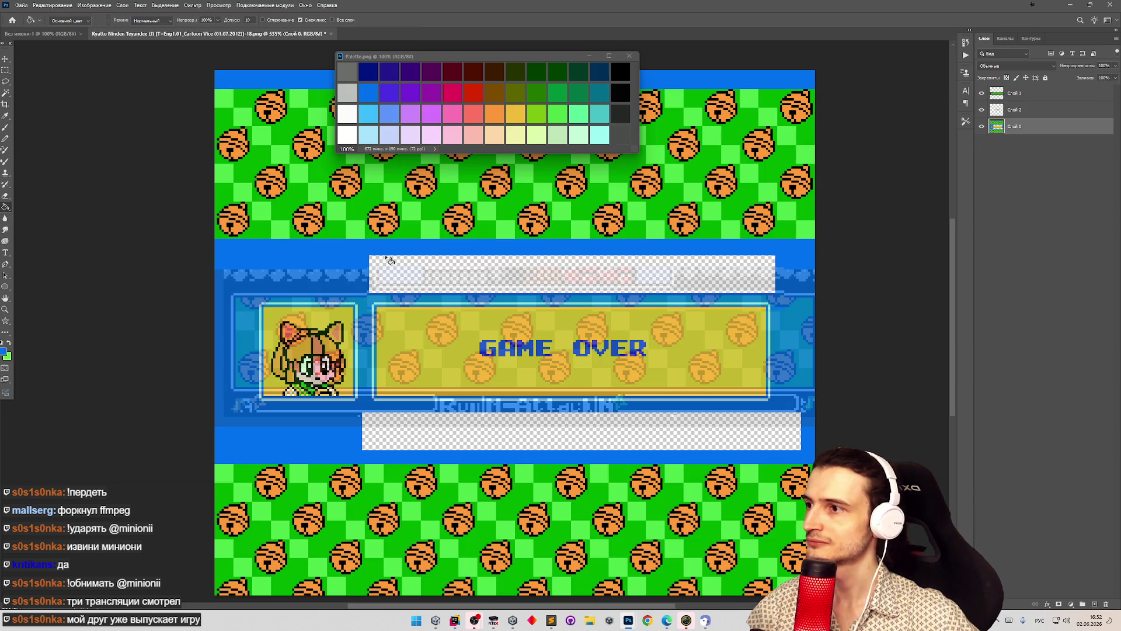
{"action": "left_click", "coordinate": [402, 267]}
{"action": "left_click", "coordinate": [433, 421]}
{"action": "key", "text": "z"}
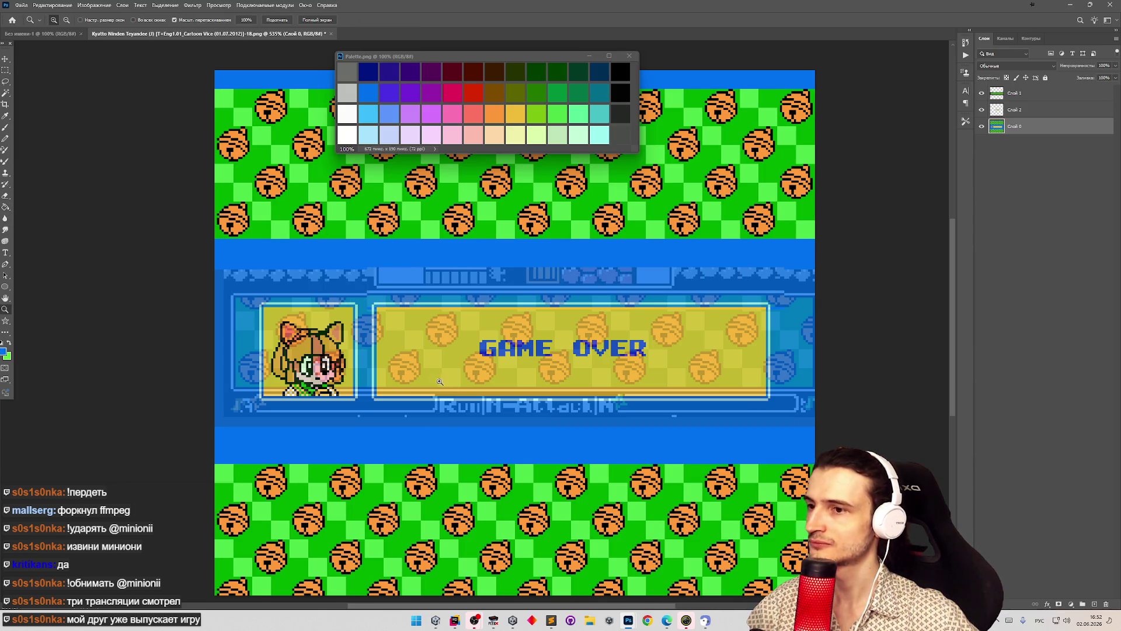
{"action": "mouse_move", "coordinate": [417, 335]}
{"action": "left_mouse_down"}
{"action": "mouse_move", "coordinate": [412, 325]}
{"action": "mouse_move", "coordinate": [469, 367]}
{"action": "left_mouse_up"}
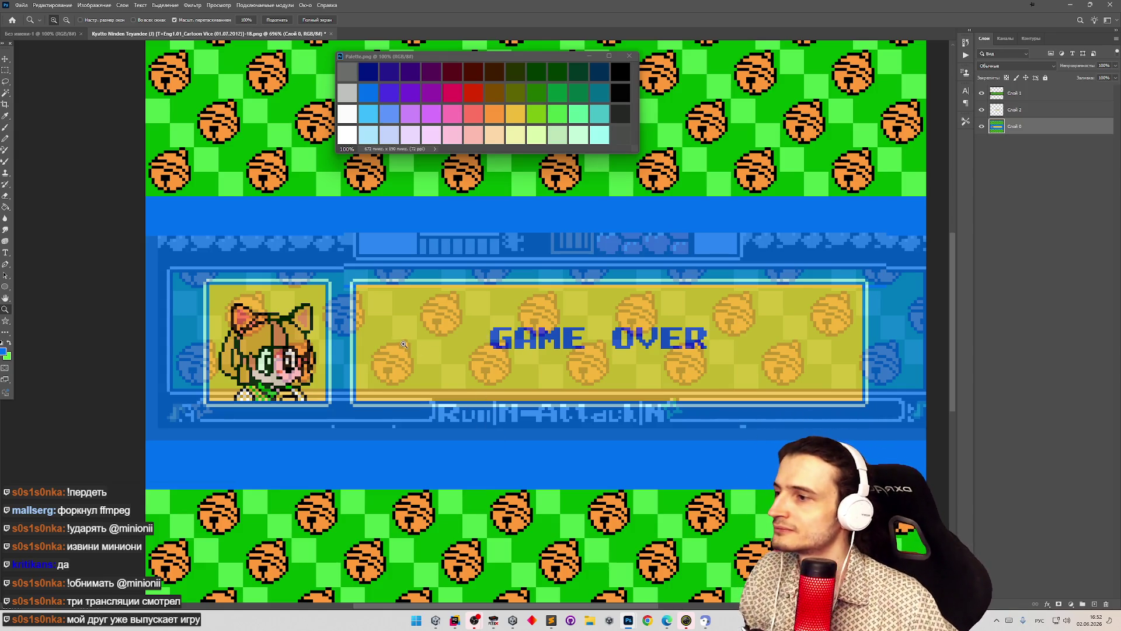
- Nudge the faint overlay layer a few pixels left
{"action": "scroll", "coordinate": [345, 296], "scroll_direction": "down", "scroll_amount": 5}
{"action": "scroll", "coordinate": [409, 315], "scroll_direction": "up", "scroll_amount": 5}
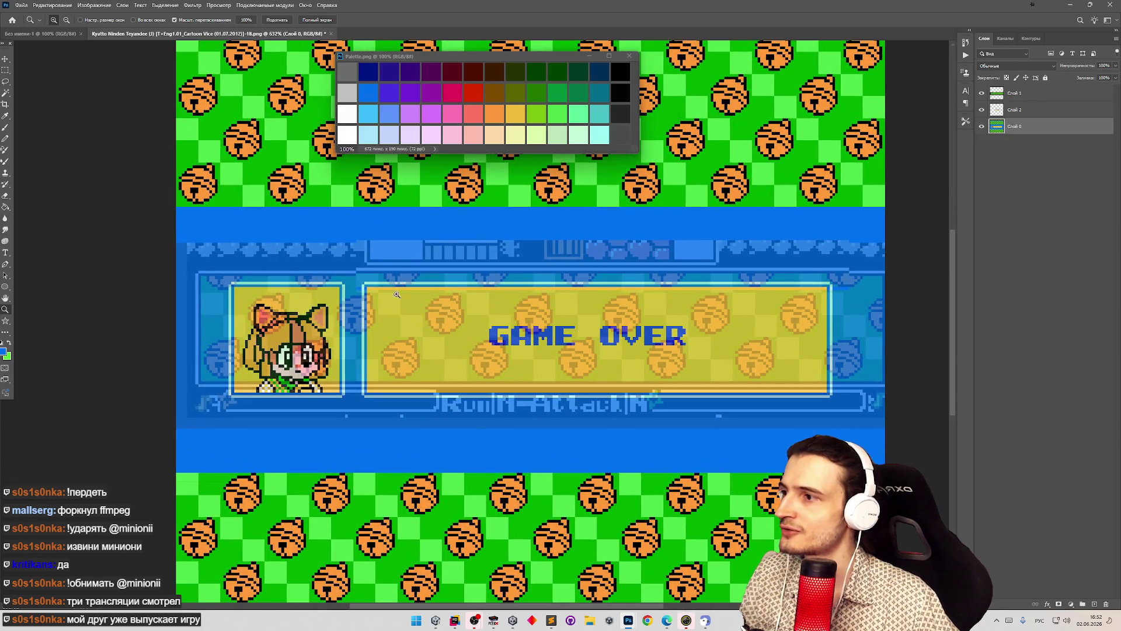
{"action": "scroll", "coordinate": [396, 295], "scroll_direction": "up", "scroll_amount": 2}
{"action": "scroll", "coordinate": [461, 321], "scroll_direction": "down", "scroll_amount": 4}
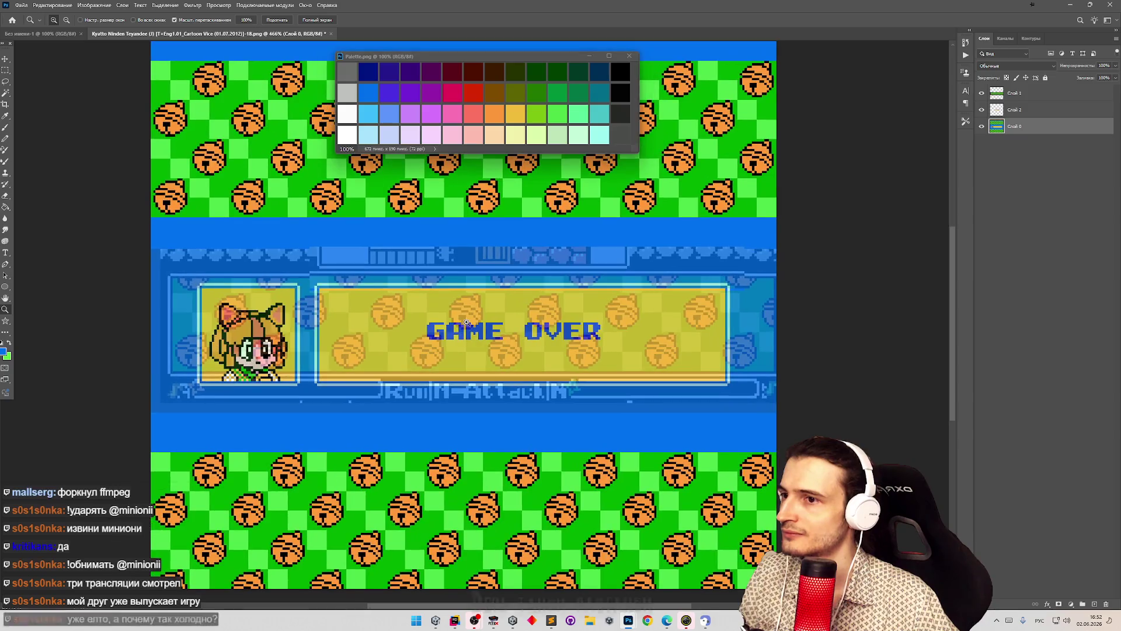
{"action": "scroll", "coordinate": [467, 321], "scroll_direction": "up", "scroll_amount": 2}
{"action": "key", "text": "g"}
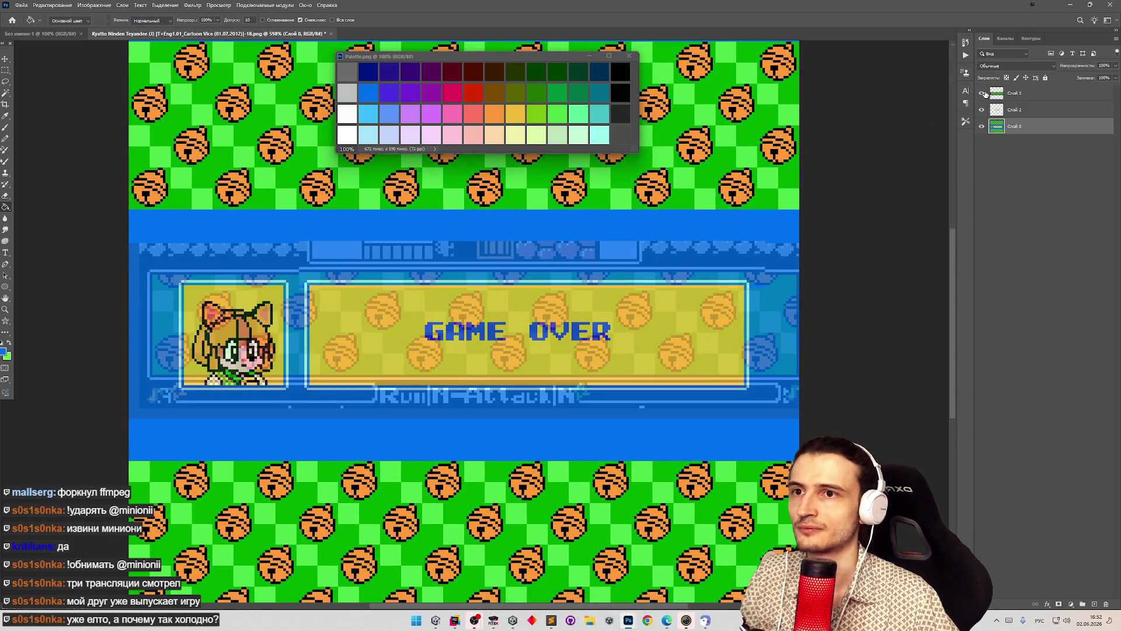
{"action": "left_click", "coordinate": [982, 93]}
{"action": "left_click", "coordinate": [981, 93]}
{"action": "left_click", "coordinate": [1039, 94]}
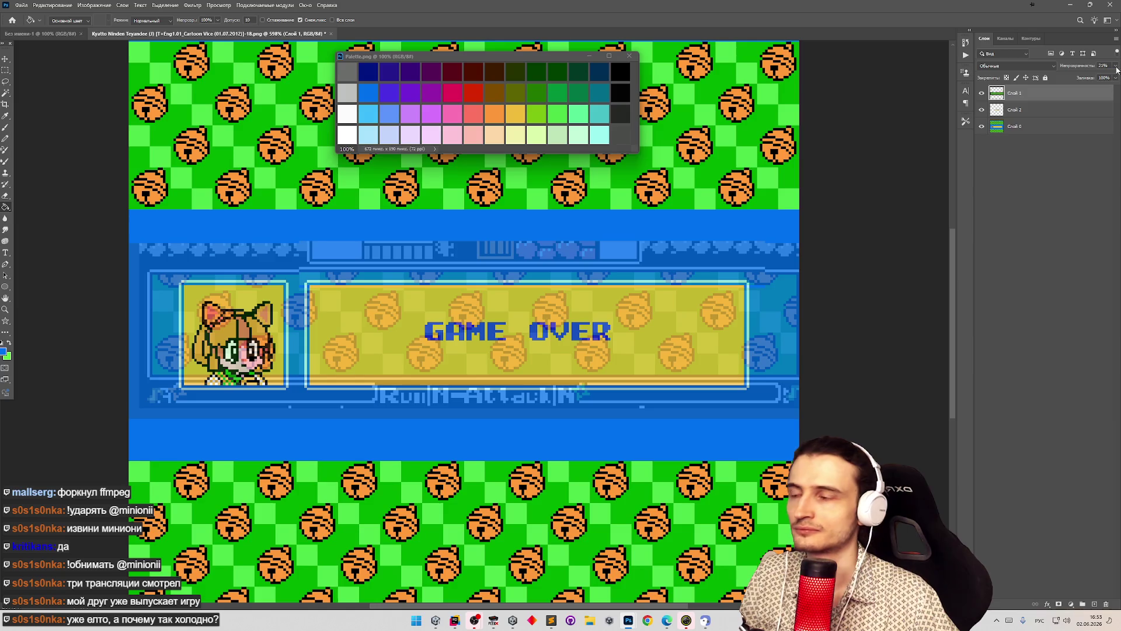
{"action": "scroll", "coordinate": [251, 368], "scroll_direction": "up", "scroll_amount": 1}
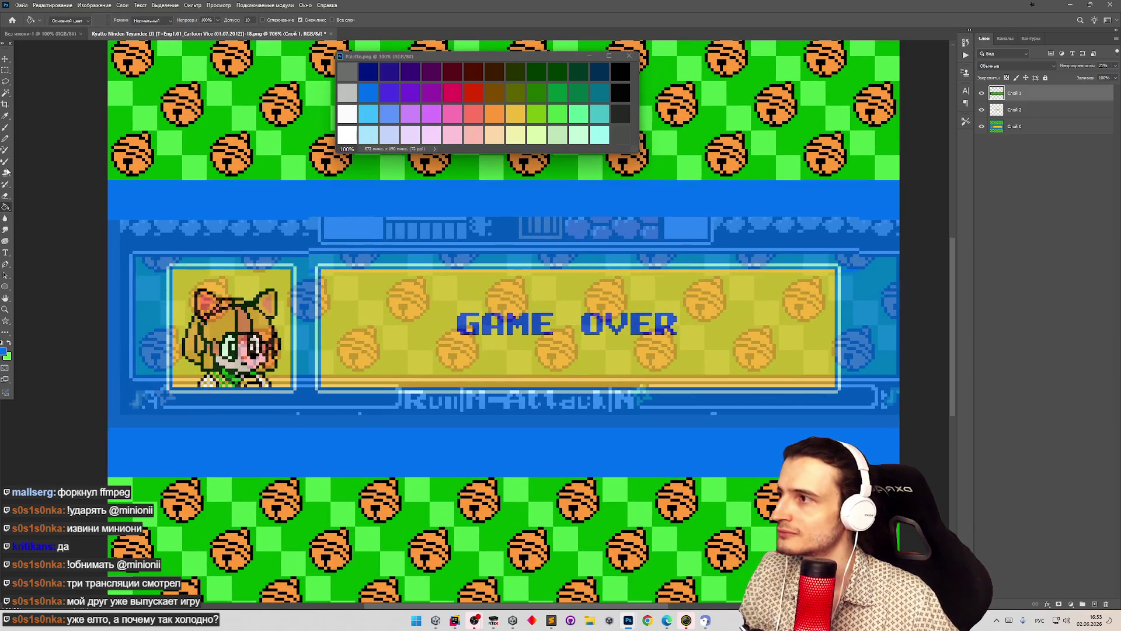
{"action": "left_click", "coordinate": [5, 70]}
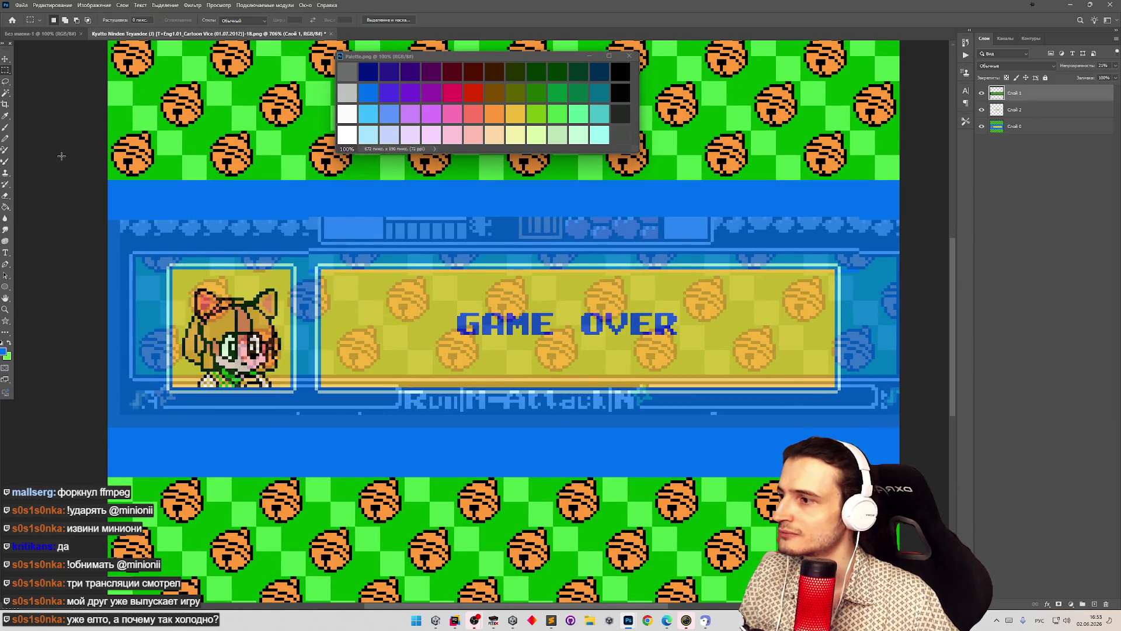
{"action": "scroll", "coordinate": [346, 389], "scroll_direction": "down", "scroll_amount": 3}
{"action": "scroll", "coordinate": [345, 390], "scroll_direction": "up", "scroll_amount": 2}
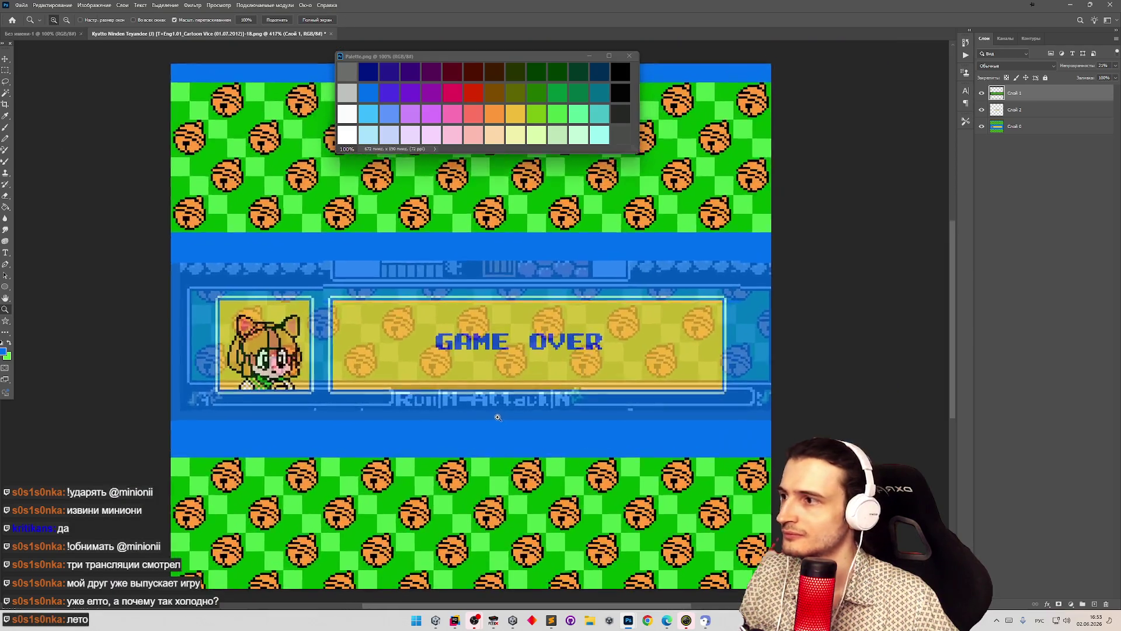
{"action": "left_click", "coordinate": [5, 59]}
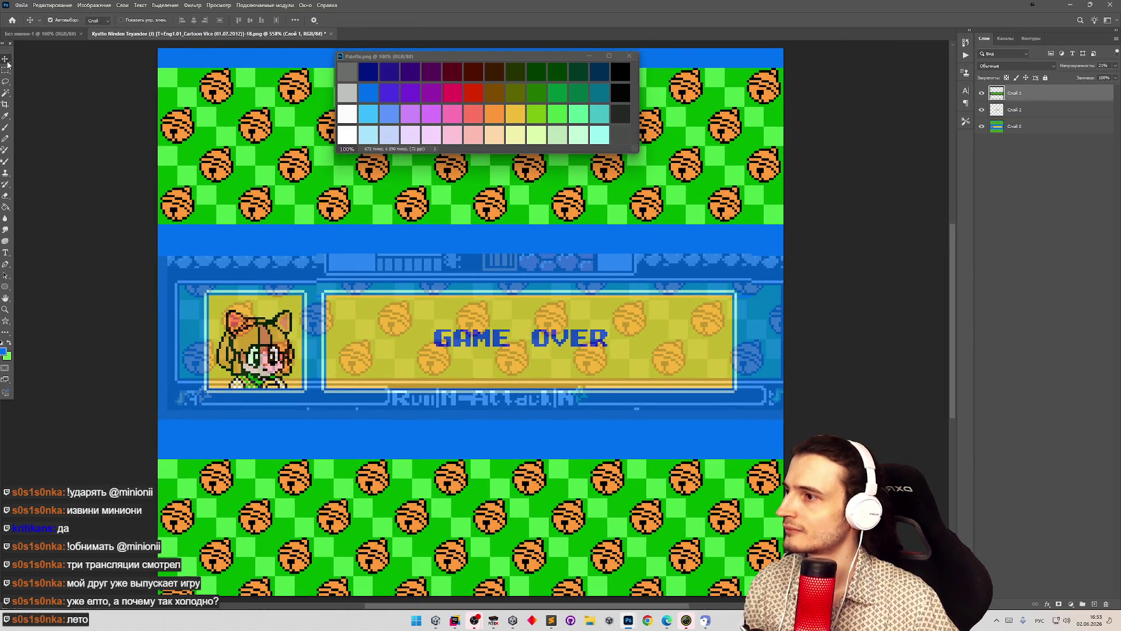
{"action": "key", "text": "Left"}
{"action": "key", "text": "Left"}
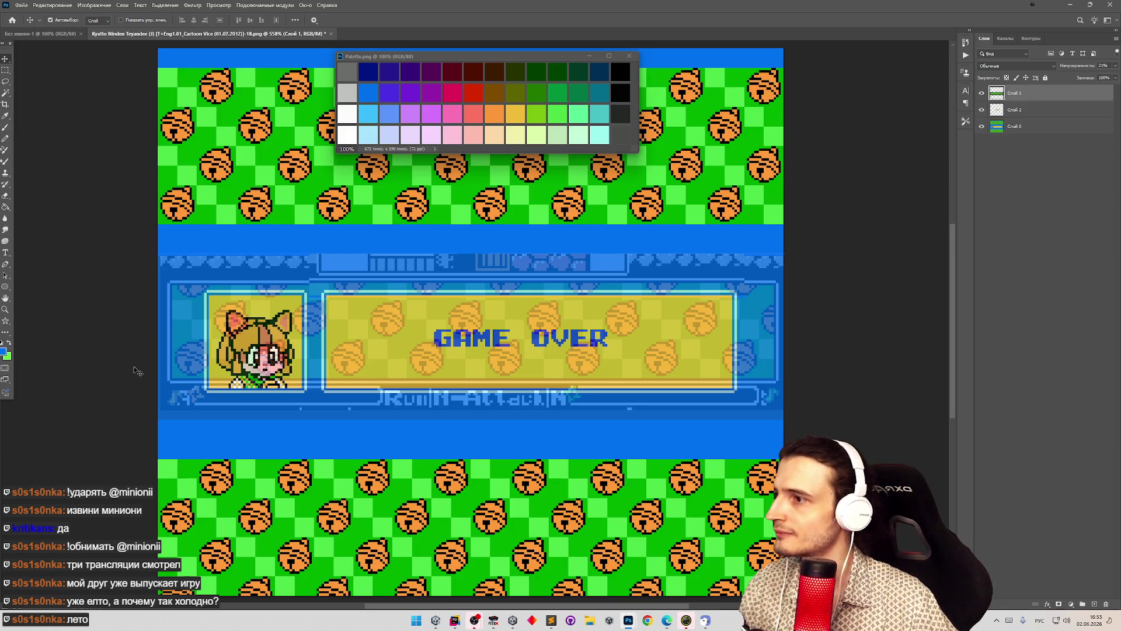
- Compare layers by toggling visibility, then raise the overlay layer's opacity to 100%
{"action": "key", "text": "z"}
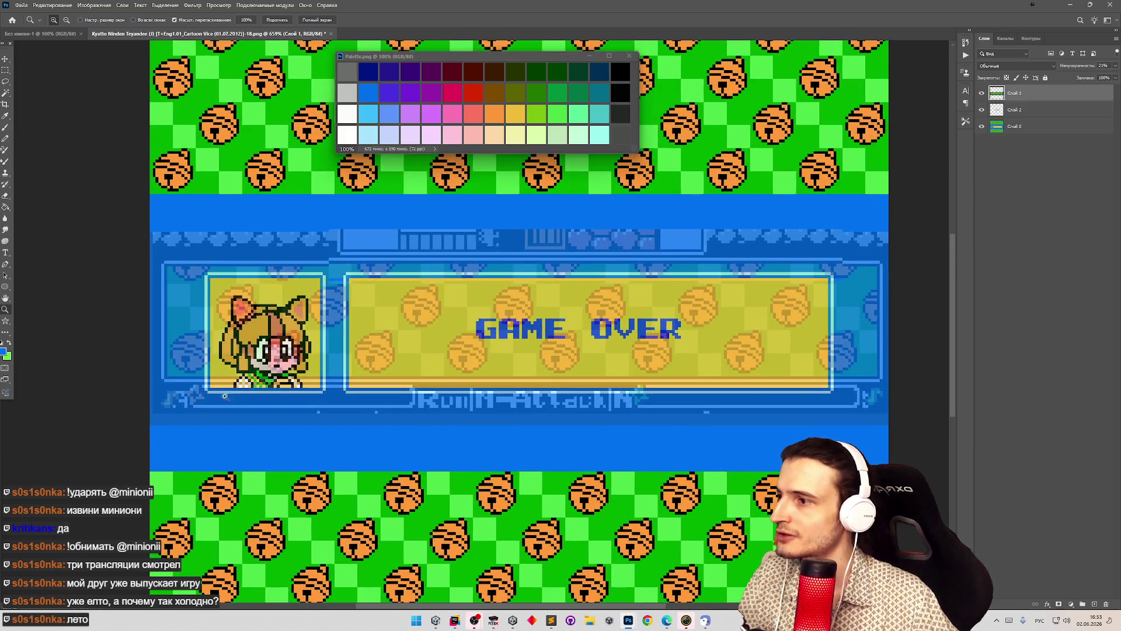
{"action": "scroll", "coordinate": [589, 454], "scroll_direction": "up", "scroll_amount": 2}
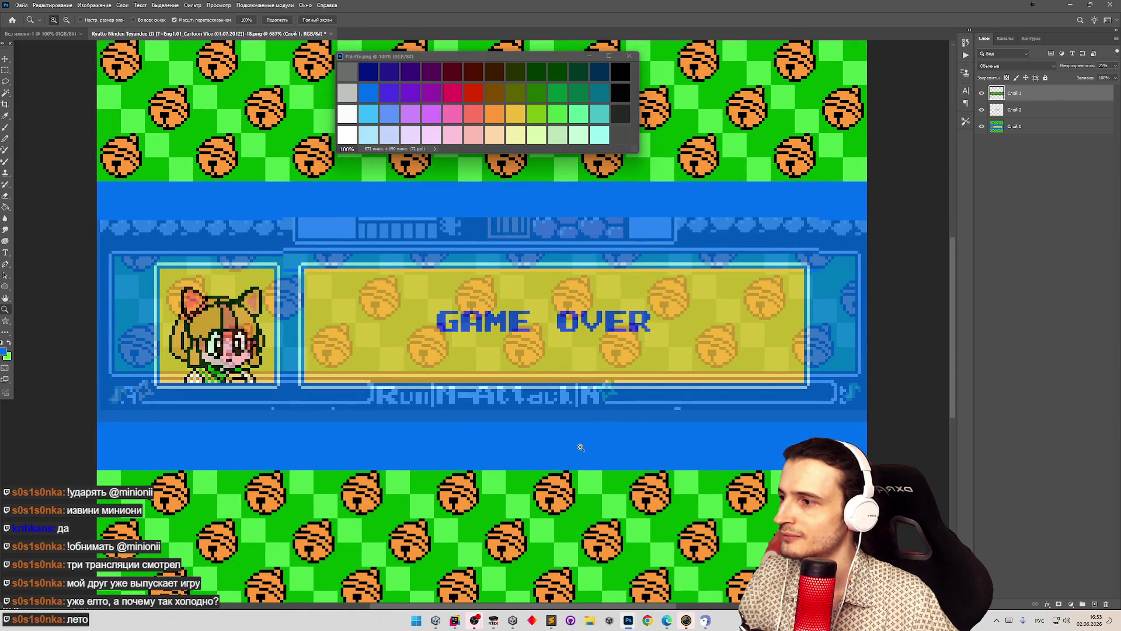
{"action": "scroll", "coordinate": [580, 447], "scroll_direction": "down", "scroll_amount": 3}
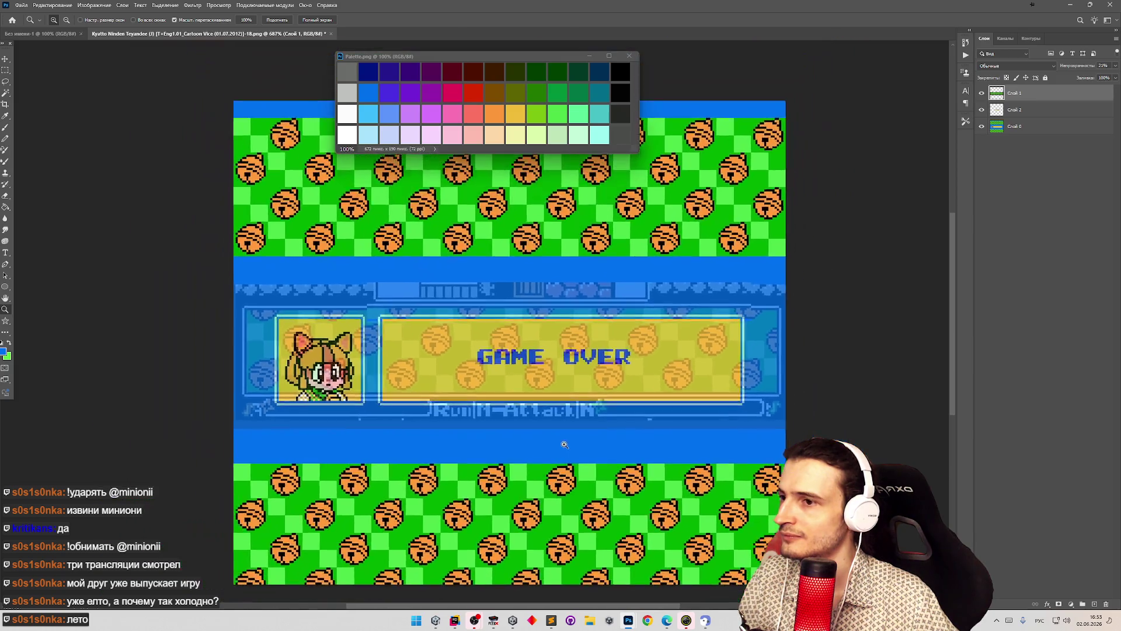
{"action": "scroll", "coordinate": [572, 444], "scroll_direction": "up", "scroll_amount": 2}
{"action": "scroll", "coordinate": [572, 444], "scroll_direction": "up", "scroll_amount": 1}
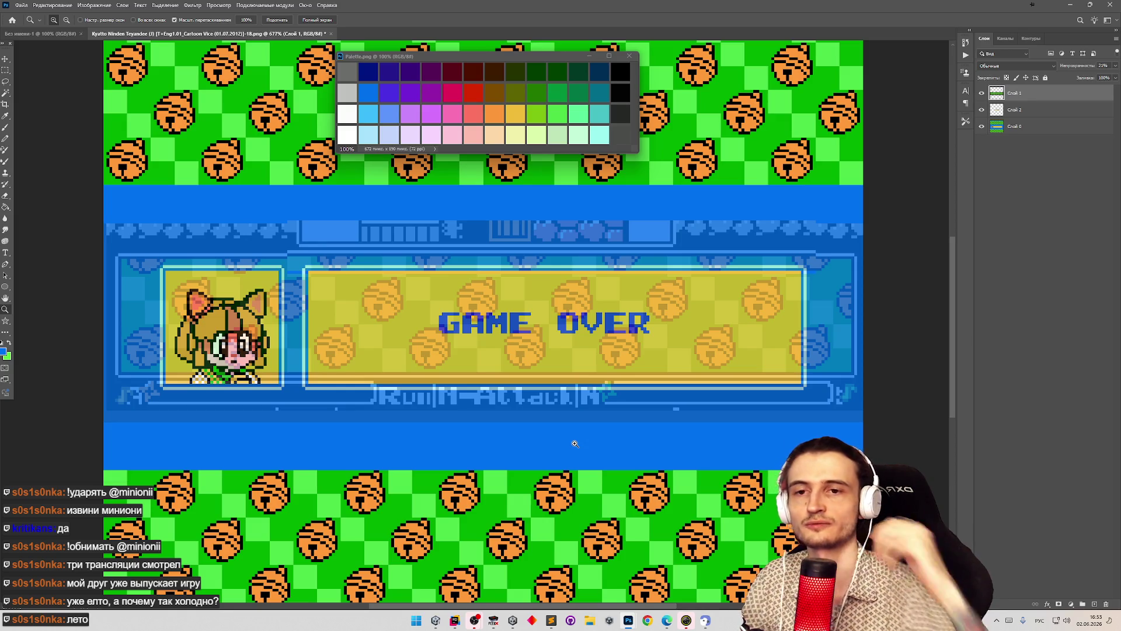
{"action": "key", "text": "v"}
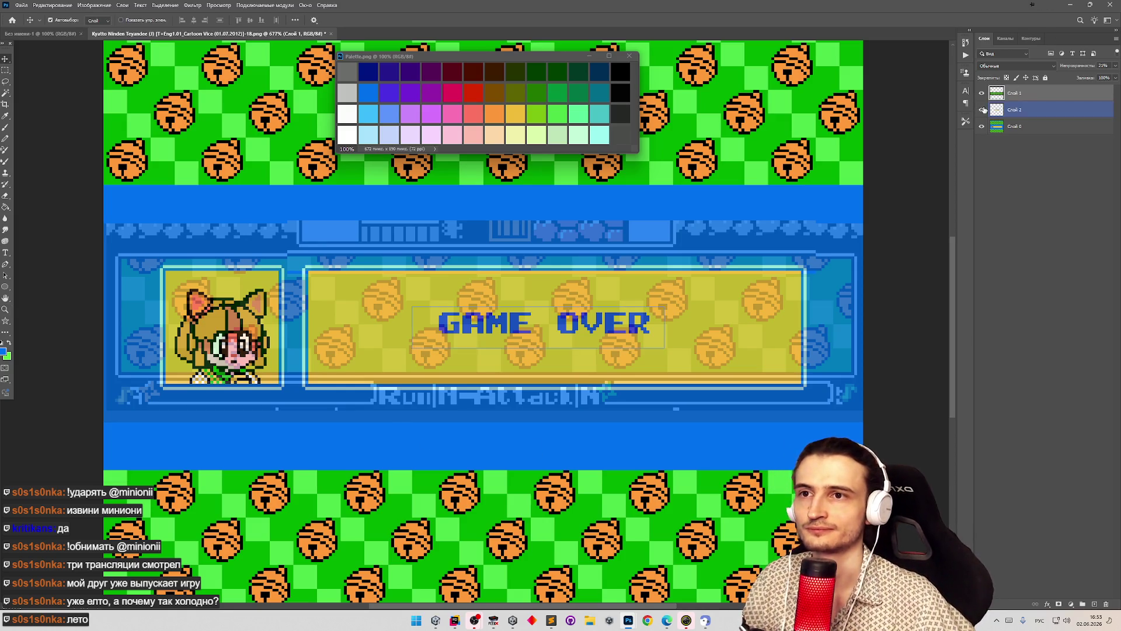
{"action": "left_click", "coordinate": [981, 110]}
{"action": "left_click", "coordinate": [981, 109]}
{"action": "left_click", "coordinate": [982, 110]}
{"action": "left_click", "coordinate": [982, 110]}
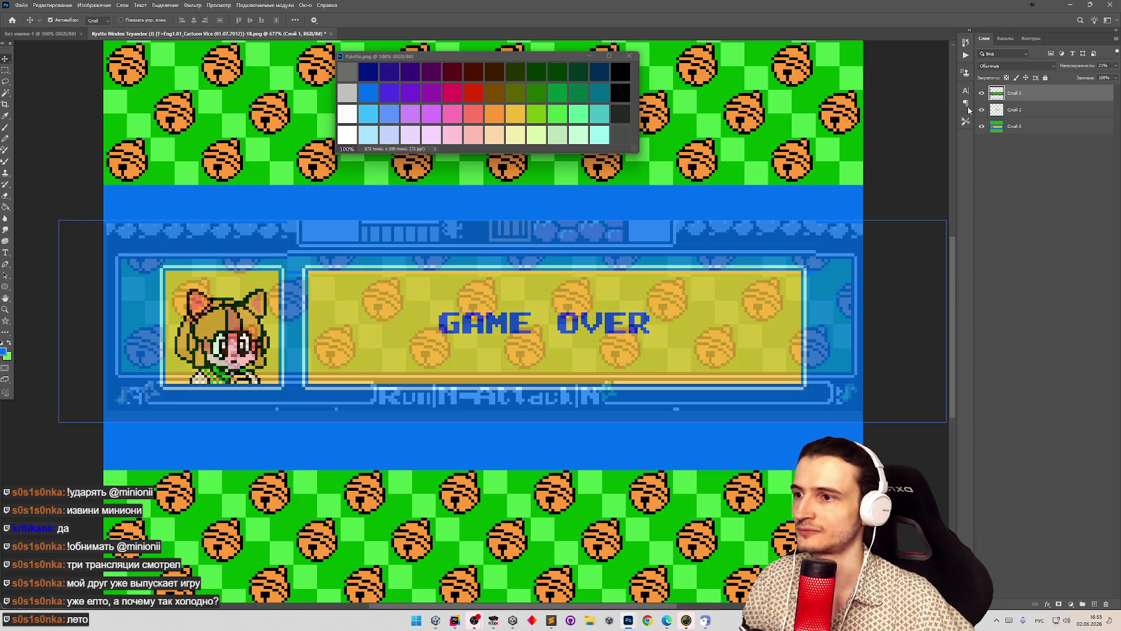
{"action": "key", "text": "z"}
{"action": "left_click_drag", "start_coordinate": [685, 288], "coordinate": [630, 312]}
{"action": "key", "text": "v"}
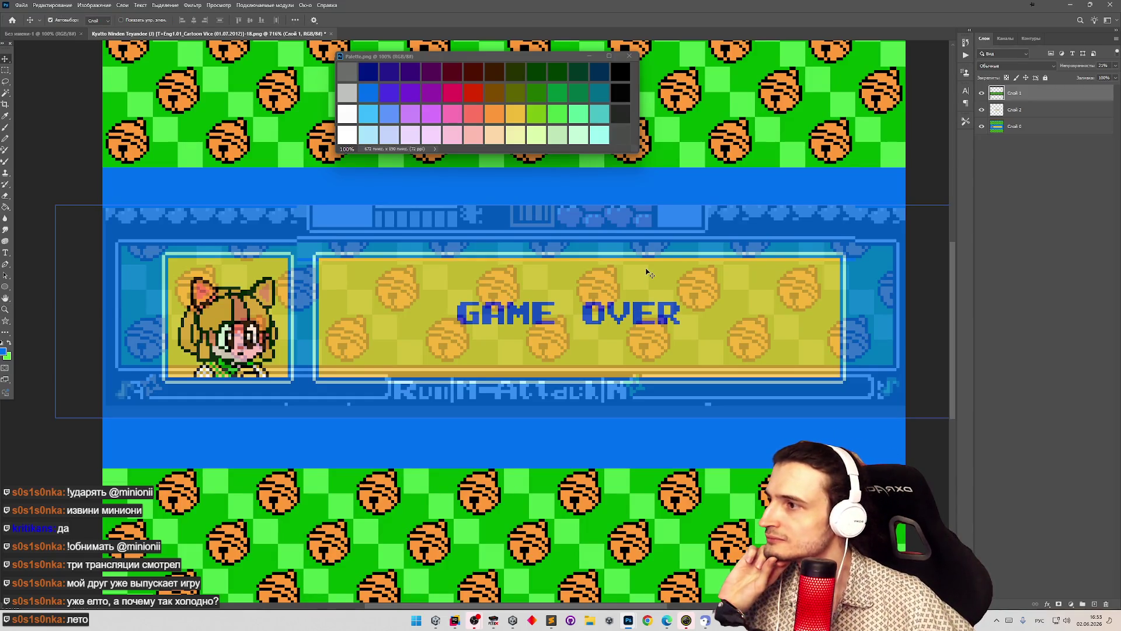
{"action": "left_click", "coordinate": [1115, 66]}
{"action": "left_click_drag", "start_coordinate": [1085, 78], "coordinate": [1116, 78]}
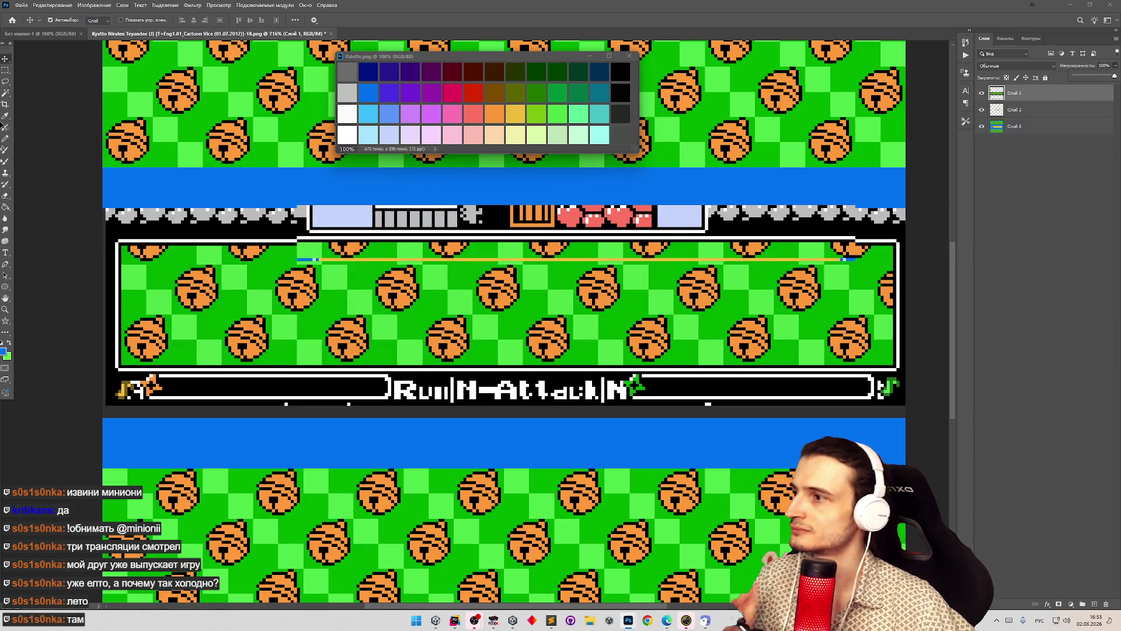
- Delete the framed green strip to reveal the GAME OVER panel
{"action": "left_click", "coordinate": [5, 72]}
{"action": "mouse_move", "coordinate": [116, 240]}
{"action": "left_mouse_down"}
{"action": "mouse_move", "coordinate": [725, 318]}
{"action": "mouse_move", "coordinate": [856, 342]}
{"action": "mouse_move", "coordinate": [899, 368]}
{"action": "left_mouse_up"}
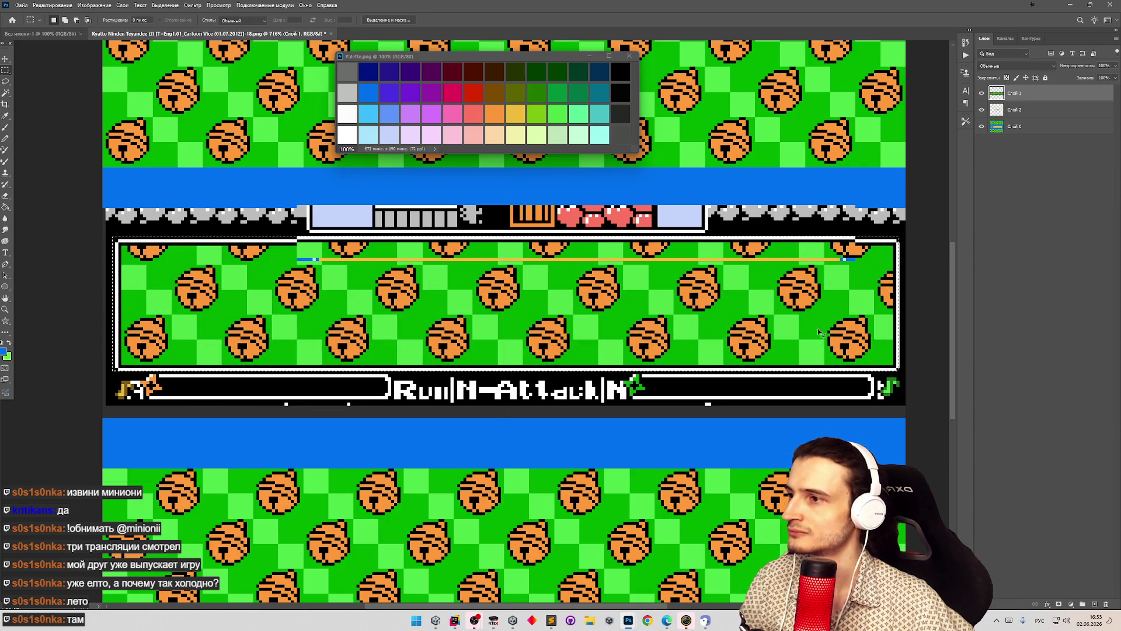
{"action": "key", "text": "ctrl+d"}
{"action": "mouse_move", "coordinate": [121, 247]}
{"action": "left_mouse_down"}
{"action": "mouse_move", "coordinate": [198, 285]}
{"action": "mouse_move", "coordinate": [858, 349]}
{"action": "mouse_move", "coordinate": [891, 364]}
{"action": "left_mouse_up"}
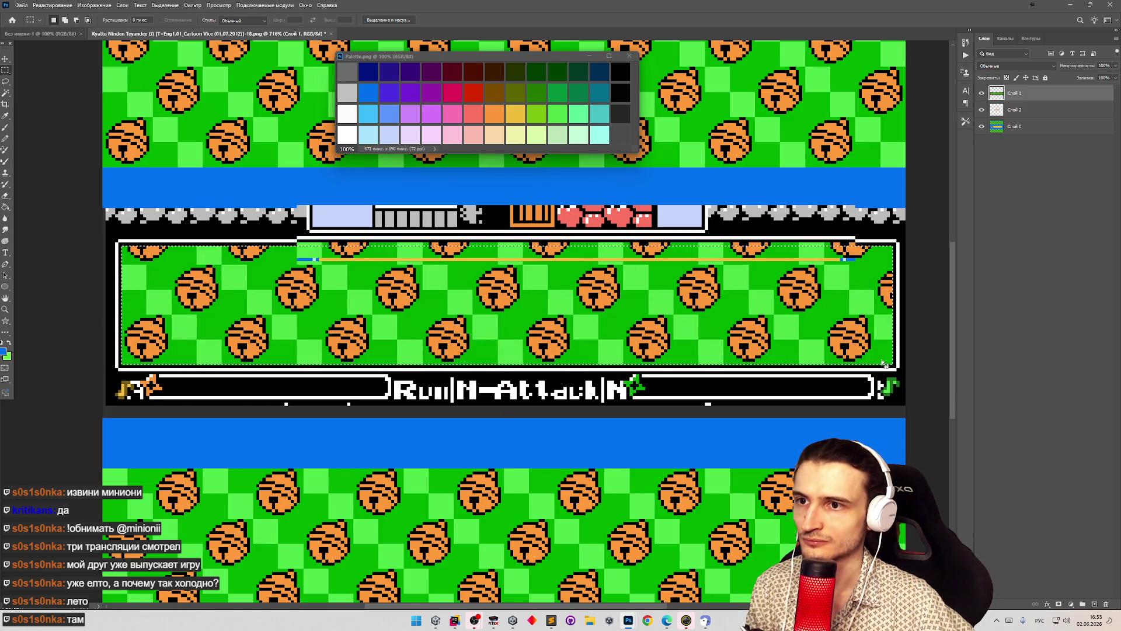
{"action": "key", "text": "Delete"}
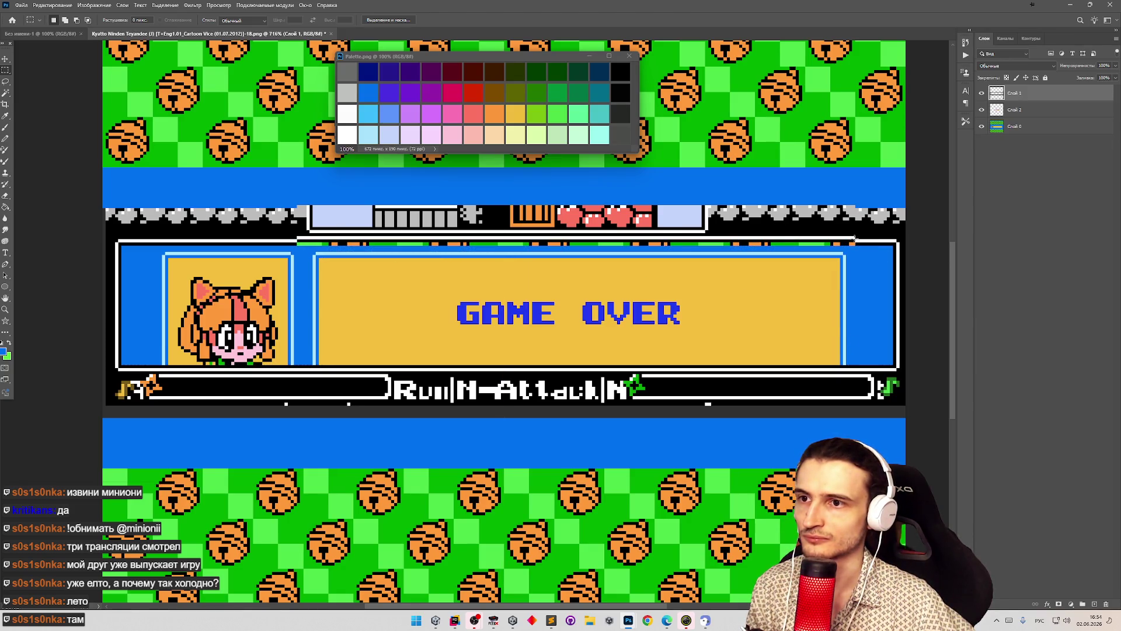
- Nudge the thin green strip above the panel down one pixel
{"action": "mouse_move", "coordinate": [856, 237]}
{"action": "left_mouse_down"}
{"action": "mouse_move", "coordinate": [784, 251]}
{"action": "mouse_move", "coordinate": [297, 245]}
{"action": "left_mouse_up"}
{"action": "key", "text": "b"}
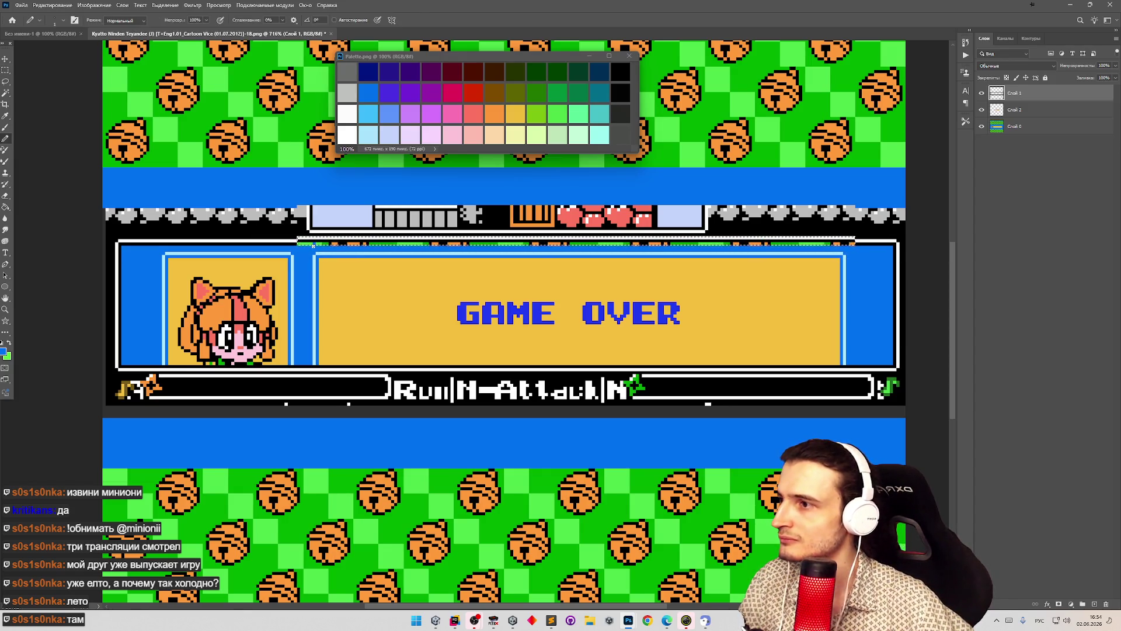
{"action": "key", "text": "v"}
{"action": "key", "text": "Down"}
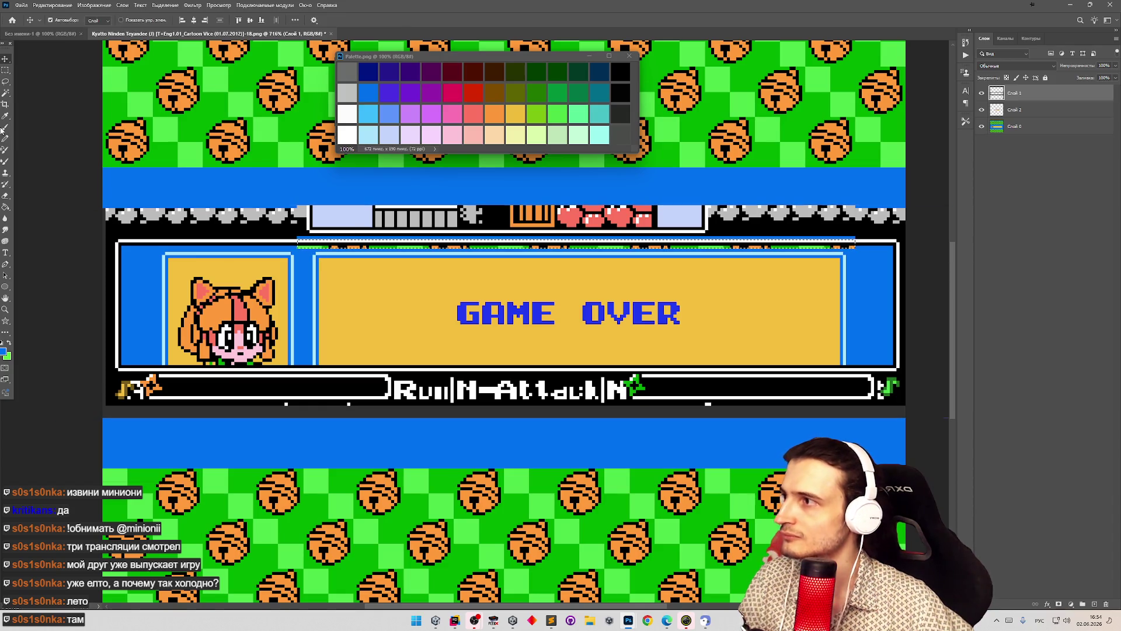
- Select the thin strip along the box's bottom border and move it down
{"action": "left_click", "coordinate": [5, 70]}
{"action": "mouse_move", "coordinate": [291, 276]}
{"action": "left_mouse_down"}
{"action": "mouse_move", "coordinate": [416, 243]}
{"action": "mouse_move", "coordinate": [845, 244]}
{"action": "mouse_move", "coordinate": [881, 228]}
{"action": "mouse_move", "coordinate": [881, 245]}
{"action": "left_mouse_up"}
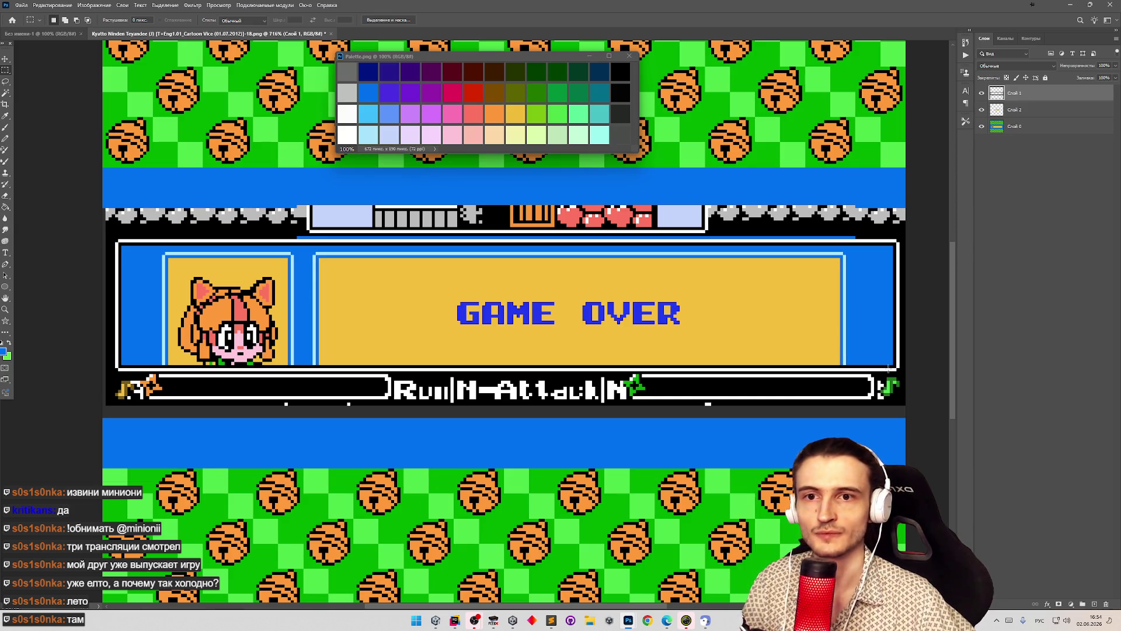
{"action": "mouse_move", "coordinate": [901, 367]}
{"action": "left_mouse_down"}
{"action": "mouse_move", "coordinate": [108, 368]}
{"action": "mouse_move", "coordinate": [156, 378]}
{"action": "left_mouse_up"}
{"action": "key", "text": "v"}
{"action": "left_click", "coordinate": [172, 306]}
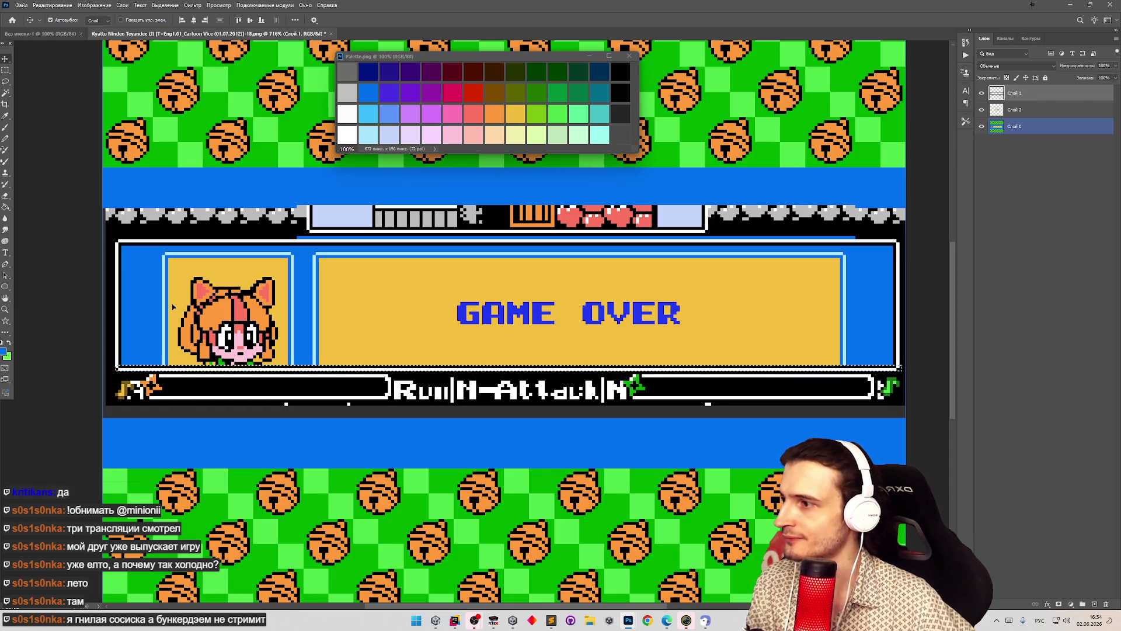
- Nudge the border strip further down, then erase the Run/N-Attack bar below the box to blue
{"action": "key", "text": "Down"}
{"action": "key", "text": "Down"}
{"action": "key", "text": "Down"}
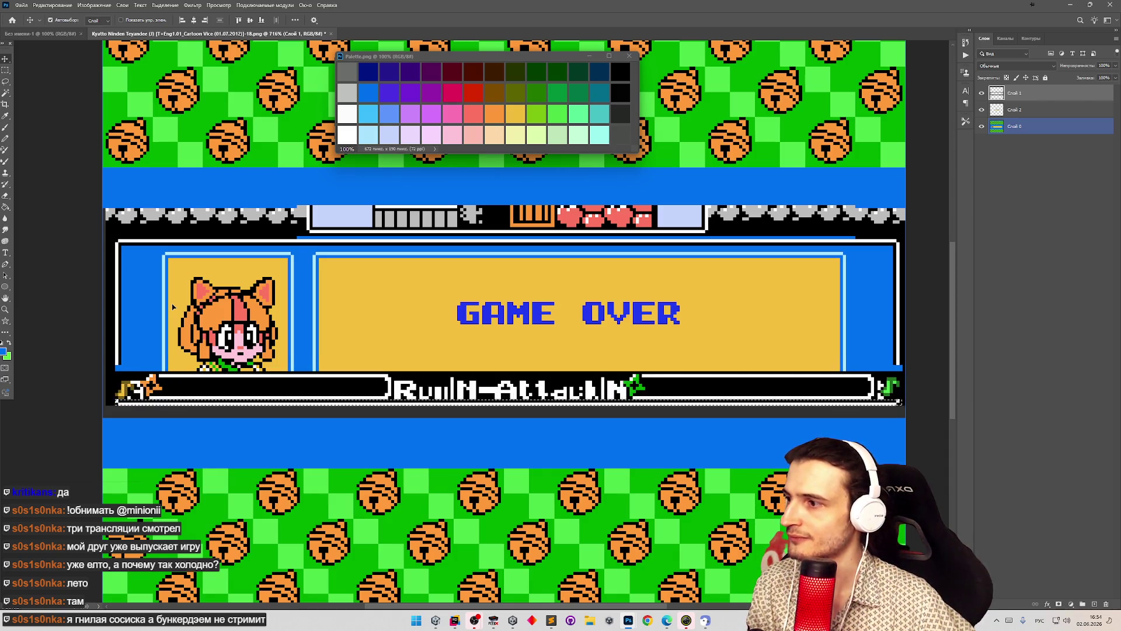
{"action": "key", "text": "ctrl+d"}
{"action": "key", "text": "m"}
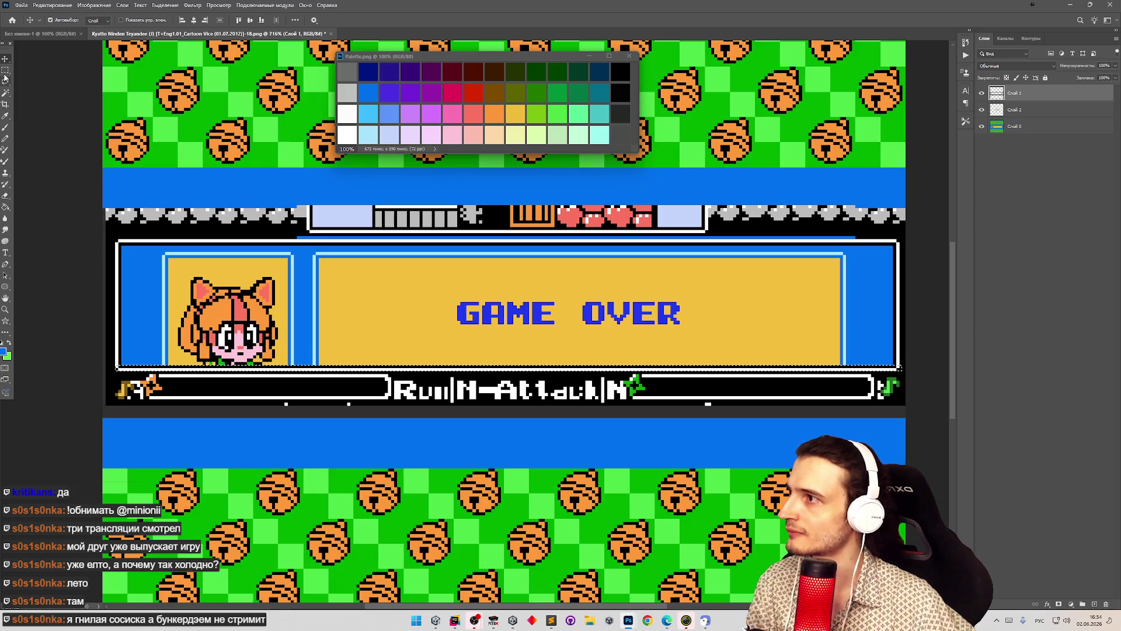
{"action": "mouse_move", "coordinate": [93, 461]}
{"action": "left_mouse_down"}
{"action": "mouse_move", "coordinate": [759, 433]}
{"action": "mouse_move", "coordinate": [916, 371]}
{"action": "left_mouse_up"}
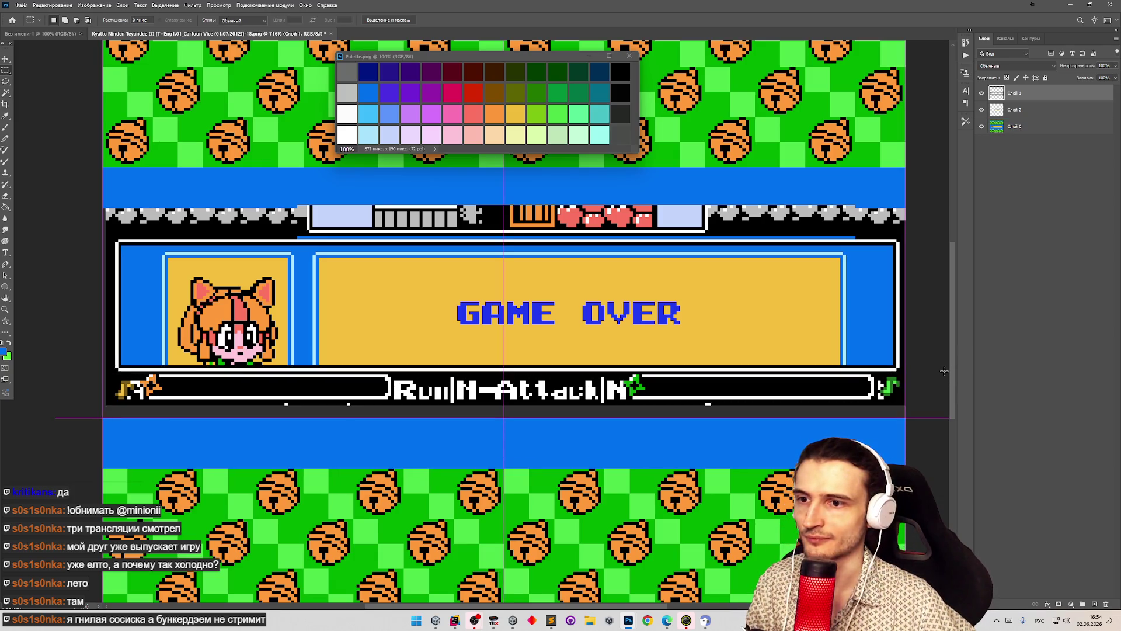
{"action": "key", "text": "Delete"}
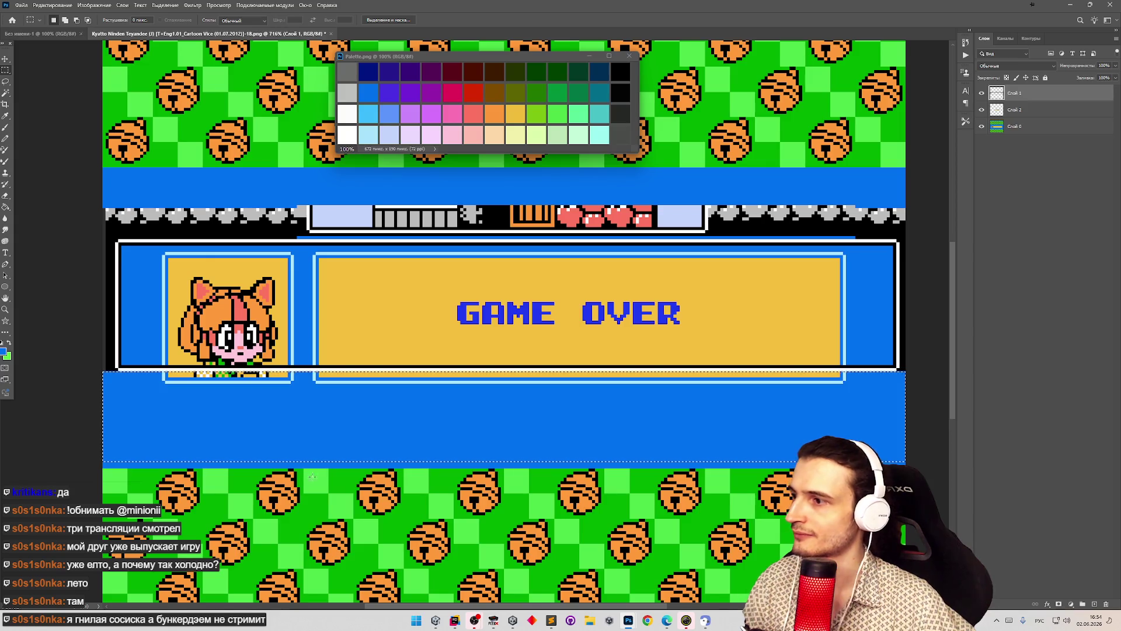
{"action": "key", "text": "ctrl+d"}
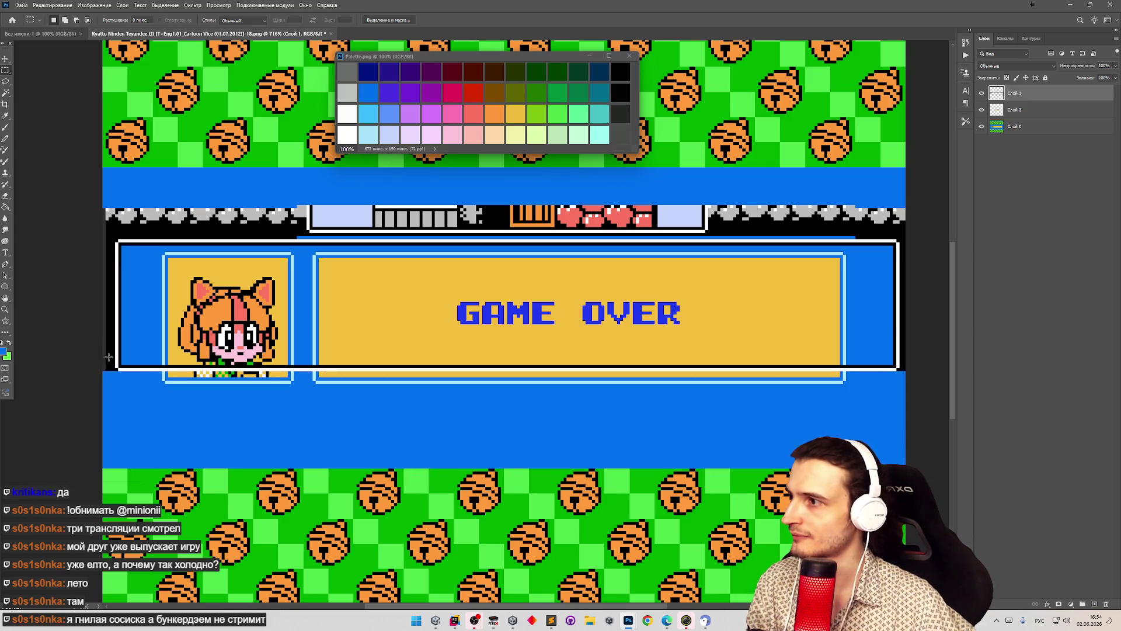
- Erase the HUD strip above the box to blue and clear the leftover selection
{"action": "mouse_move", "coordinate": [97, 187]}
{"action": "left_mouse_down"}
{"action": "mouse_move", "coordinate": [112, 435]}
{"action": "mouse_move", "coordinate": [175, 350]}
{"action": "mouse_move", "coordinate": [467, 262]}
{"action": "mouse_move", "coordinate": [913, 230]}
{"action": "mouse_move", "coordinate": [848, 226]}
{"action": "mouse_move", "coordinate": [783, 392]}
{"action": "mouse_move", "coordinate": [832, 393]}
{"action": "mouse_move", "coordinate": [819, 392]}
{"action": "left_mouse_up"}
{"action": "key", "text": "Delete"}
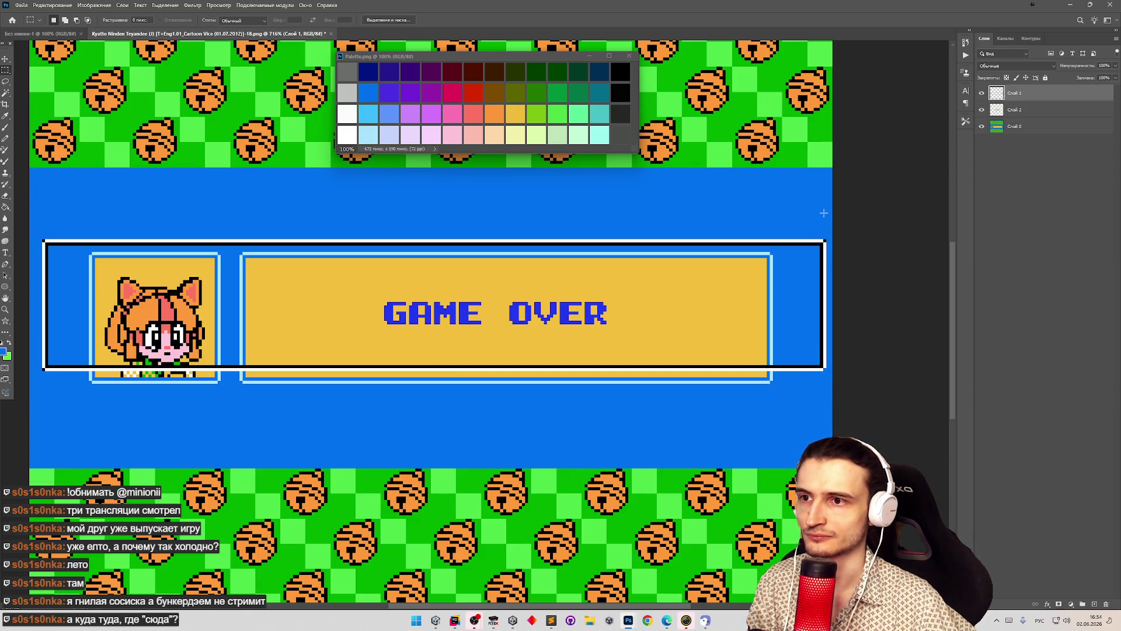
{"action": "left_click_drag", "start_coordinate": [825, 235], "coordinate": [828, 237]}
{"action": "left_click_drag", "start_coordinate": [638, 373], "coordinate": [7, 356]}
{"action": "left_click", "coordinate": [88, 368]}
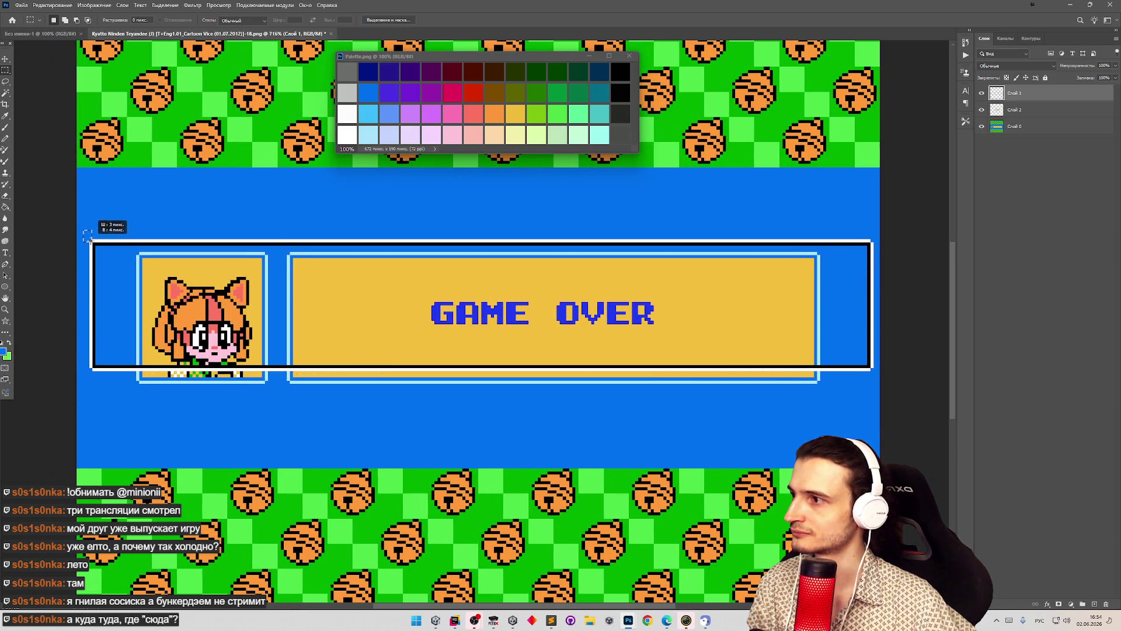
{"action": "scroll", "coordinate": [280, 308], "scroll_direction": "down", "scroll_amount": 2}
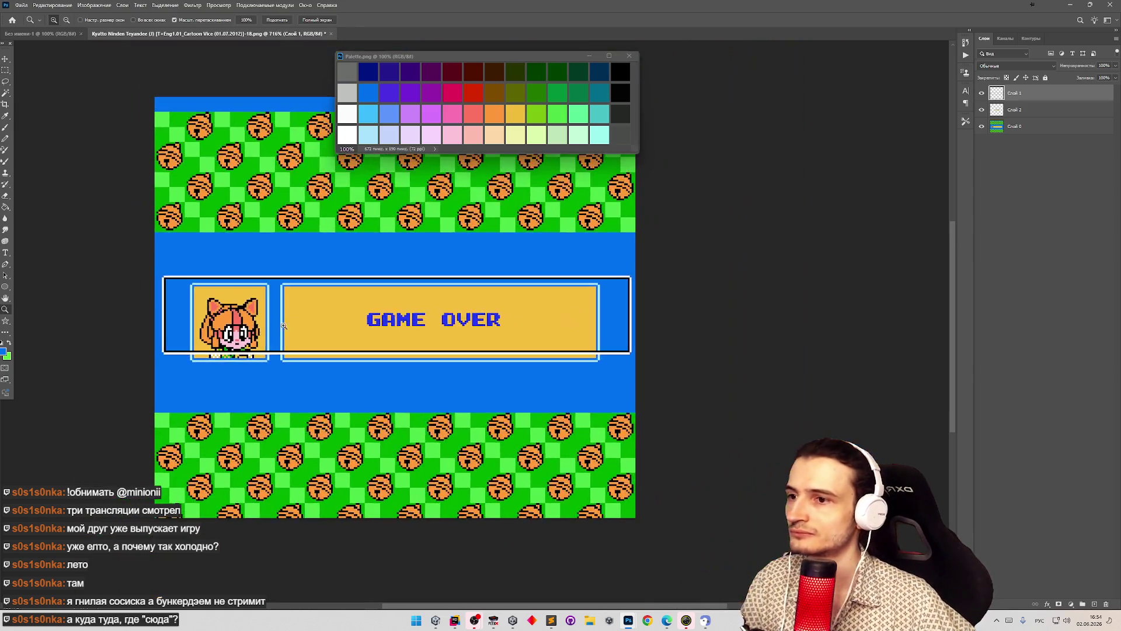
{"action": "scroll", "coordinate": [313, 315], "scroll_direction": "up", "scroll_amount": 1}
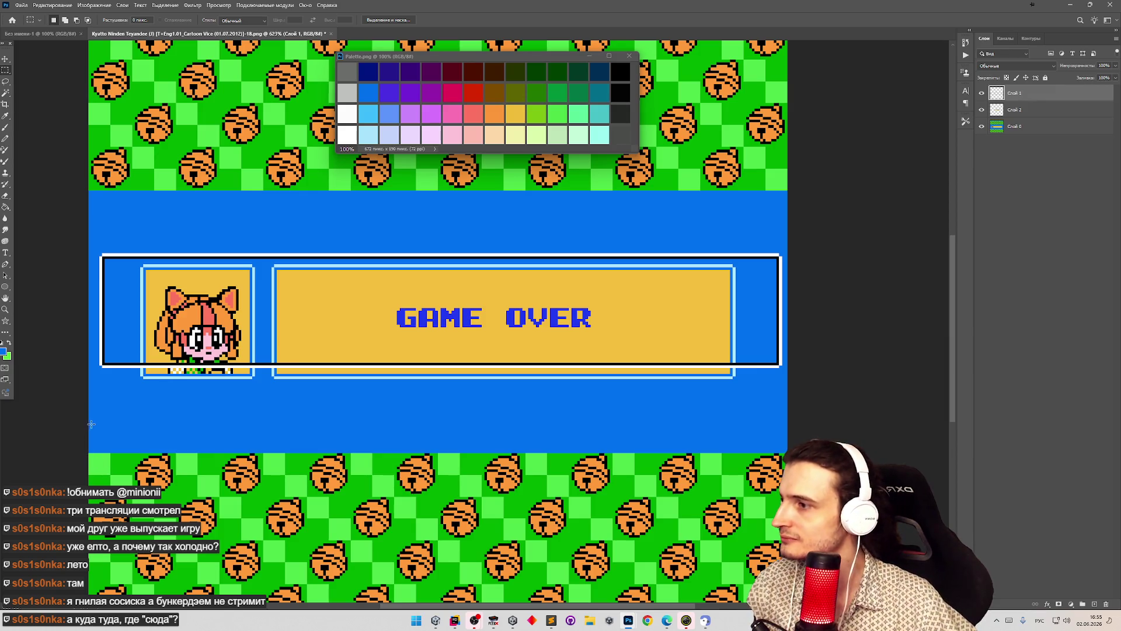
- Lower the GAME OVER box's bottom half about 7 pixels and deselect
{"action": "mouse_move", "coordinate": [91, 423]}
{"action": "left_mouse_down"}
{"action": "mouse_move", "coordinate": [521, 317]}
{"action": "mouse_move", "coordinate": [776, 324]}
{"action": "left_mouse_up"}
{"action": "key", "text": "v"}
{"action": "left_click", "coordinate": [232, 345]}
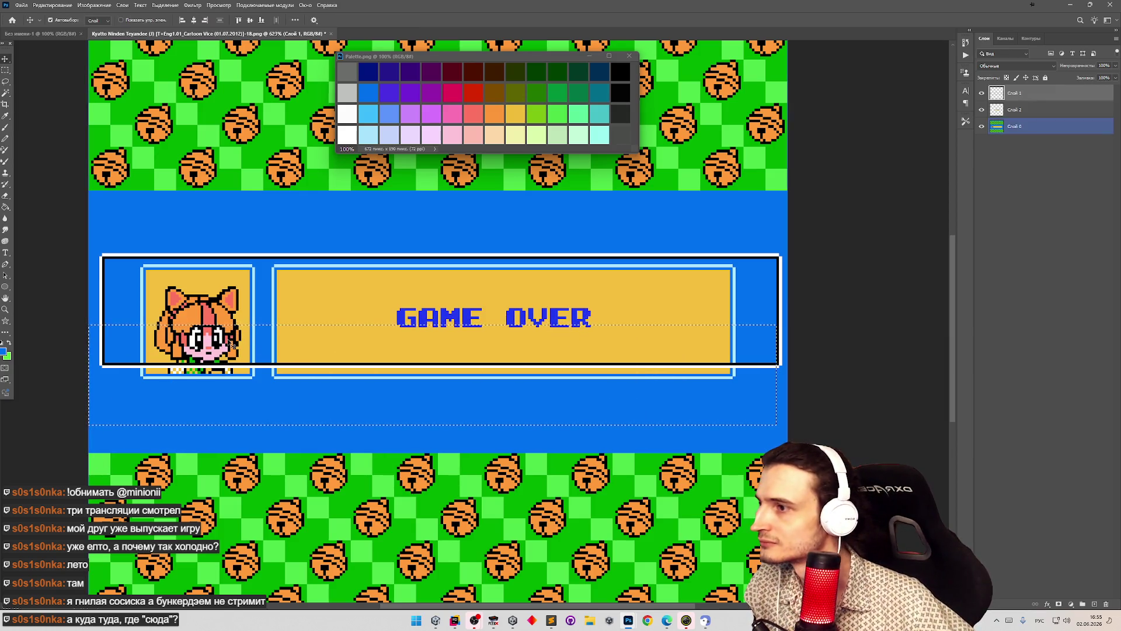
{"action": "left_click_drag", "start_coordinate": [232, 345], "coordinate": [233, 367]}
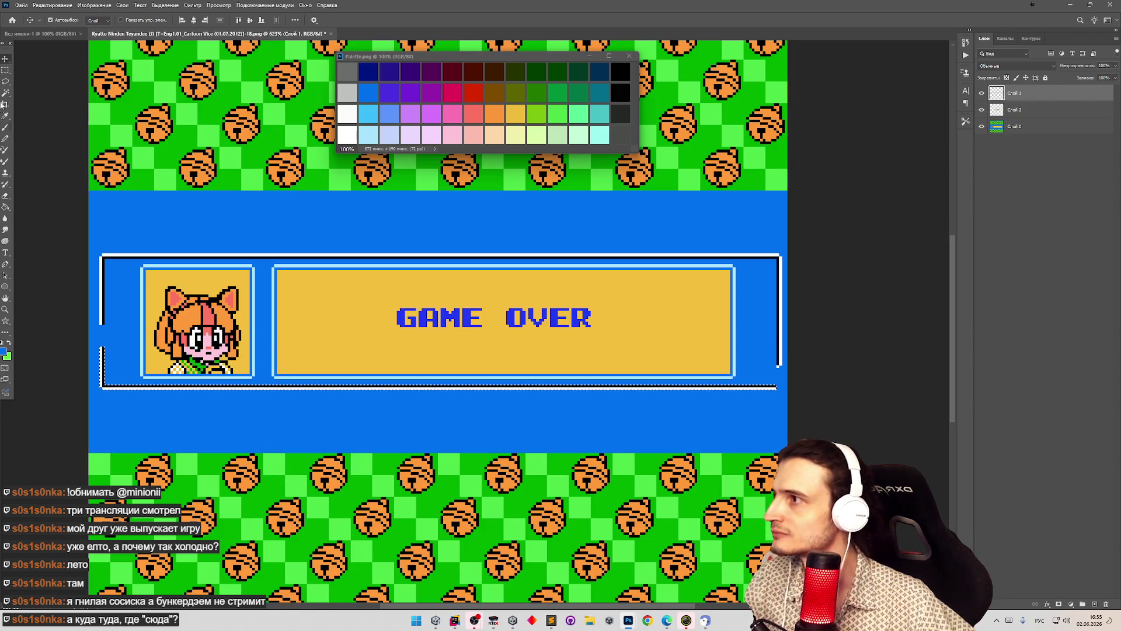
{"action": "key", "text": "m"}
{"action": "key", "text": "ctrl+d"}
{"action": "key", "text": "z"}
{"action": "mouse_move", "coordinate": [299, 249]}
{"action": "left_mouse_down"}
{"action": "mouse_move", "coordinate": [242, 247]}
{"action": "mouse_move", "coordinate": [268, 242]}
{"action": "left_mouse_up"}
{"action": "key", "text": "m"}
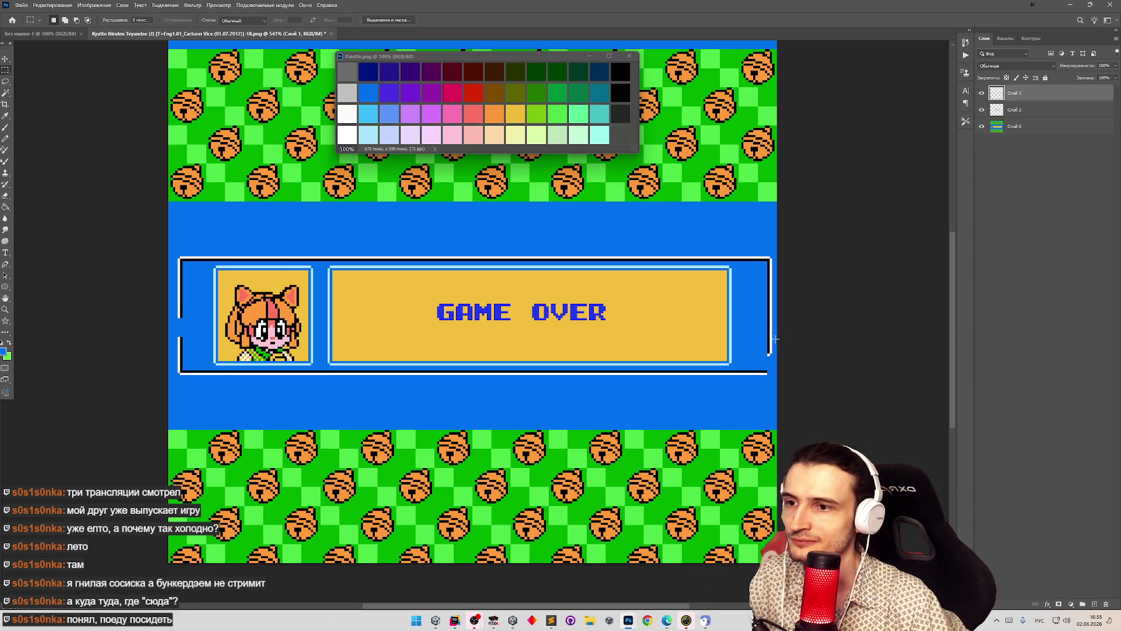
- Sample the frame's white for the Pencil and select small gaps in the border to patch
{"action": "mouse_move", "coordinate": [775, 338]}
{"action": "left_mouse_down"}
{"action": "mouse_move", "coordinate": [768, 367]}
{"action": "mouse_move", "coordinate": [788, 327]}
{"action": "left_mouse_up"}
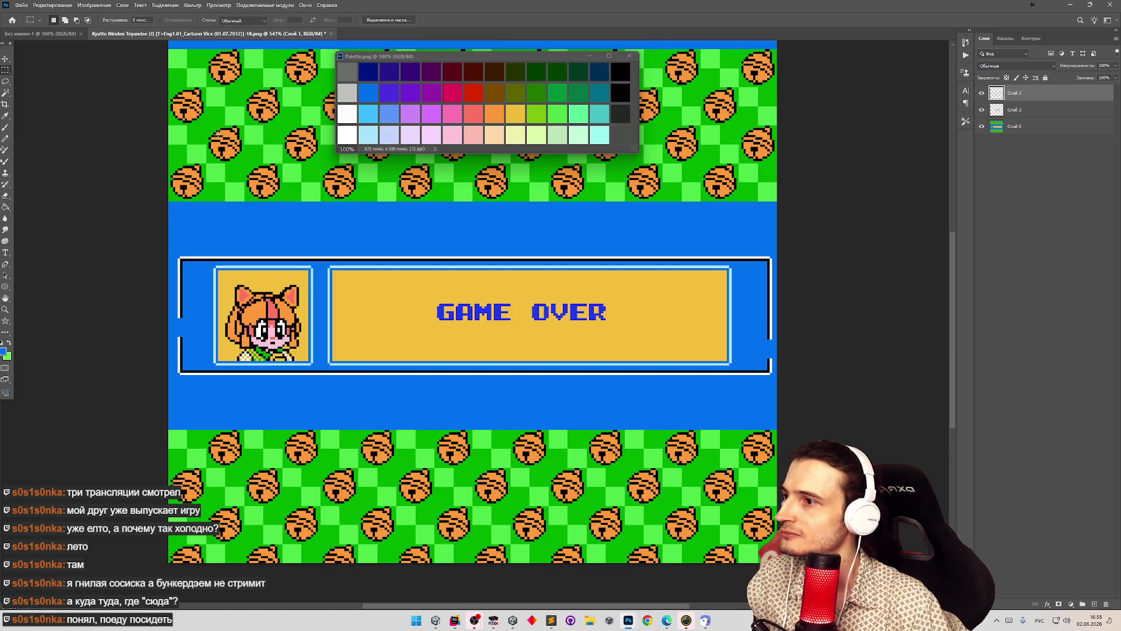
{"action": "key", "text": "b"}
{"action": "left_click", "coordinate": [179, 313], "text": "alt"}
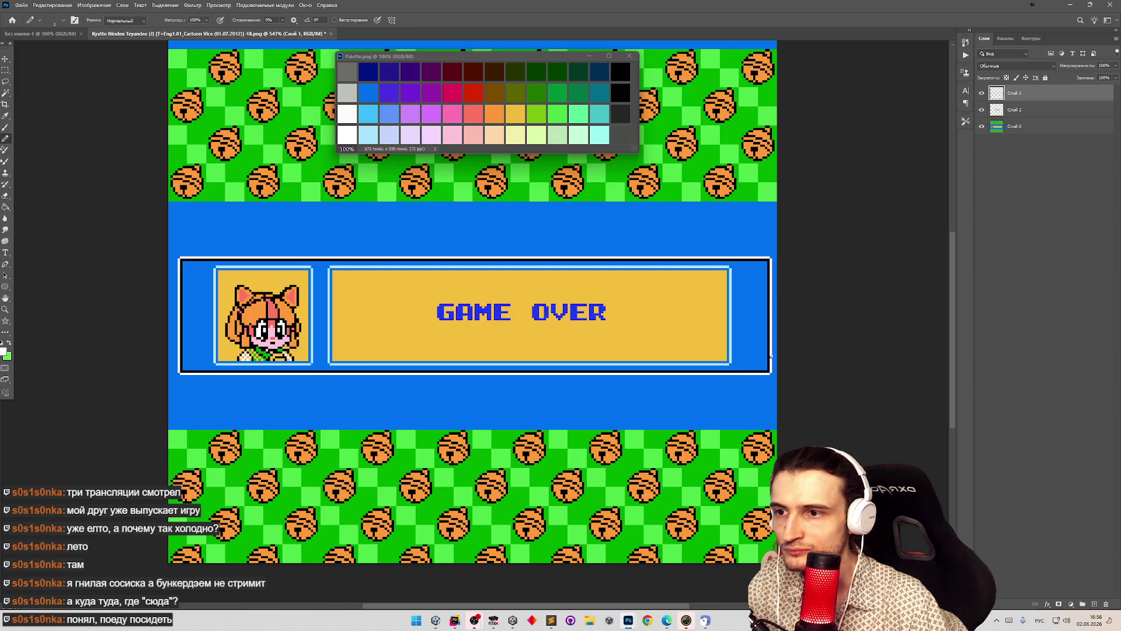
{"action": "key", "text": "z"}
{"action": "mouse_move", "coordinate": [753, 330]}
{"action": "left_mouse_down"}
{"action": "mouse_move", "coordinate": [600, 338]}
{"action": "mouse_move", "coordinate": [571, 253]}
{"action": "mouse_move", "coordinate": [596, 252]}
{"action": "left_mouse_up"}
{"action": "key", "text": "b"}
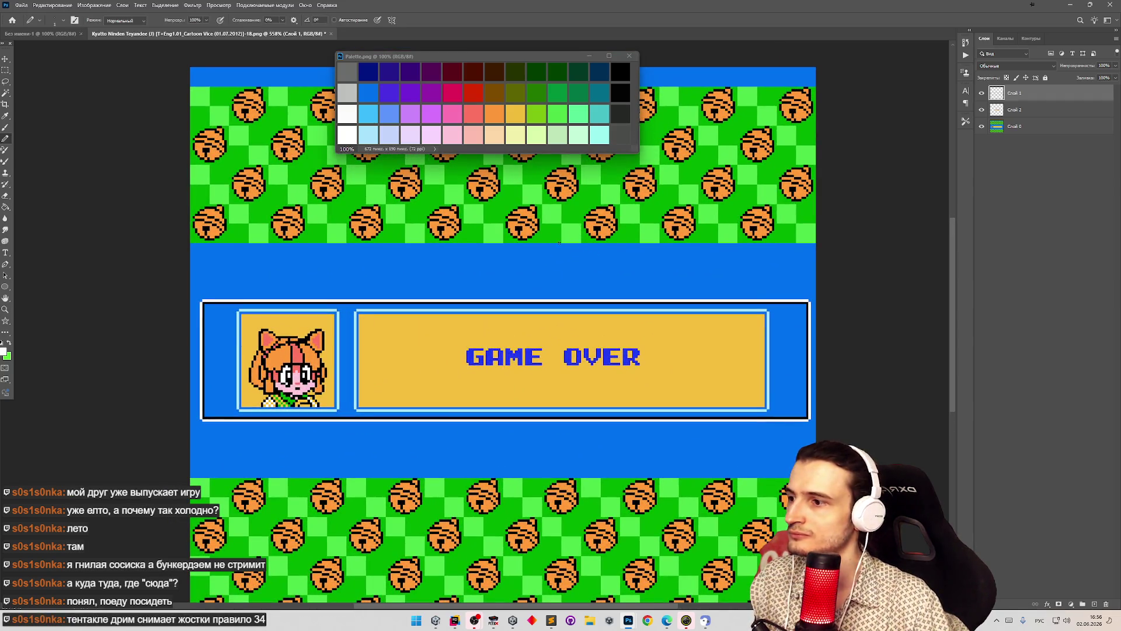
{"action": "left_click", "coordinate": [5, 70]}
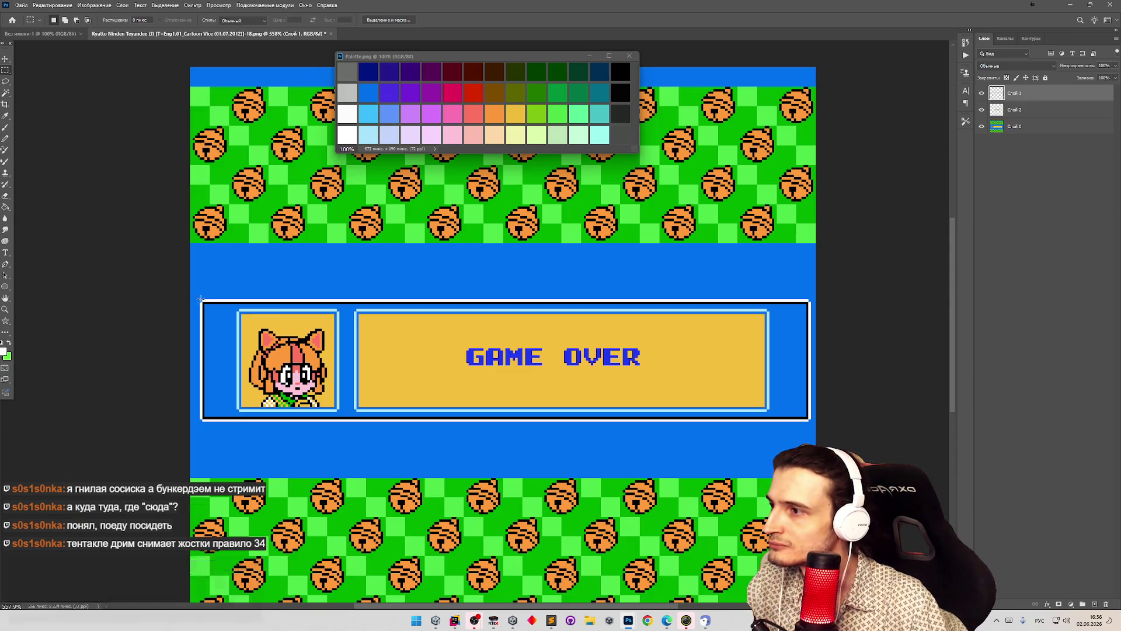
{"action": "mouse_move", "coordinate": [202, 299]}
{"action": "left_mouse_down"}
{"action": "mouse_move", "coordinate": [232, 330]}
{"action": "mouse_move", "coordinate": [386, 379]}
{"action": "mouse_move", "coordinate": [694, 400]}
{"action": "mouse_move", "coordinate": [201, 301]}
{"action": "left_mouse_up"}
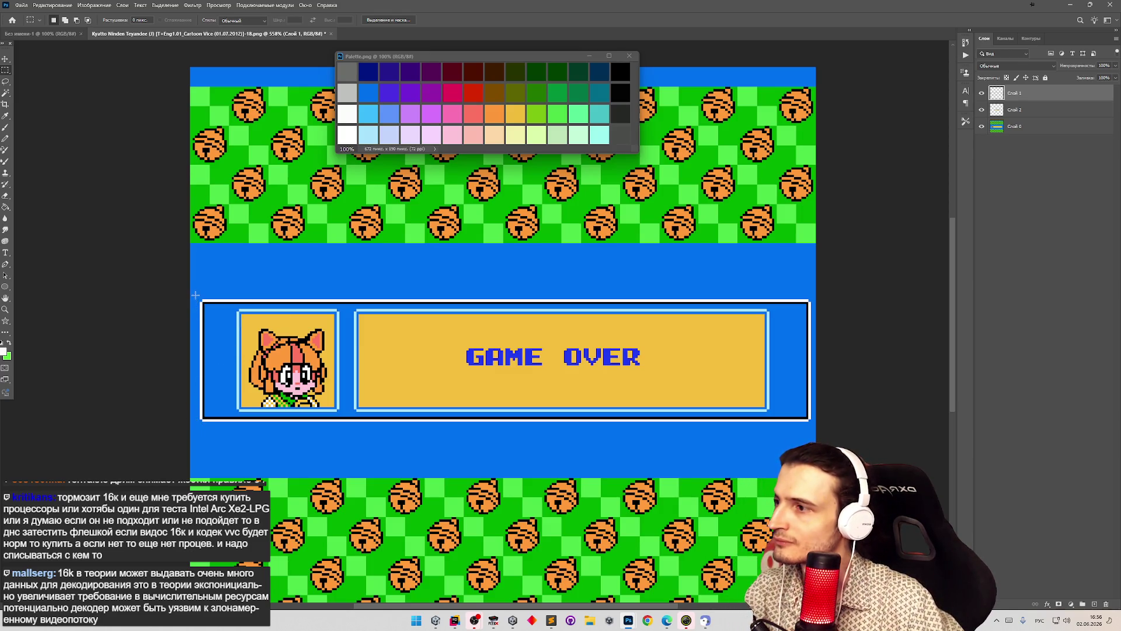
{"action": "right_click", "coordinate": [1004, 89]}
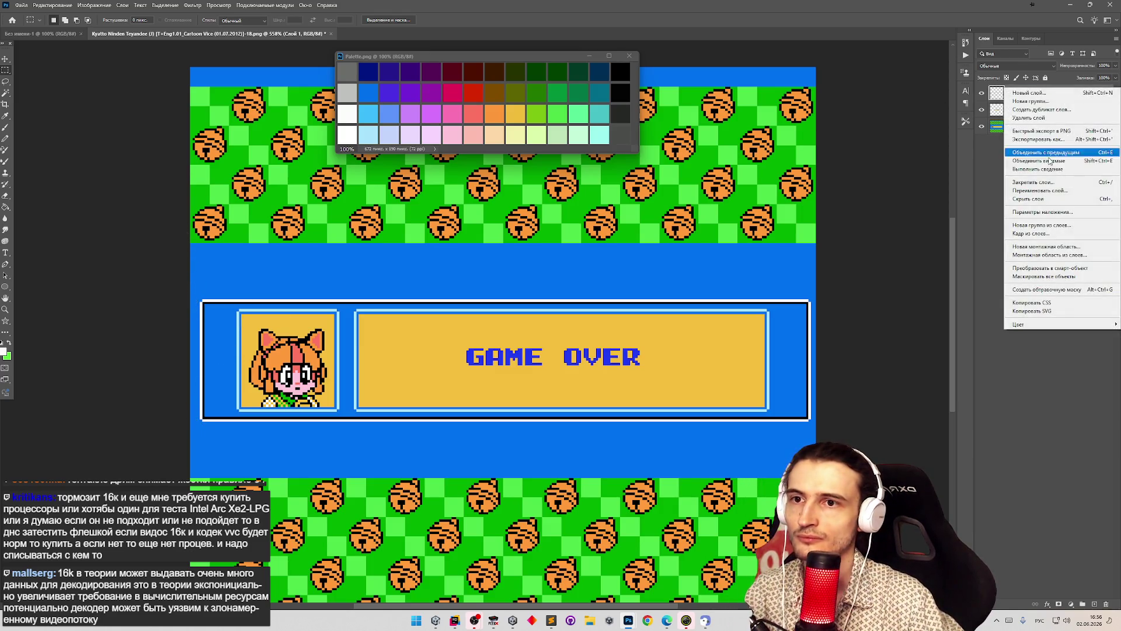
- Merge the visible layers and delete the stray strip along the canvas's left edge
{"action": "left_click", "coordinate": [1061, 167]}
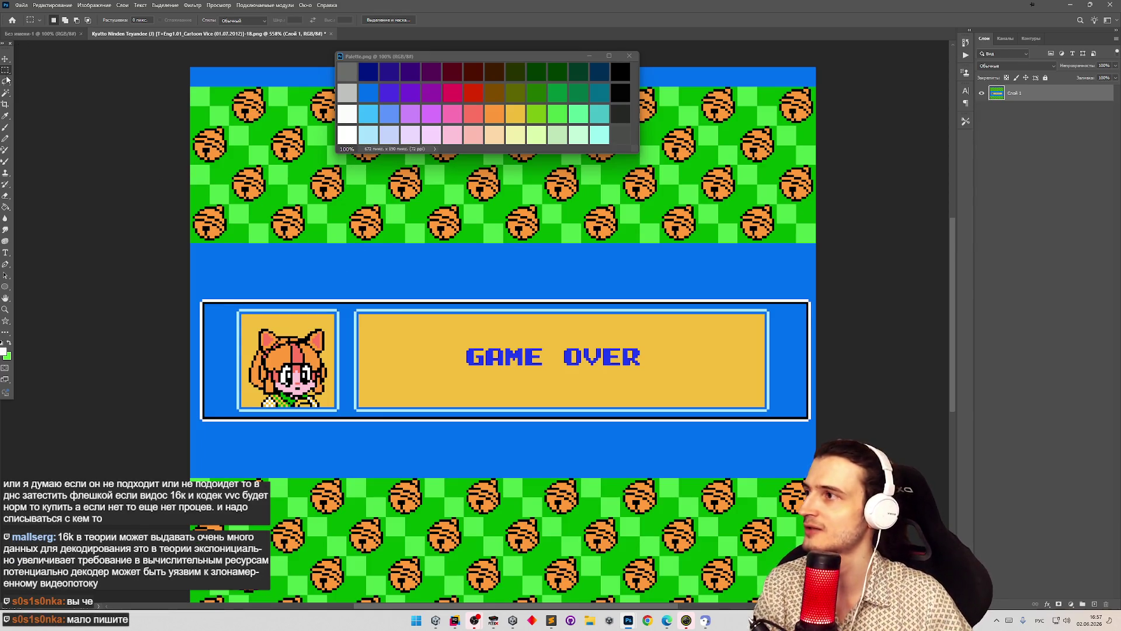
{"action": "mouse_move", "coordinate": [166, 210]}
{"action": "left_mouse_down"}
{"action": "mouse_move", "coordinate": [206, 409]}
{"action": "mouse_move", "coordinate": [199, 479]}
{"action": "left_mouse_up"}
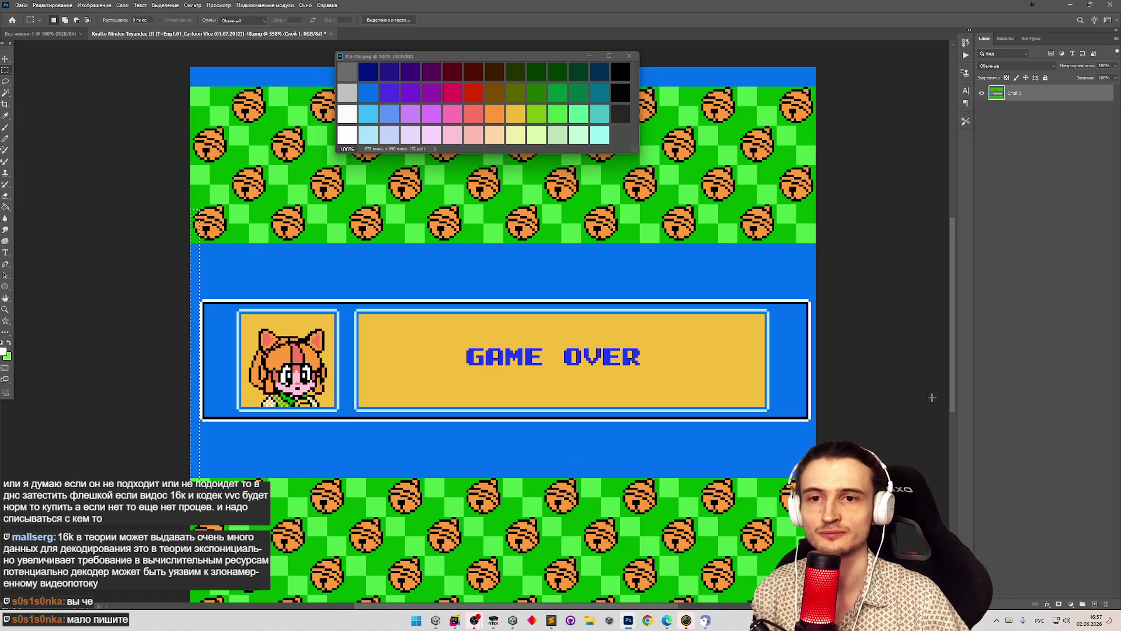
{"action": "key", "text": "Delete"}
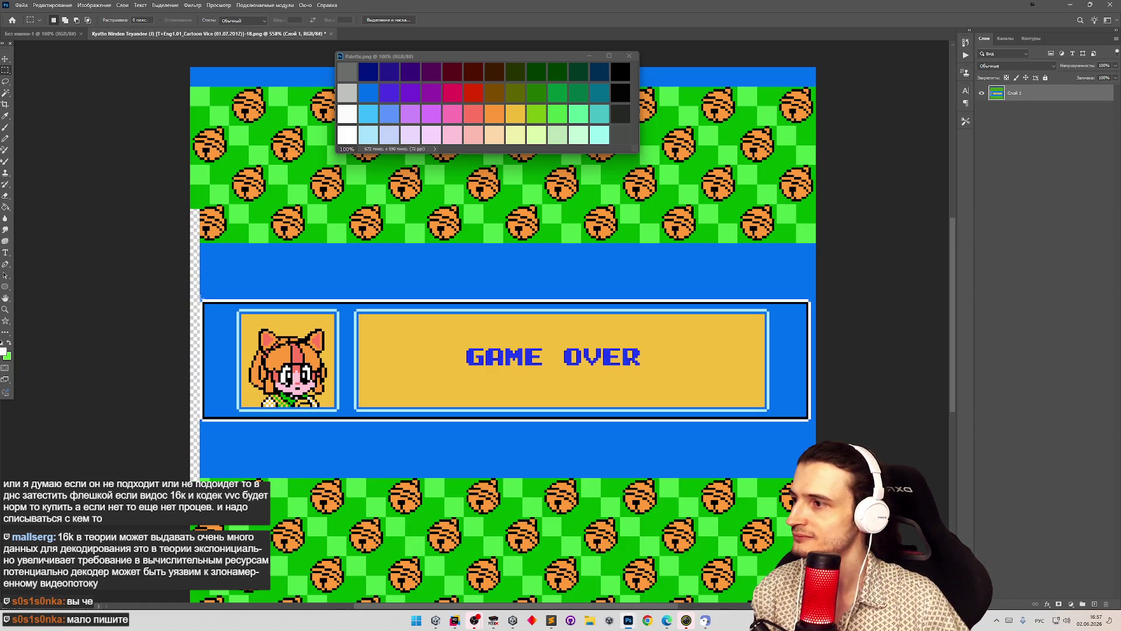
- Cut the bordered GAME OVER frame to the clipboard and start a new document
{"action": "mouse_move", "coordinate": [203, 301]}
{"action": "left_mouse_down"}
{"action": "mouse_move", "coordinate": [419, 362]}
{"action": "mouse_move", "coordinate": [810, 420]}
{"action": "left_mouse_up"}
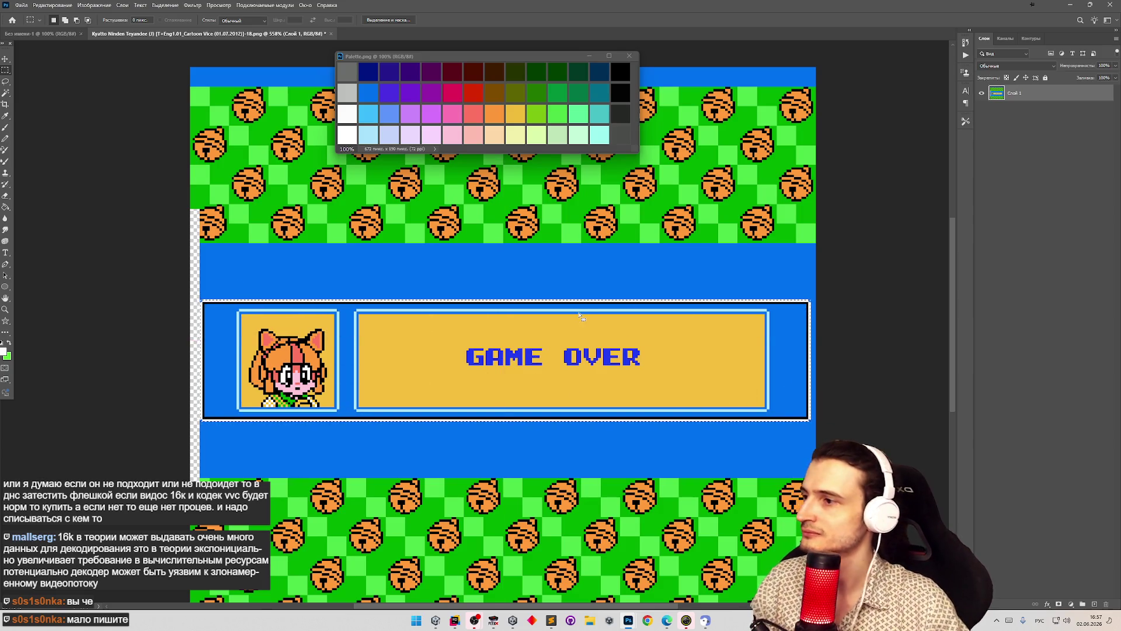
{"action": "key", "text": "ctrl+x"}
{"action": "left_click", "coordinate": [21, 5]}
{"action": "left_click", "coordinate": [35, 14]}
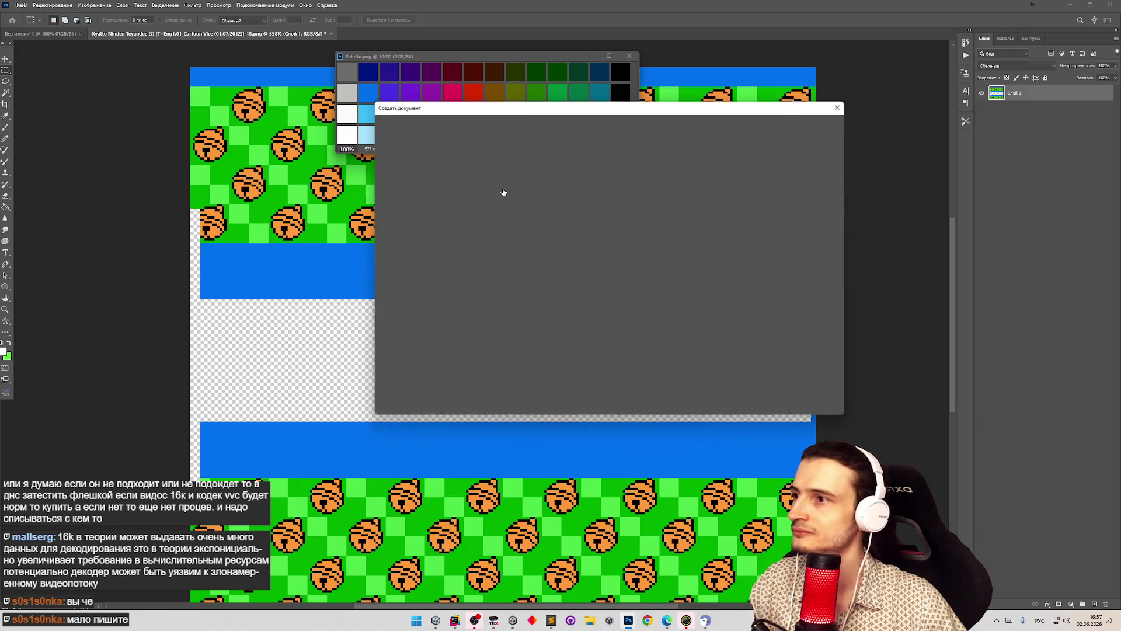
- Create the new document, paste the GAME OVER frame and hide the background layer
{"action": "left_click", "coordinate": [776, 395]}
{"action": "key", "text": "ctrl+v"}
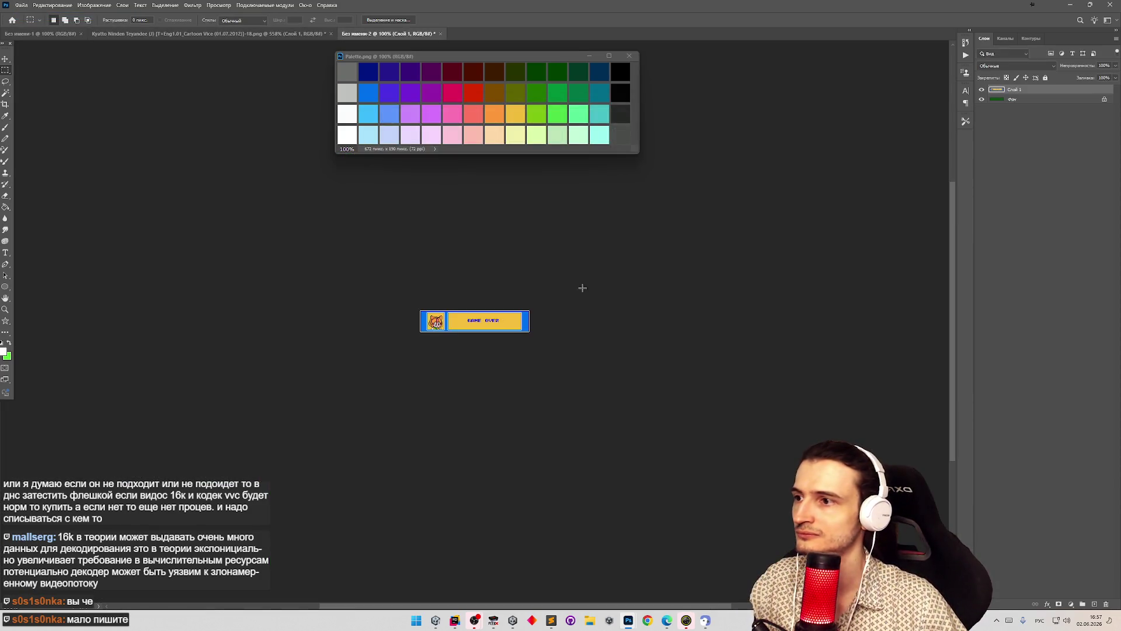
{"action": "scroll", "coordinate": [481, 321], "scroll_direction": "up", "scroll_amount": 5}
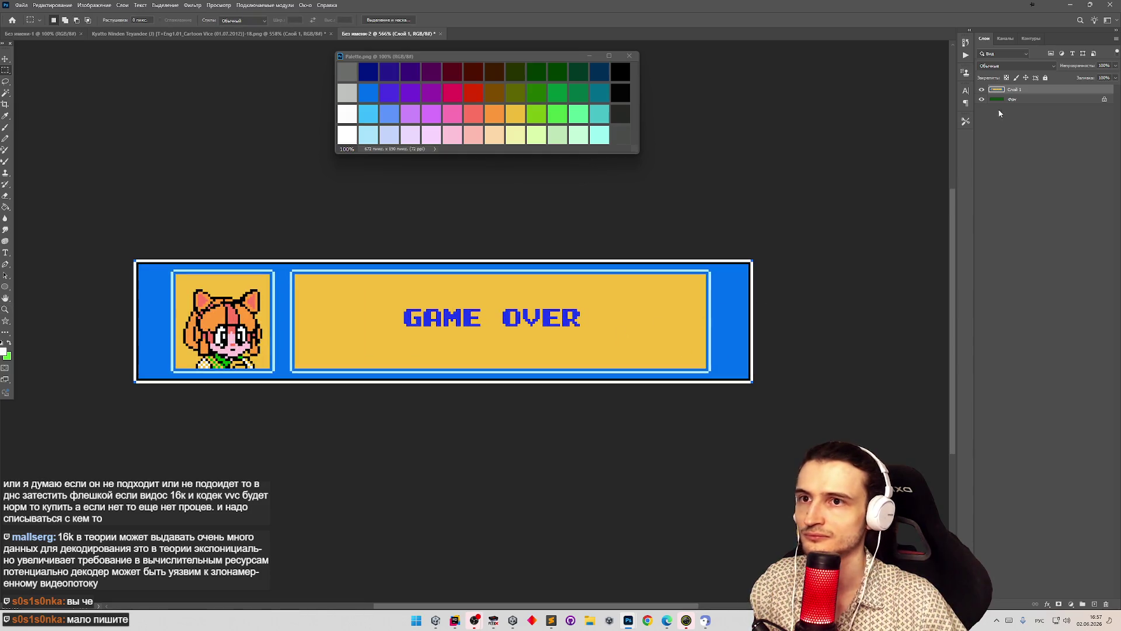
{"action": "left_click", "coordinate": [981, 100]}
{"action": "scroll", "coordinate": [793, 282], "scroll_direction": "up", "scroll_amount": 2}
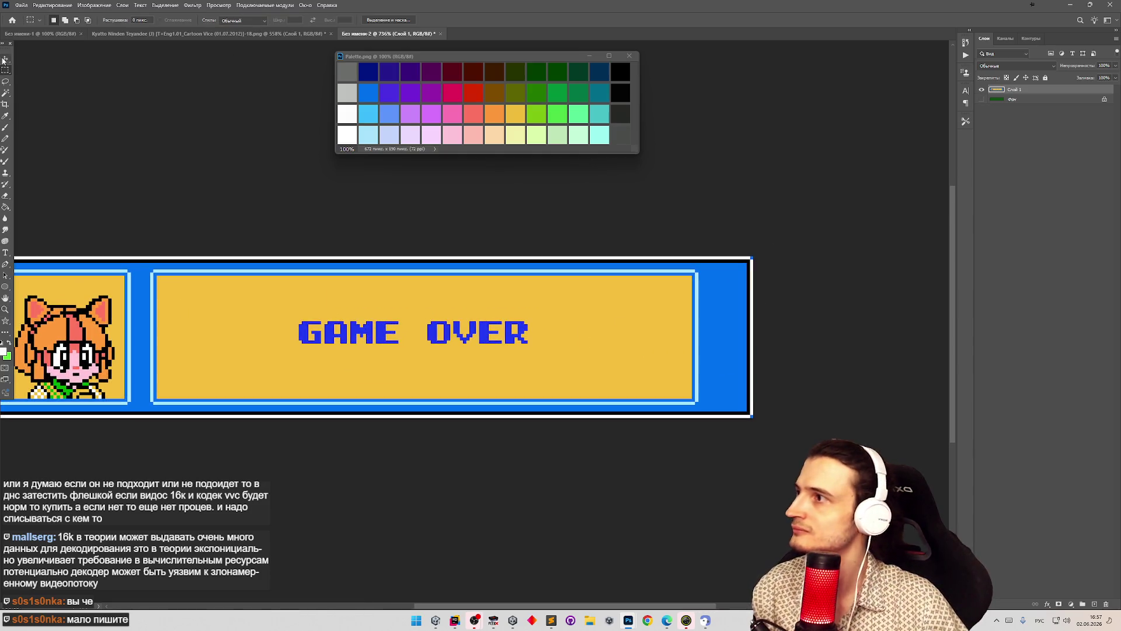
- Dismiss the no-pixels warning and clear the accidental selection at the frame's right edge
{"action": "mouse_move", "coordinate": [751, 256]}
{"action": "left_mouse_down"}
{"action": "mouse_move", "coordinate": [776, 243]}
{"action": "mouse_move", "coordinate": [773, 288]}
{"action": "left_mouse_up"}
{"action": "key", "text": "Return"}
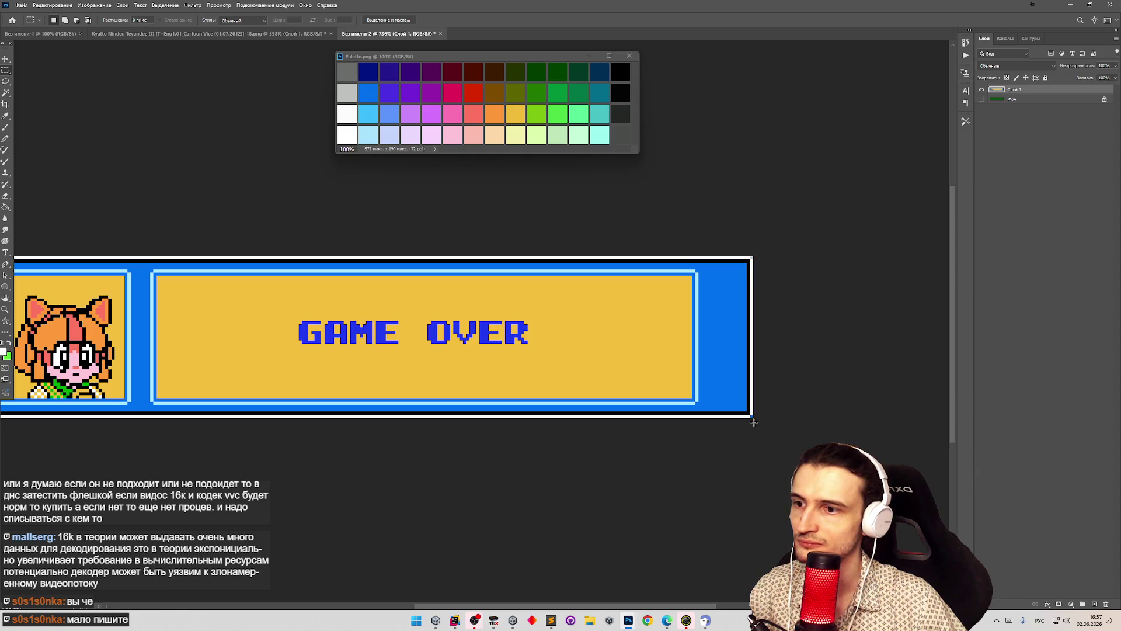
{"action": "left_click", "coordinate": [753, 422]}
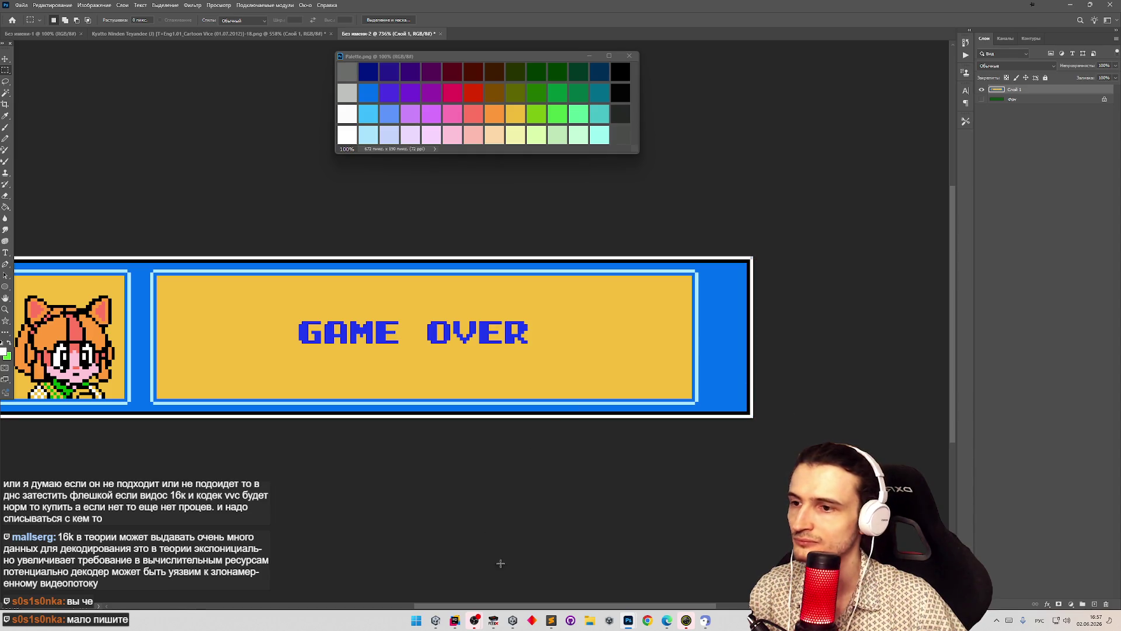
{"action": "scroll", "coordinate": [660, 506], "scroll_direction": "left", "scroll_amount": 10}
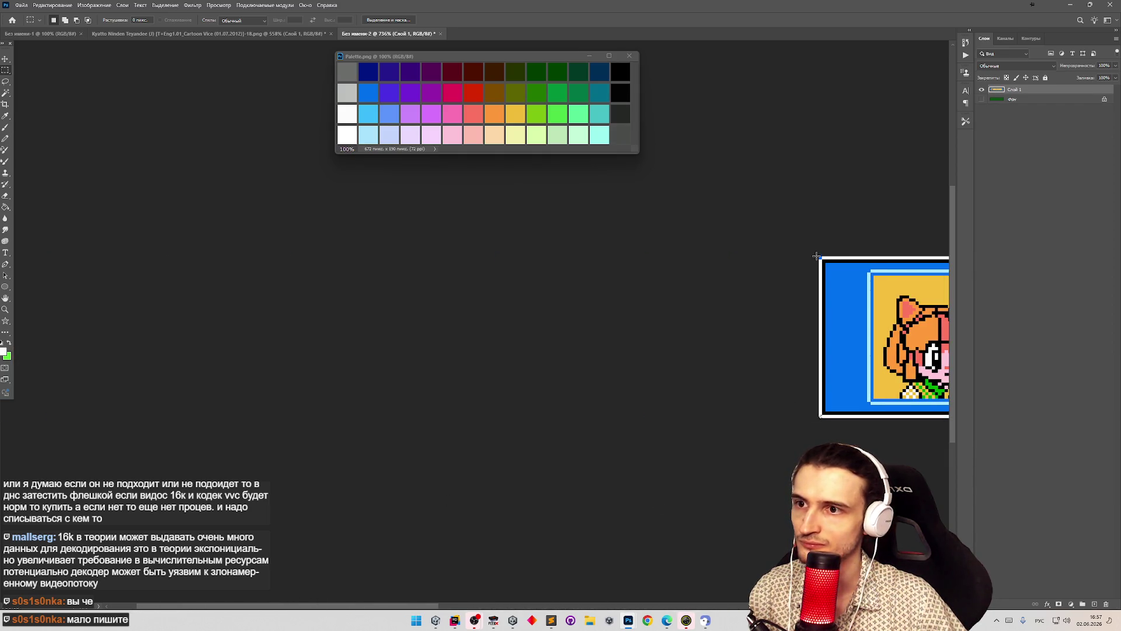
- Zoom out and back in so the whole GAME OVER banner is in view
{"action": "key", "text": "z"}
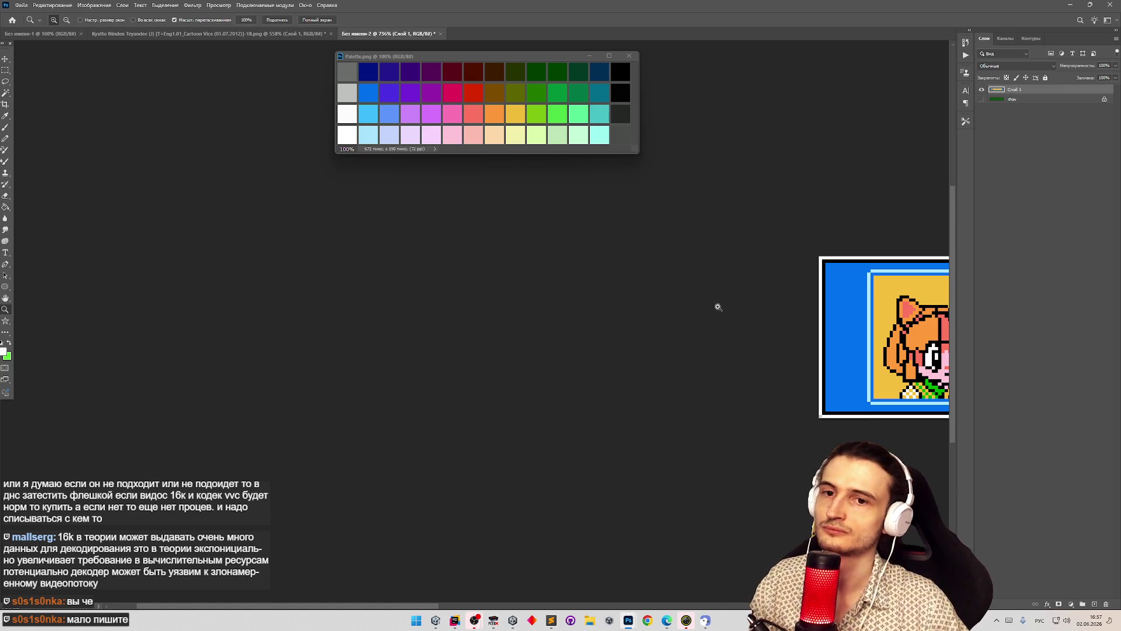
{"action": "scroll", "coordinate": [718, 307], "scroll_direction": "down", "scroll_amount": 5}
{"action": "scroll", "coordinate": [673, 380], "scroll_direction": "down", "scroll_amount": 2}
{"action": "scroll", "coordinate": [886, 304], "scroll_direction": "up", "scroll_amount": 5}
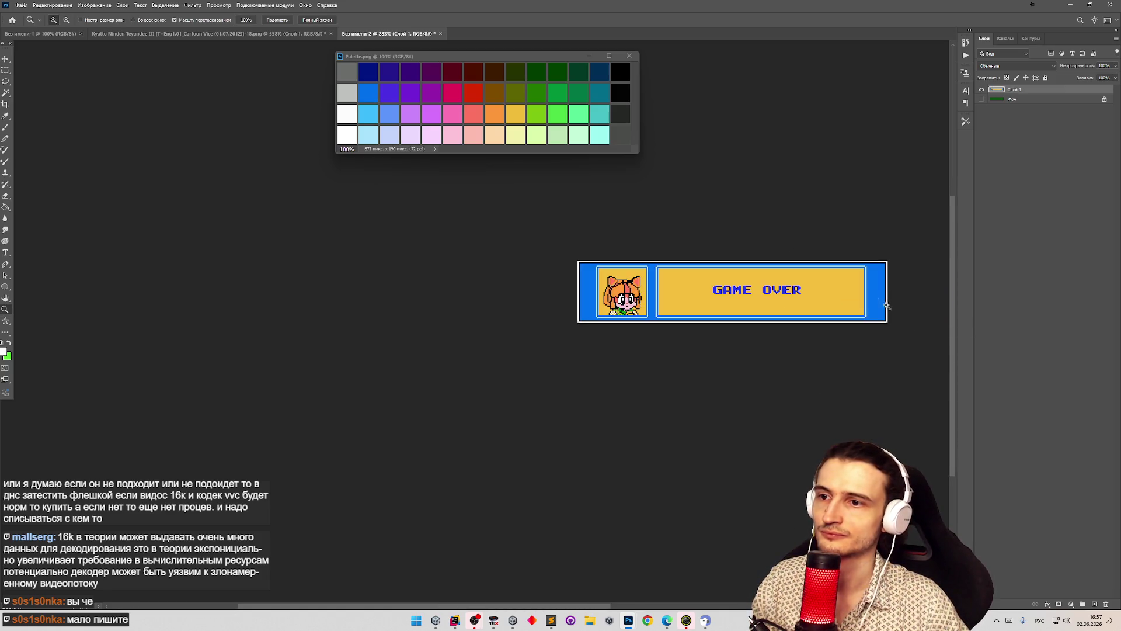
{"action": "scroll", "coordinate": [886, 305], "scroll_direction": "up", "scroll_amount": 3}
{"action": "key", "text": "m"}
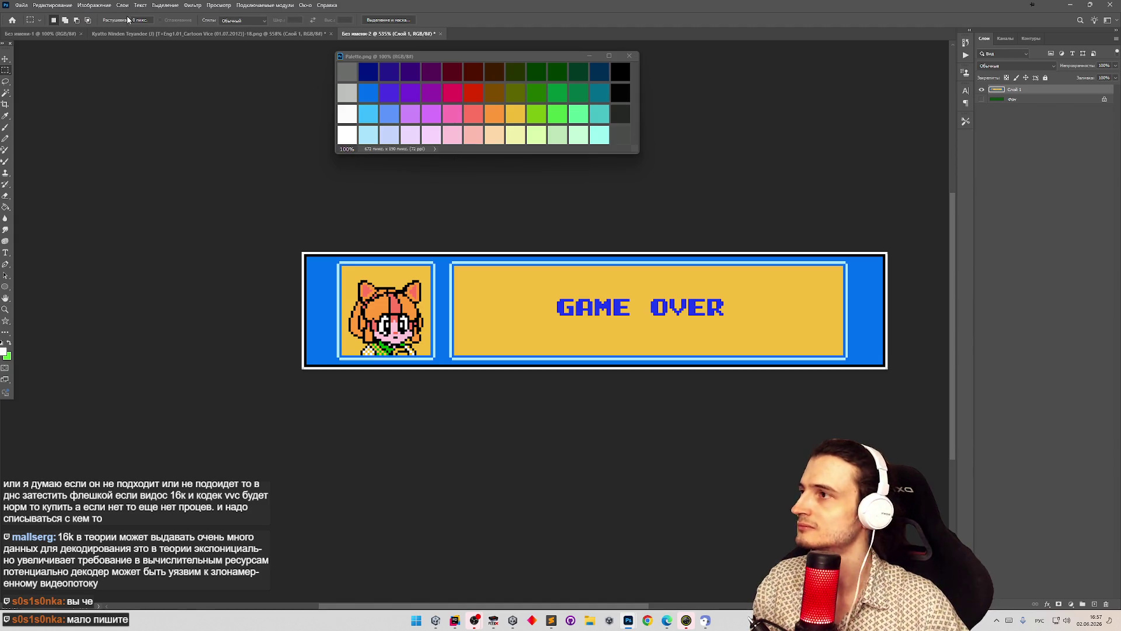
{"action": "left_click", "coordinate": [21, 5]}
- Start exporting the canvas as a PNG with Export As
{"action": "mouse_move", "coordinate": [134, 143]}
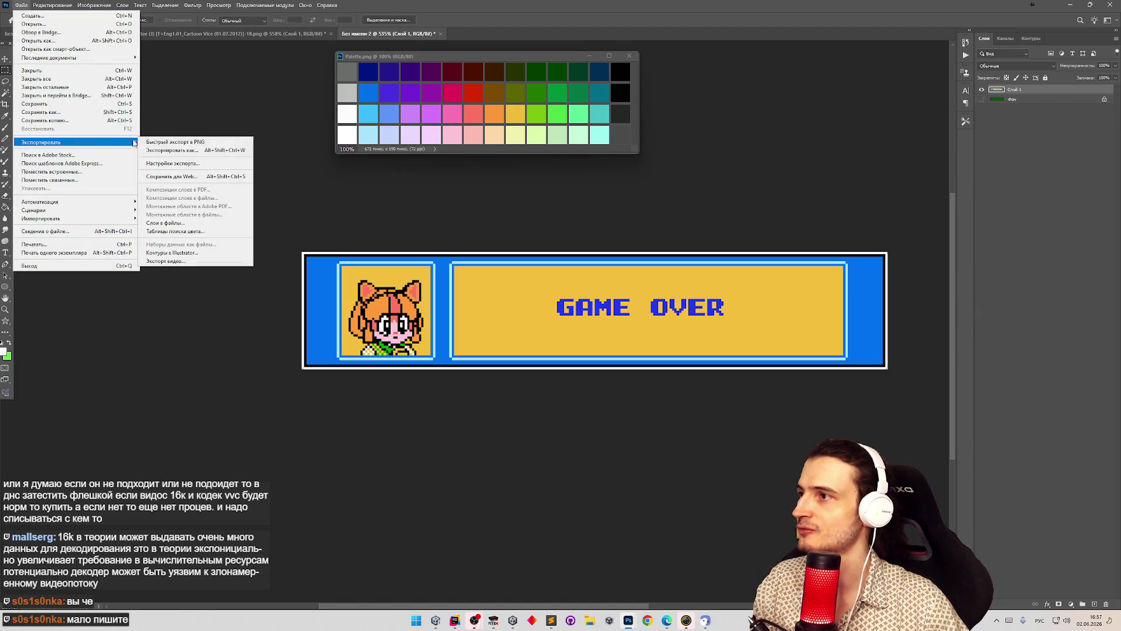
{"action": "left_click", "coordinate": [175, 142]}
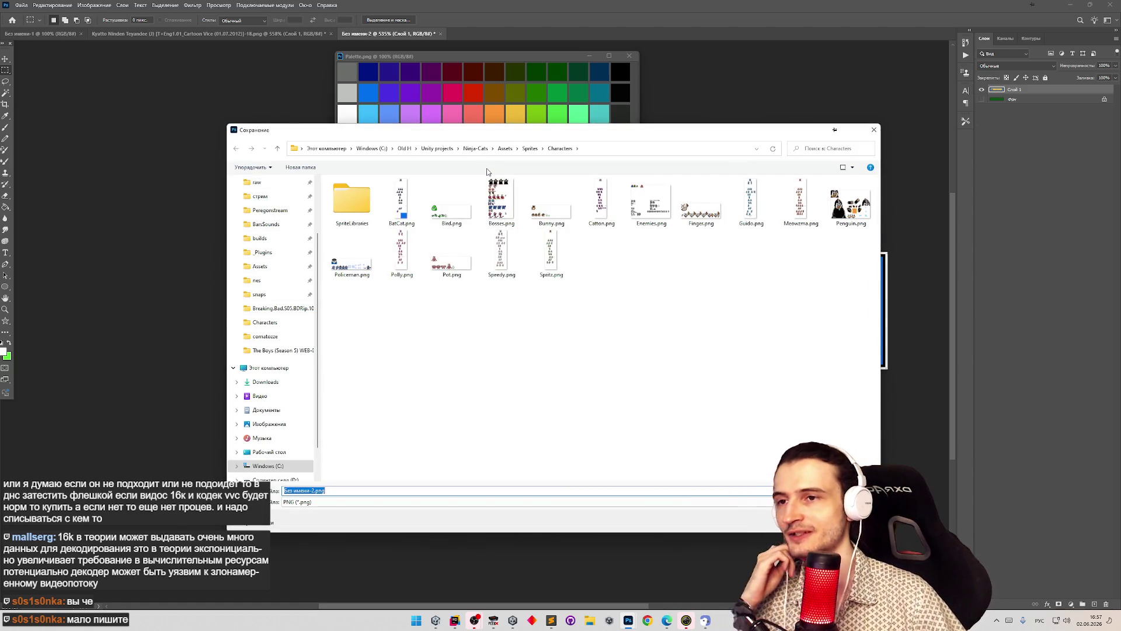
{"action": "left_click_drag", "start_coordinate": [598, 131], "coordinate": [596, 135]}
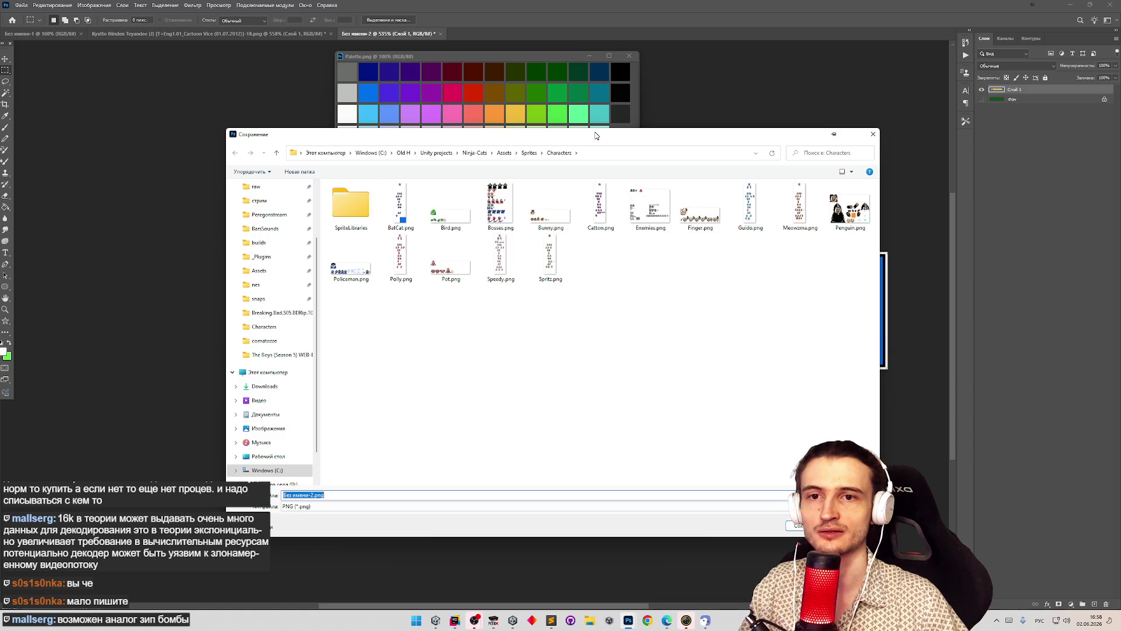
{"action": "left_click_drag", "start_coordinate": [596, 136], "coordinate": [592, 122]}
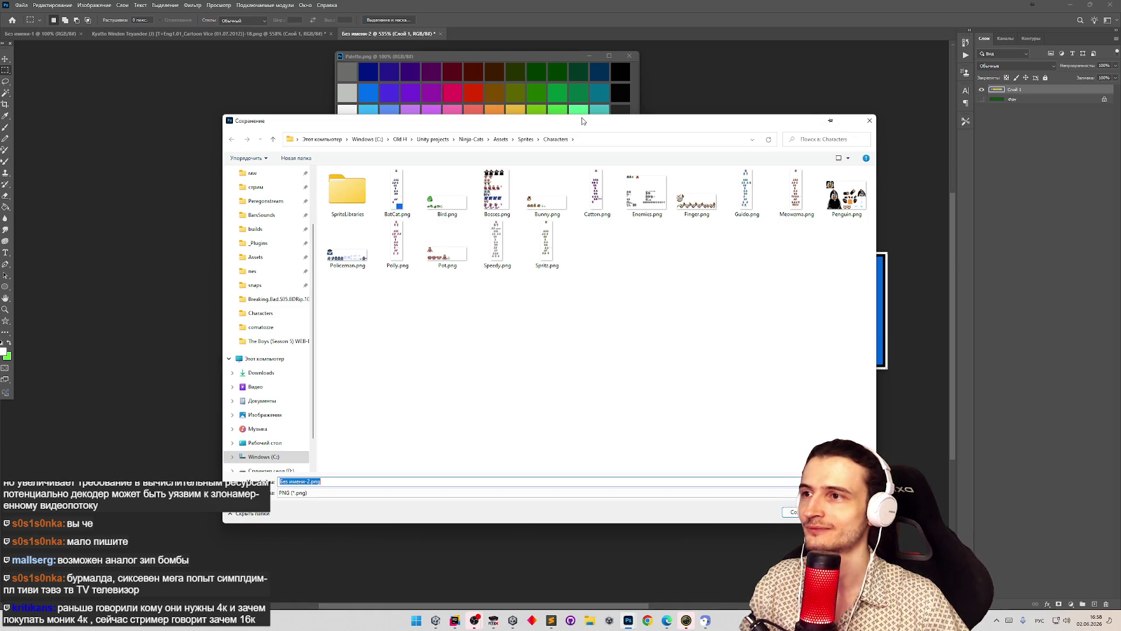
{"action": "left_click_drag", "start_coordinate": [582, 121], "coordinate": [597, 123]}
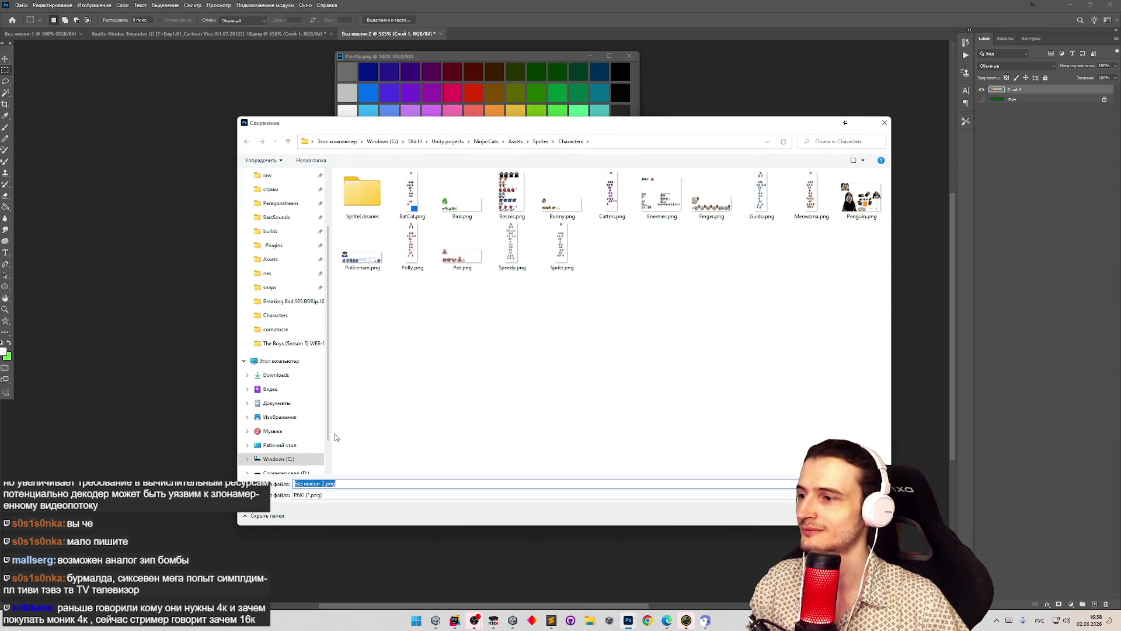
{"action": "left_click", "coordinate": [338, 484]}
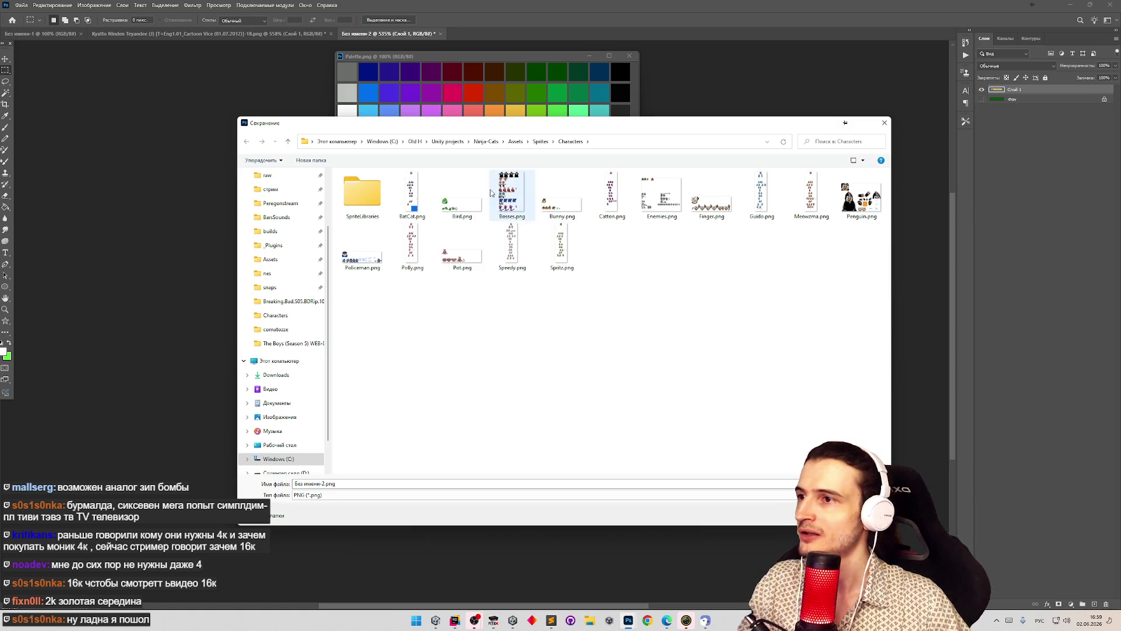
- Save the PNG as gameOver in the Ninja-Cats Sprites/UI folder
{"action": "left_click", "coordinate": [540, 142]}
{"action": "double_click", "coordinate": [382, 204]}
{"action": "left_click", "coordinate": [336, 486]}
{"action": "type", "text": "пфе"}
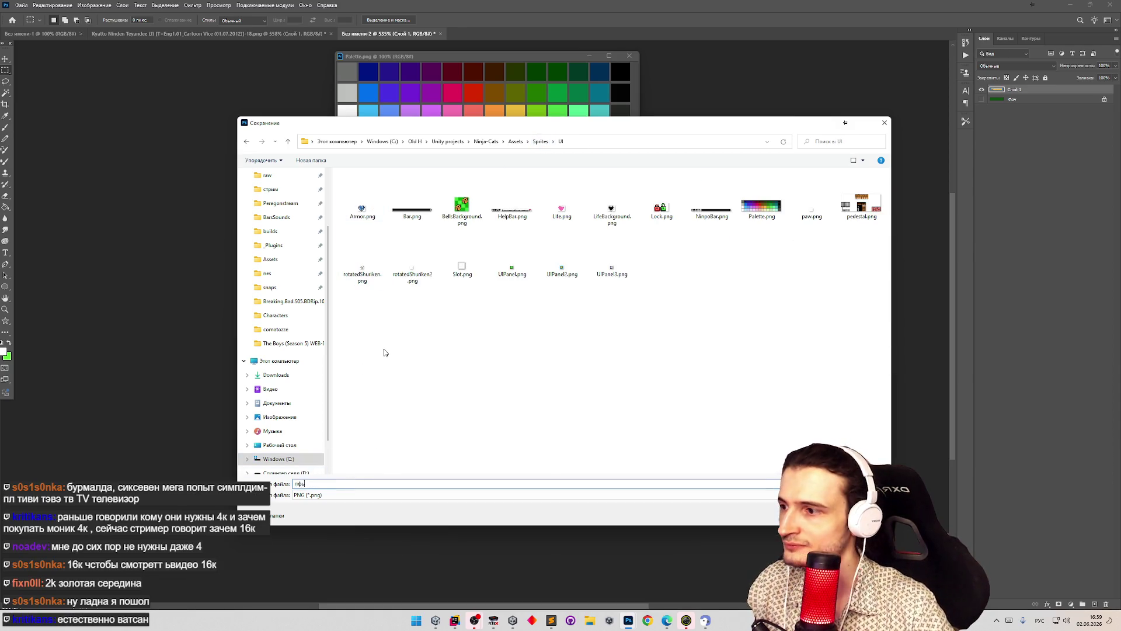
{"action": "key", "text": "super+space"}
{"action": "key", "text": "BackSpace"}
{"action": "key", "text": "BackSpace"}
{"action": "key", "text": "BackSpace"}
{"action": "type", "text": "gameOver"}
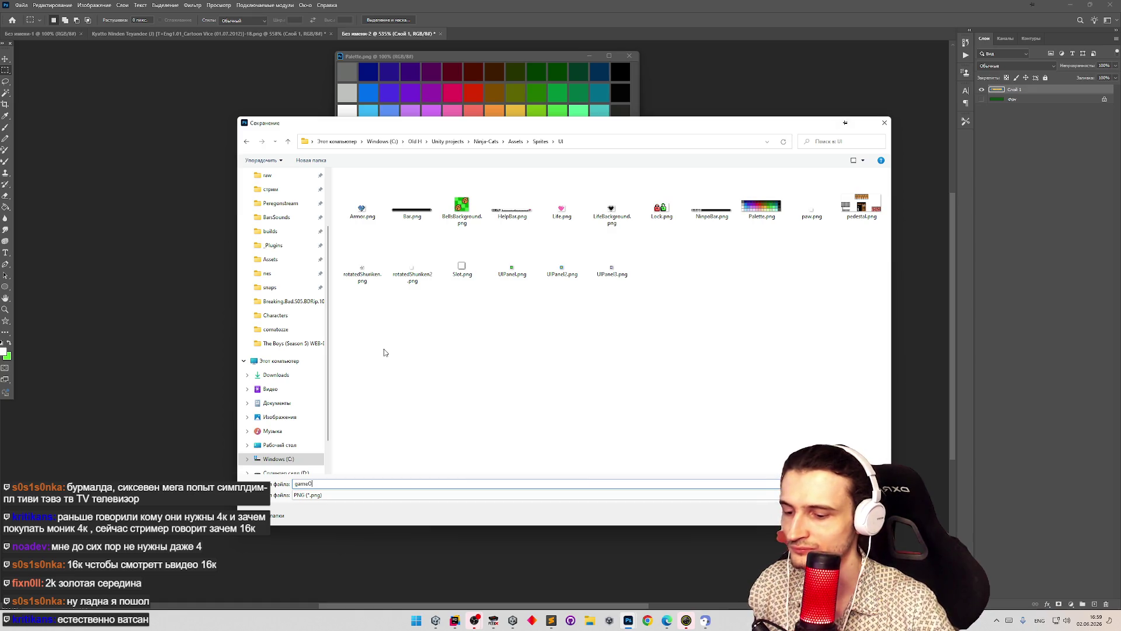
{"action": "key", "text": "Return"}
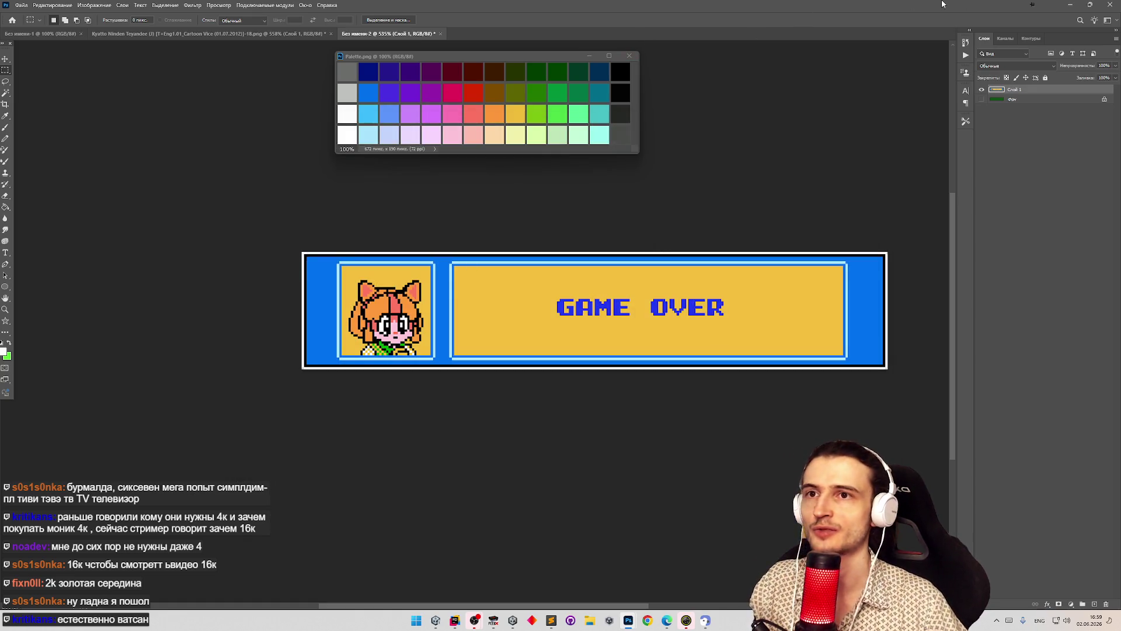
- Minimize Photoshop and restore Unity's full editor layout from the game view
{"action": "left_click", "coordinate": [1069, 4]}
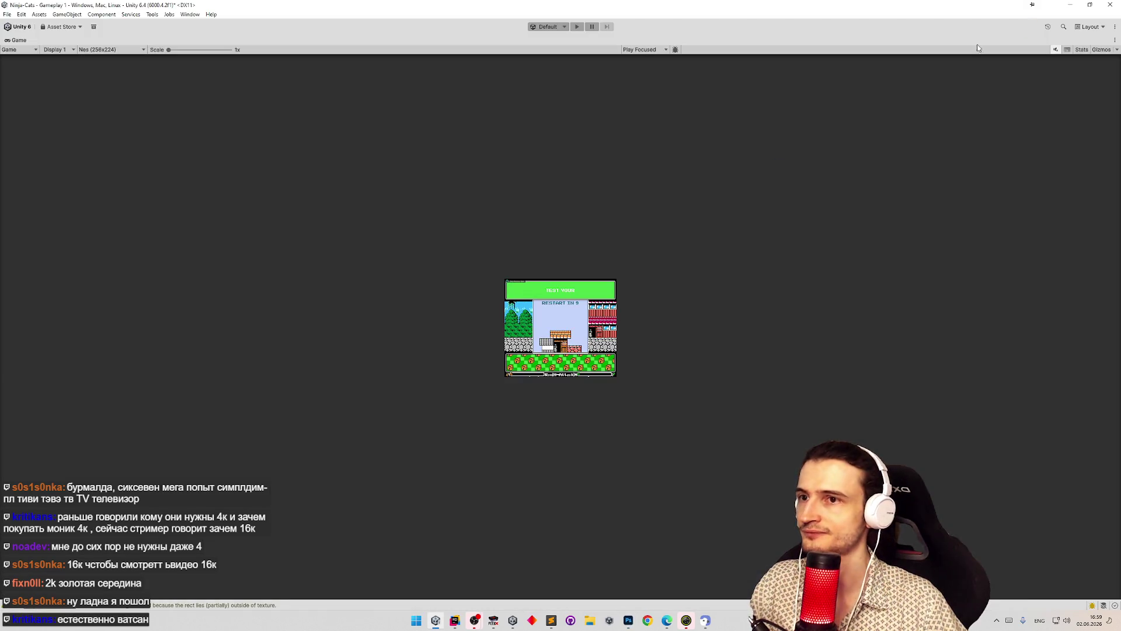
{"action": "key", "text": "shift+space"}
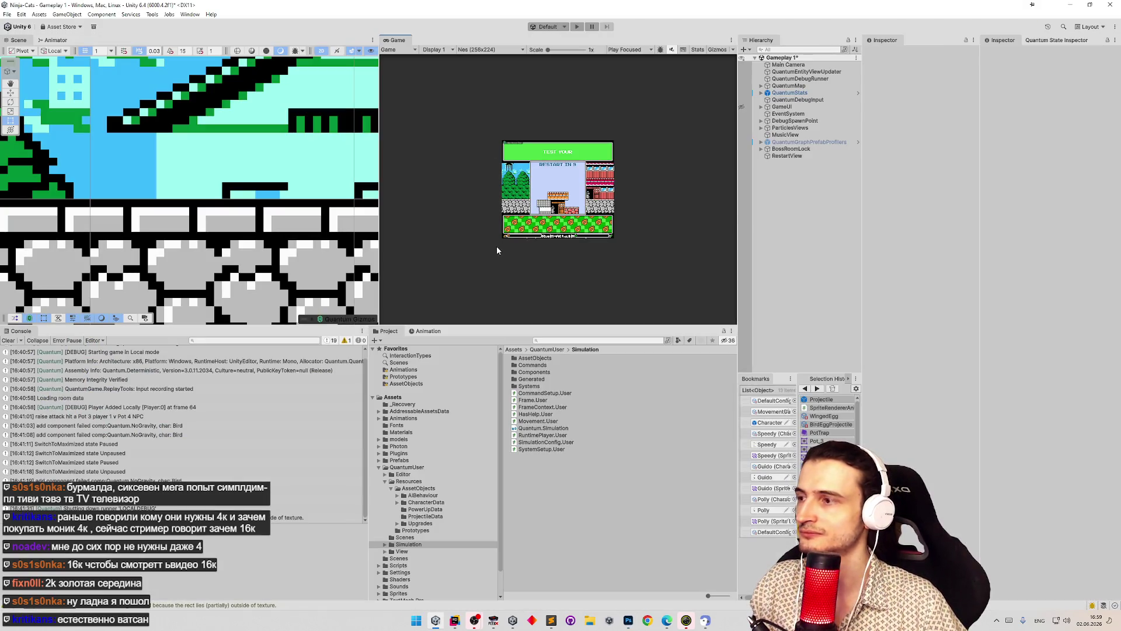
{"action": "key", "text": "z"}
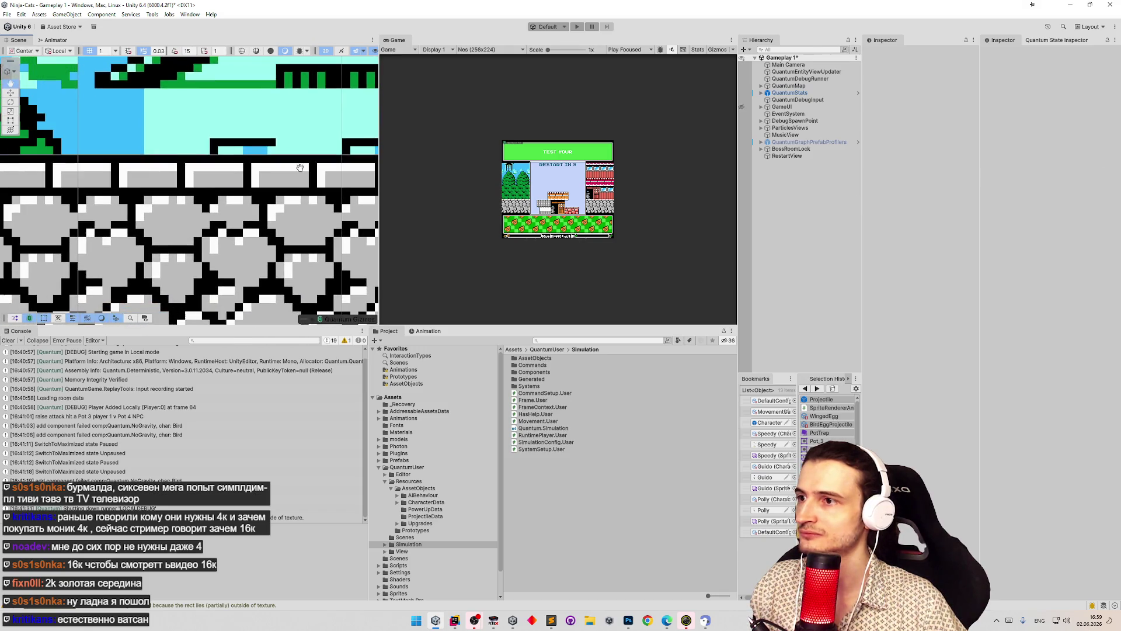
- Pan and widen the Scene view over the level, then expand GameUI in the Hierarchy
{"action": "scroll", "coordinate": [157, 191], "scroll_direction": "down", "scroll_amount": 15}
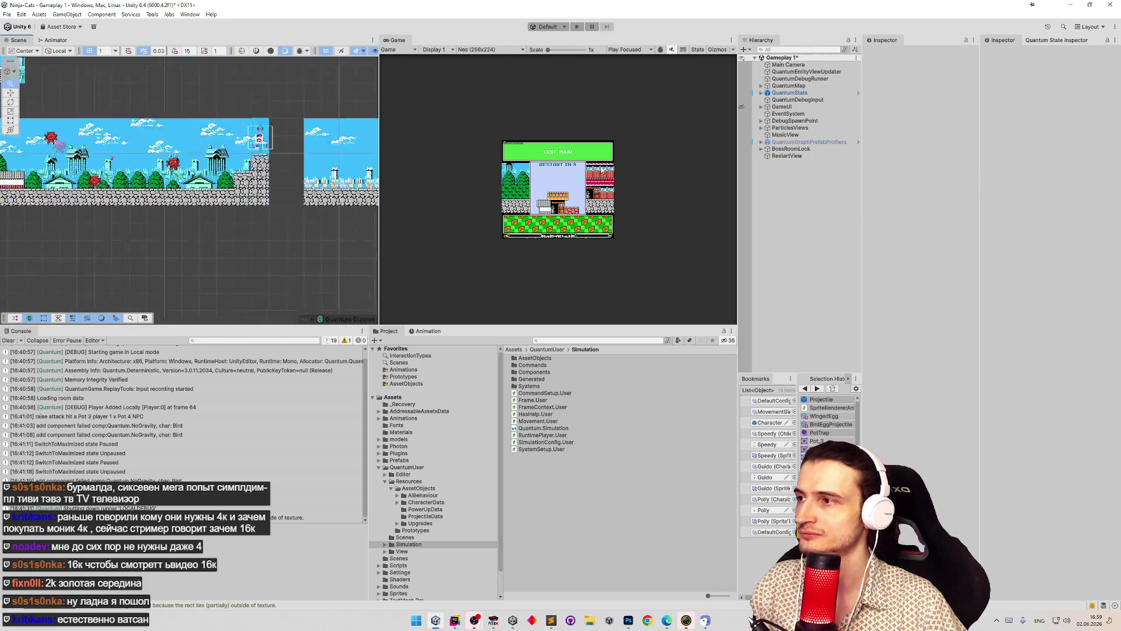
{"action": "mouse_move", "coordinate": [172, 200]}
{"action": "left_mouse_down"}
{"action": "mouse_move", "coordinate": [175, 94]}
{"action": "mouse_move", "coordinate": [291, 188]}
{"action": "mouse_move", "coordinate": [199, 228]}
{"action": "left_mouse_up"}
{"action": "mouse_move", "coordinate": [359, 166]}
{"action": "left_mouse_down"}
{"action": "mouse_move", "coordinate": [338, 164]}
{"action": "mouse_move", "coordinate": [360, 162]}
{"action": "mouse_move", "coordinate": [339, 175]}
{"action": "mouse_move", "coordinate": [281, 156]}
{"action": "mouse_move", "coordinate": [358, 157]}
{"action": "left_mouse_up"}
{"action": "scroll", "coordinate": [359, 156], "scroll_direction": "down", "scroll_amount": 5}
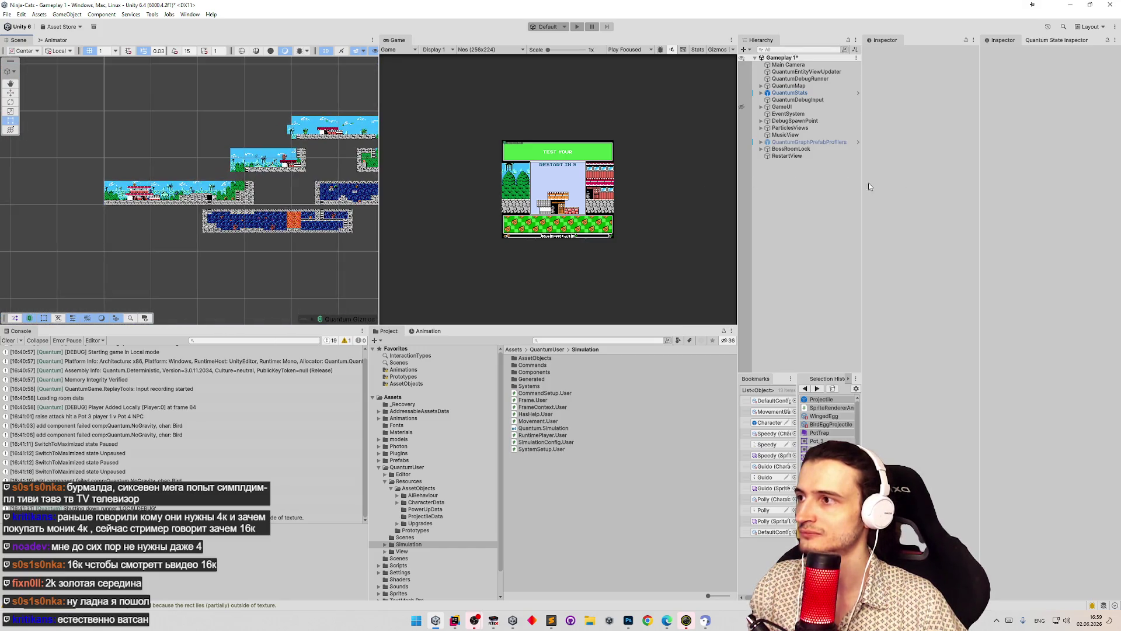
{"action": "left_click_drag", "start_coordinate": [279, 191], "coordinate": [111, 196]}
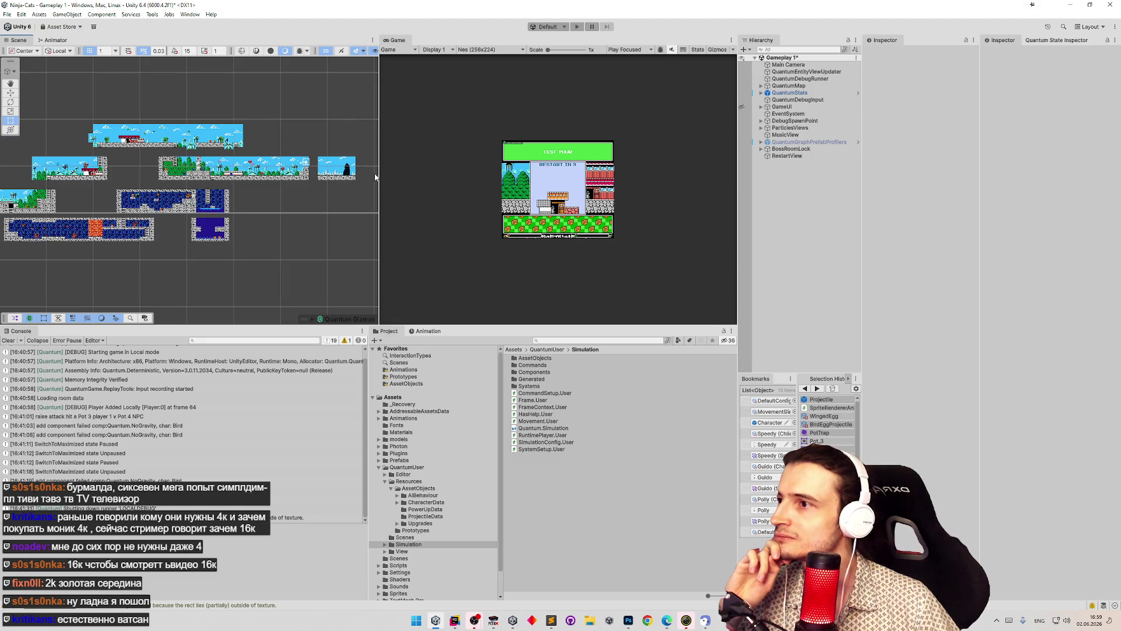
{"action": "left_click_drag", "start_coordinate": [379, 188], "coordinate": [466, 188]}
{"action": "mouse_move", "coordinate": [355, 186]}
{"action": "left_mouse_down"}
{"action": "mouse_move", "coordinate": [397, 182]}
{"action": "mouse_move", "coordinate": [350, 187]}
{"action": "mouse_move", "coordinate": [413, 197]}
{"action": "left_mouse_up"}
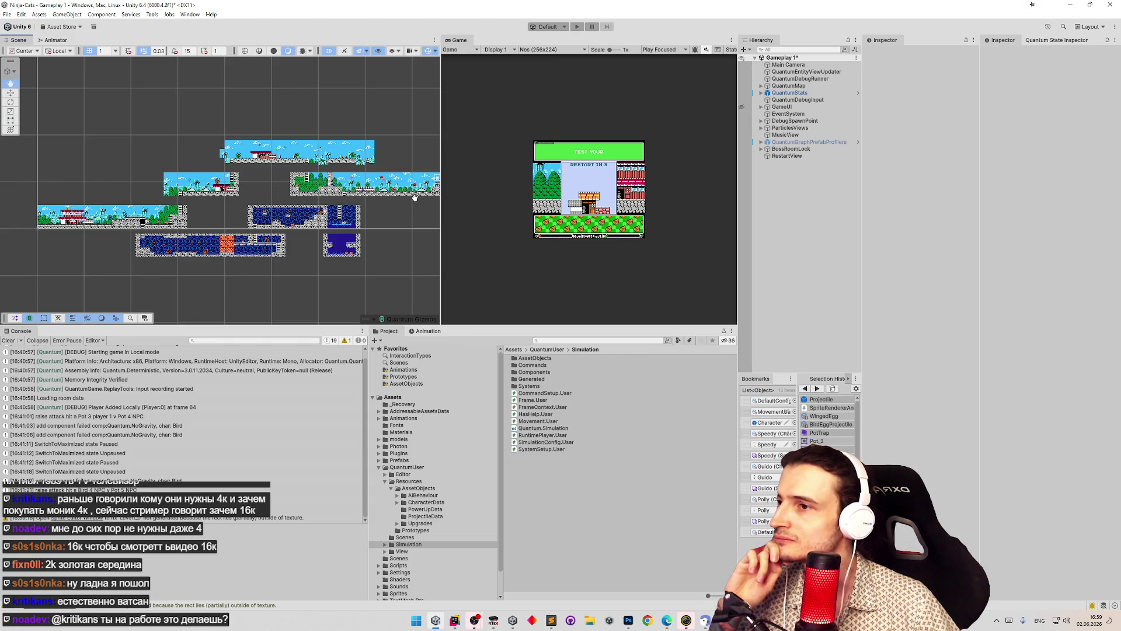
{"action": "mouse_move", "coordinate": [413, 197]}
{"action": "left_mouse_down"}
{"action": "mouse_move", "coordinate": [140, 196]}
{"action": "mouse_move", "coordinate": [339, 202]}
{"action": "mouse_move", "coordinate": [343, 180]}
{"action": "mouse_move", "coordinate": [380, 200]}
{"action": "left_mouse_up"}
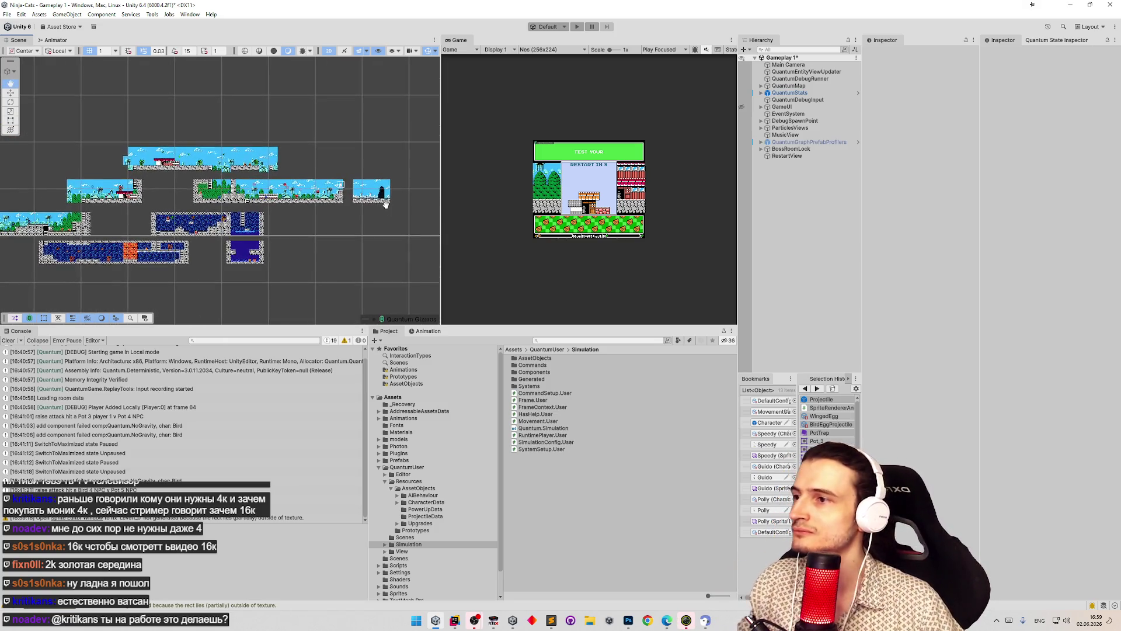
{"action": "scroll", "coordinate": [212, 211], "scroll_direction": "up", "scroll_amount": 3}
{"action": "left_click_drag", "start_coordinate": [212, 211], "coordinate": [388, 194]}
{"action": "left_click", "coordinate": [761, 106]}
- Expand BottomPanel, GameplayUI and MenuObjects, framing BottomPanel, GameplayUI and Background in the scene
{"action": "double_click", "coordinate": [794, 113]}
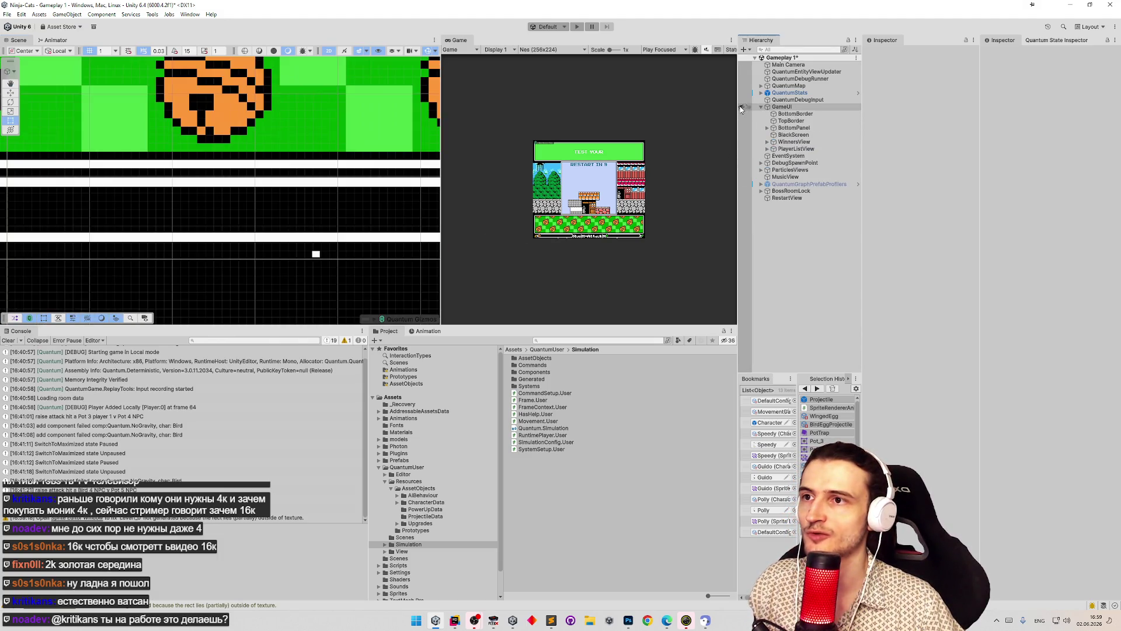
{"action": "left_click", "coordinate": [765, 128]}
{"action": "left_click", "coordinate": [766, 128]}
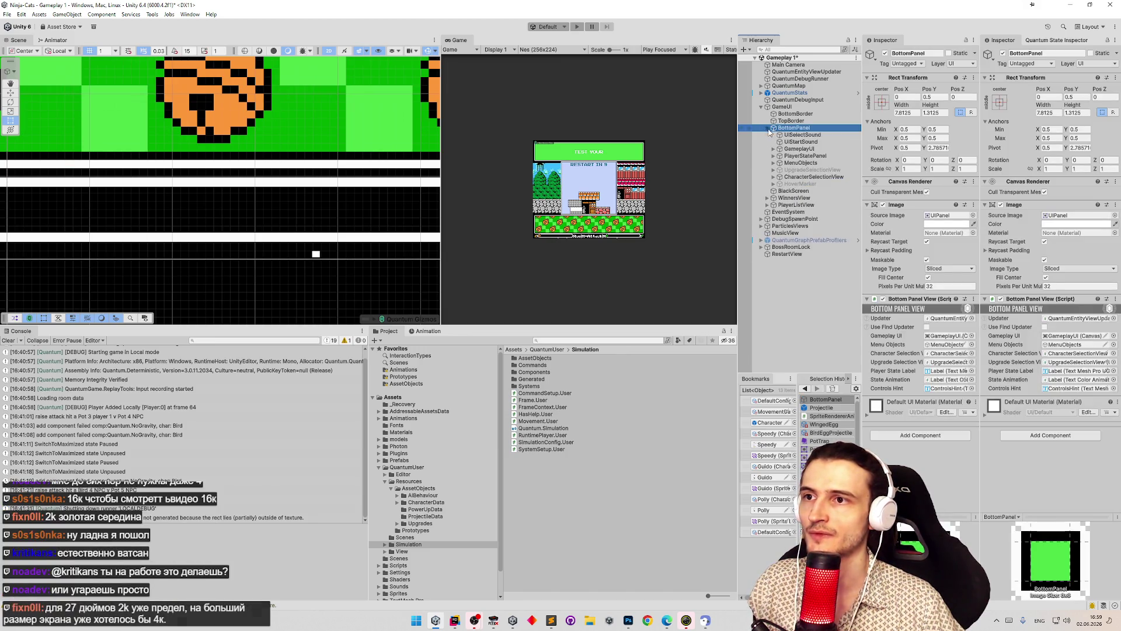
{"action": "double_click", "coordinate": [801, 142]}
{"action": "left_click", "coordinate": [773, 149]}
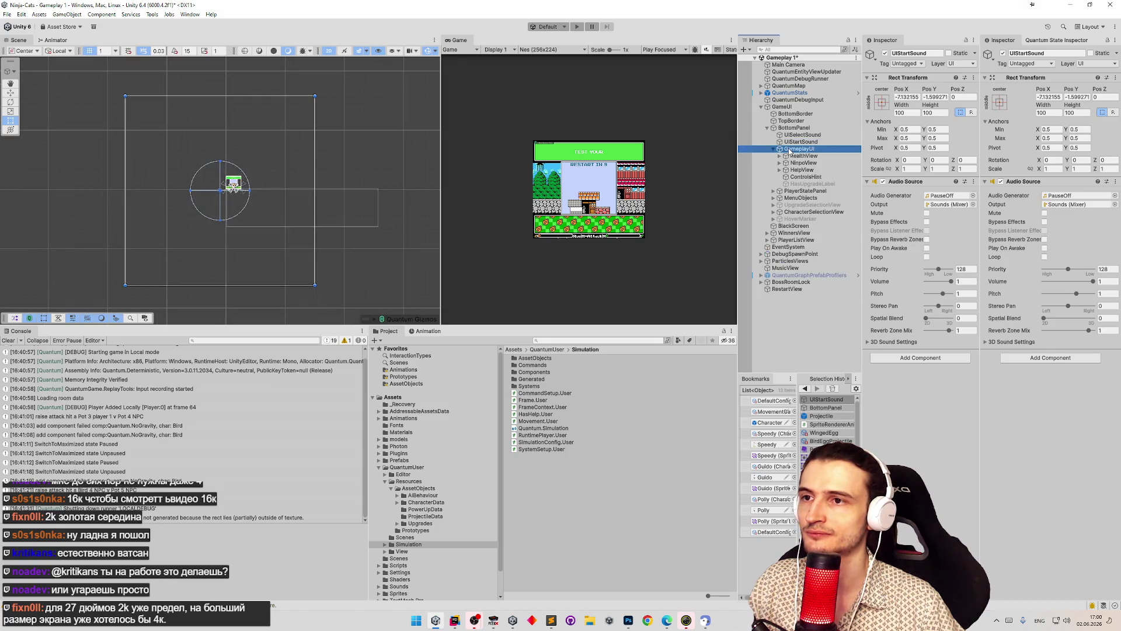
{"action": "double_click", "coordinate": [794, 149]}
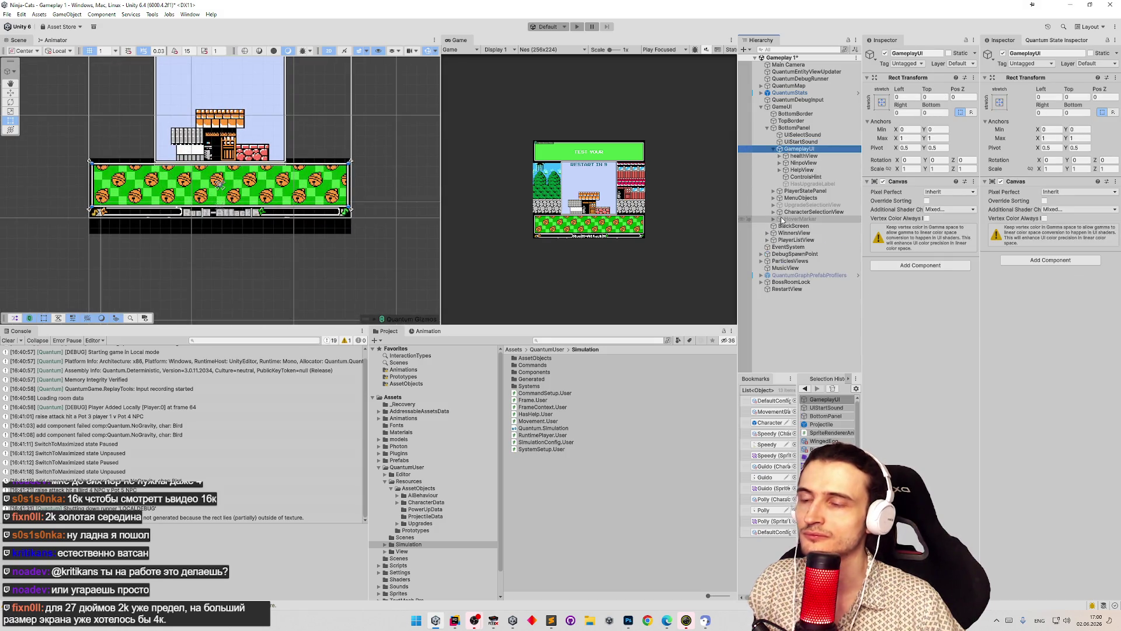
{"action": "left_click", "coordinate": [774, 198]}
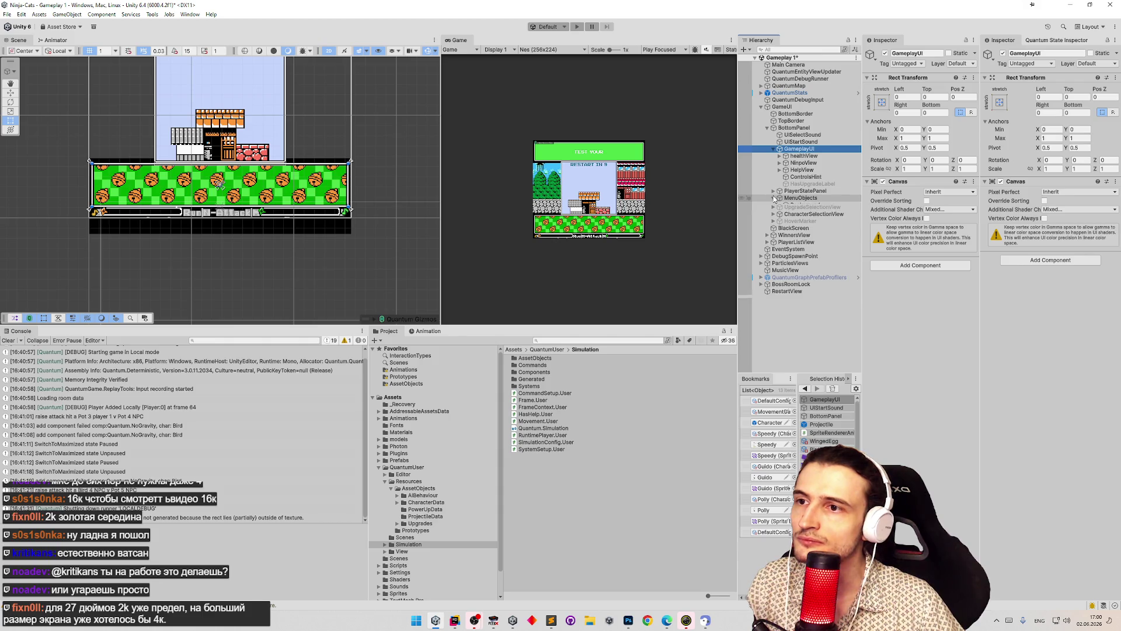
{"action": "left_click", "coordinate": [802, 205]}
{"action": "double_click", "coordinate": [802, 205]}
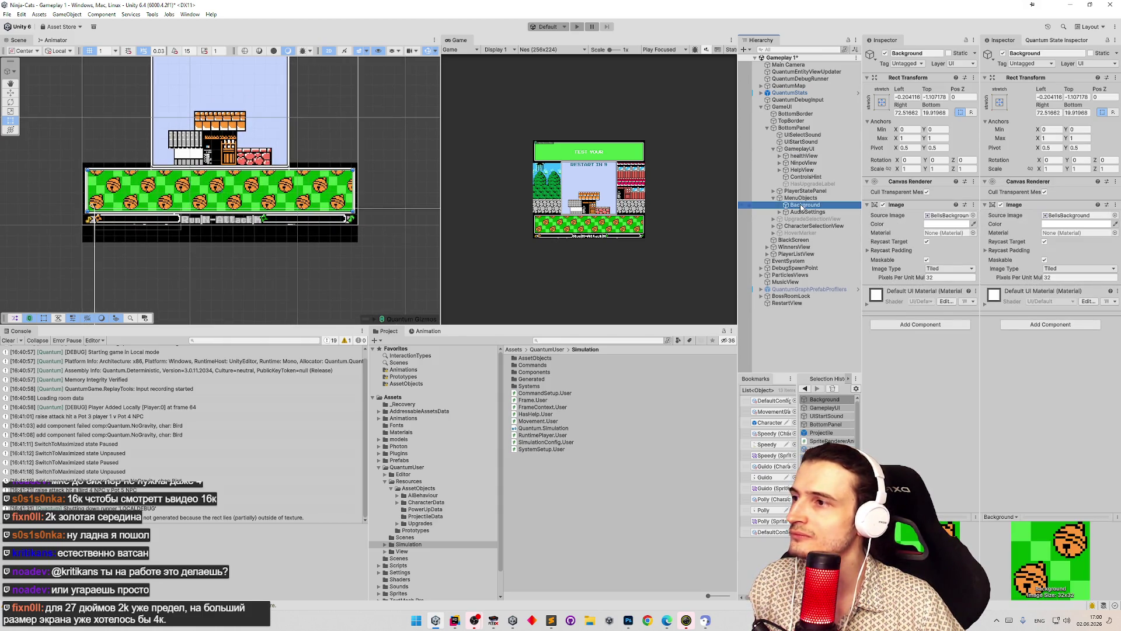
{"action": "left_click", "coordinate": [800, 198]}
- Toggle BottomPanel's Image off and on, leaving it enabled, then collapse BottomPanel
{"action": "left_click", "coordinate": [794, 128]}
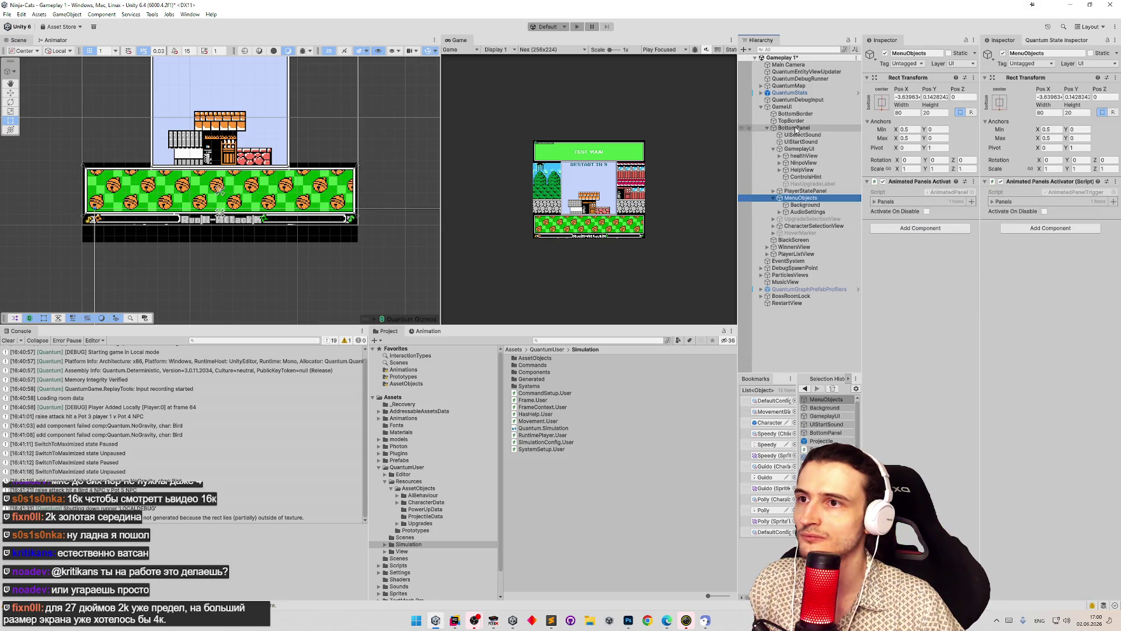
{"action": "left_click", "coordinate": [884, 204]}
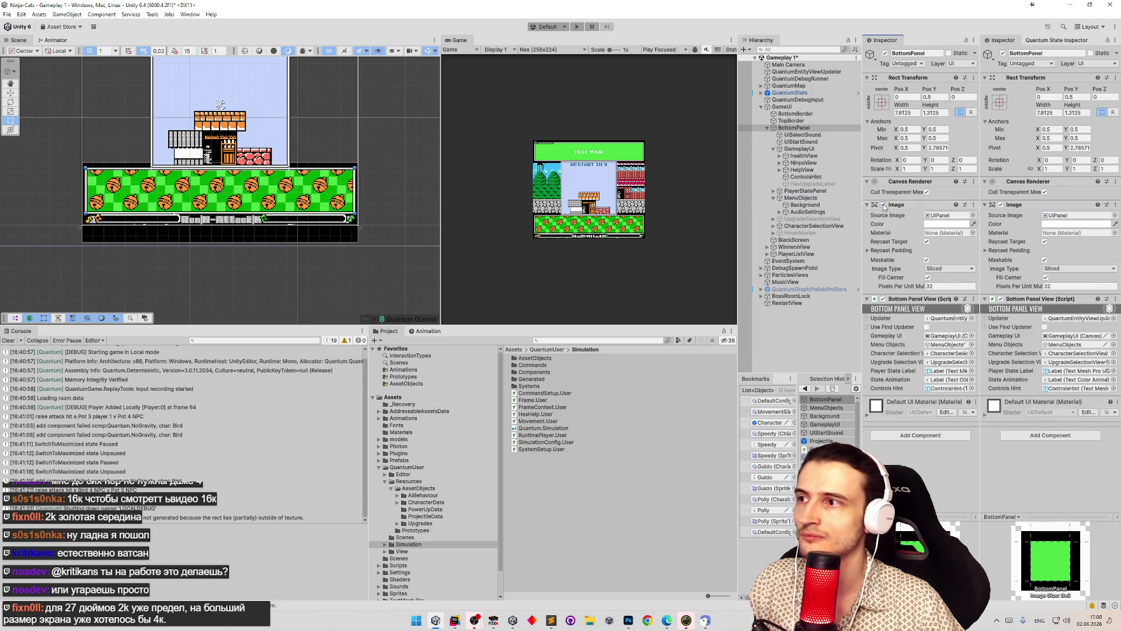
{"action": "left_click", "coordinate": [883, 204]}
{"action": "left_click", "coordinate": [884, 204]}
{"action": "left_click", "coordinate": [883, 205]}
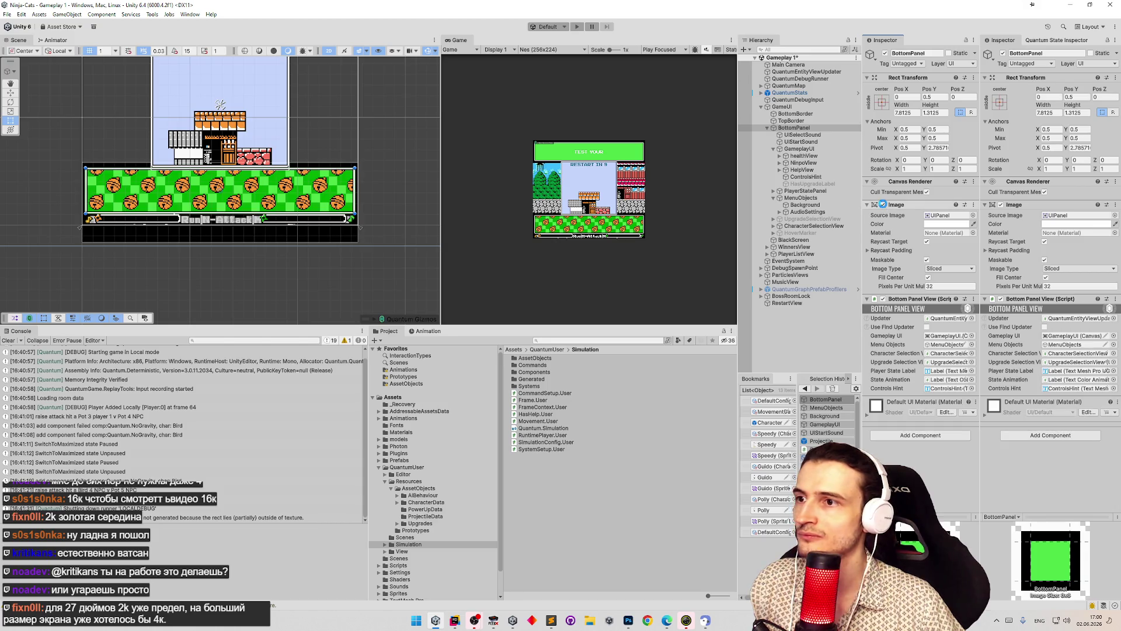
{"action": "left_click", "coordinate": [778, 130]}
{"action": "left_click", "coordinate": [768, 128]}
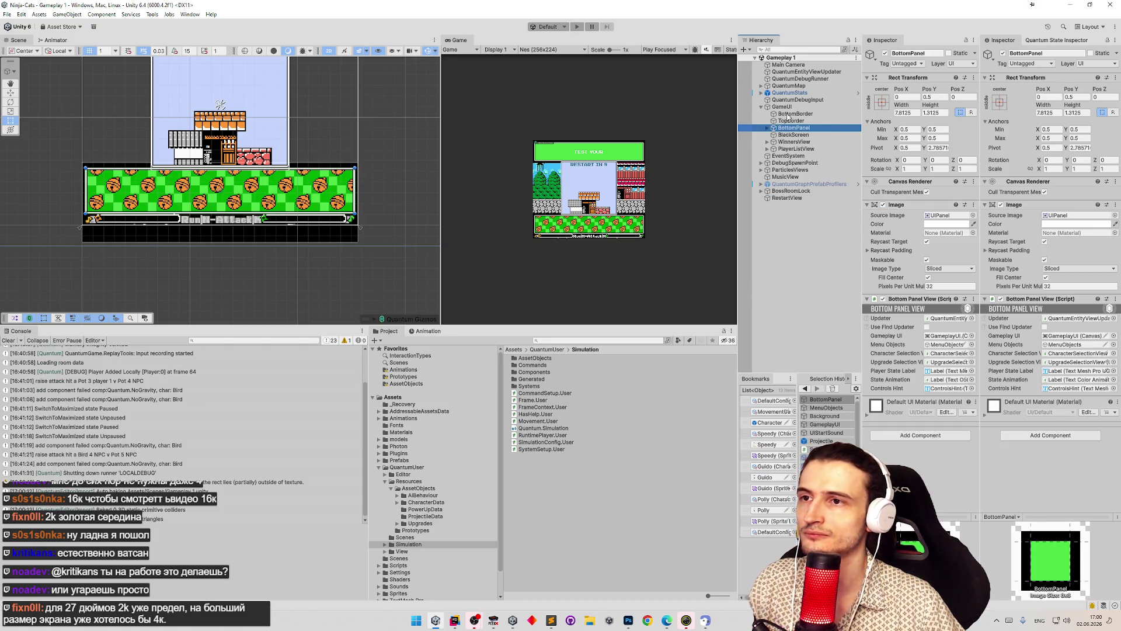
- Create an empty child of GameUI above BottomPanel and name it GameOverPanel
{"action": "right_click", "coordinate": [782, 107]}
{"action": "left_click", "coordinate": [817, 268]}
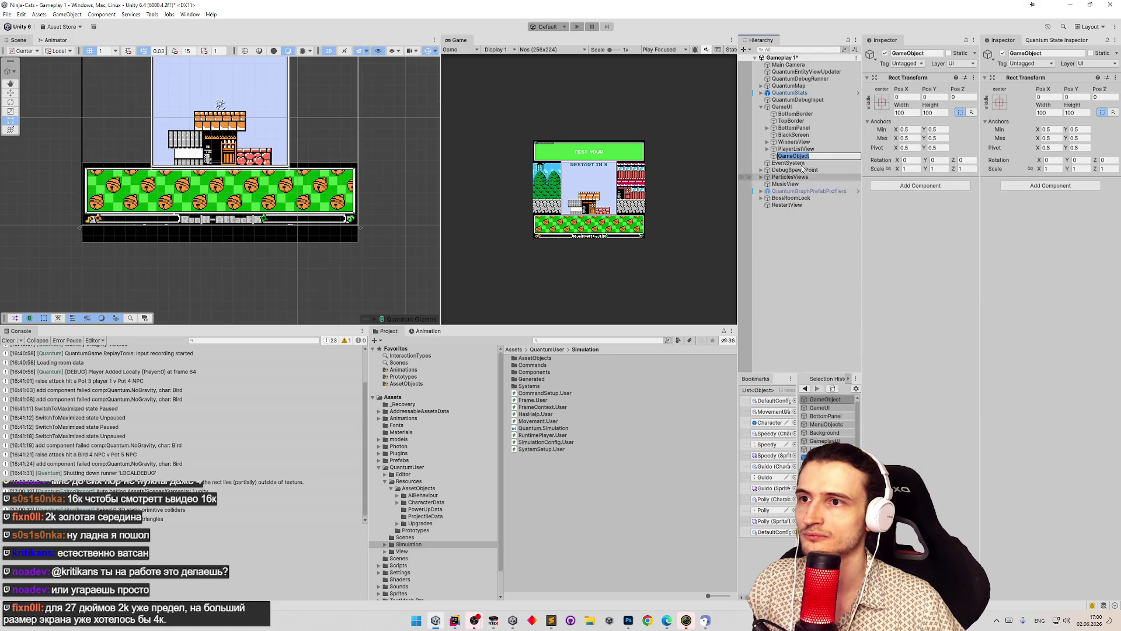
{"action": "left_click_drag", "start_coordinate": [794, 156], "coordinate": [799, 131]}
{"action": "key", "text": "F2"}
{"action": "type", "text": "Game"}
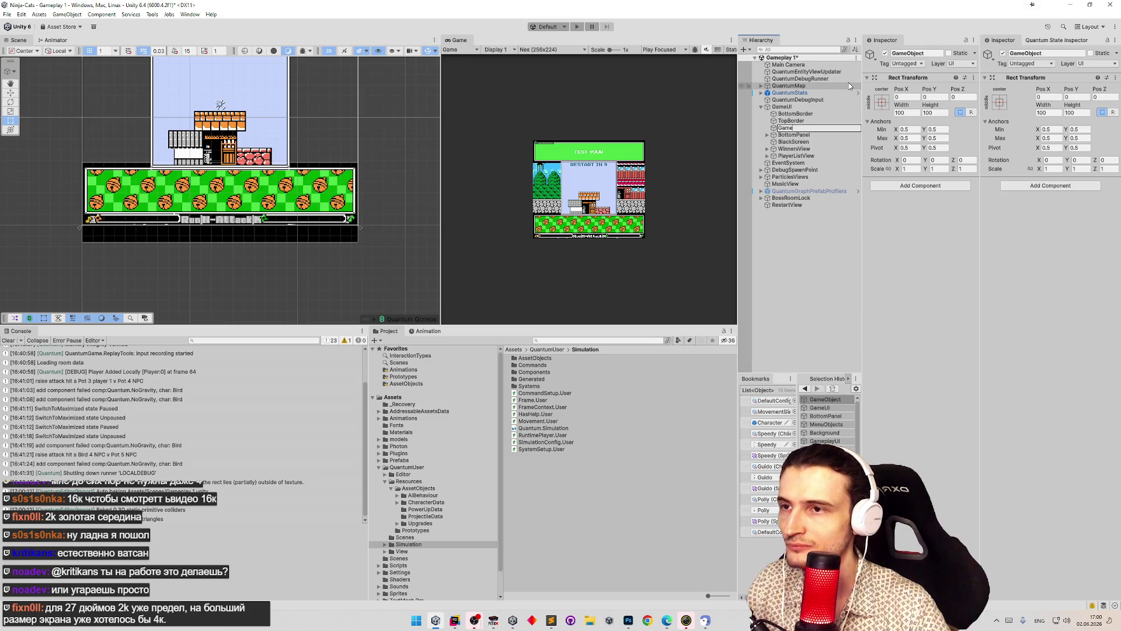
{"action": "type", "text": "Overpanel"}
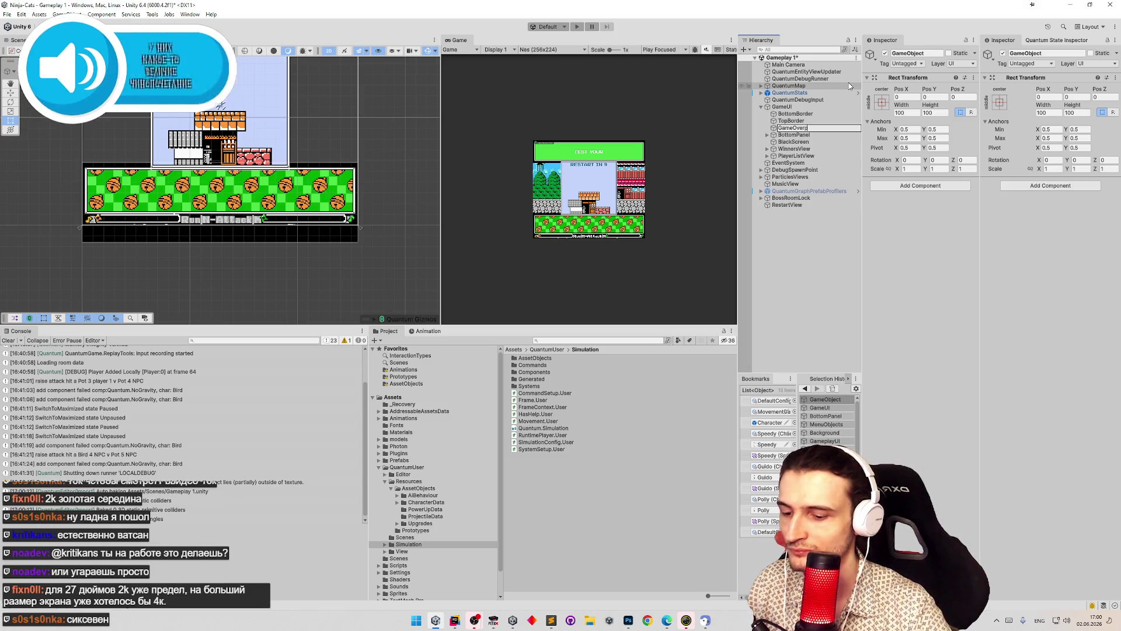
{"action": "key", "text": "Return"}
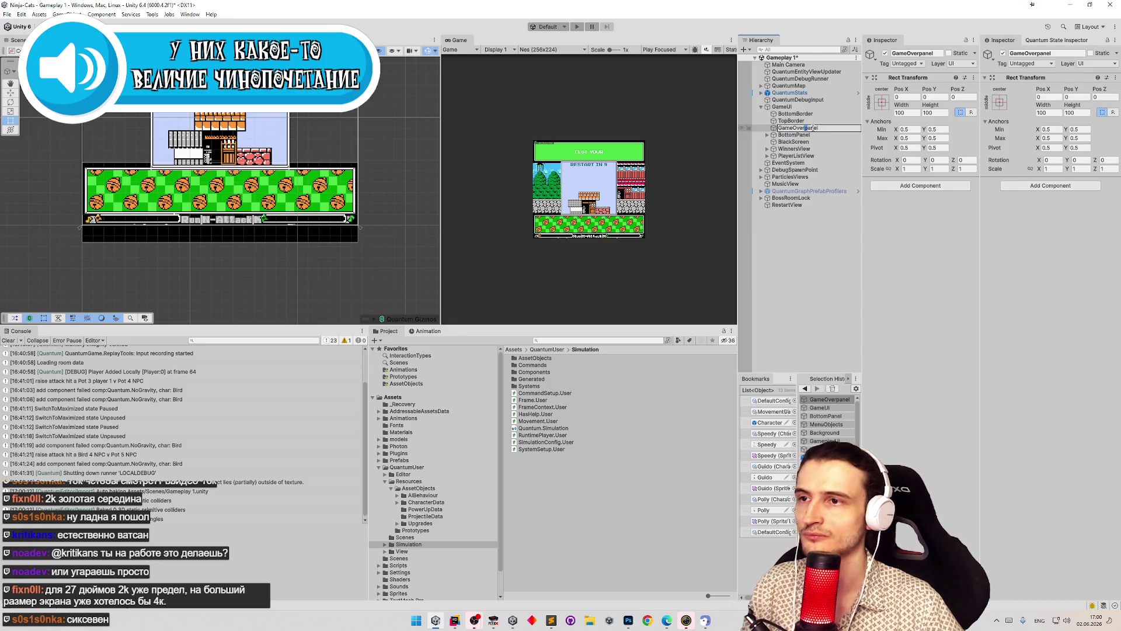
{"action": "key", "text": "BackSpace"}
{"action": "type", "text": "P"}
{"action": "key", "text": "Return"}
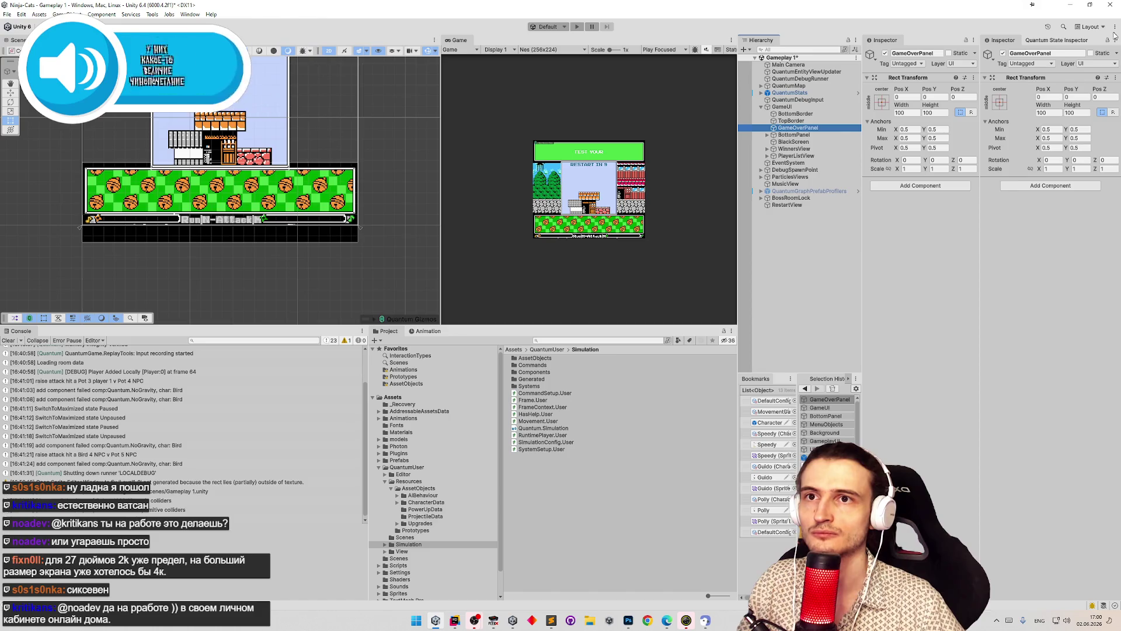
- Redock the Inspector into the right pane, widen the Hierarchy and resize the lower Inspector pane
{"action": "left_click_drag", "start_coordinate": [1002, 40], "coordinate": [1039, 497]}
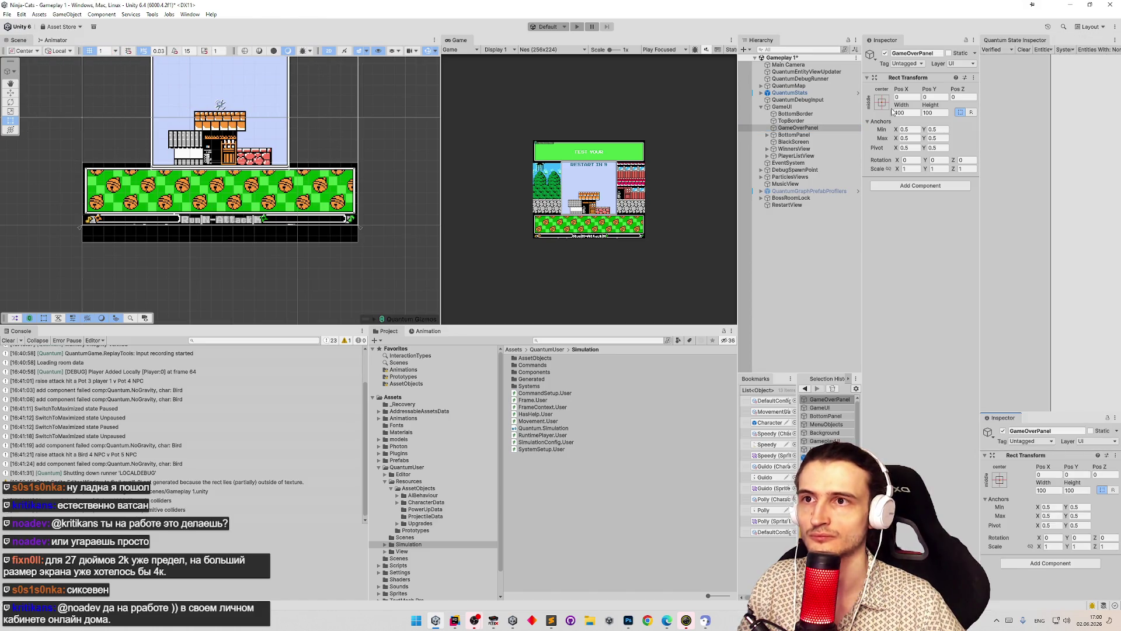
{"action": "left_click_drag", "start_coordinate": [885, 40], "coordinate": [987, 40]}
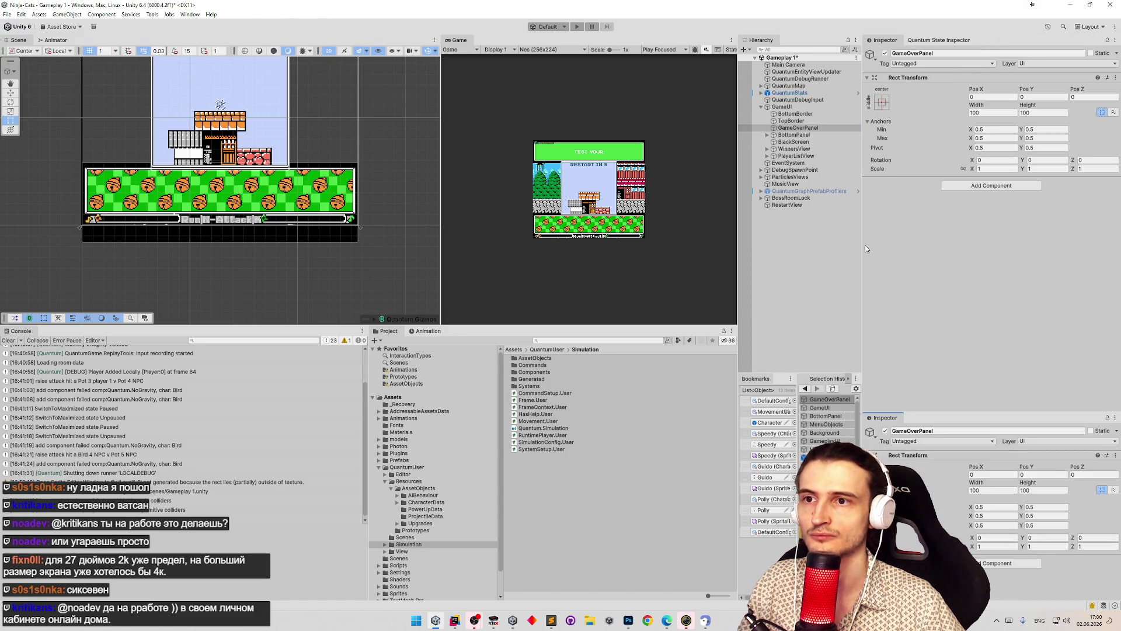
{"action": "left_click_drag", "start_coordinate": [863, 236], "coordinate": [948, 246]}
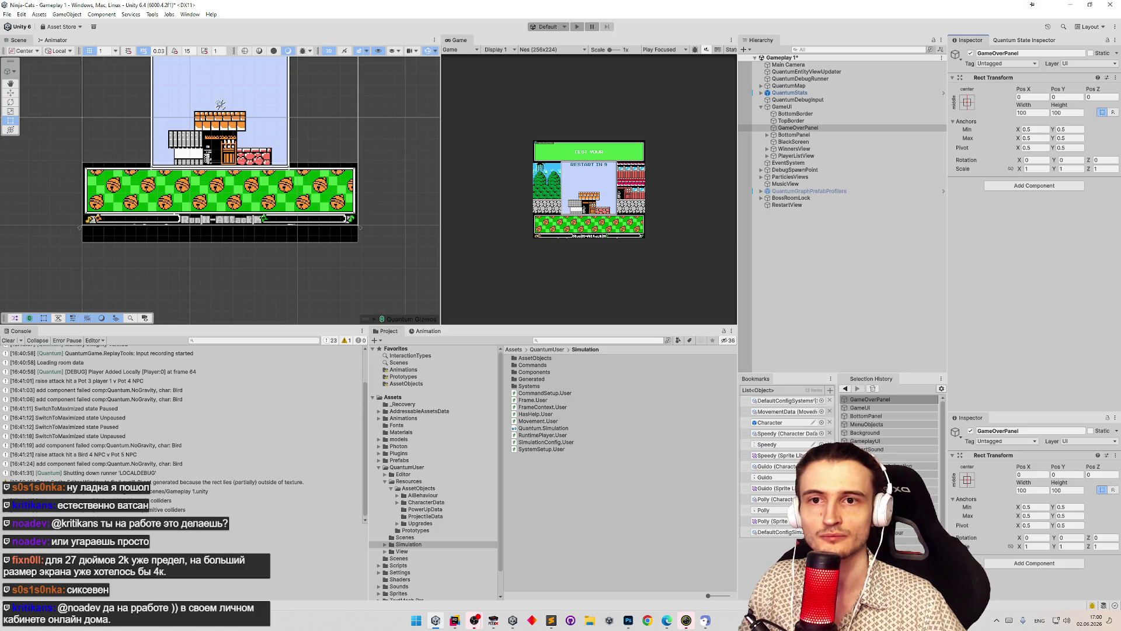
{"action": "left_click_drag", "start_coordinate": [1007, 412], "coordinate": [1040, 345]}
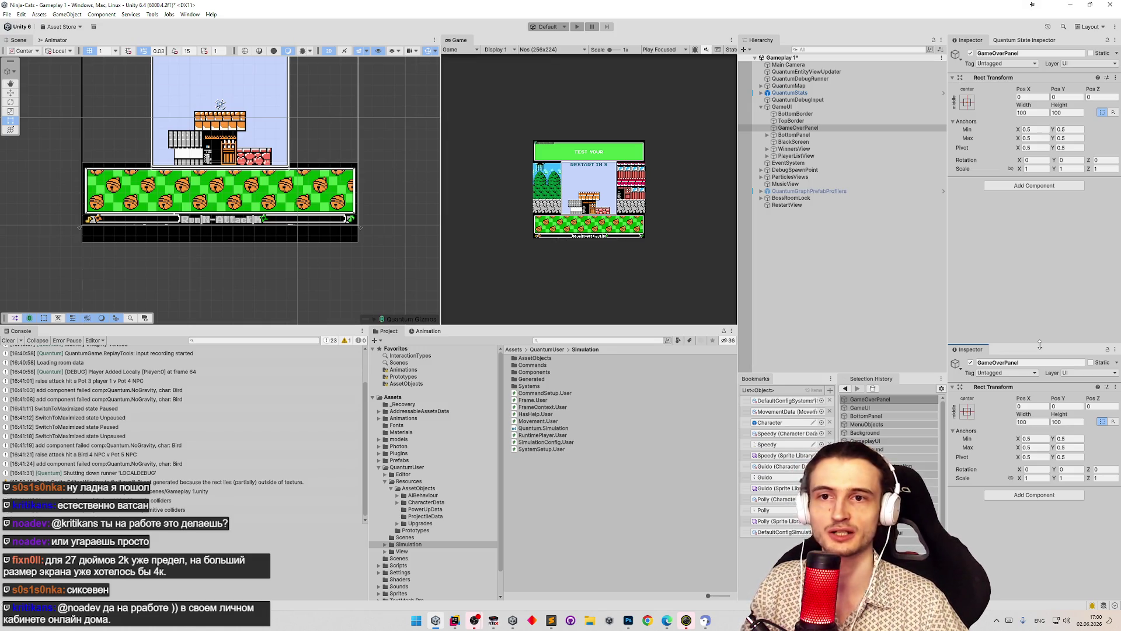
{"action": "left_click_drag", "start_coordinate": [1040, 344], "coordinate": [1041, 314]}
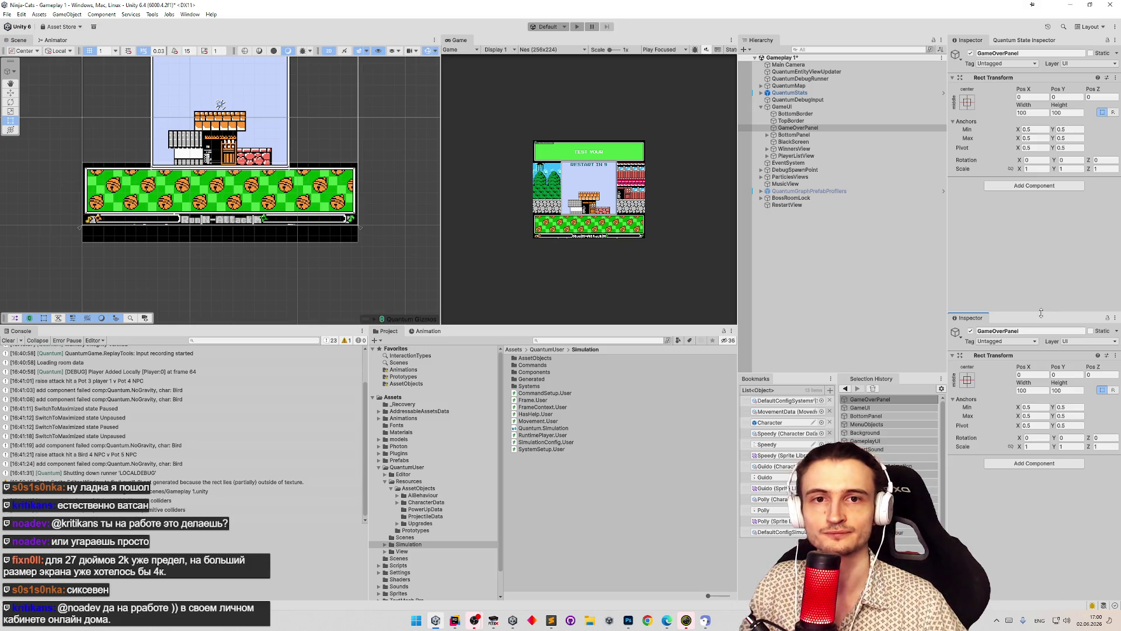
{"action": "left_click_drag", "start_coordinate": [1041, 314], "coordinate": [1039, 301]}
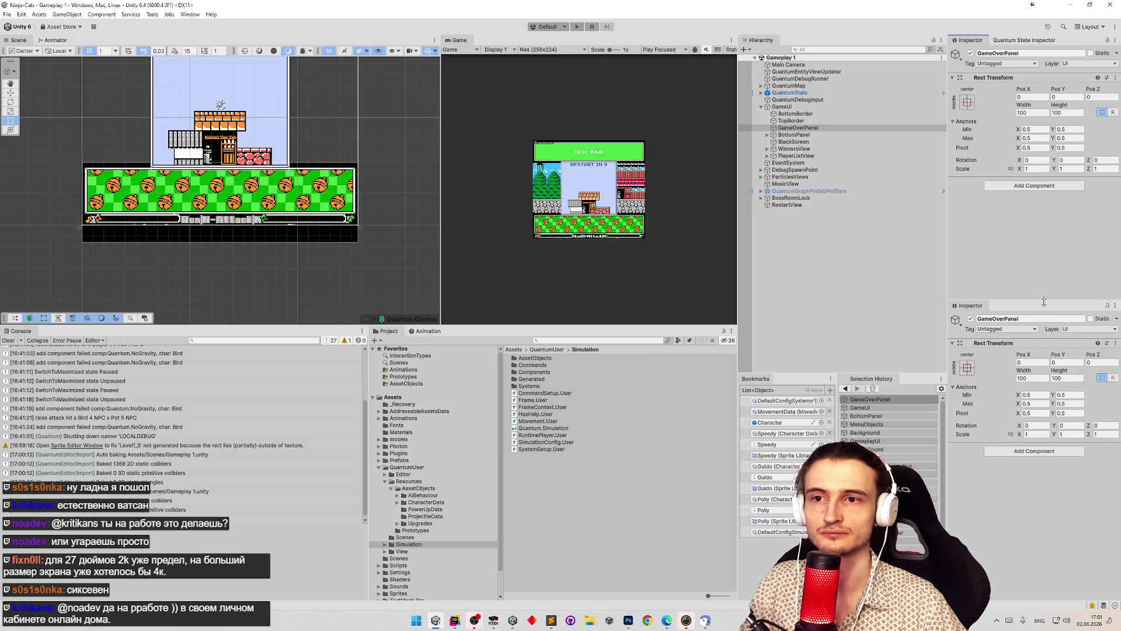
{"action": "left_click_drag", "start_coordinate": [1042, 300], "coordinate": [1042, 314]}
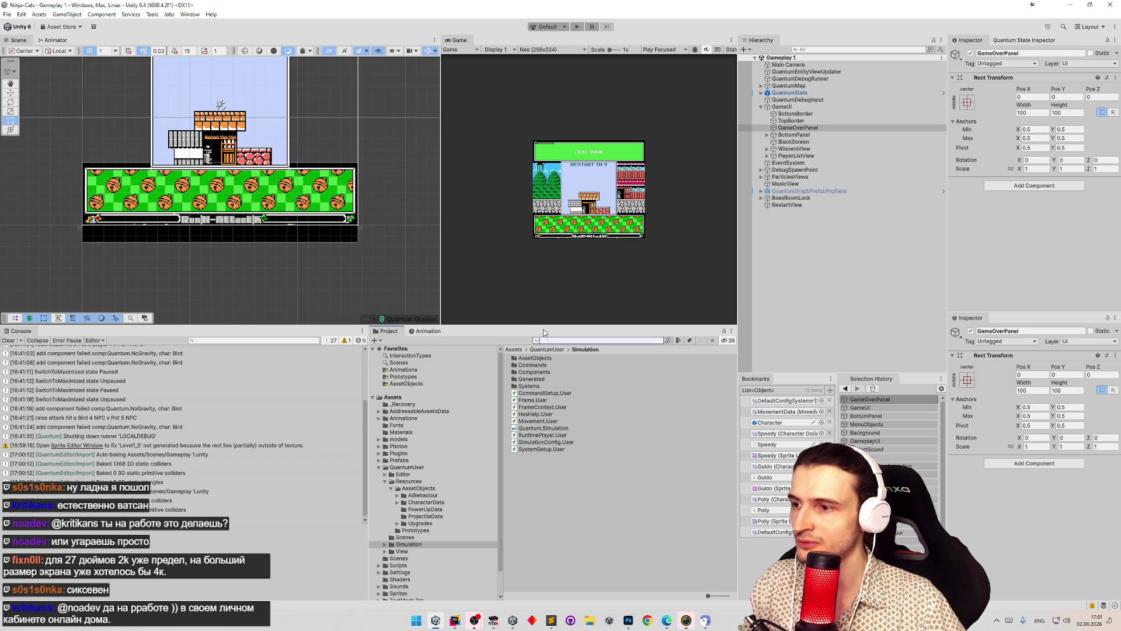
- Search the Project for 'game' and select the gameOver texture
{"action": "type", "text": "gameove"}
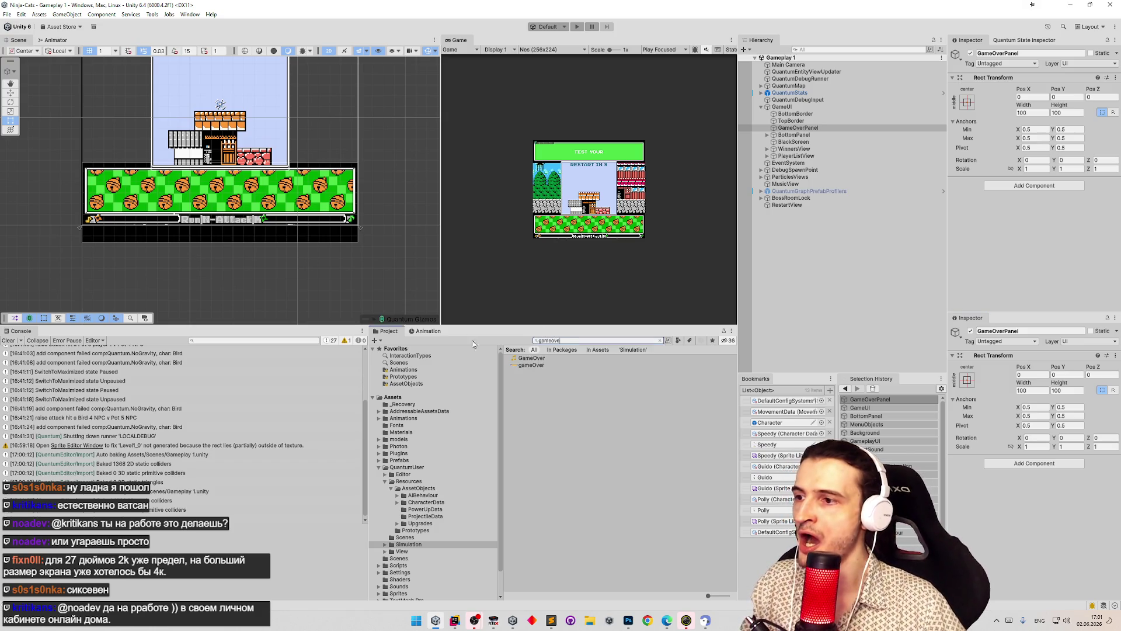
{"action": "double_click", "coordinate": [569, 341]}
{"action": "key", "text": "BackSpace"}
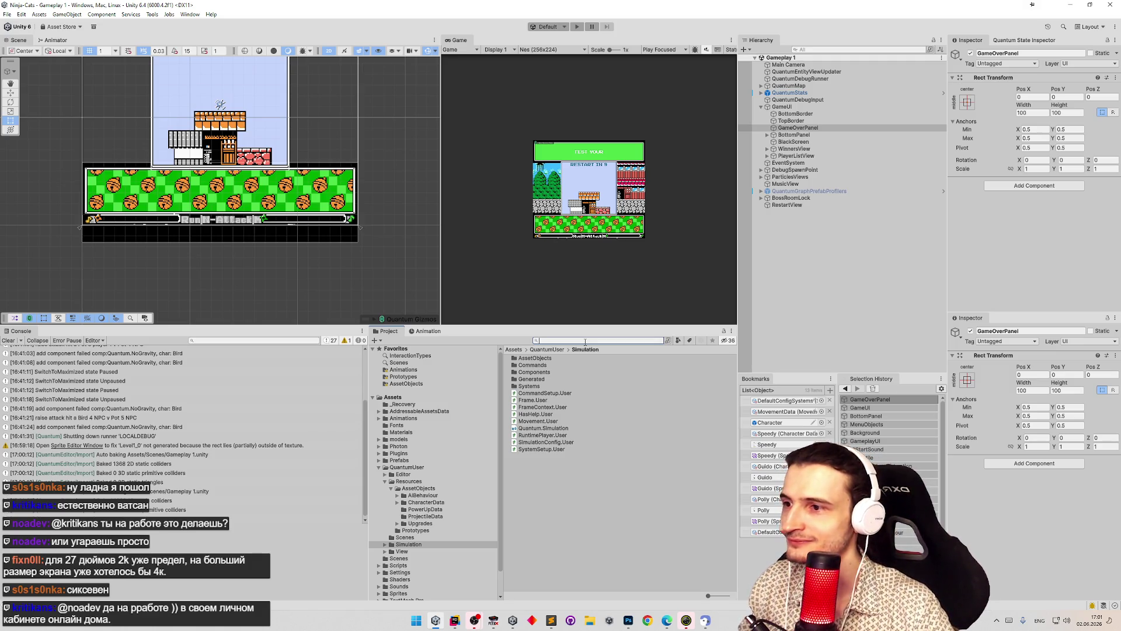
{"action": "left_click", "coordinate": [514, 349]}
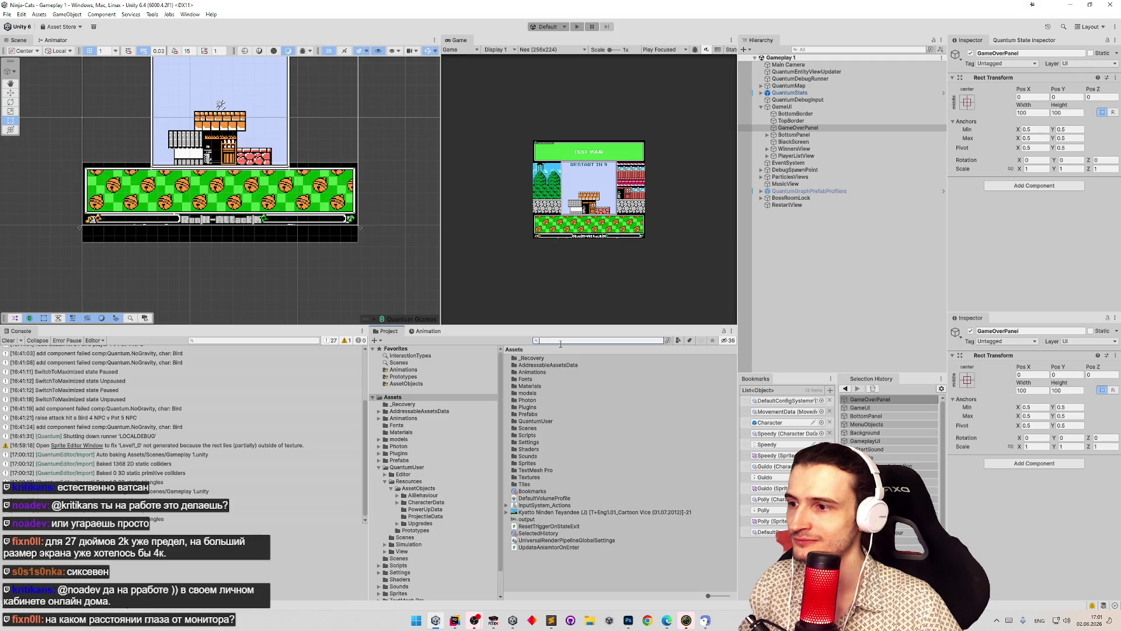
{"action": "type", "text": "game"}
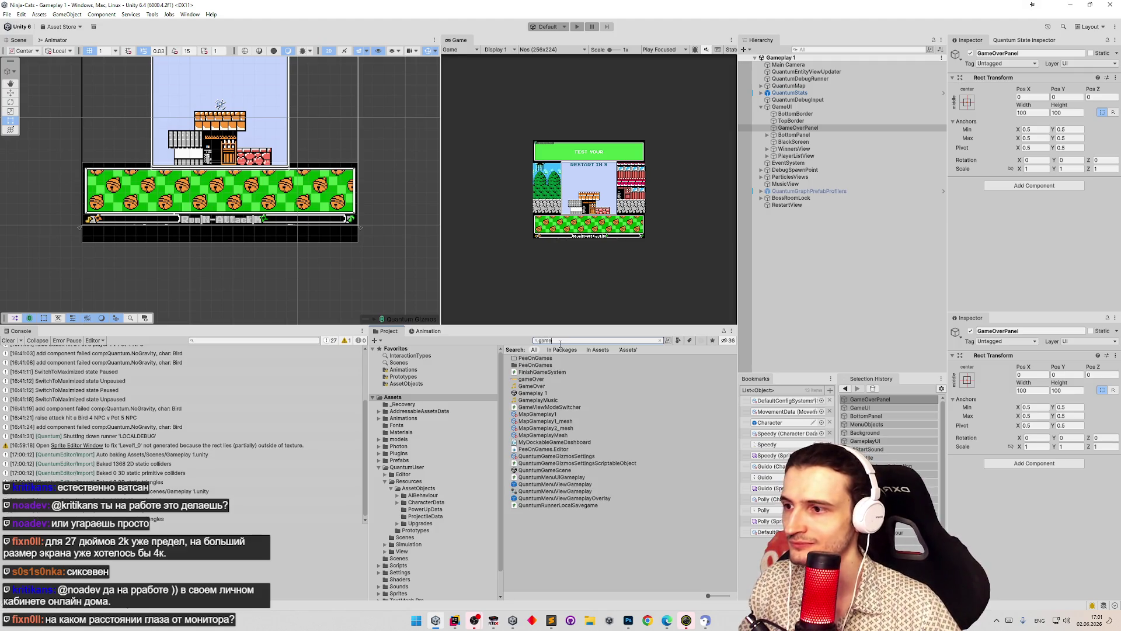
{"action": "left_click", "coordinate": [531, 379]}
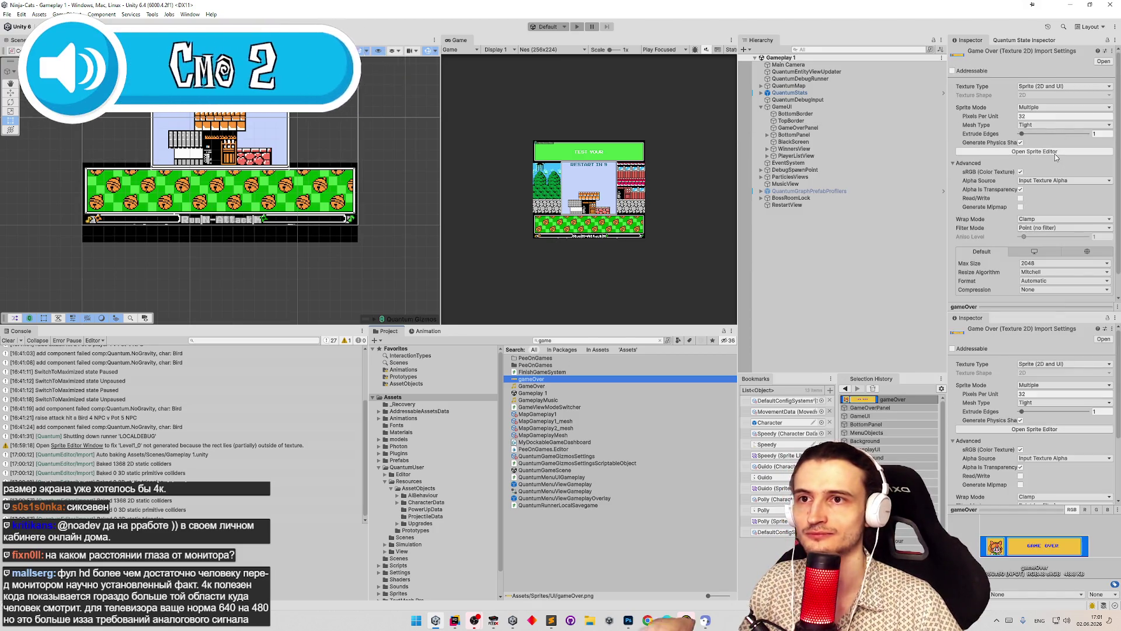
- Set gameOver's Sprite Mode to Single and apply it on opening the Sprite Editor
{"action": "left_click", "coordinate": [1051, 108]}
{"action": "left_click", "coordinate": [1046, 127]}
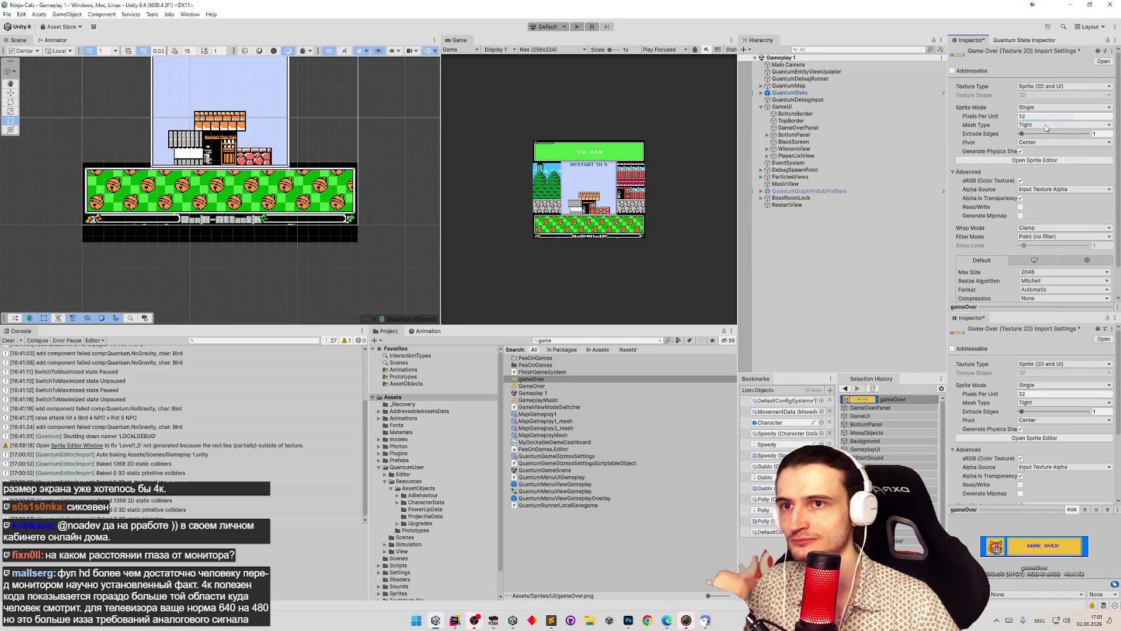
{"action": "left_click", "coordinate": [1051, 160]}
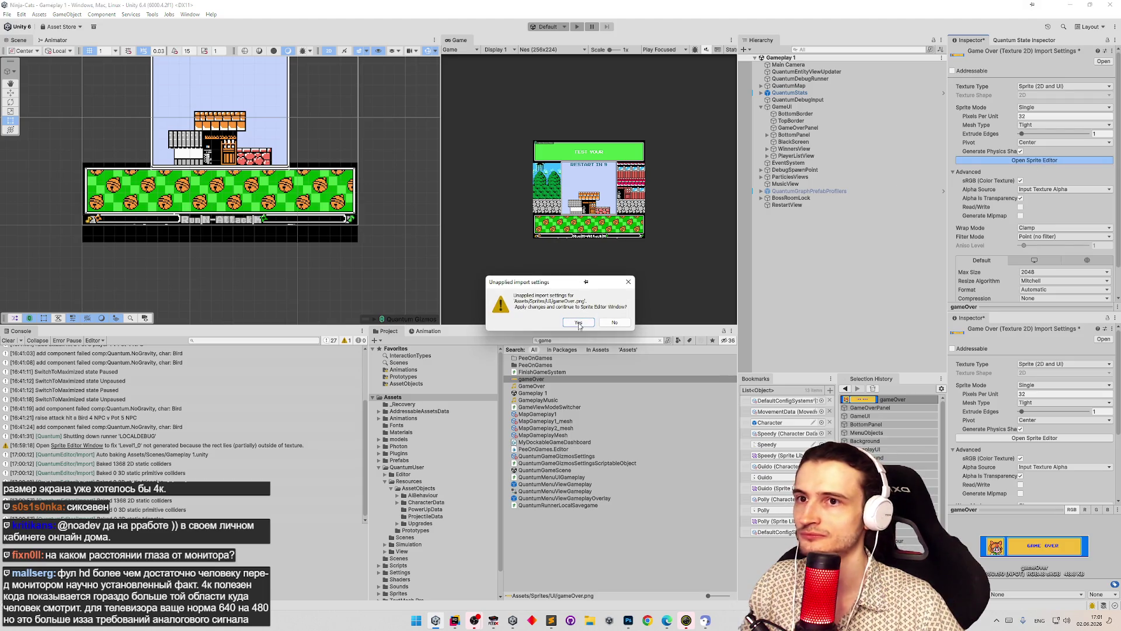
{"action": "left_click", "coordinate": [578, 322]}
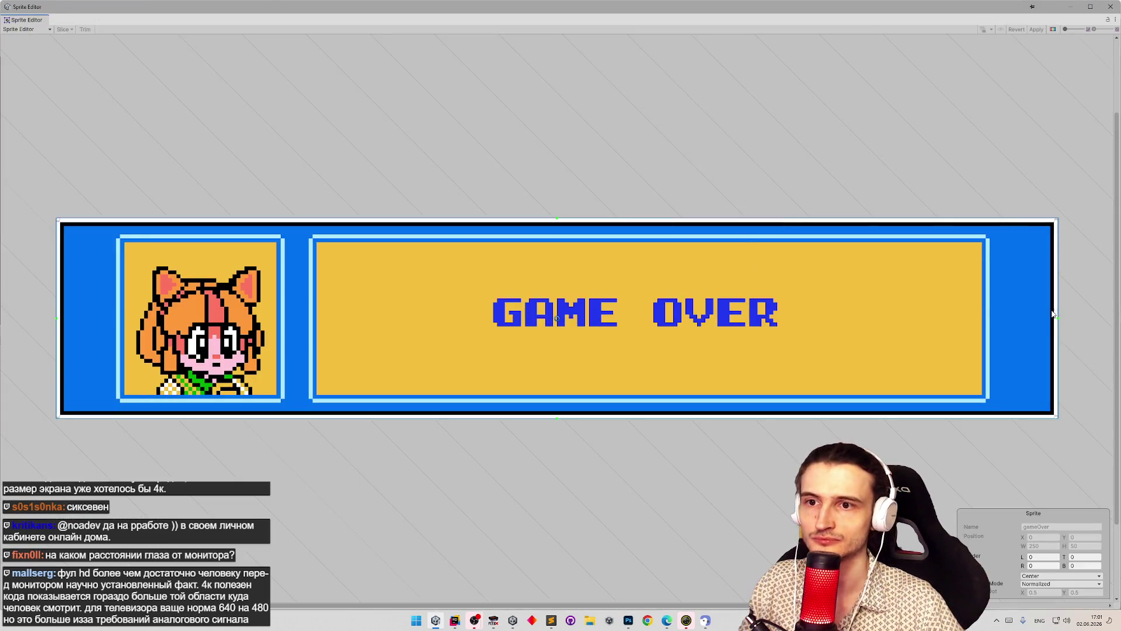
- Drag gameOver's right, left, bottom and top border handles inward, apply, and close the Sprite Editor
{"action": "mouse_move", "coordinate": [1058, 318]}
{"action": "left_mouse_down"}
{"action": "mouse_move", "coordinate": [1012, 317]}
{"action": "mouse_move", "coordinate": [1046, 318]}
{"action": "left_mouse_up"}
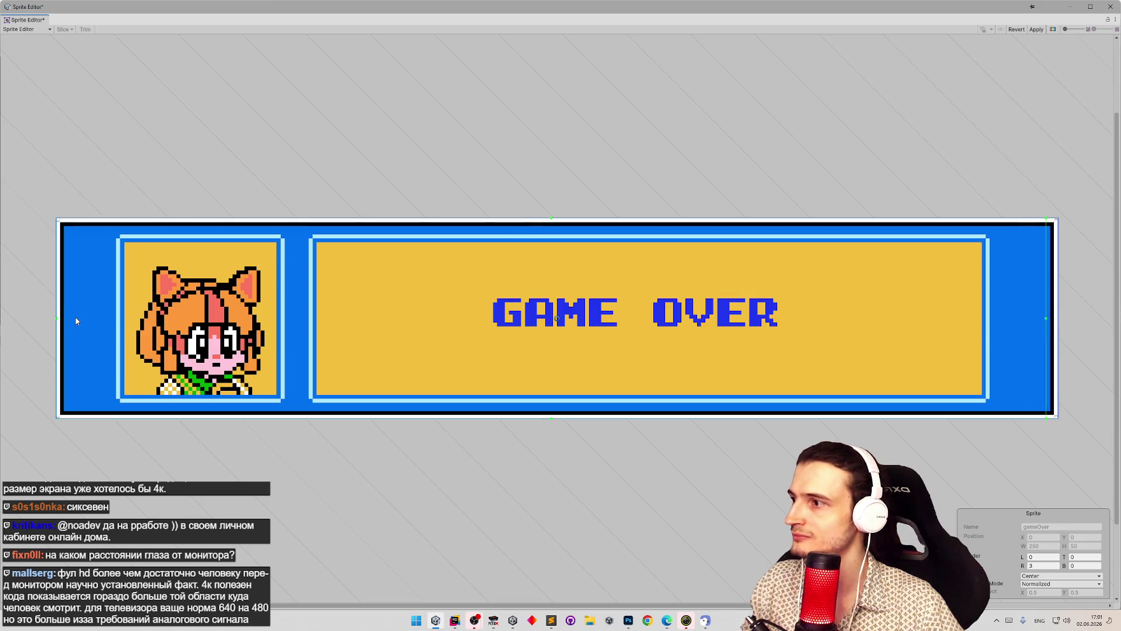
{"action": "left_click_drag", "start_coordinate": [57, 319], "coordinate": [995, 322]}
{"action": "left_click_drag", "start_coordinate": [1021, 418], "coordinate": [1021, 403]}
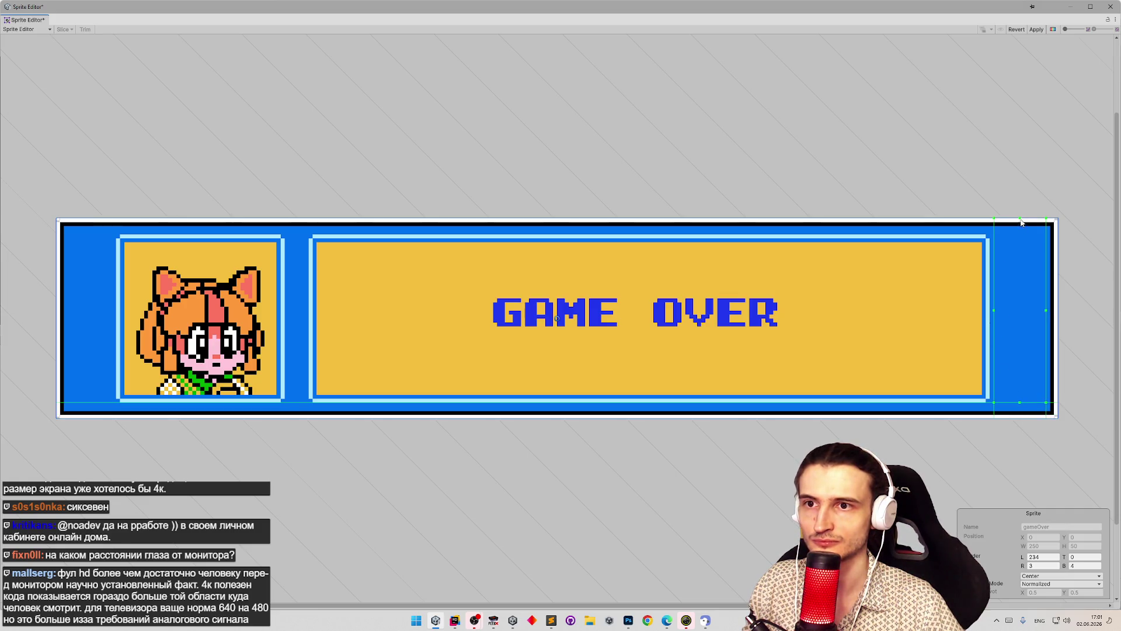
{"action": "left_click_drag", "start_coordinate": [1020, 219], "coordinate": [1020, 234]}
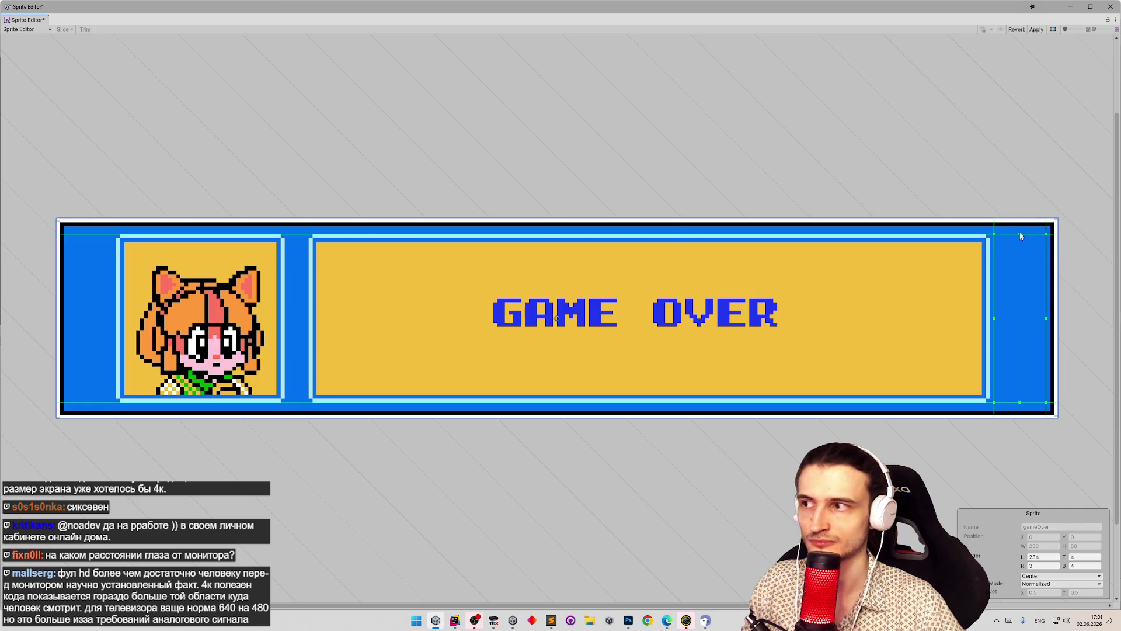
{"action": "left_click", "coordinate": [1036, 29]}
{"action": "left_click", "coordinate": [1110, 6]}
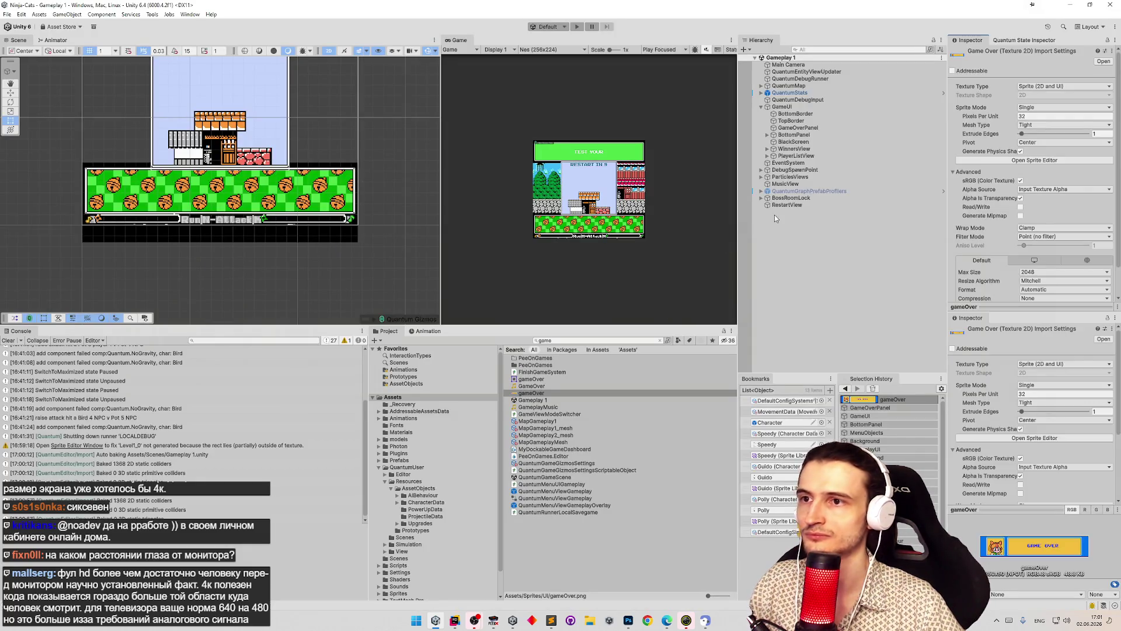
- Select GameOverPanel and add an Image component found by searching 'image' in Add Component
{"action": "left_click", "coordinate": [797, 127]}
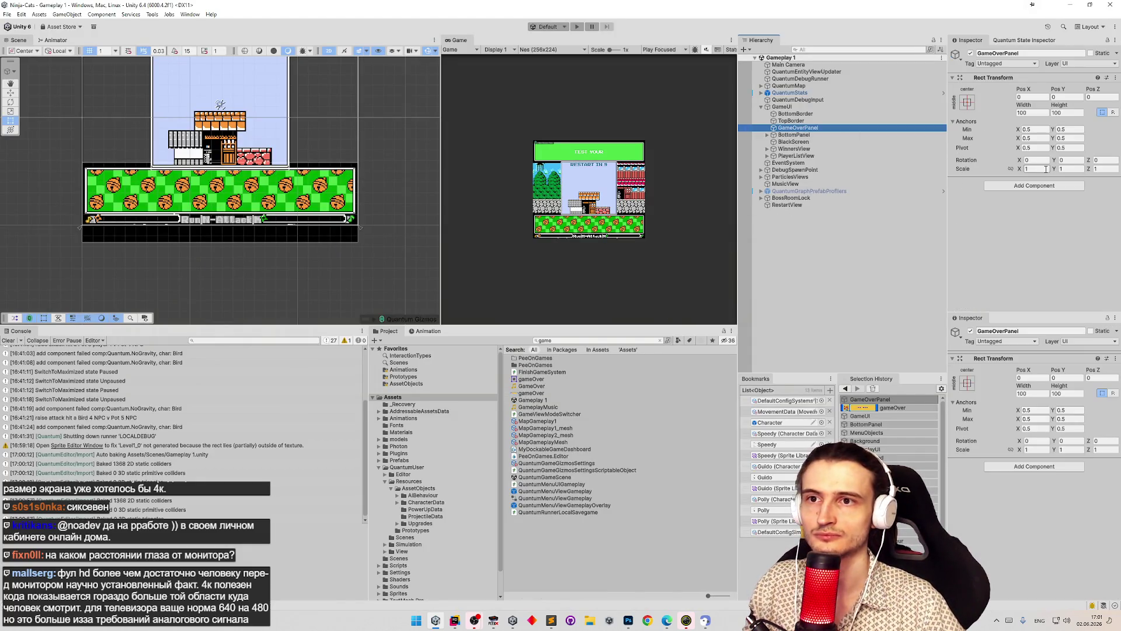
{"action": "left_click", "coordinate": [1040, 187]}
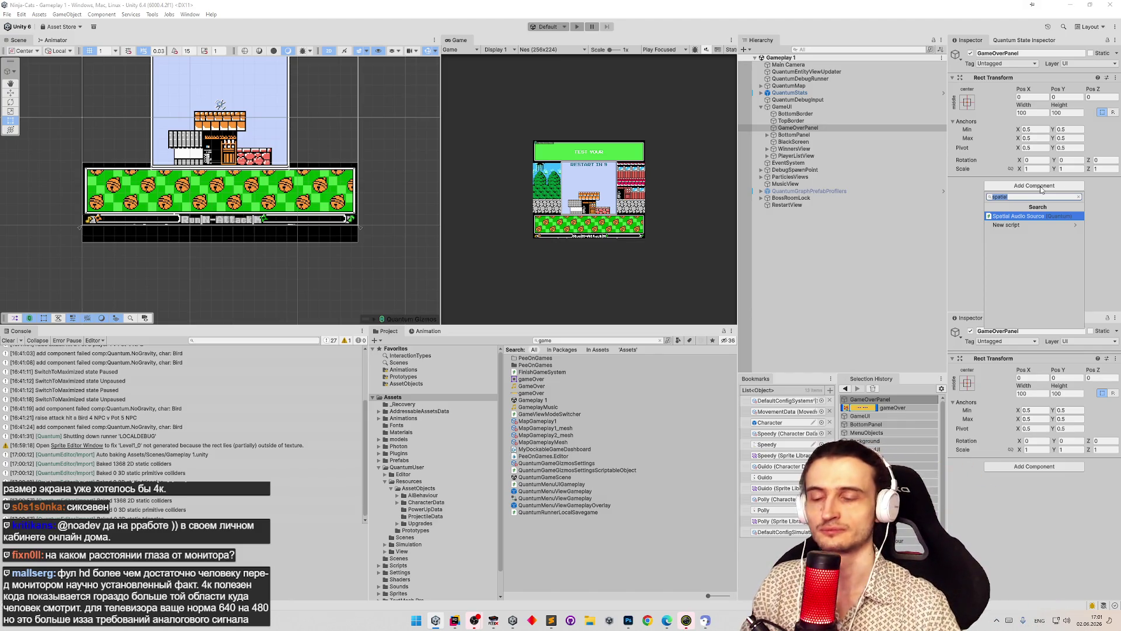
{"action": "type", "text": "ima"}
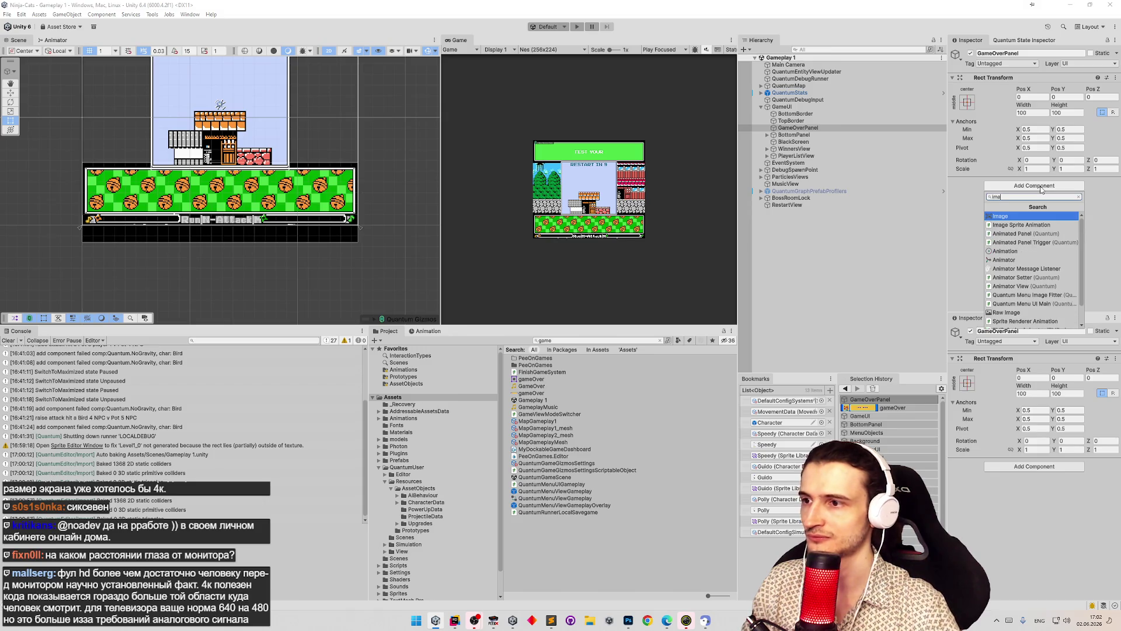
{"action": "type", "text": "ge"}
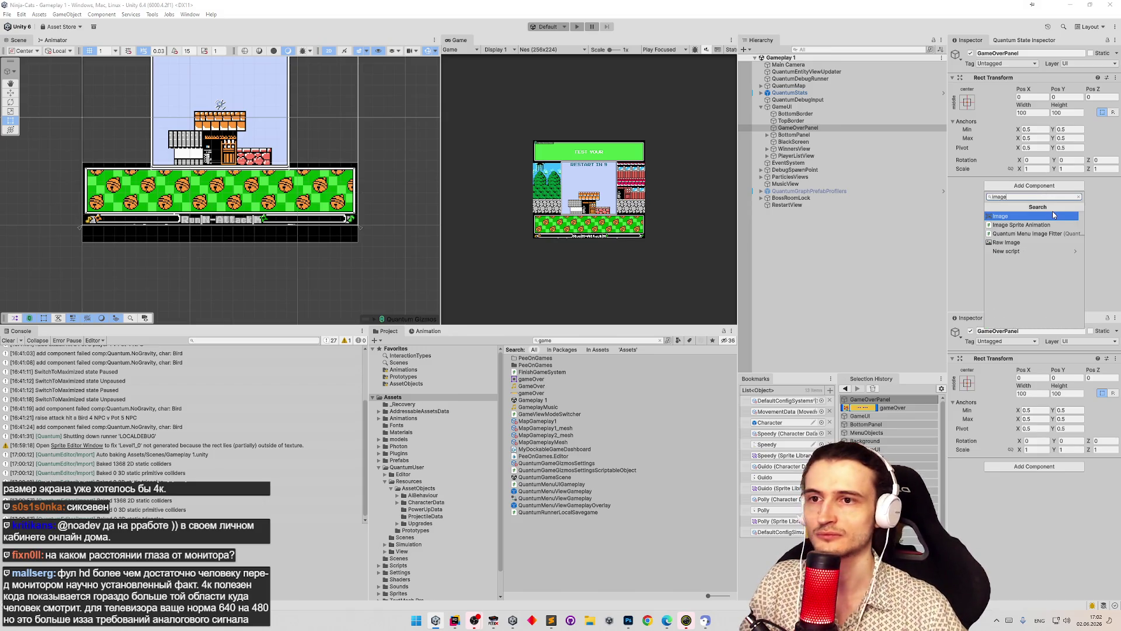
{"action": "left_click", "coordinate": [1048, 218]}
{"action": "scroll", "coordinate": [1055, 114], "scroll_direction": "down", "scroll_amount": 2}
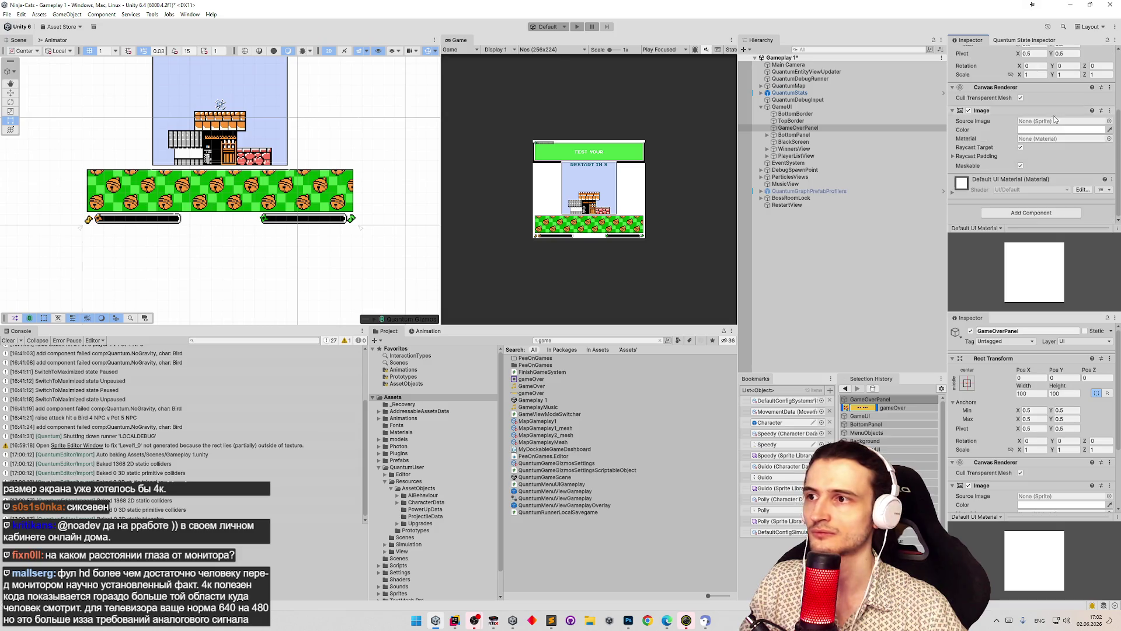
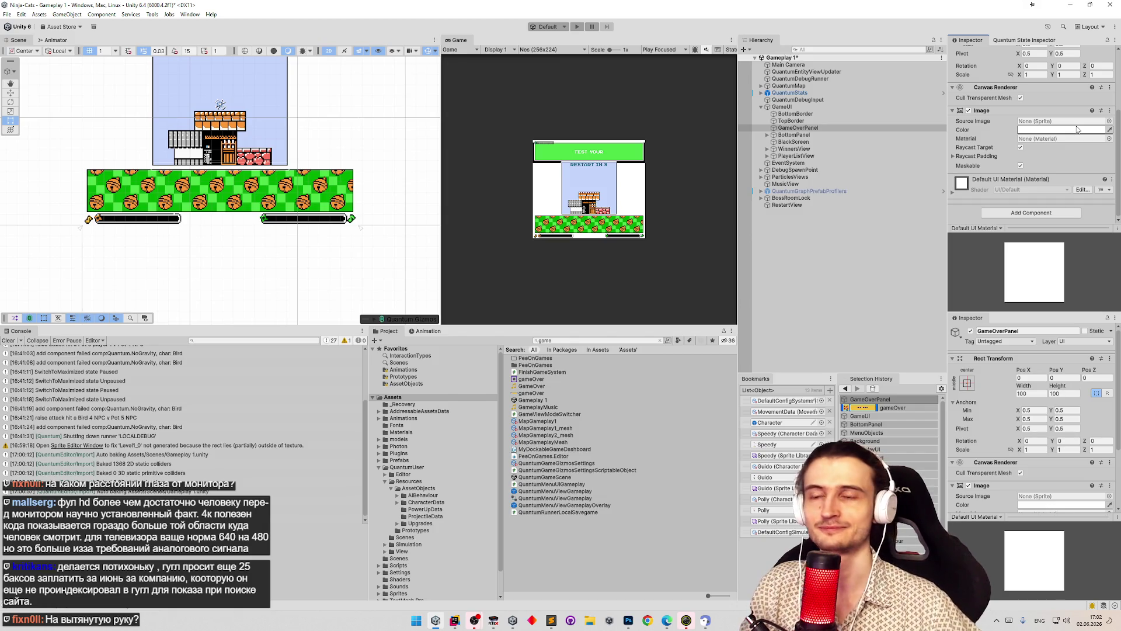
- Pick the gameOver sprite as the panel's Source Image by searching 'game' in the picker
{"action": "left_click", "coordinate": [1109, 120]}
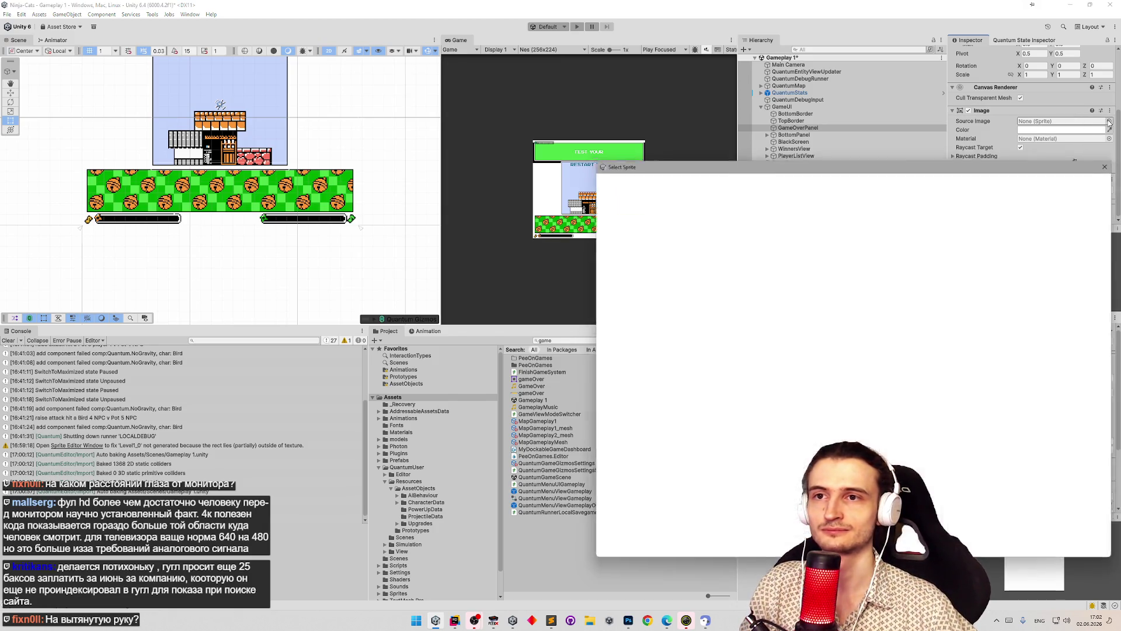
{"action": "type", "text": "menu"}
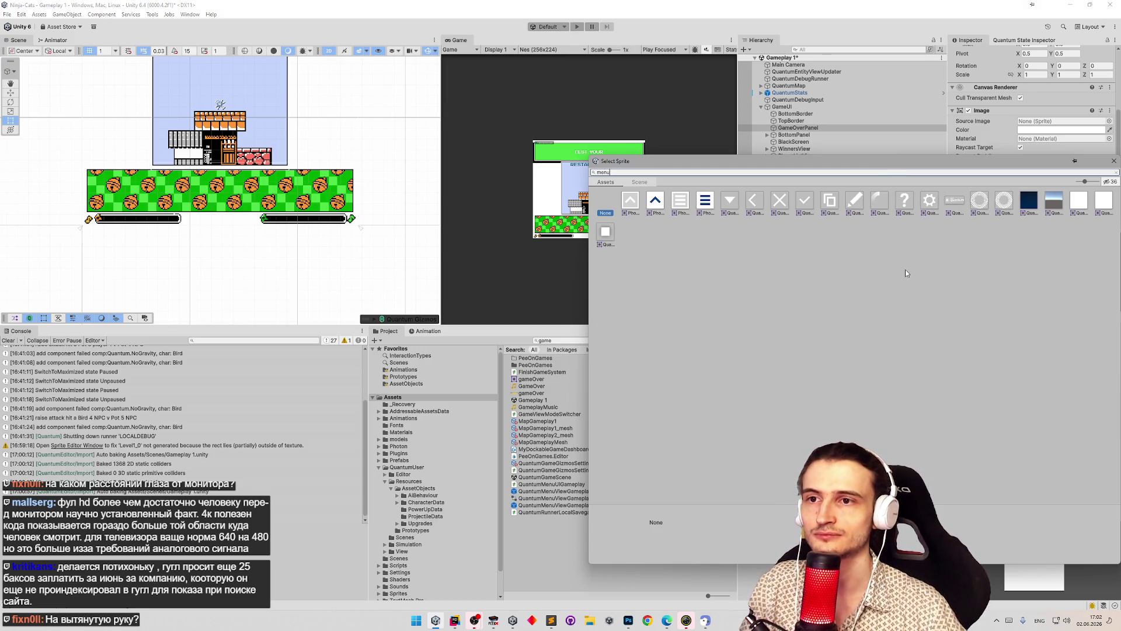
{"action": "key", "text": "BackSpace"}
{"action": "key", "text": "BackSpace"}
{"action": "key", "text": "BackSpace"}
{"action": "type", "text": "game"}
{"action": "double_click", "coordinate": [629, 203]}
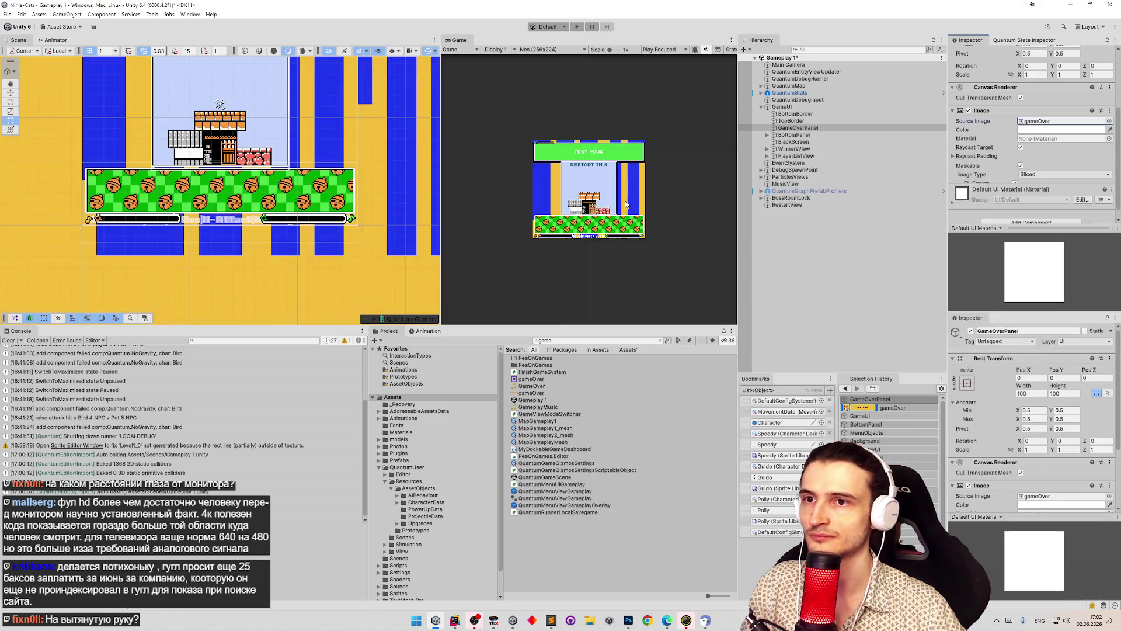
- Change the Image Type from Sliced to Simple
{"action": "scroll", "coordinate": [1059, 160], "scroll_direction": "down", "scroll_amount": 2}
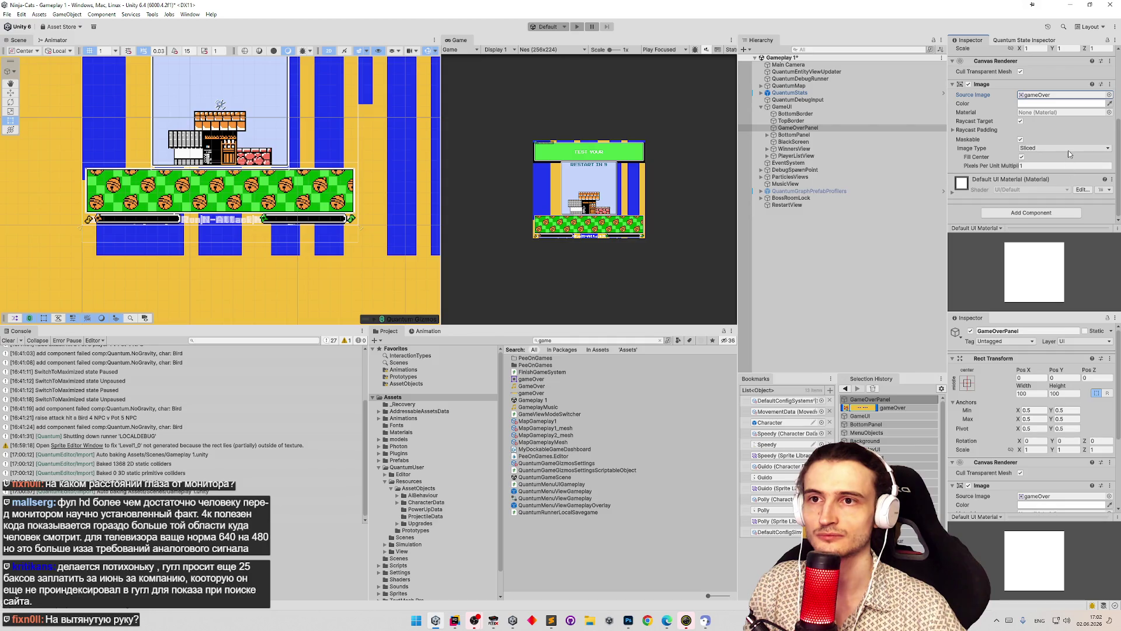
{"action": "left_click", "coordinate": [1060, 150]}
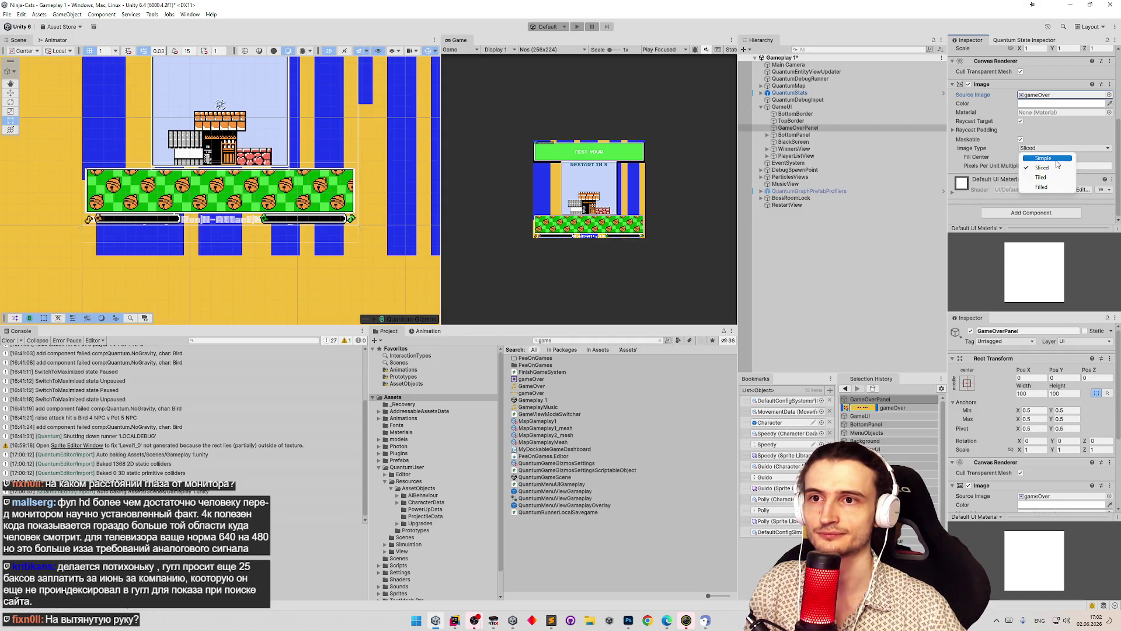
{"action": "left_click", "coordinate": [1044, 158]}
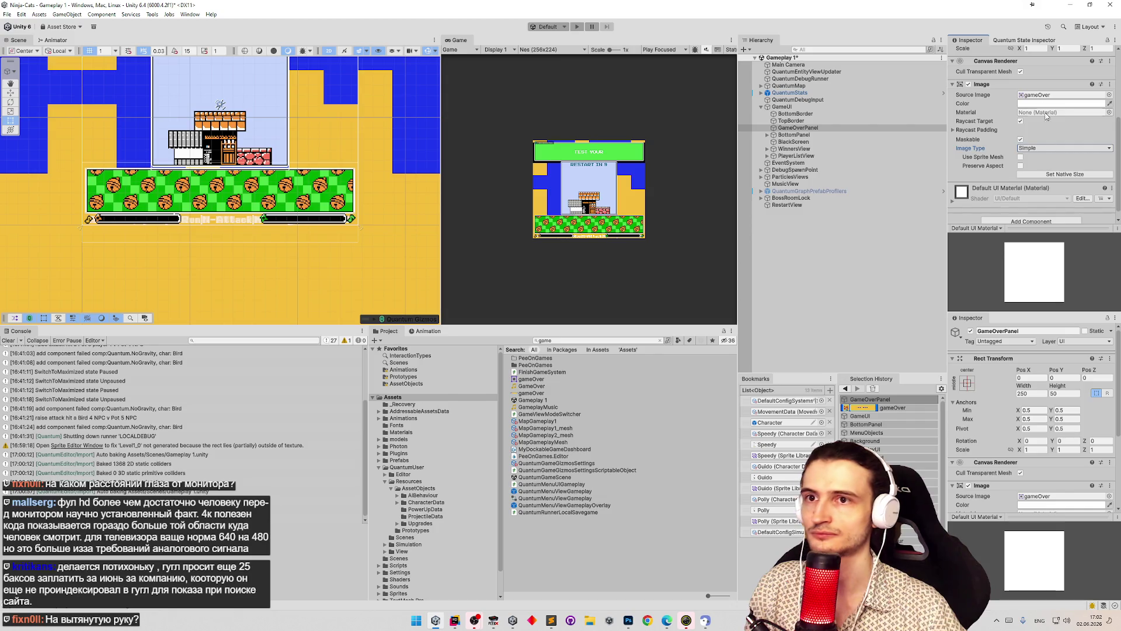
- Set GameOverPanel's Width to 250/32 and Height to 50/32 (7.8125 × 1.5625)
{"action": "scroll", "coordinate": [1048, 166], "scroll_direction": "up", "scroll_amount": 5}
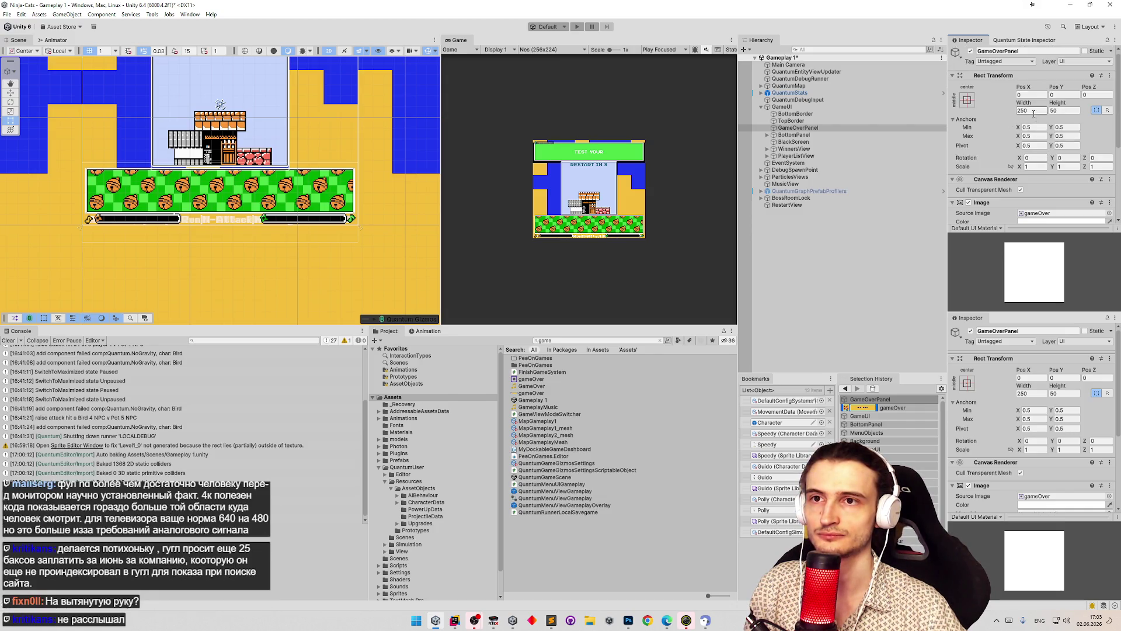
{"action": "type", "text": "/32"}
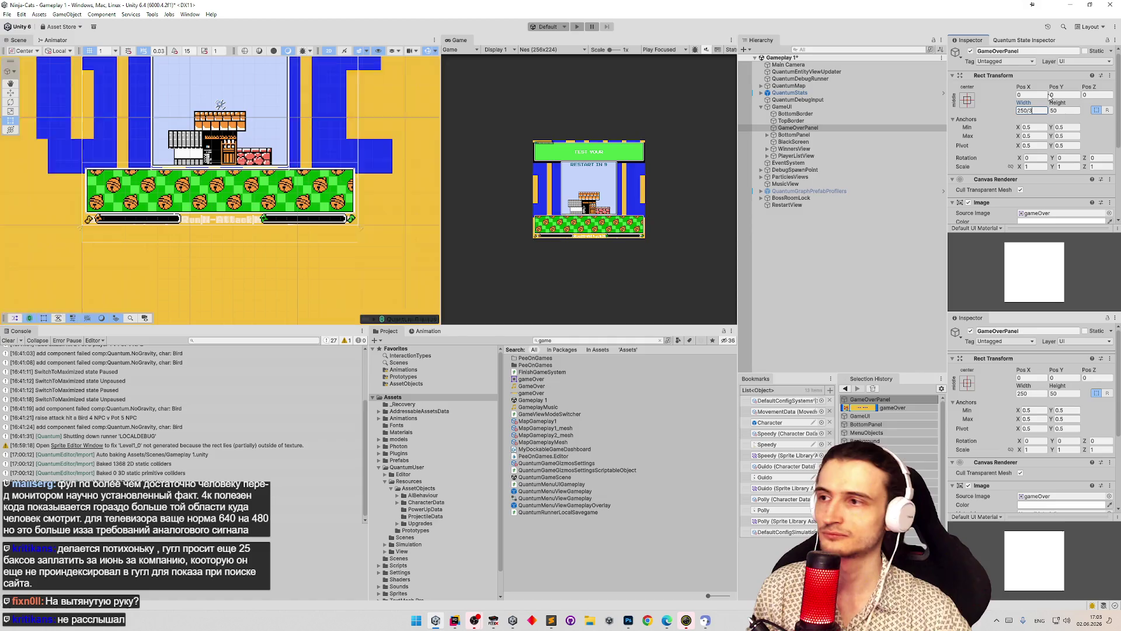
{"action": "left_click", "coordinate": [1059, 111]}
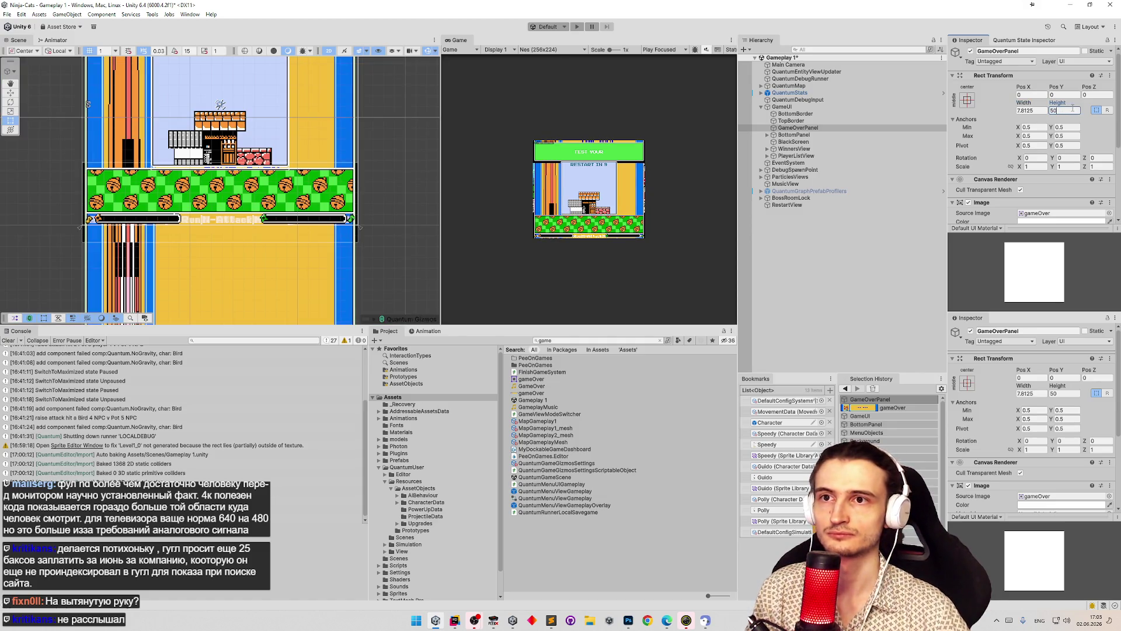
{"action": "type", "text": "/32"}
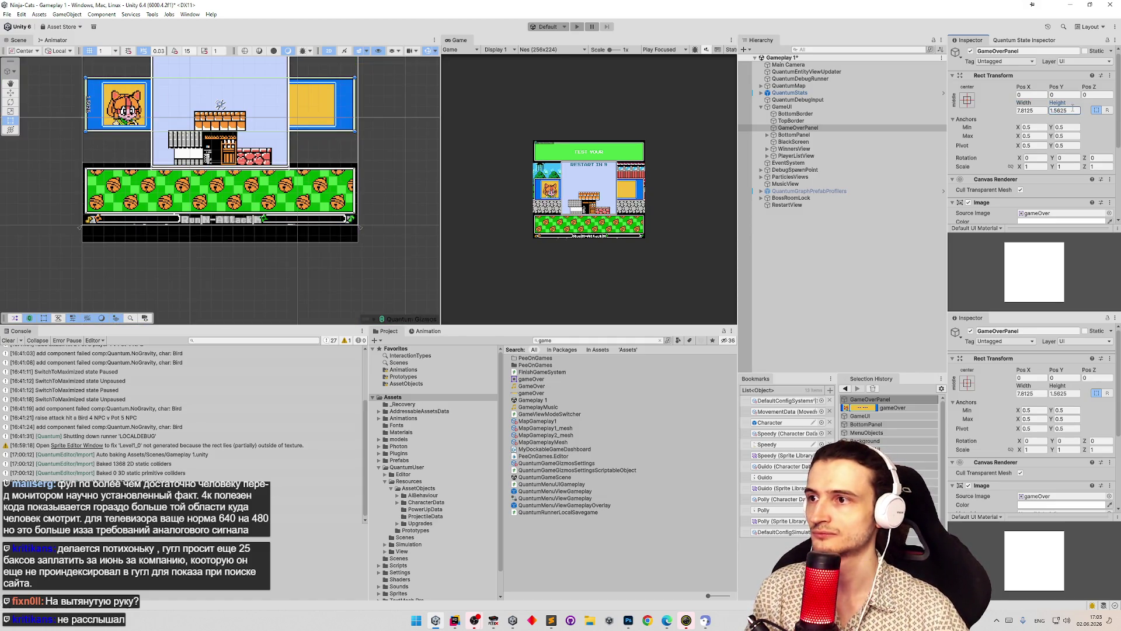
- Drag the panel down the canvas to Pos Y −2.21 and reorder it after BottomPanel in the Hierarchy
{"action": "left_click_drag", "start_coordinate": [348, 142], "coordinate": [380, 185]}
{"action": "key", "text": "w"}
{"action": "left_click_drag", "start_coordinate": [252, 120], "coordinate": [252, 200]}
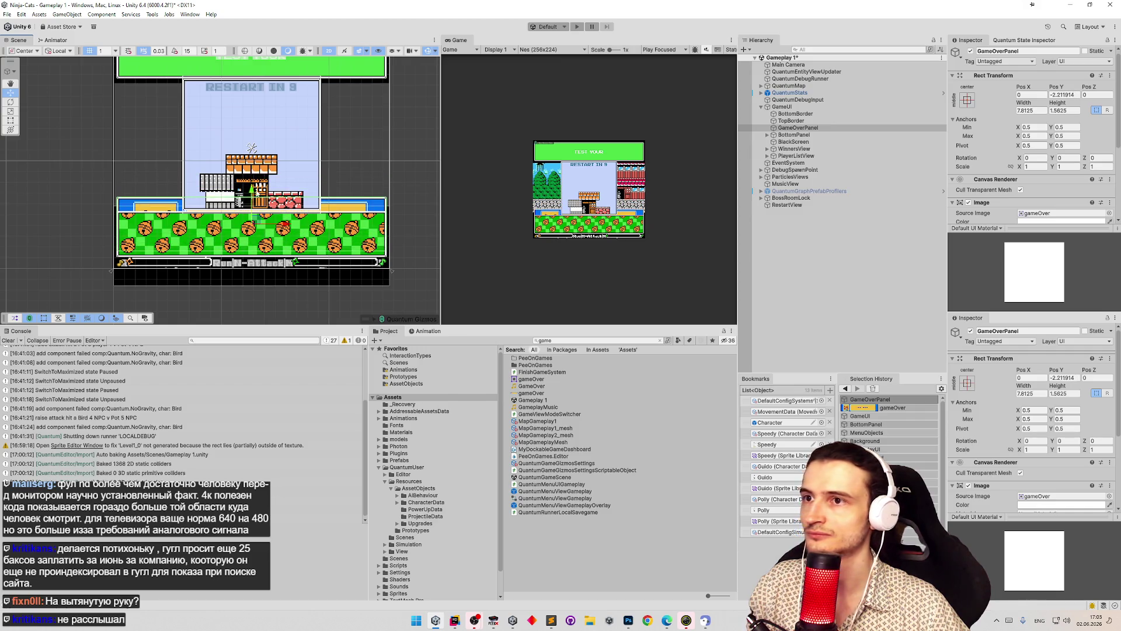
{"action": "left_click", "coordinate": [819, 129]}
{"action": "left_click_drag", "start_coordinate": [820, 148], "coordinate": [820, 136]}
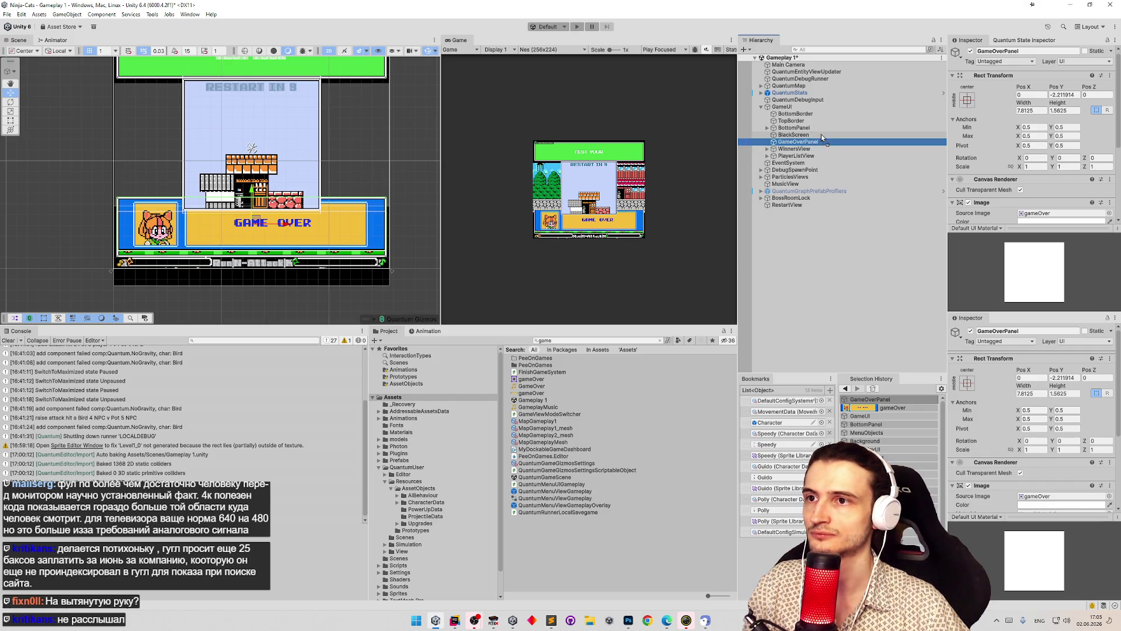
{"action": "scroll", "coordinate": [327, 233], "scroll_direction": "up", "scroll_amount": 4}
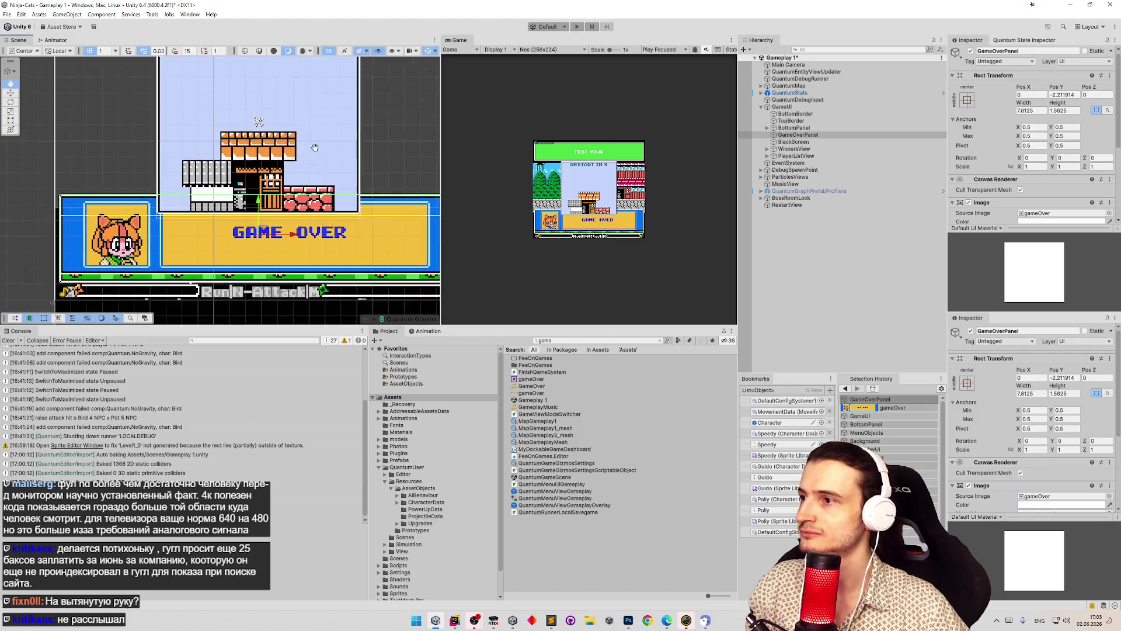
- Lower the GAME OVER panel further and adjust its Pos Y value
{"action": "mouse_move", "coordinate": [210, 175]}
{"action": "left_mouse_down"}
{"action": "mouse_move", "coordinate": [203, 219]}
{"action": "mouse_move", "coordinate": [210, 193]}
{"action": "left_mouse_up"}
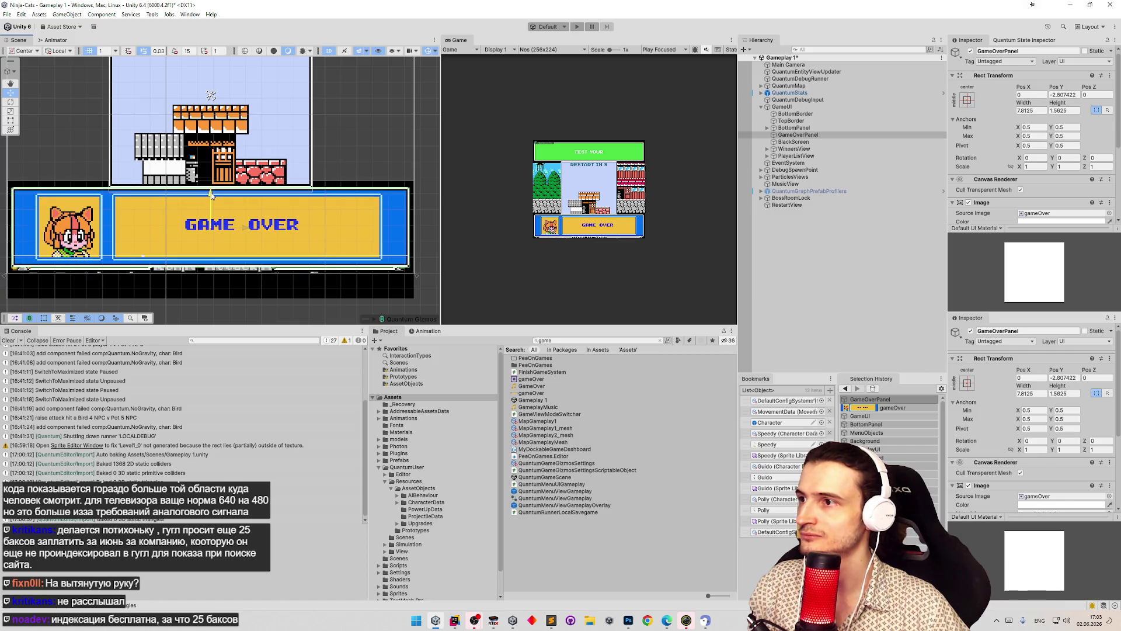
{"action": "left_click_drag", "start_coordinate": [211, 193], "coordinate": [212, 195]}
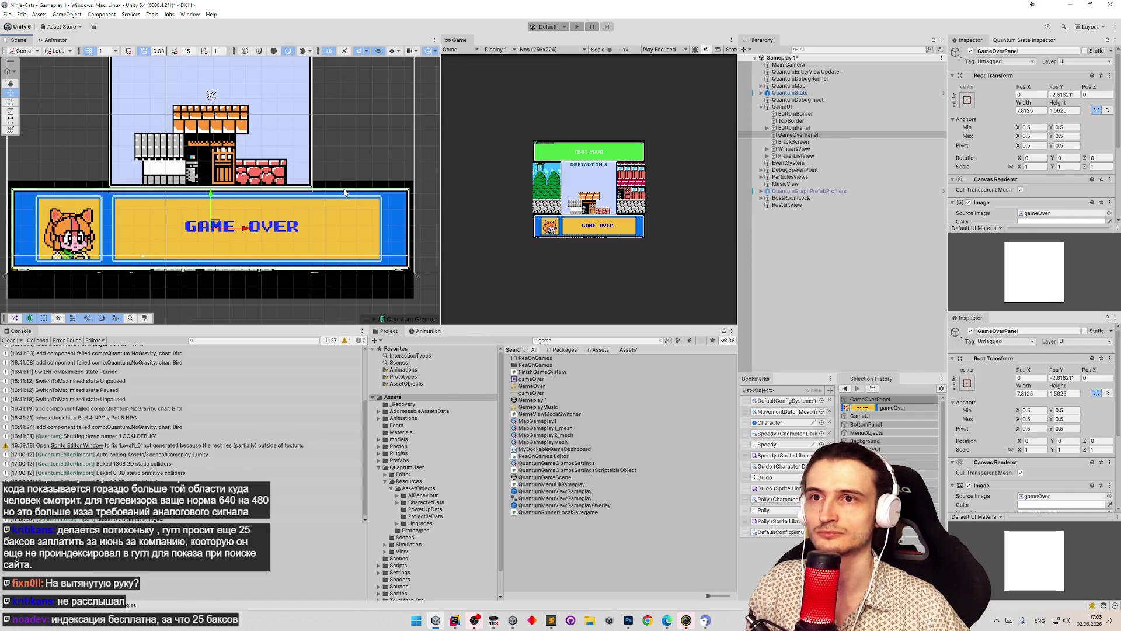
{"action": "left_click", "coordinate": [1077, 95]}
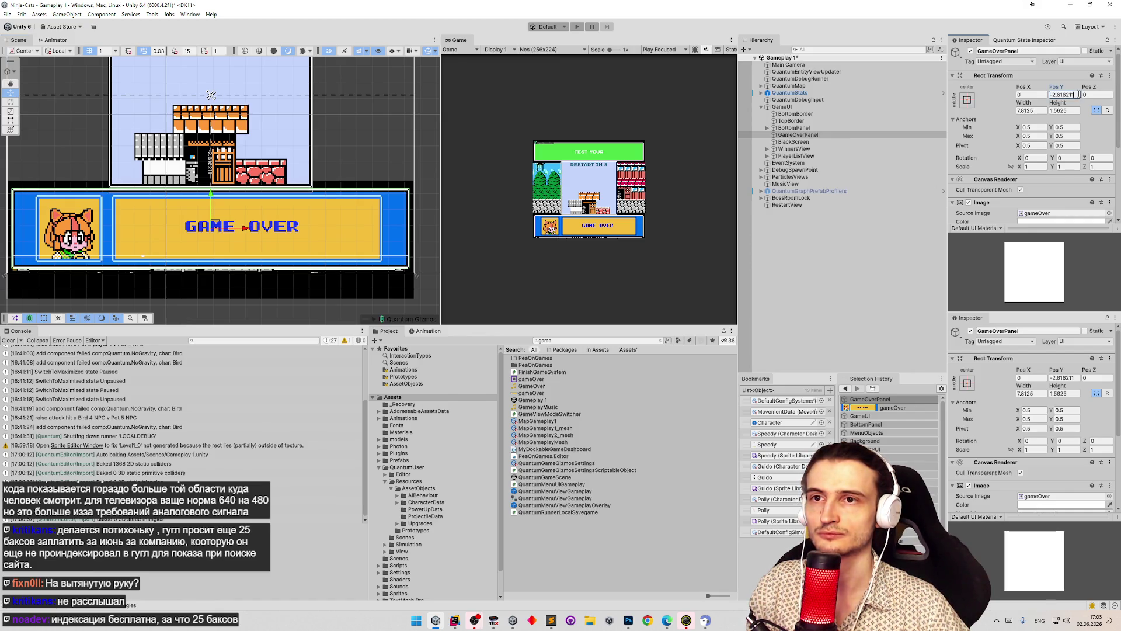
{"action": "type", "text": "031"}
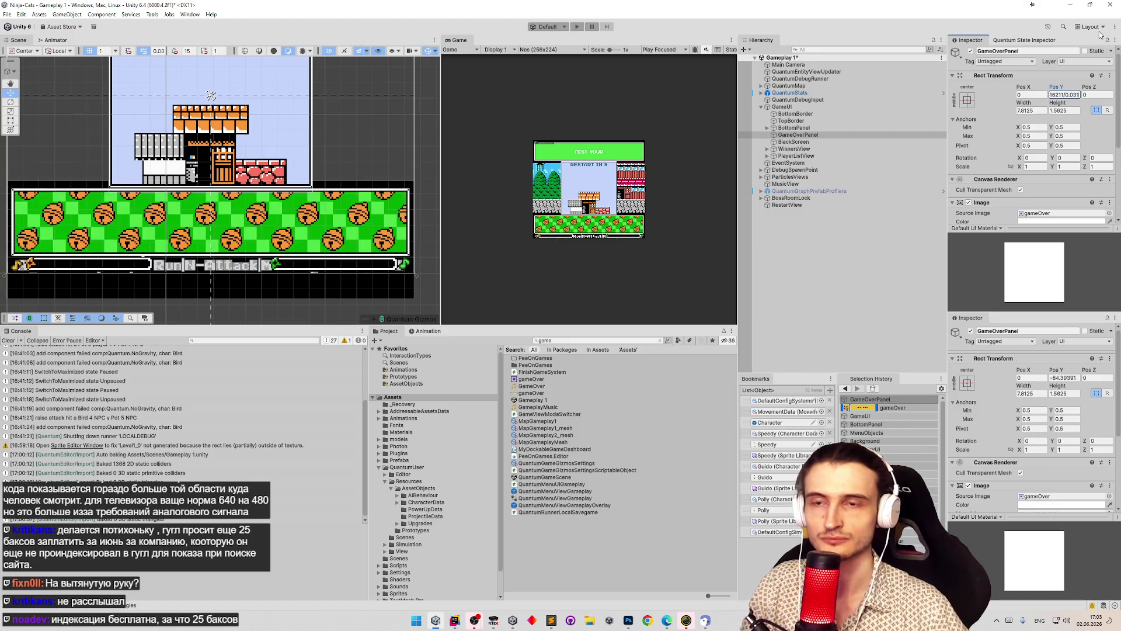
{"action": "key", "text": "Return"}
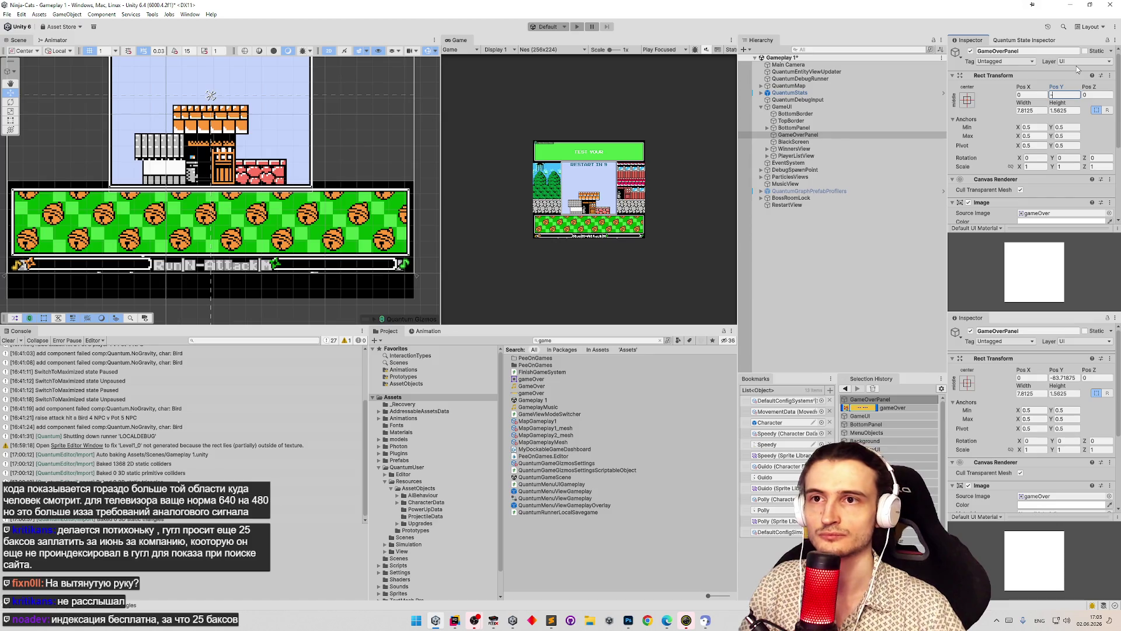
{"action": "left_click", "coordinate": [806, 135]}
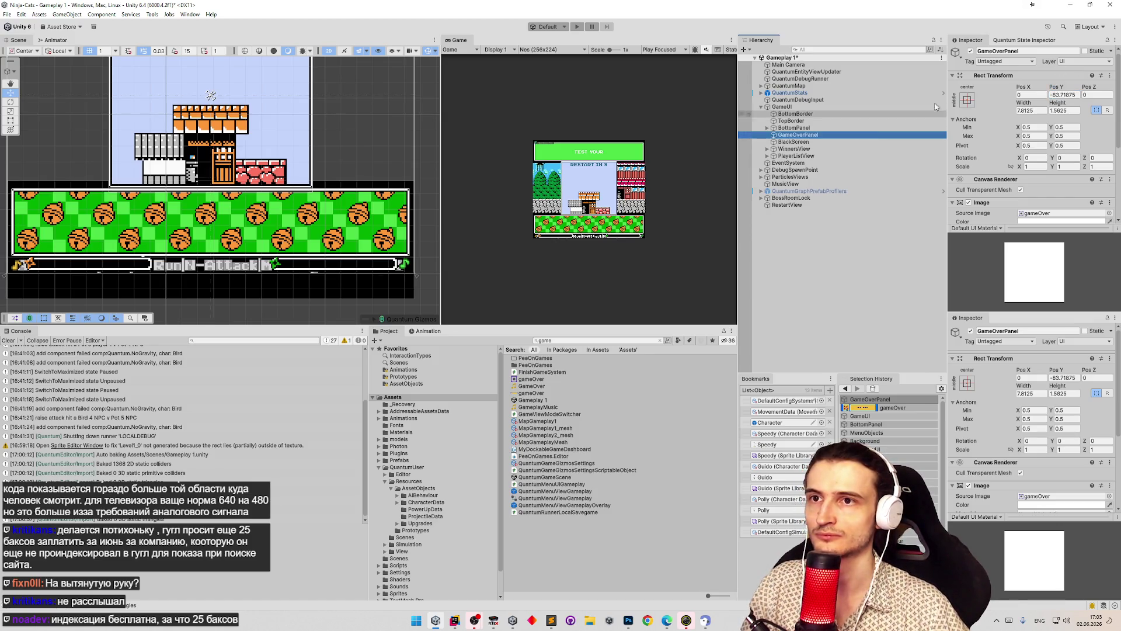
- Anchor the panel to bottom-centre (anchors 0.5, 0) and nudge it up from the edge
{"action": "left_click", "coordinate": [967, 100]}
{"action": "left_click", "coordinate": [1017, 209], "text": "alt+shift"}
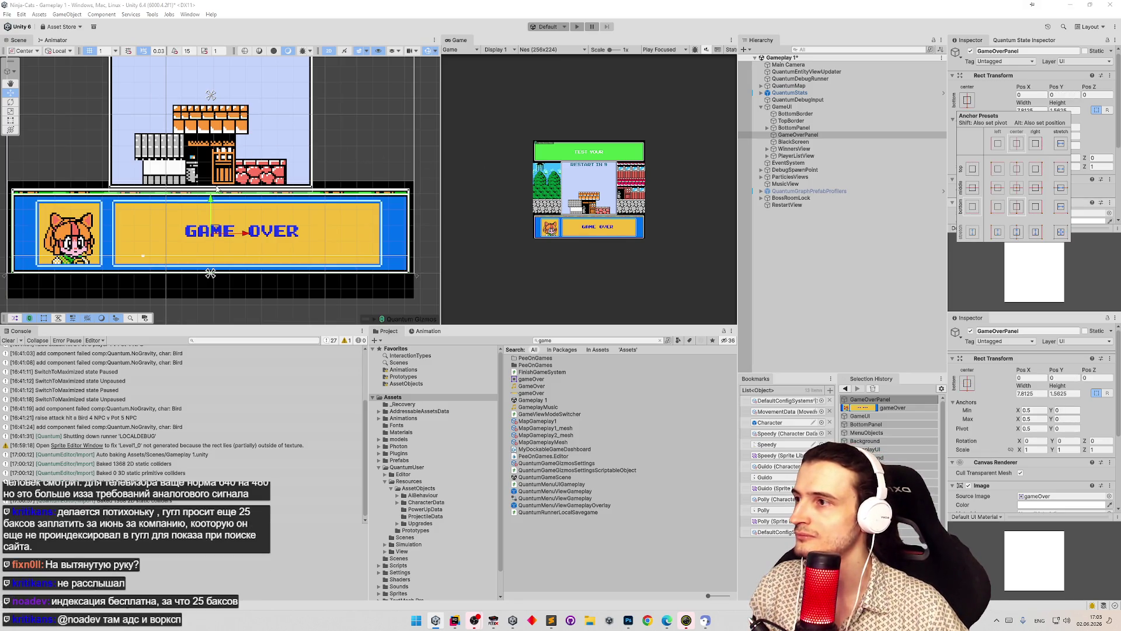
{"action": "left_click_drag", "start_coordinate": [212, 200], "coordinate": [214, 196]}
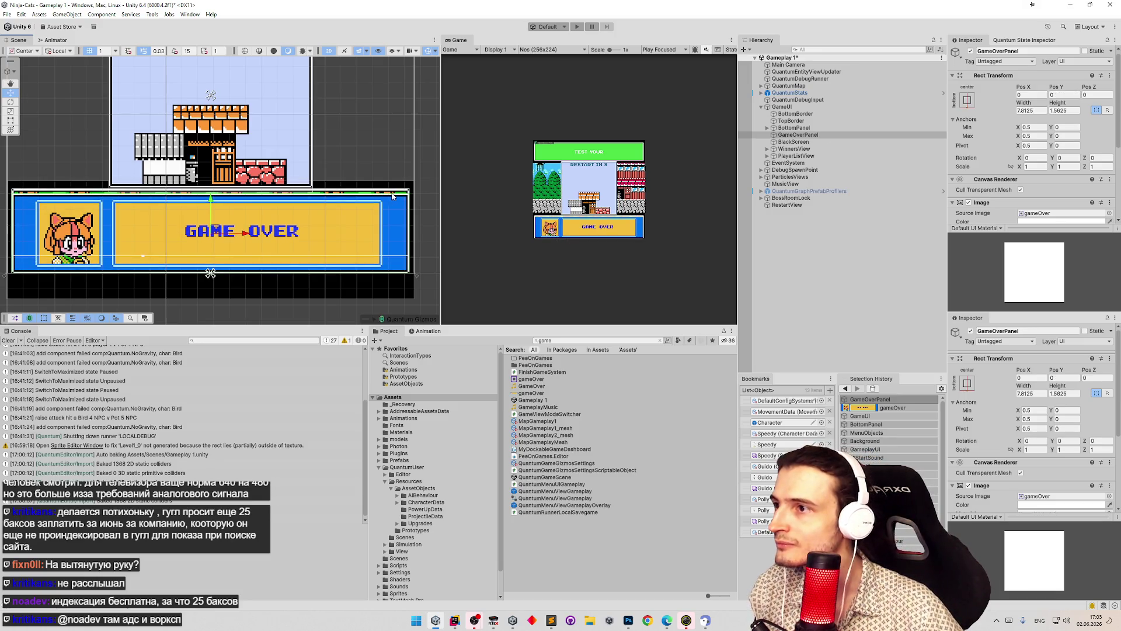
- Set GameOverPanel's Pos Y to 0.03125*3, giving 0.09375
{"action": "left_click", "coordinate": [1062, 96]}
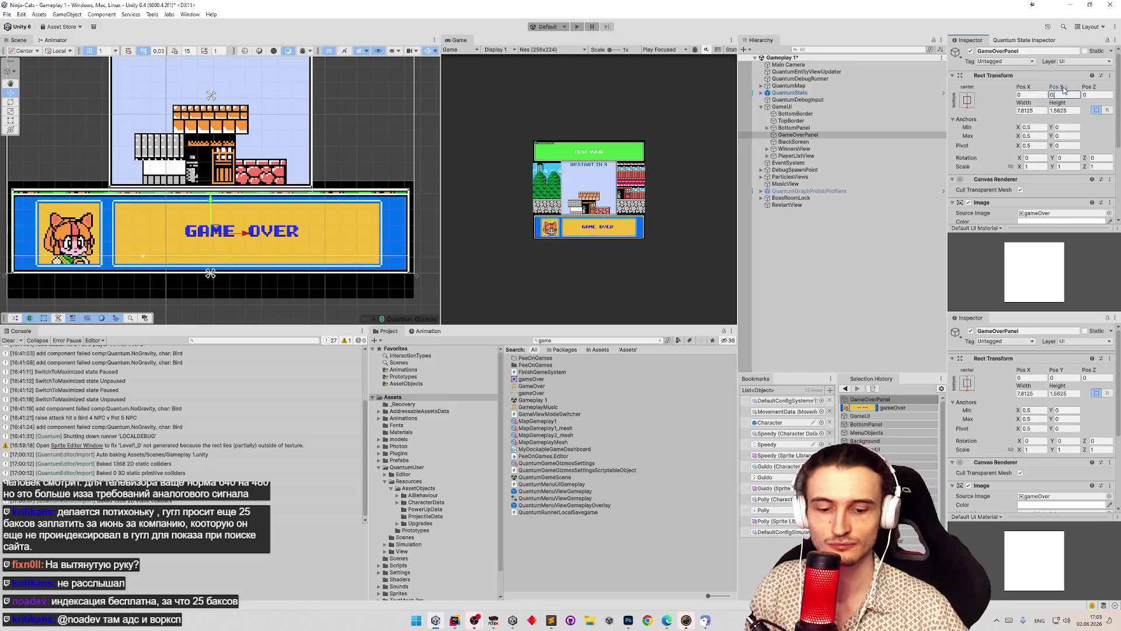
{"action": "type", "text": "0.03125*3"}
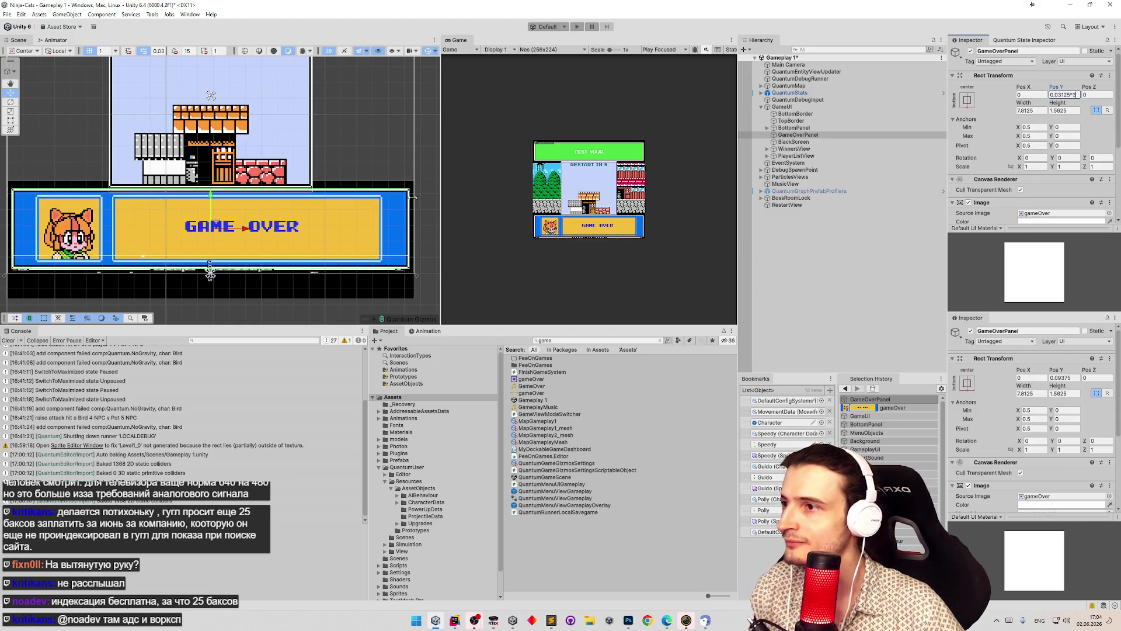
{"action": "key", "text": "Return"}
{"action": "scroll", "coordinate": [295, 197], "scroll_direction": "up", "scroll_amount": 6}
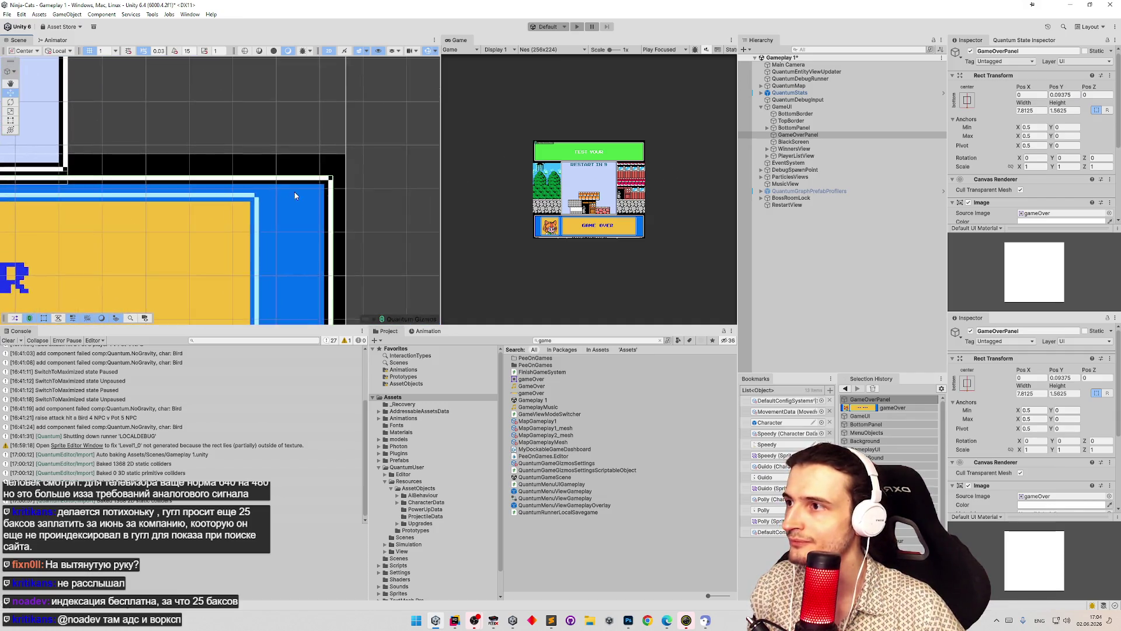
- Toggle GameOverPanel's active checkbox repeatedly to compare, leaving it active
{"action": "left_click", "coordinate": [970, 51]}
{"action": "left_click", "coordinate": [971, 51]}
{"action": "left_click", "coordinate": [971, 51]}
{"action": "left_click", "coordinate": [970, 51]}
{"action": "left_click", "coordinate": [970, 52]}
{"action": "left_click", "coordinate": [970, 51]}
{"action": "left_click", "coordinate": [970, 52]}
{"action": "left_click", "coordinate": [970, 52]}
{"action": "left_click", "coordinate": [970, 51]}
{"action": "left_click", "coordinate": [970, 51]}
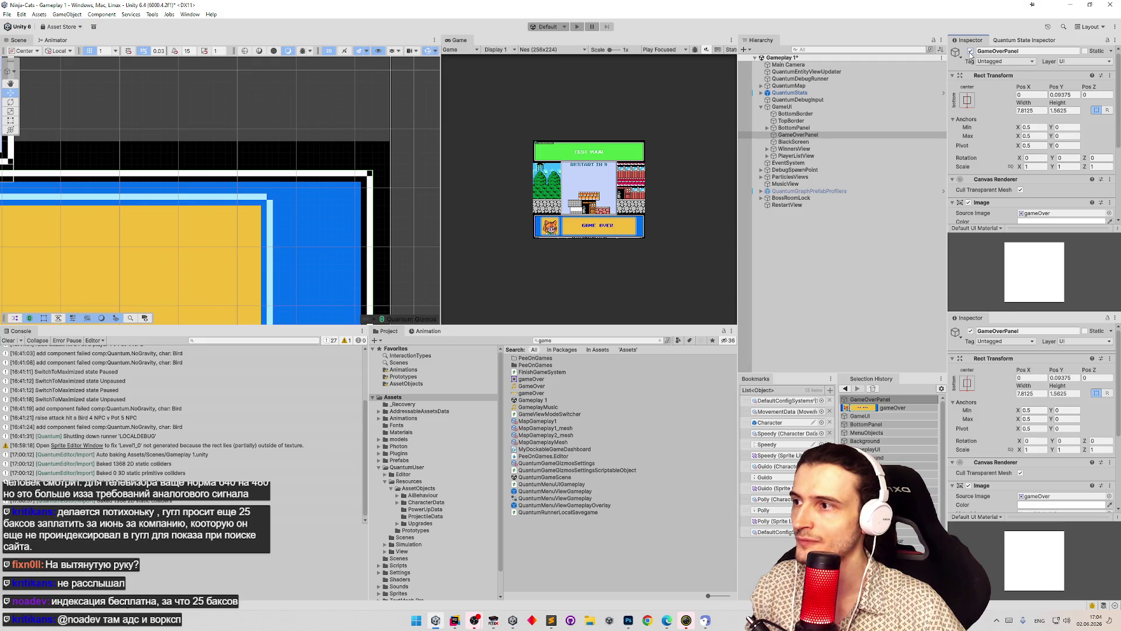
{"action": "left_click", "coordinate": [971, 52]}
{"action": "left_click", "coordinate": [970, 52]}
{"action": "left_click", "coordinate": [971, 51]}
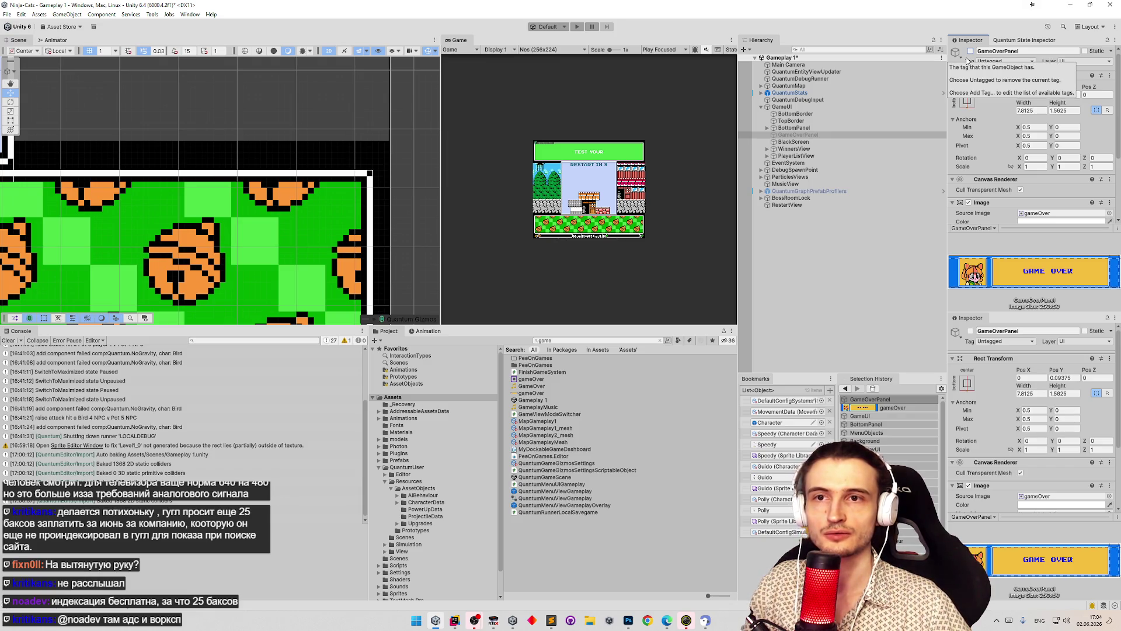
{"action": "left_click", "coordinate": [970, 52]}
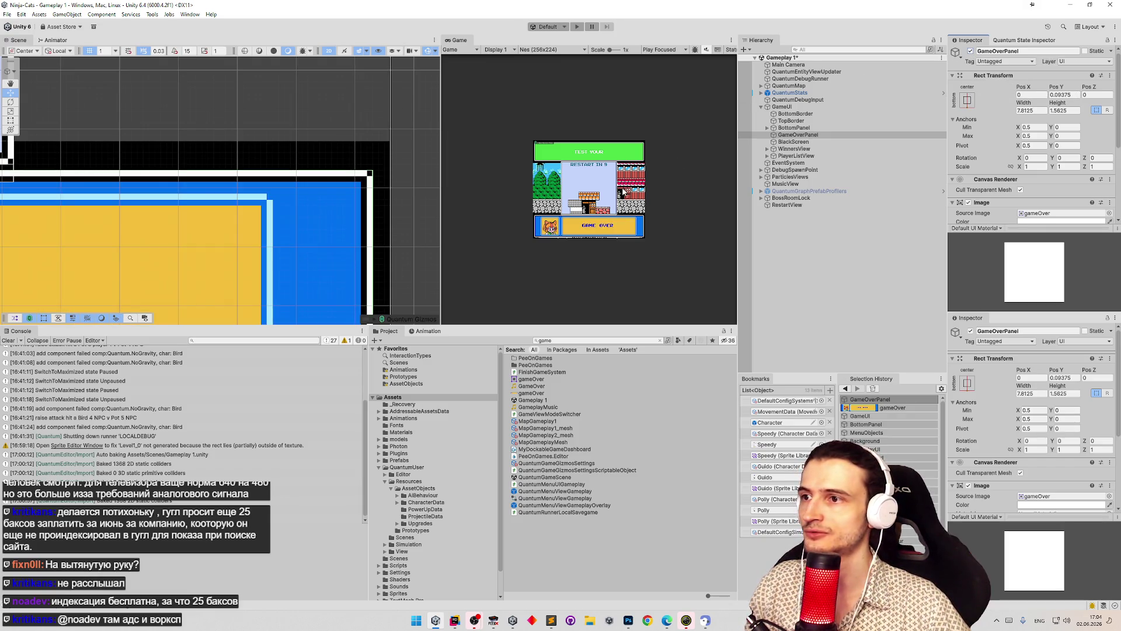
- Deactivate GameOverPanel, save the scene and clear the console
{"action": "left_click", "coordinate": [970, 52]}
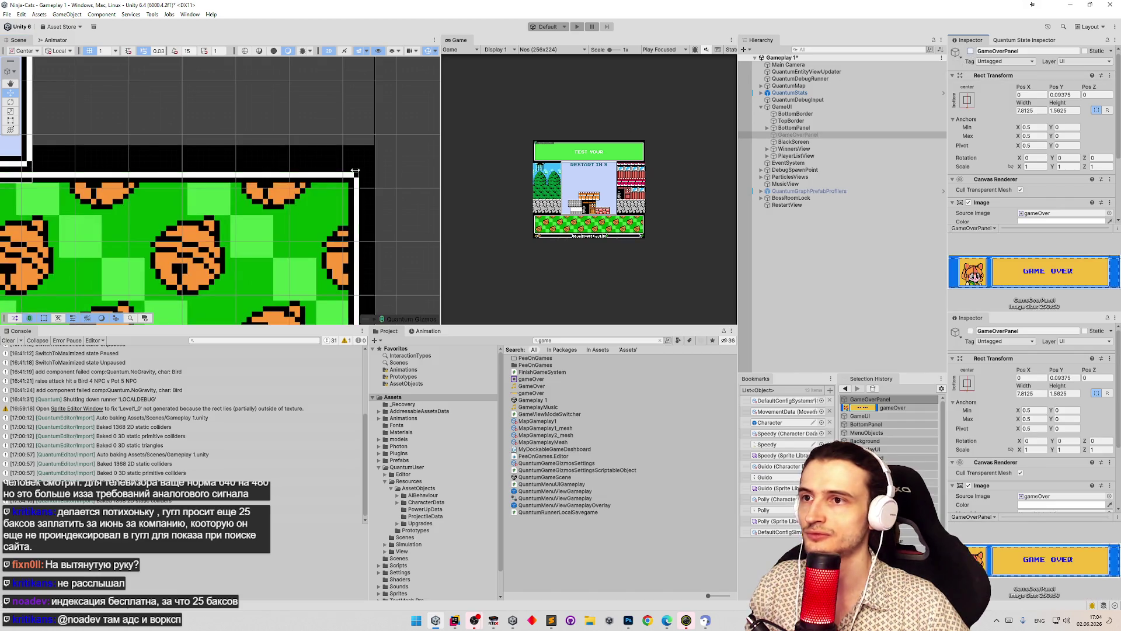
{"action": "scroll", "coordinate": [368, 193], "scroll_direction": "down", "scroll_amount": 5}
{"action": "key", "text": "ctrl+s"}
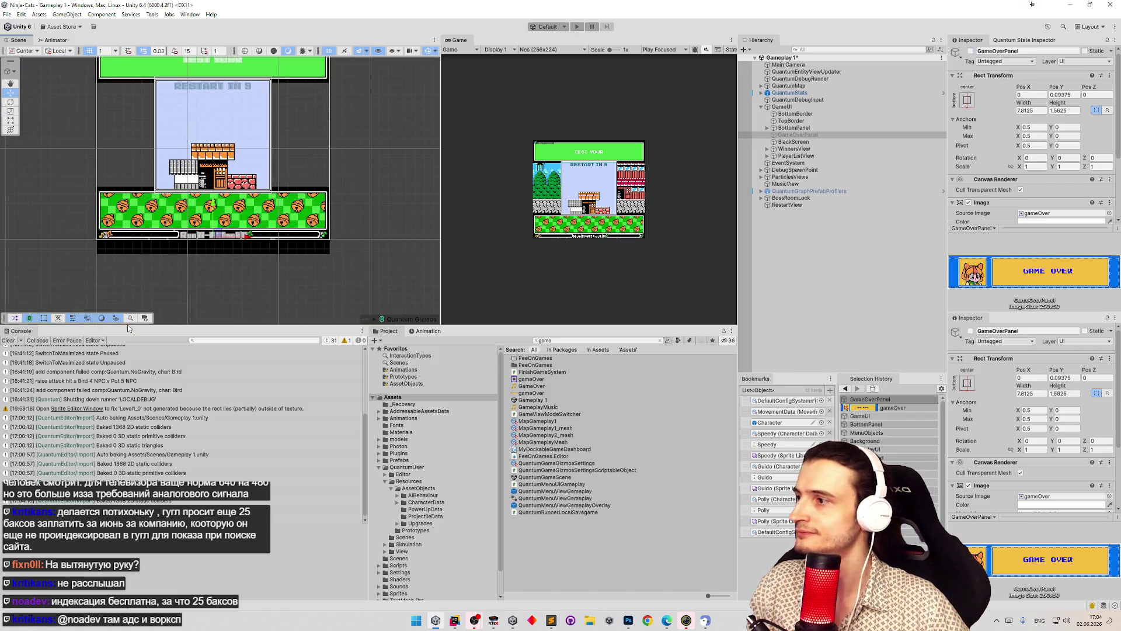
{"action": "left_click", "coordinate": [7, 341]}
- Select BottomPanel under GameUI and open its Bottom Panel View script with Edit Script
{"action": "left_click", "coordinate": [781, 106]}
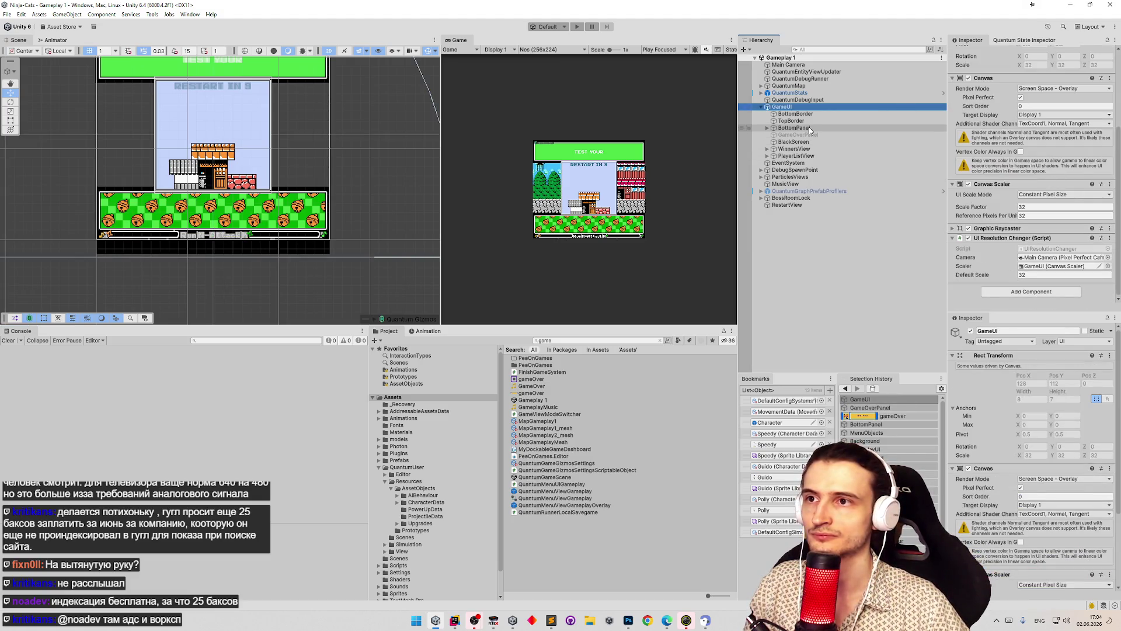
{"action": "left_click", "coordinate": [767, 128]}
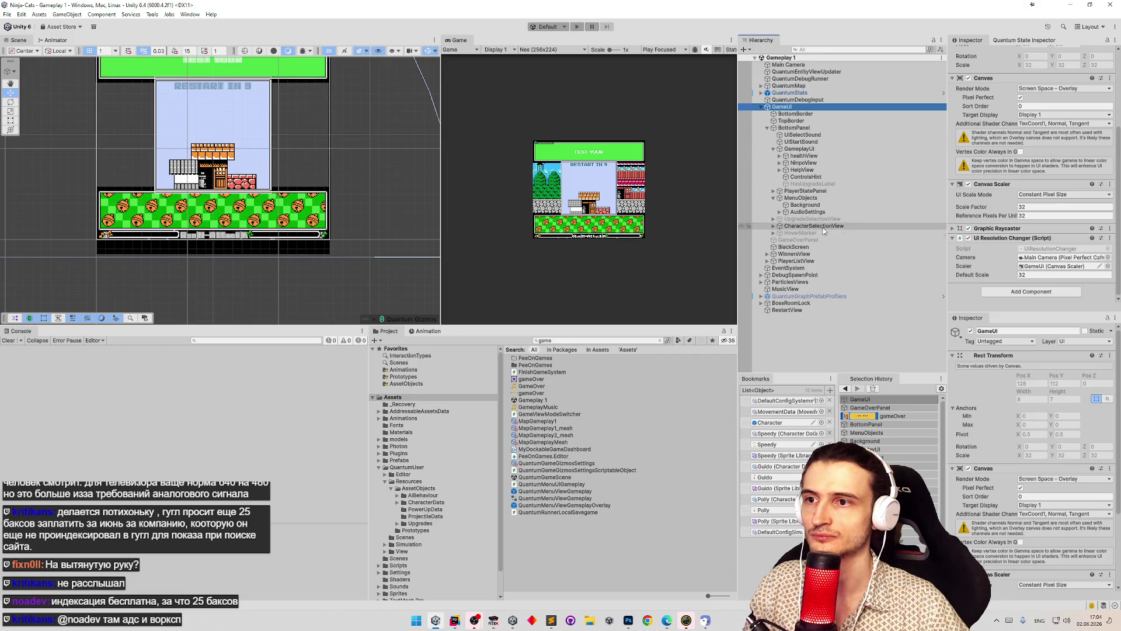
{"action": "left_click", "coordinate": [807, 128]}
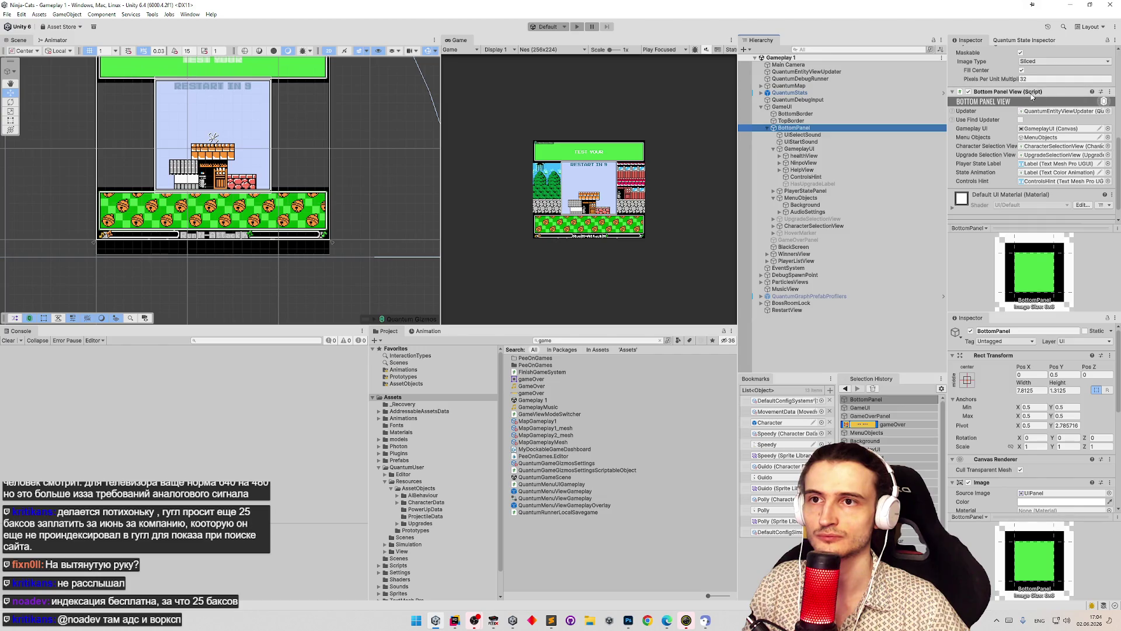
{"action": "right_click", "coordinate": [1045, 93]}
{"action": "left_click", "coordinate": [1050, 196]}
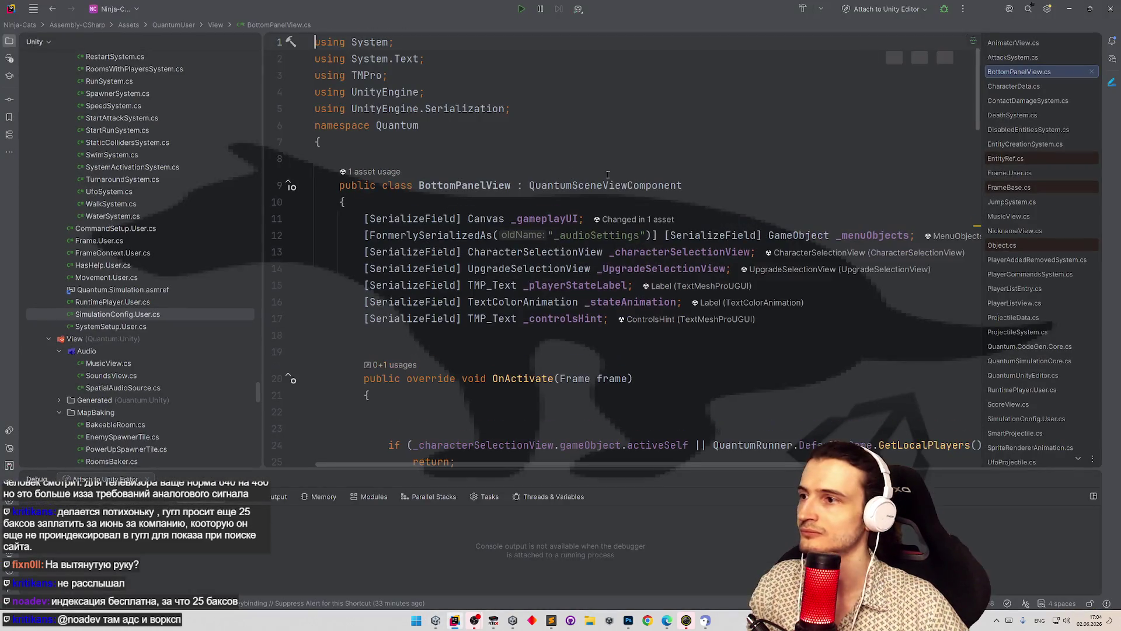
- Duplicate the _controlsHint field line as a GameObject field named _gameOverPanel
{"action": "left_click", "coordinate": [819, 311]}
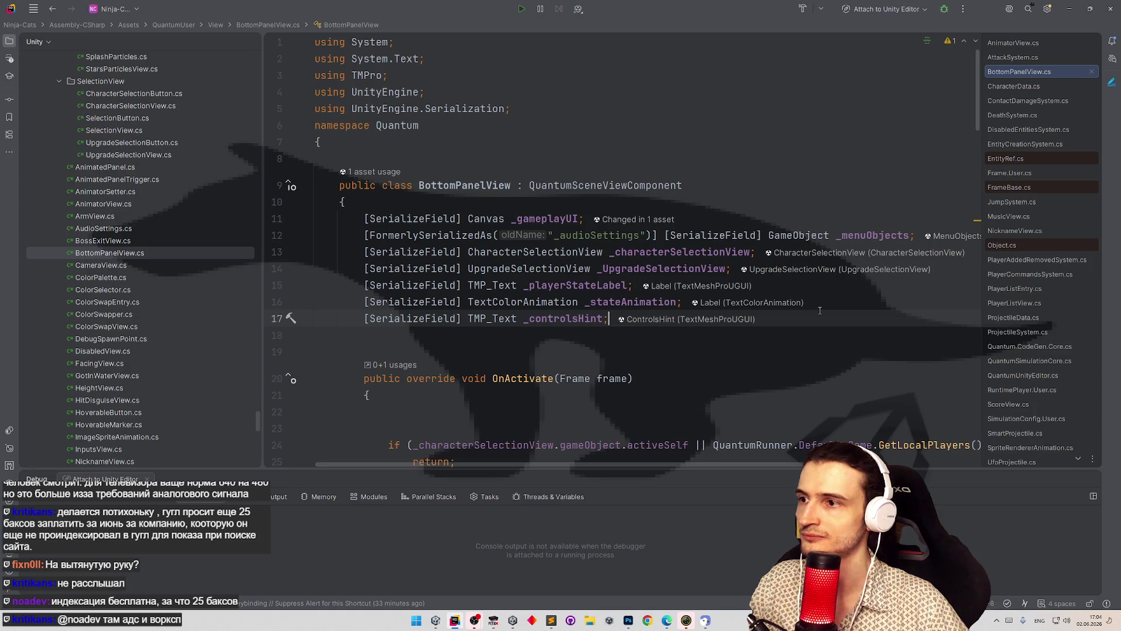
{"action": "key", "text": "ctrl+d"}
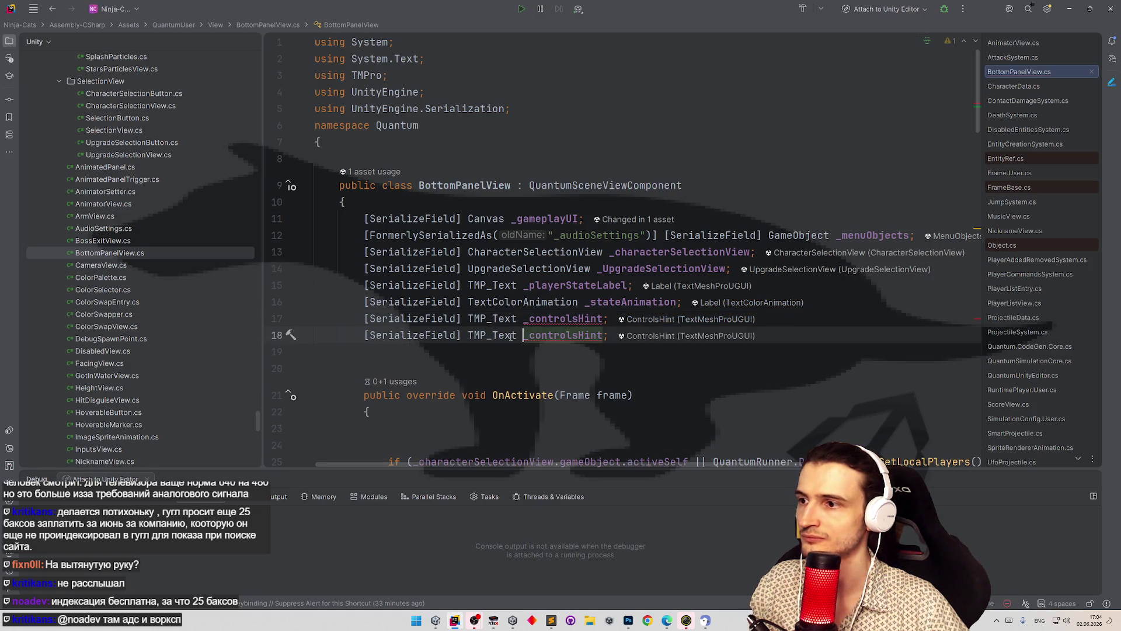
{"action": "double_click", "coordinate": [492, 335]}
{"action": "type", "text": "Game"}
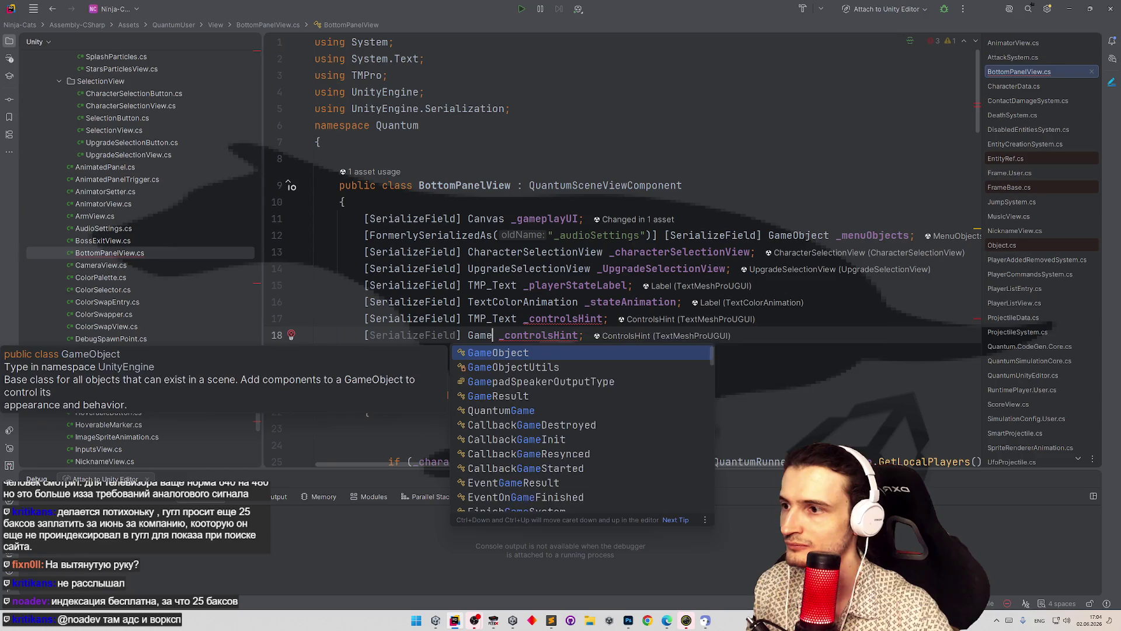
{"action": "key", "text": "Return"}
{"action": "double_click", "coordinate": [575, 335]}
{"action": "type", "text": "_gameOver"}
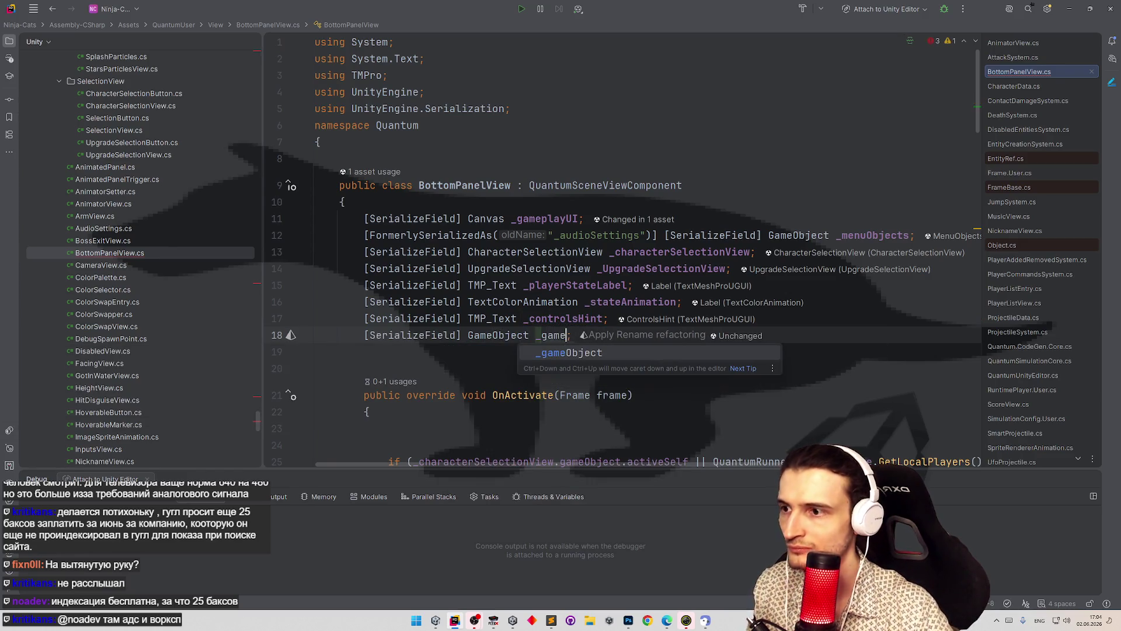
{"action": "type", "text": "Panel"}
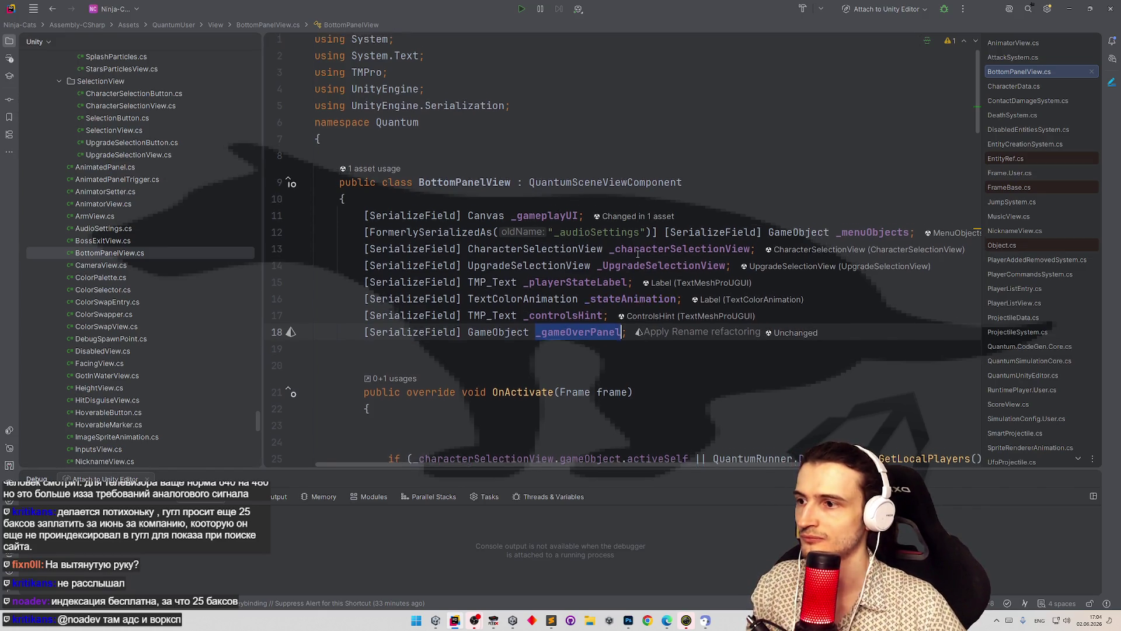
- Add _gameOverPanel.SetActive(false); on a new line 30 in OnActivate
{"action": "scroll", "coordinate": [642, 227], "scroll_direction": "down", "scroll_amount": 6}
{"action": "left_click", "coordinate": [641, 227]}
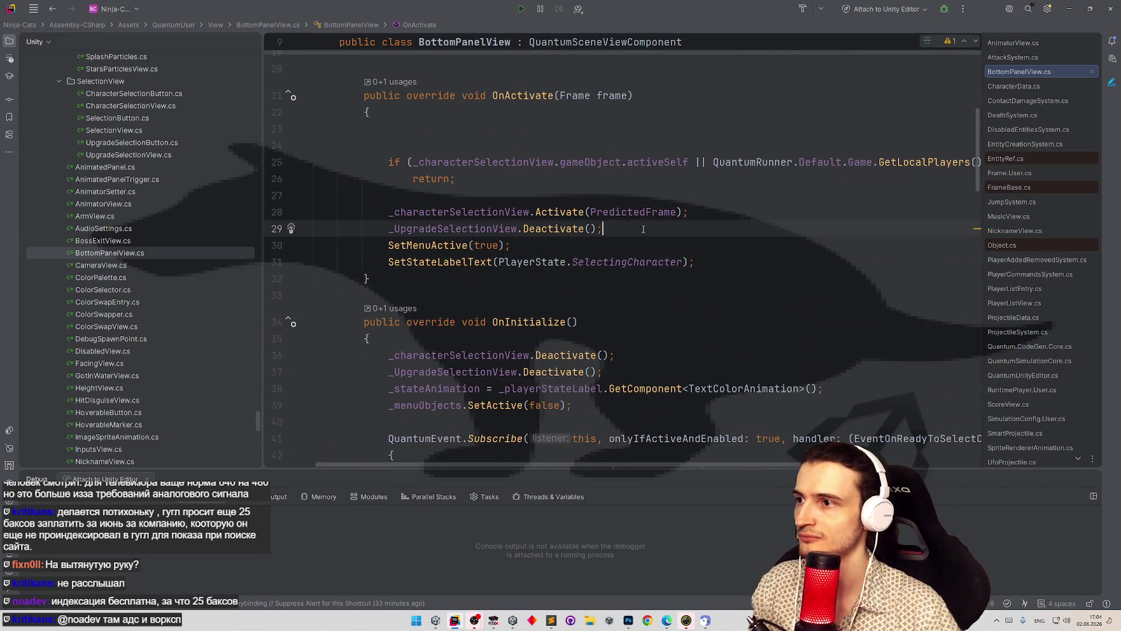
{"action": "key", "text": "Return"}
{"action": "type", "text": "_gameOverPanel.SetA"}
{"action": "key", "text": "Return"}
{"action": "type", "text": "fa"}
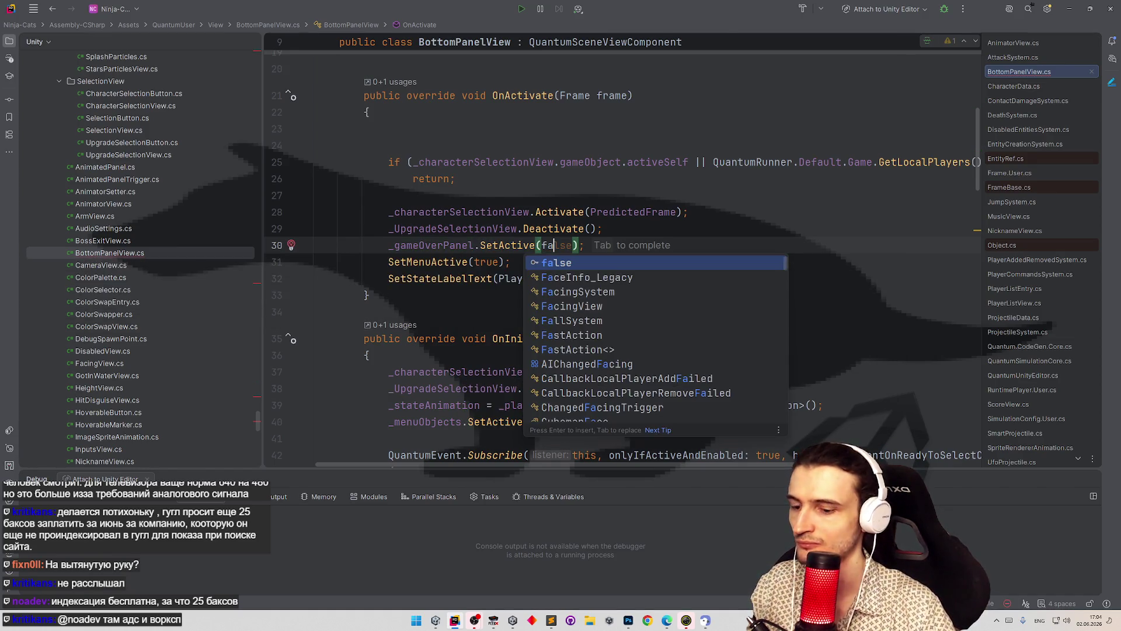
{"action": "type", "text": "lse"}
{"action": "key", "text": "Escape"}
{"action": "left_click", "coordinate": [501, 266]}
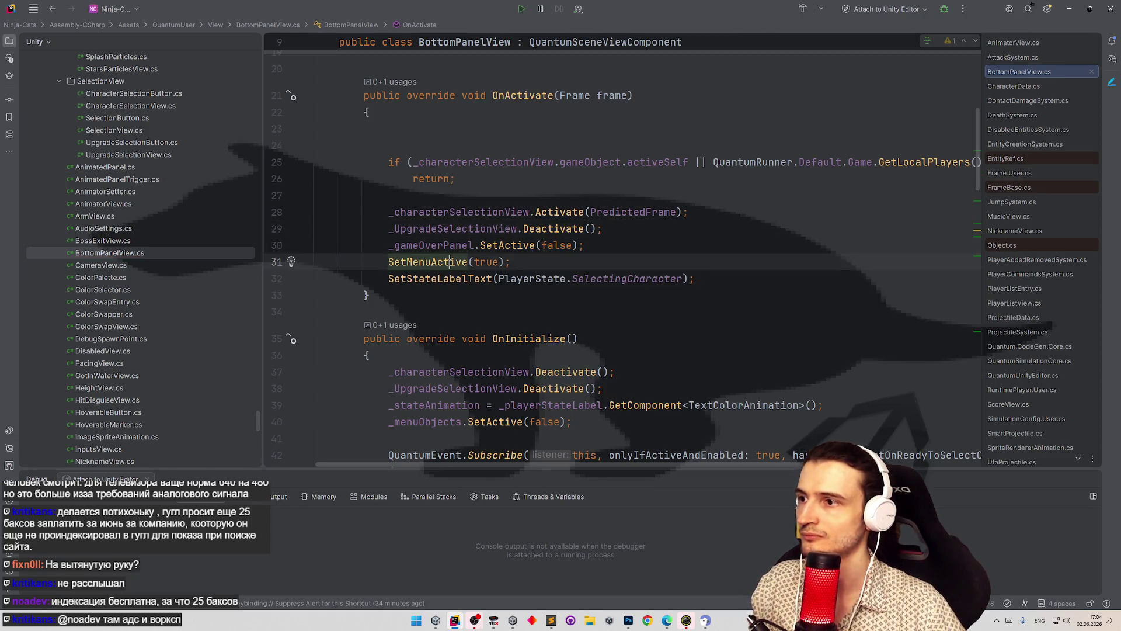
{"action": "key", "text": "ctrl+b"}
{"action": "key", "text": "ctrl+z"}
{"action": "key", "text": "ctrl+z"}
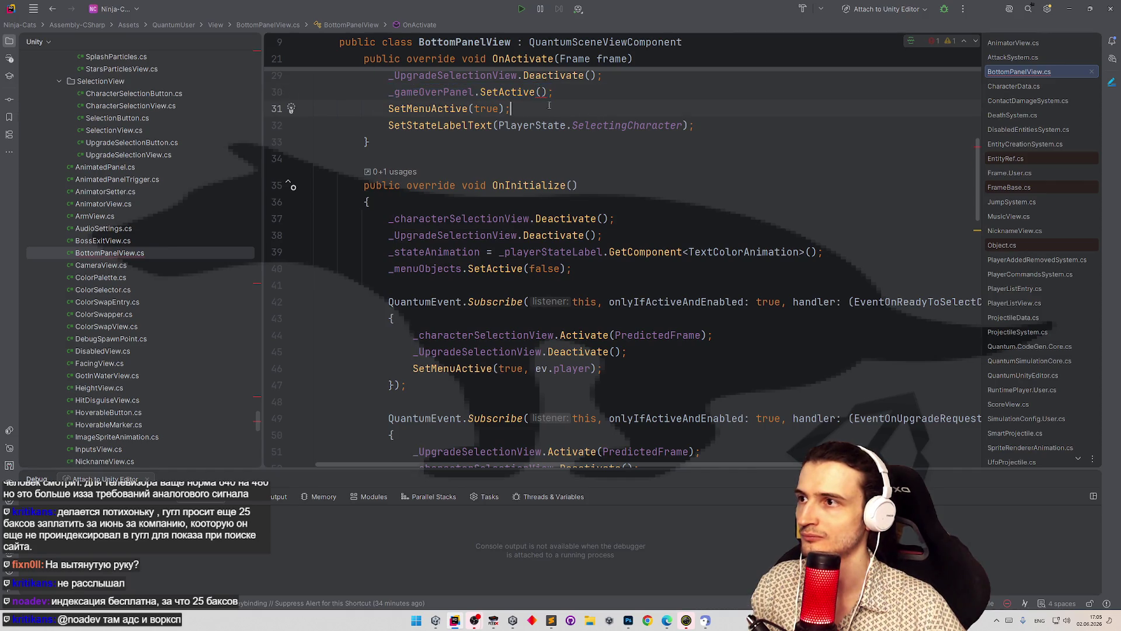
{"action": "type", "text": "false"}
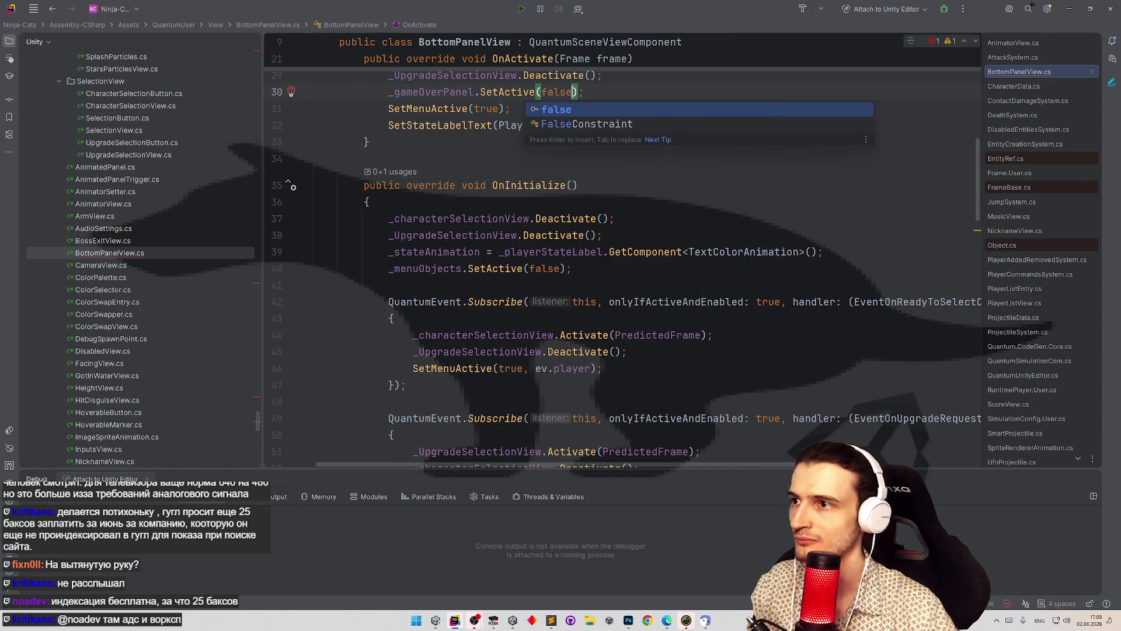
{"action": "key", "text": "Return"}
- Look over the SetMenuActive declaration in BottomPanelView
{"action": "double_click", "coordinate": [603, 82]}
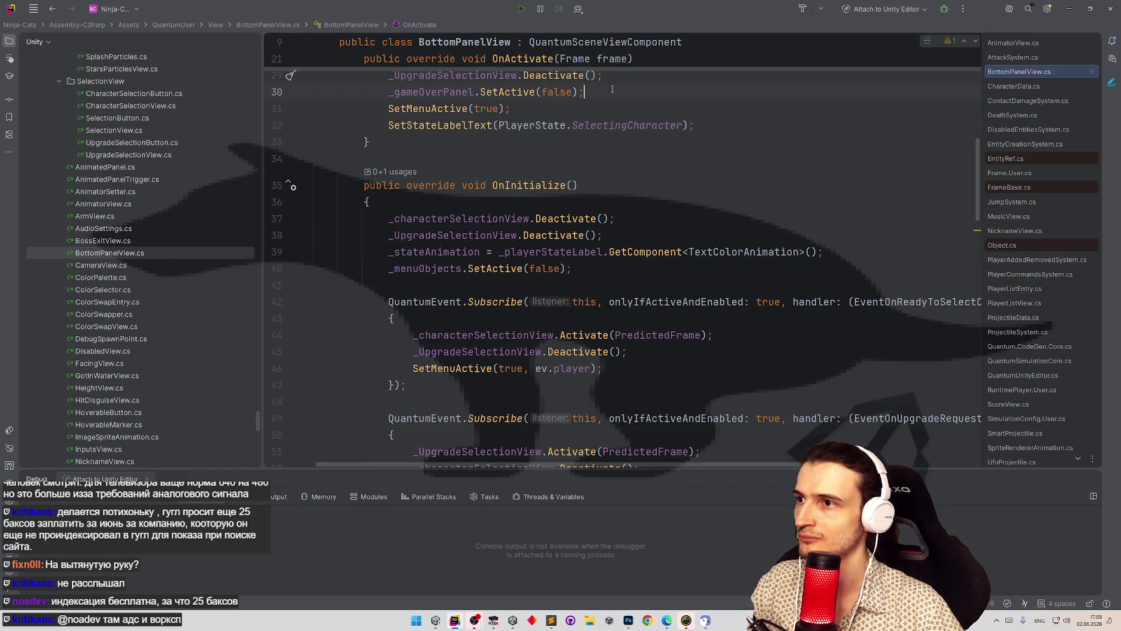
{"action": "left_click", "coordinate": [443, 109], "text": "ctrl"}
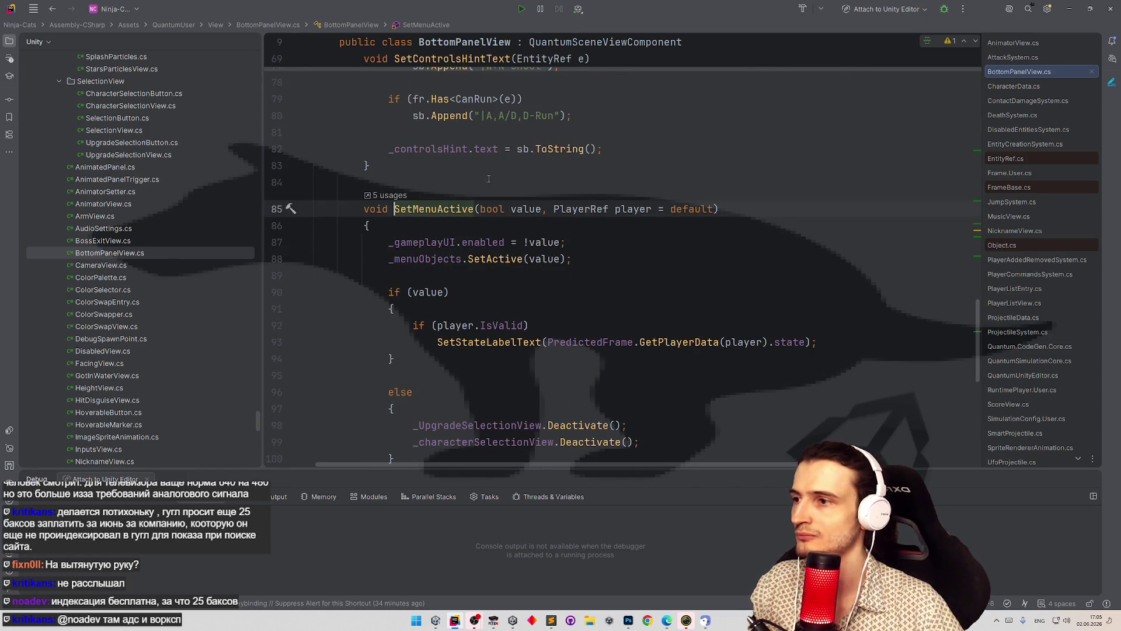
{"action": "left_click_drag", "start_coordinate": [978, 305], "coordinate": [968, 119]}
{"action": "scroll", "coordinate": [876, 134], "scroll_direction": "up", "scroll_amount": 8}
{"action": "scroll", "coordinate": [769, 147], "scroll_direction": "down", "scroll_amount": 2}
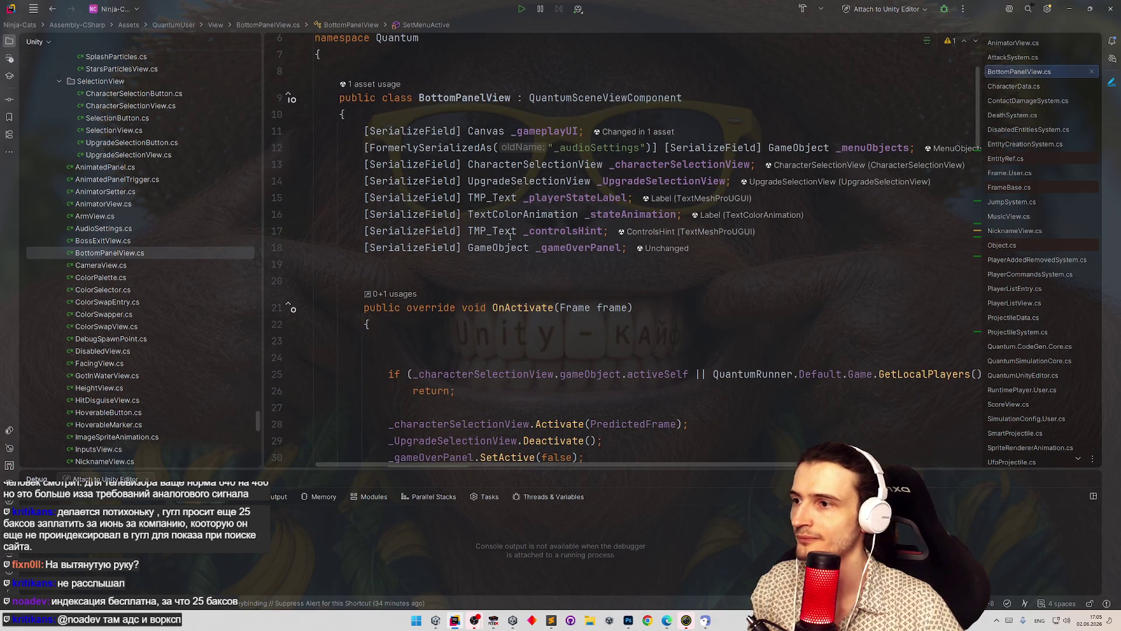
- Change the _gameOverPanel field type from GameObject to AnimatedPanel
{"action": "left_click", "coordinate": [529, 248]}
{"action": "type", "text": "Anim"}
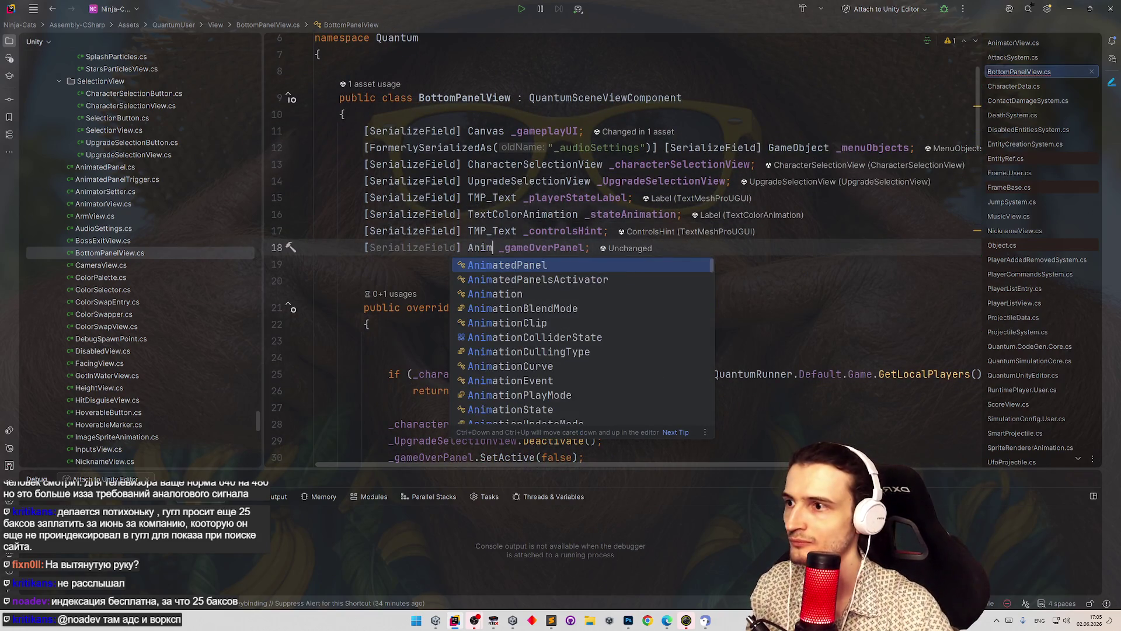
{"action": "key", "text": "Return"}
{"action": "double_click", "coordinate": [595, 247]}
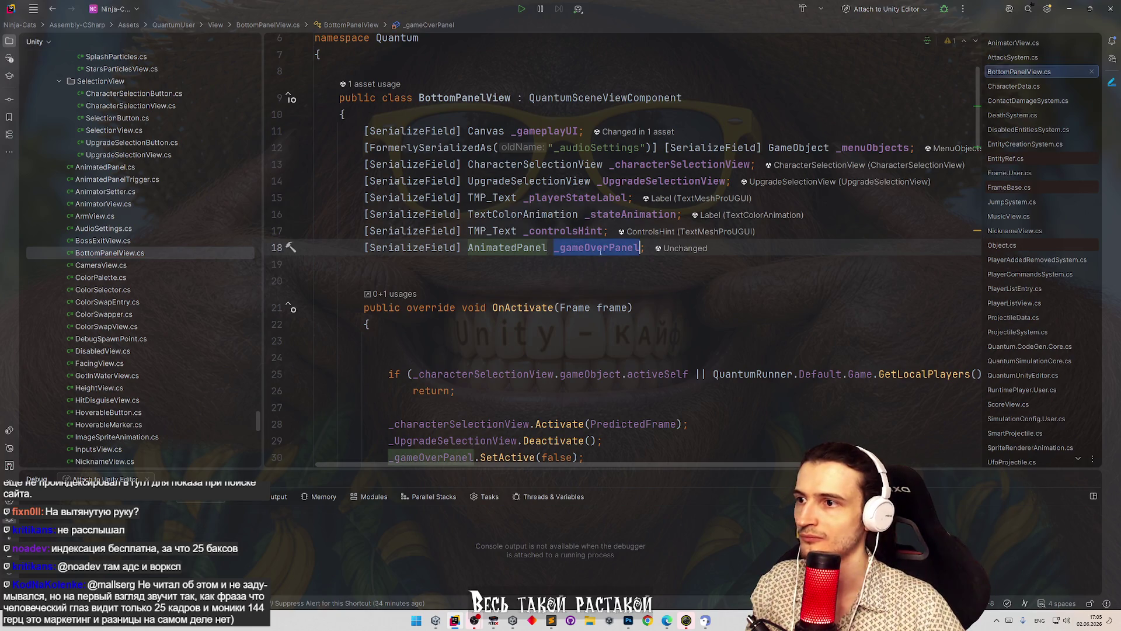
- Open AnimatedPanel's SetActive definition from the call on line 30
{"action": "scroll", "coordinate": [981, 153], "scroll_direction": "down", "scroll_amount": 3}
{"action": "scroll", "coordinate": [981, 153], "scroll_direction": "down", "scroll_amount": 1}
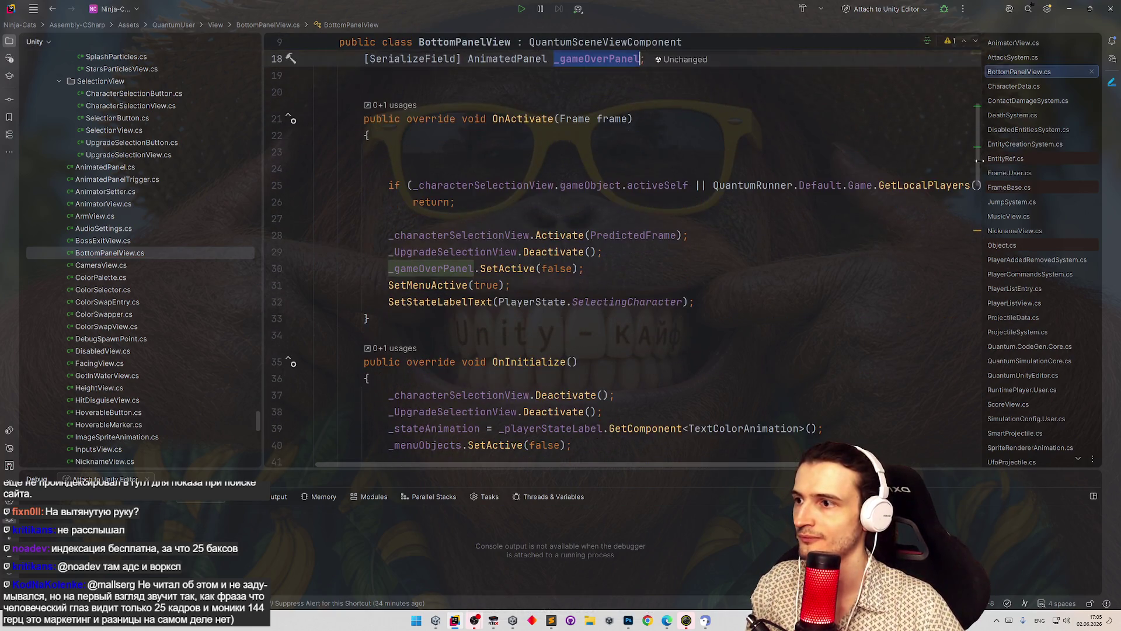
{"action": "left_click", "coordinate": [545, 273]}
{"action": "key", "text": "Down"}
{"action": "key", "text": "Up"}
{"action": "left_click", "coordinate": [603, 270]}
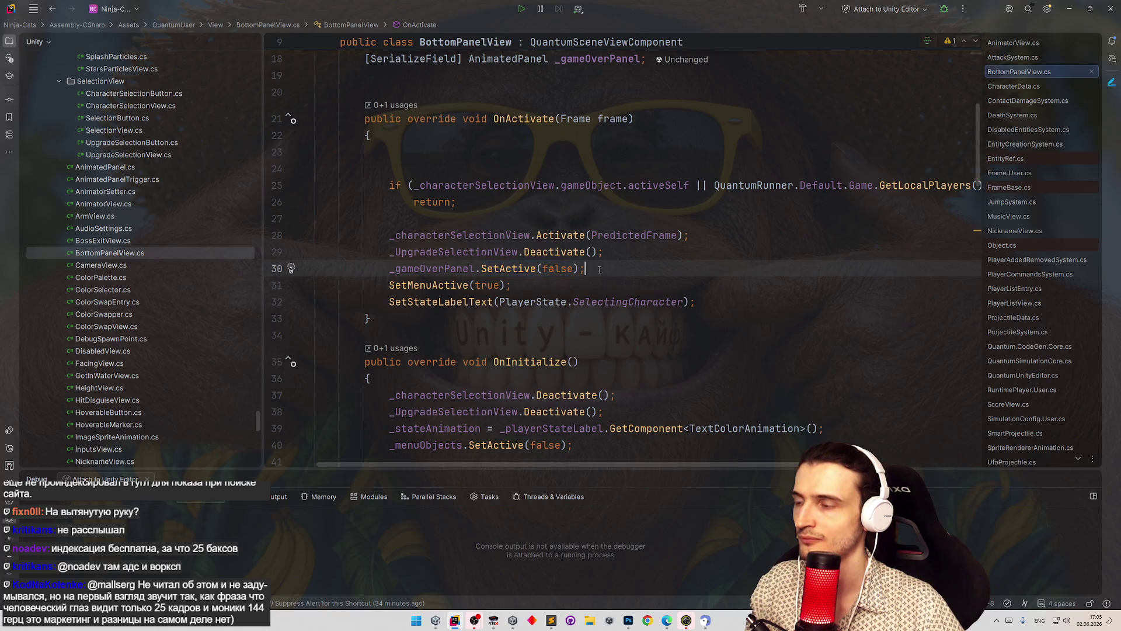
{"action": "left_click", "coordinate": [524, 268]}
{"action": "key", "text": "shift+Down"}
{"action": "key", "text": "Up"}
{"action": "key", "text": "Down"}
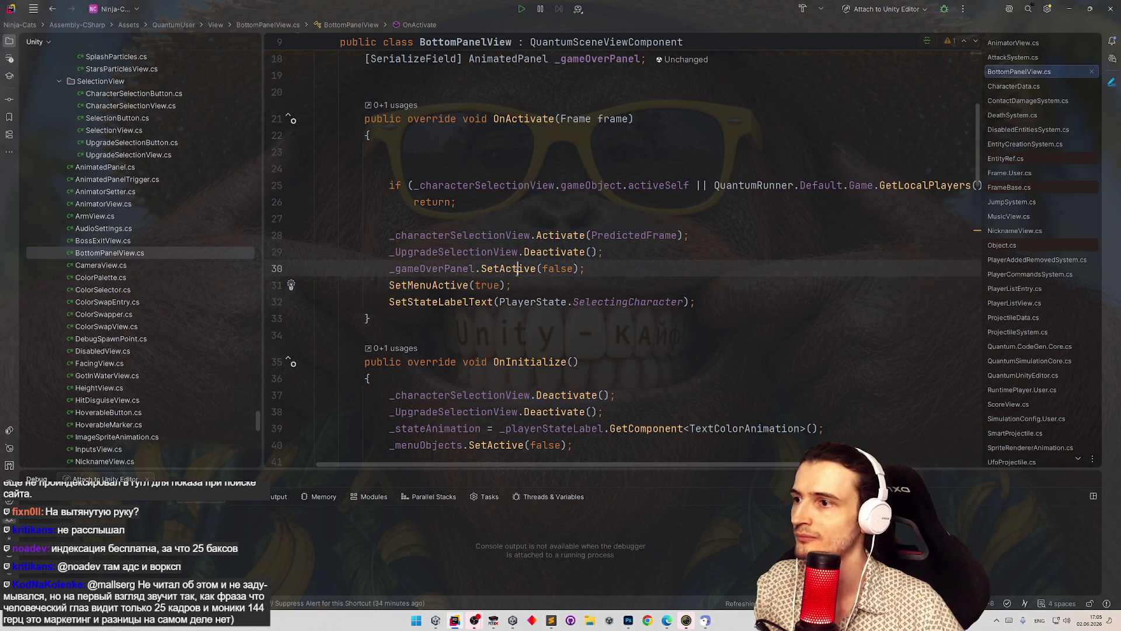
{"action": "left_click", "coordinate": [517, 269], "text": "ctrl"}
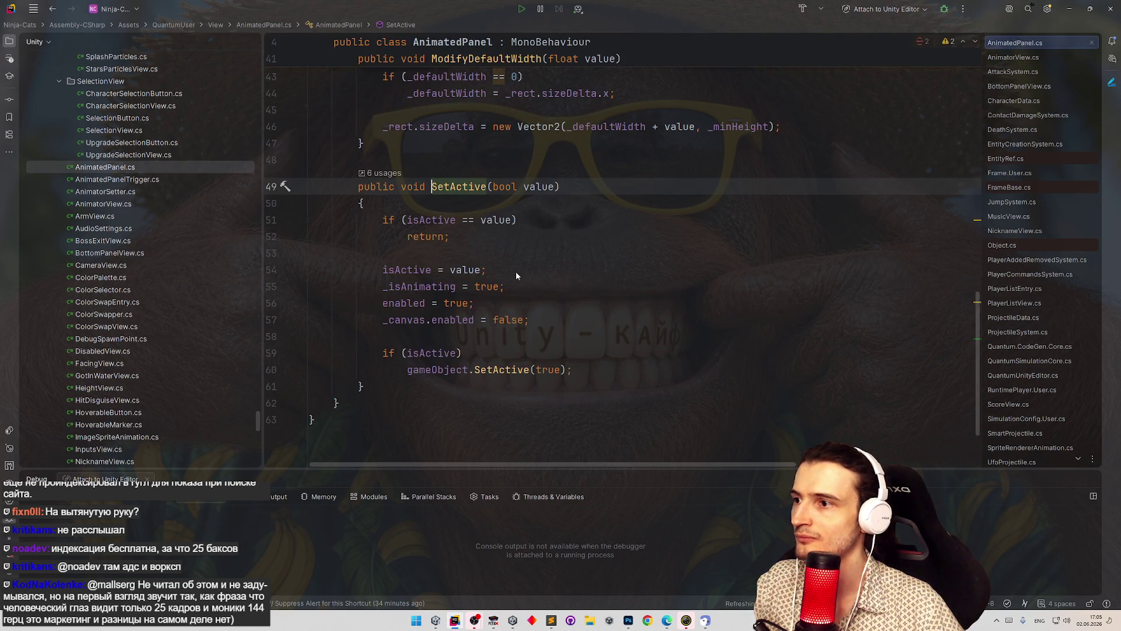
- Copy the EventOnCharacterCreated Subscribe block in OnInitialize and paste a duplicate below it
{"action": "key", "text": "ctrl+alt+Left"}
{"action": "left_click_drag", "start_coordinate": [376, 269], "coordinate": [584, 269]}
{"action": "scroll", "coordinate": [567, 262], "scroll_direction": "down", "scroll_amount": 10}
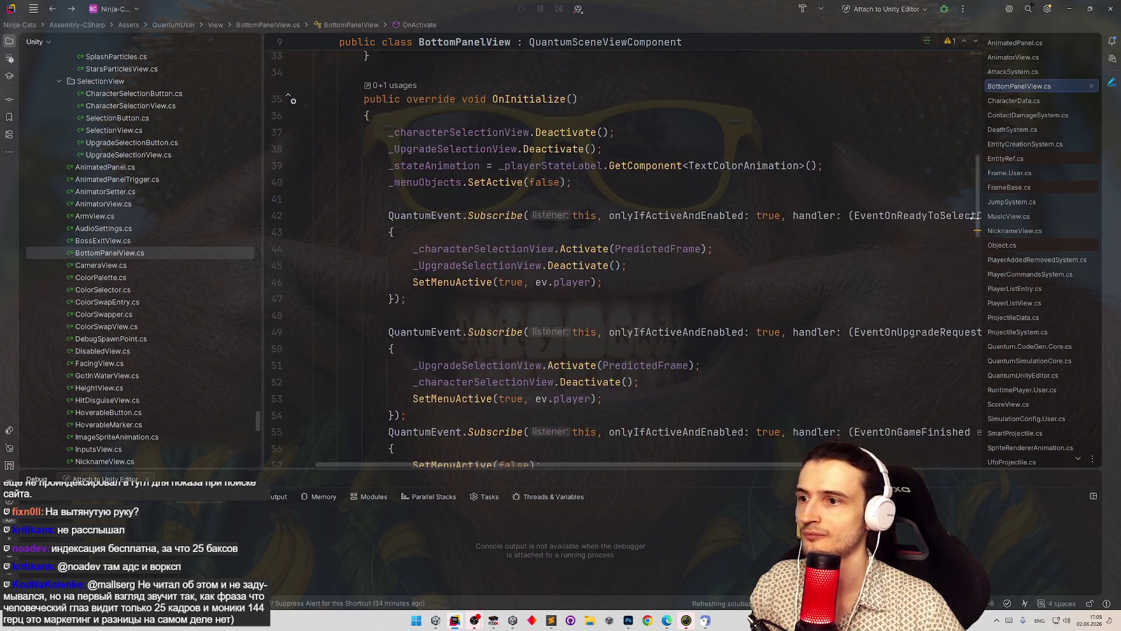
{"action": "mouse_move", "coordinate": [384, 248]}
{"action": "left_mouse_down"}
{"action": "mouse_move", "coordinate": [407, 315]}
{"action": "mouse_move", "coordinate": [387, 247]}
{"action": "left_mouse_up"}
{"action": "key", "text": "ctrl+c"}
{"action": "left_click", "coordinate": [417, 314]}
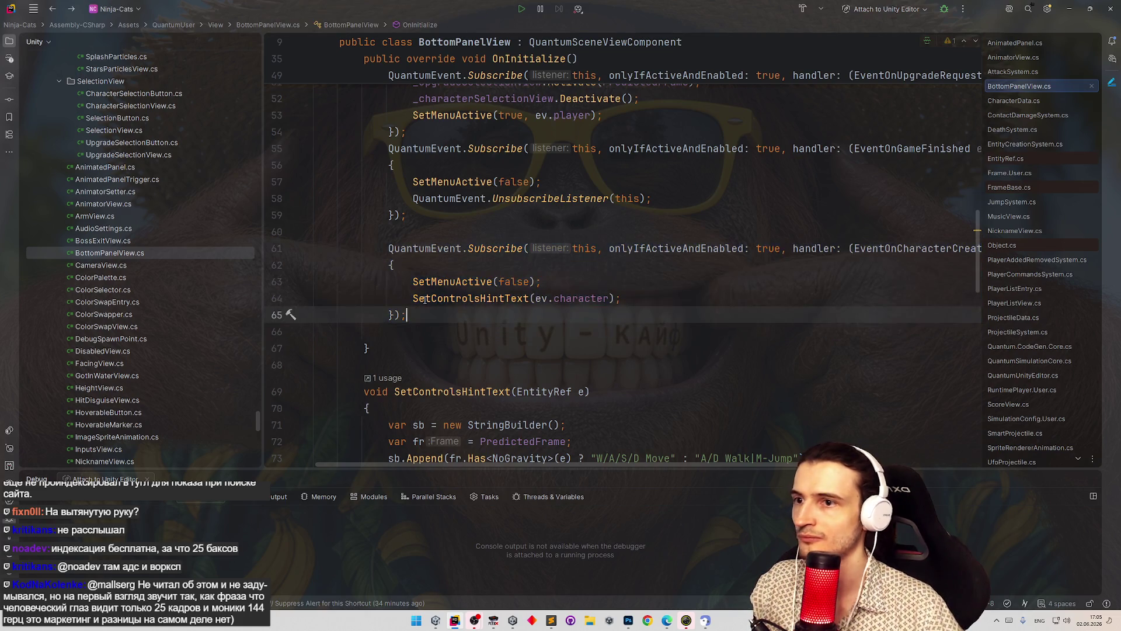
{"action": "key", "text": "Return"}
{"action": "key", "text": "Return"}
{"action": "key", "text": "ctrl+v"}
- Change the duplicated subscription's event type to EventOnPlayerDied
{"action": "left_click_drag", "start_coordinate": [625, 466], "coordinate": [712, 466]}
{"action": "double_click", "coordinate": [820, 348]}
{"action": "type", "text": "EventOn"}
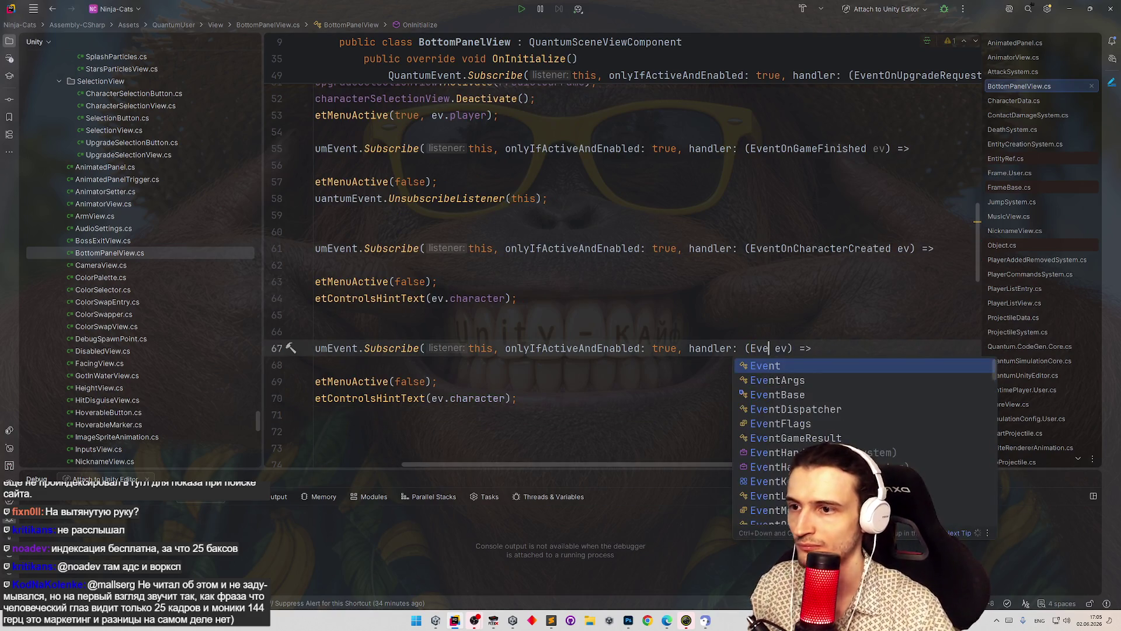
{"action": "type", "text": "Pla"}
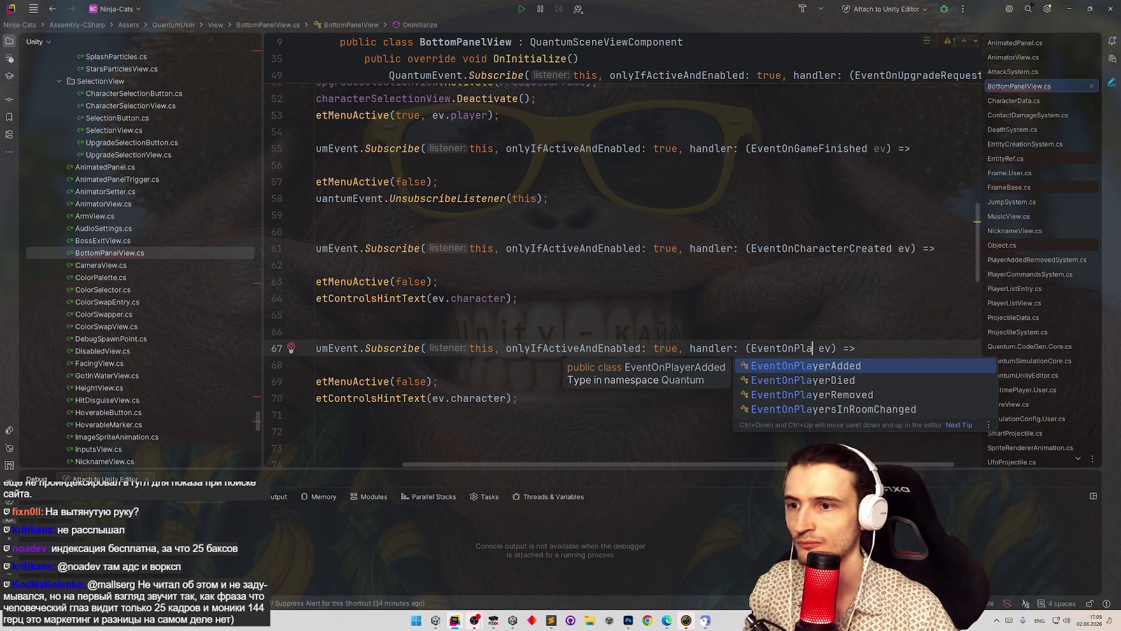
{"action": "key", "text": "Down"}
{"action": "key", "text": "Return"}
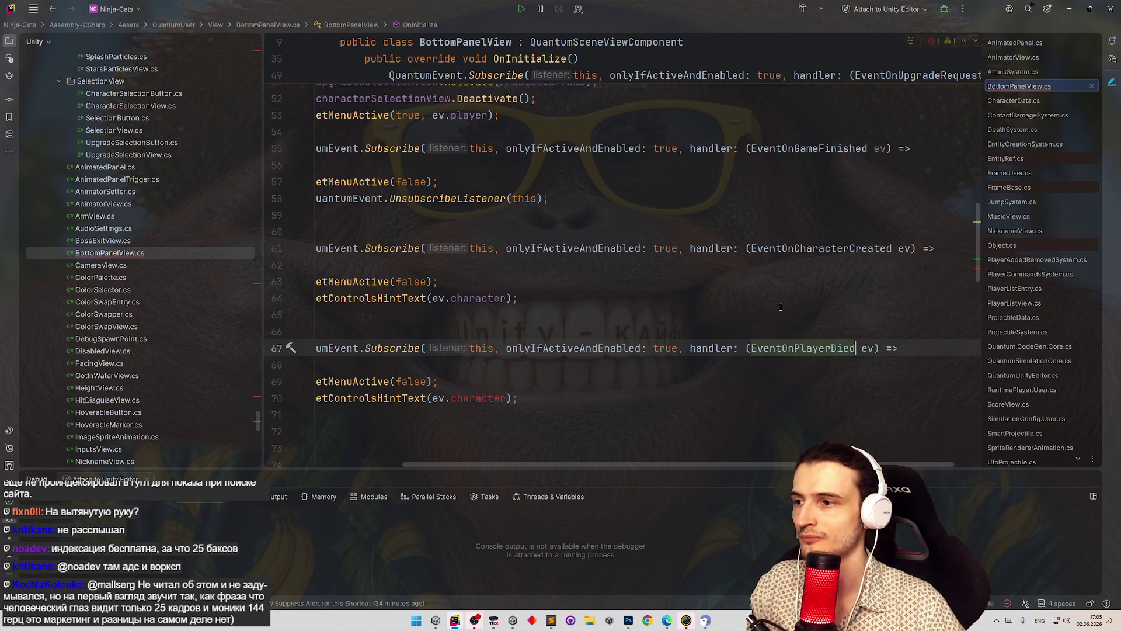
- Delete the two copied body lines, leaving an empty EventOnPlayerDied handler
{"action": "key", "text": "F2"}
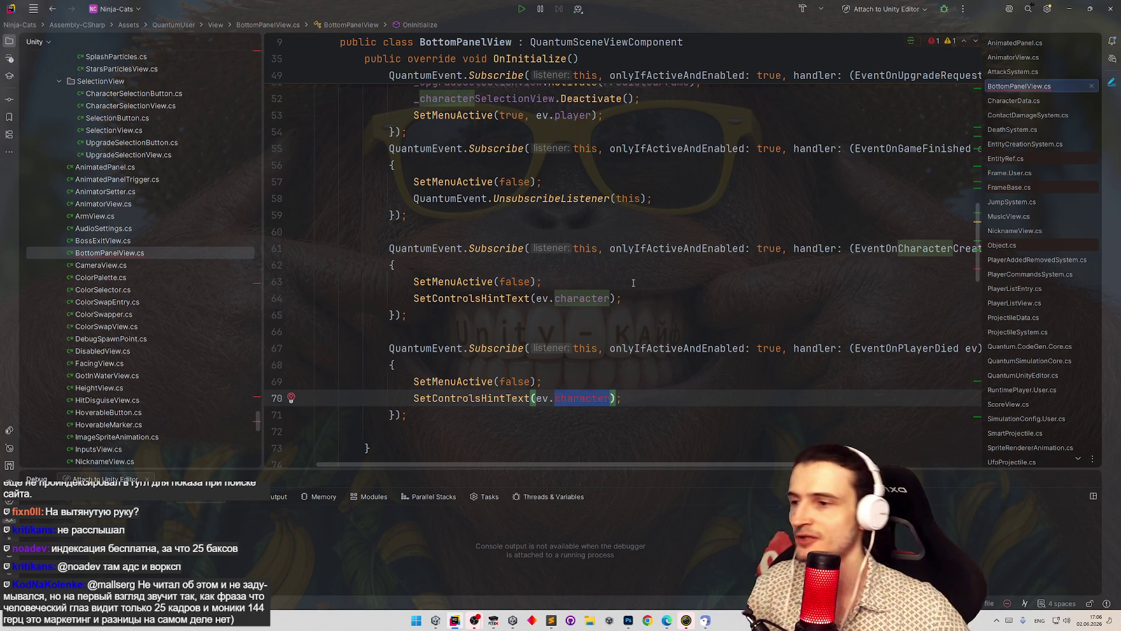
{"action": "left_click_drag", "start_coordinate": [664, 394], "coordinate": [437, 378]}
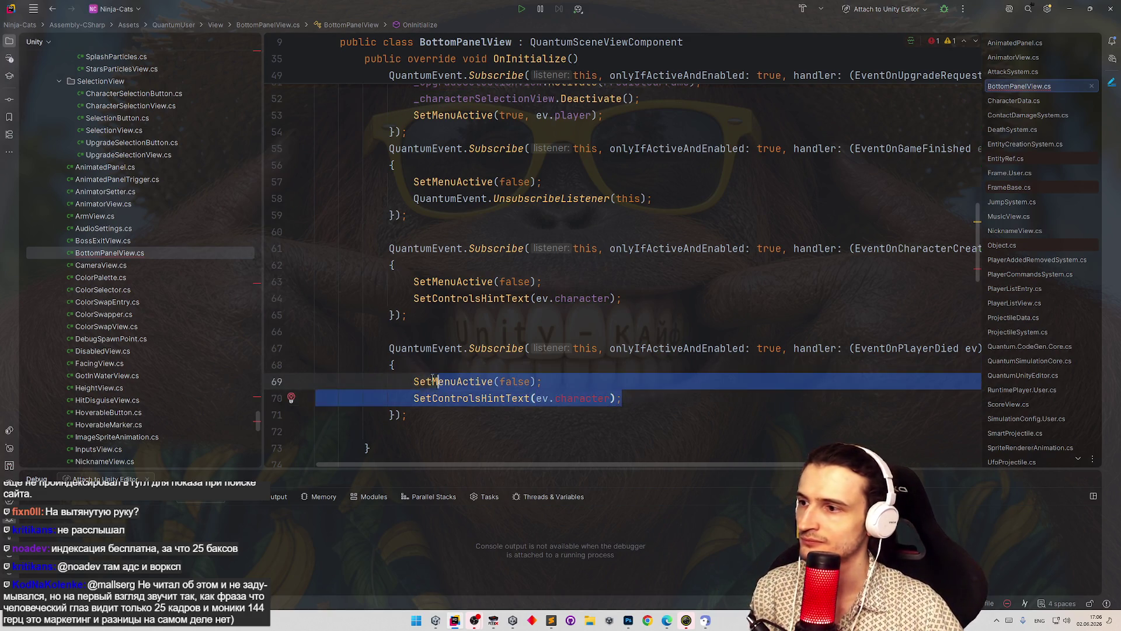
{"action": "key", "text": "BackSpace"}
{"action": "scroll", "coordinate": [457, 248], "scroll_direction": "up", "scroll_amount": 10}
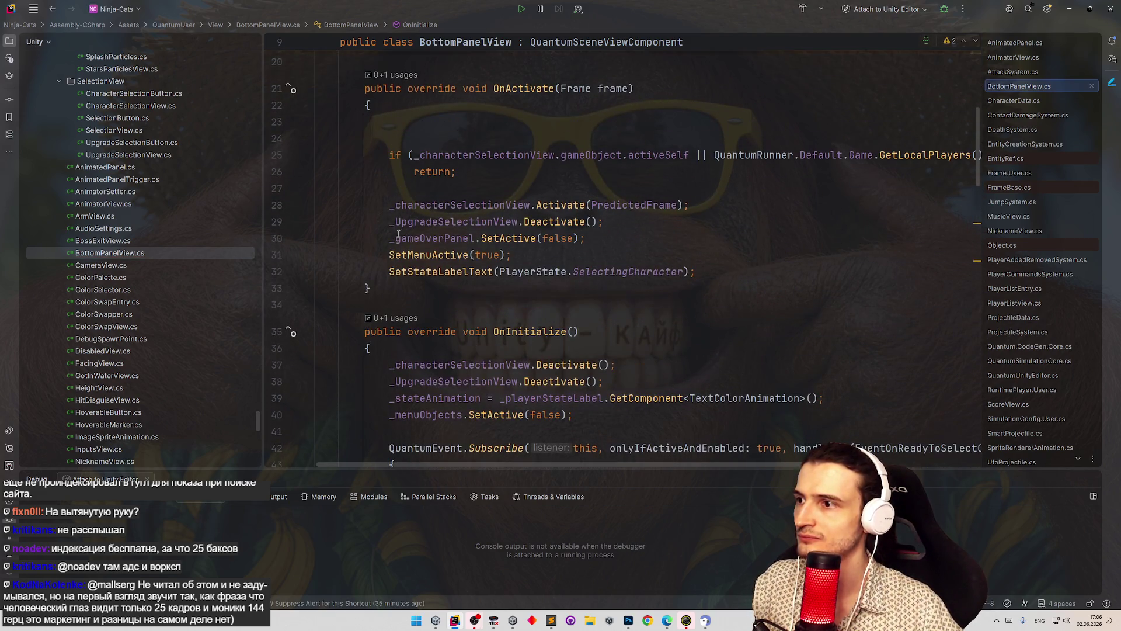
- Add _gameOverPanel.SetActive(true) to the EventOnPlayerDied handler
{"action": "scroll", "coordinate": [642, 289], "scroll_direction": "down", "scroll_amount": 4}
{"action": "scroll", "coordinate": [642, 289], "scroll_direction": "down", "scroll_amount": 8}
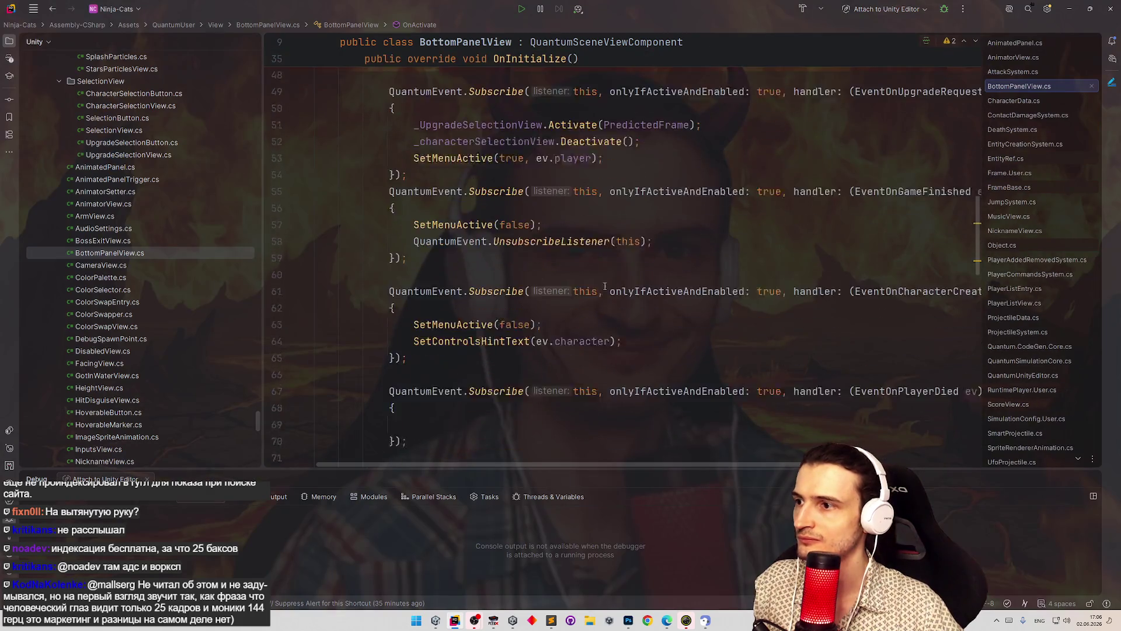
{"action": "key", "text": "Tab"}
{"action": "double_click", "coordinate": [579, 297]}
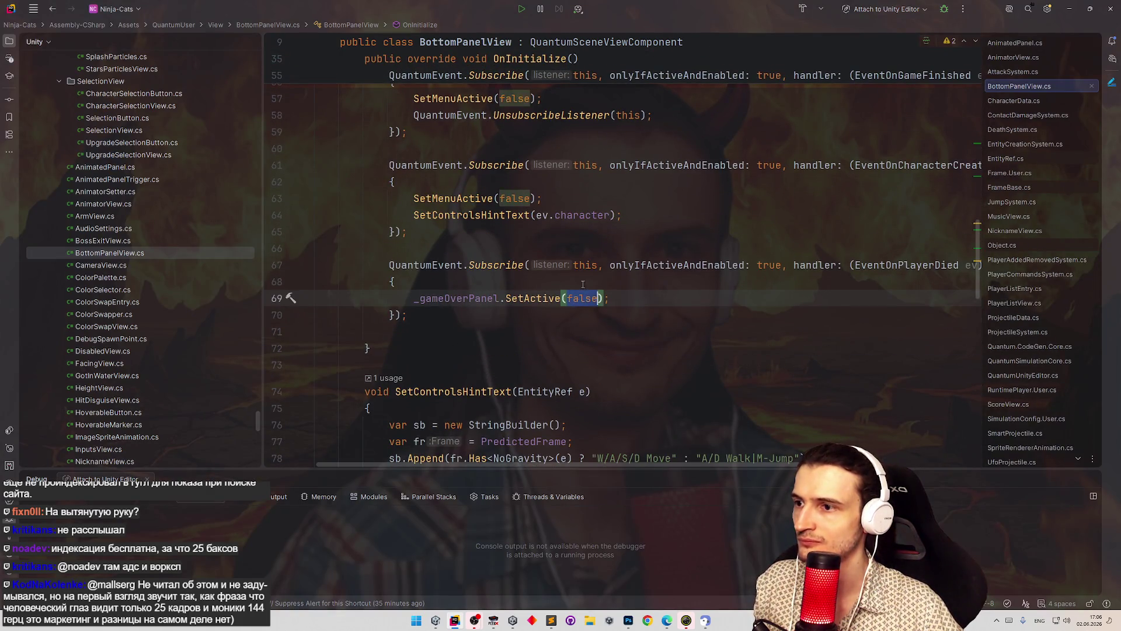
{"action": "type", "text": "true"}
{"action": "key", "text": "Up"}
{"action": "key", "text": "Up"}
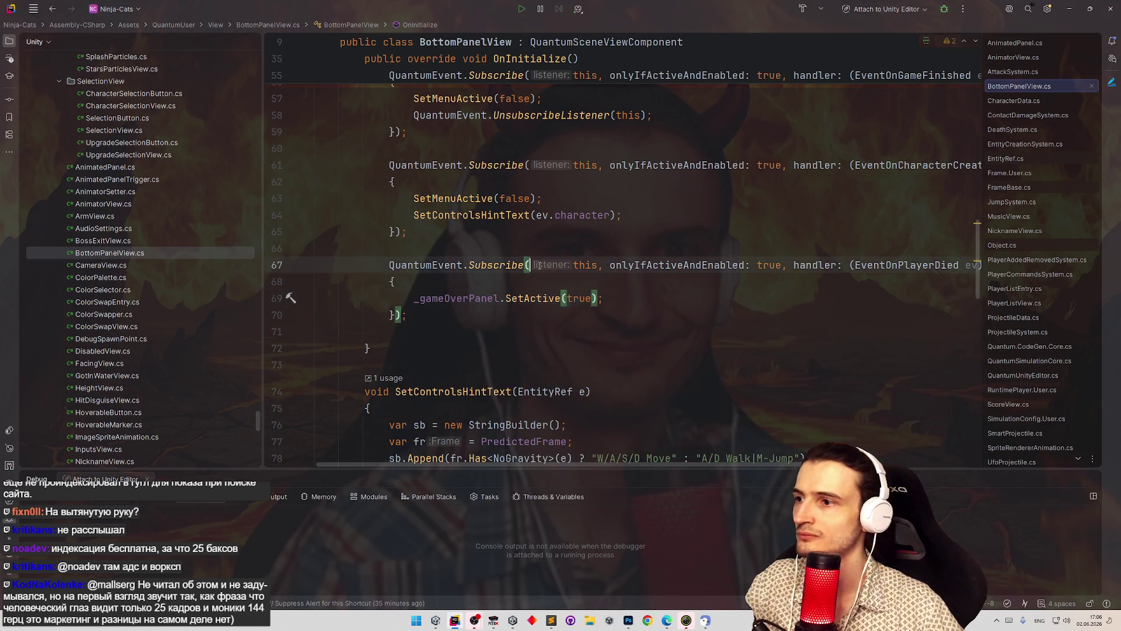
{"action": "left_click_drag", "start_coordinate": [415, 299], "coordinate": [603, 299]}
- Go to the SetMenuActive declaration in BottomPanelView
{"action": "scroll", "coordinate": [694, 300], "scroll_direction": "up", "scroll_amount": 2}
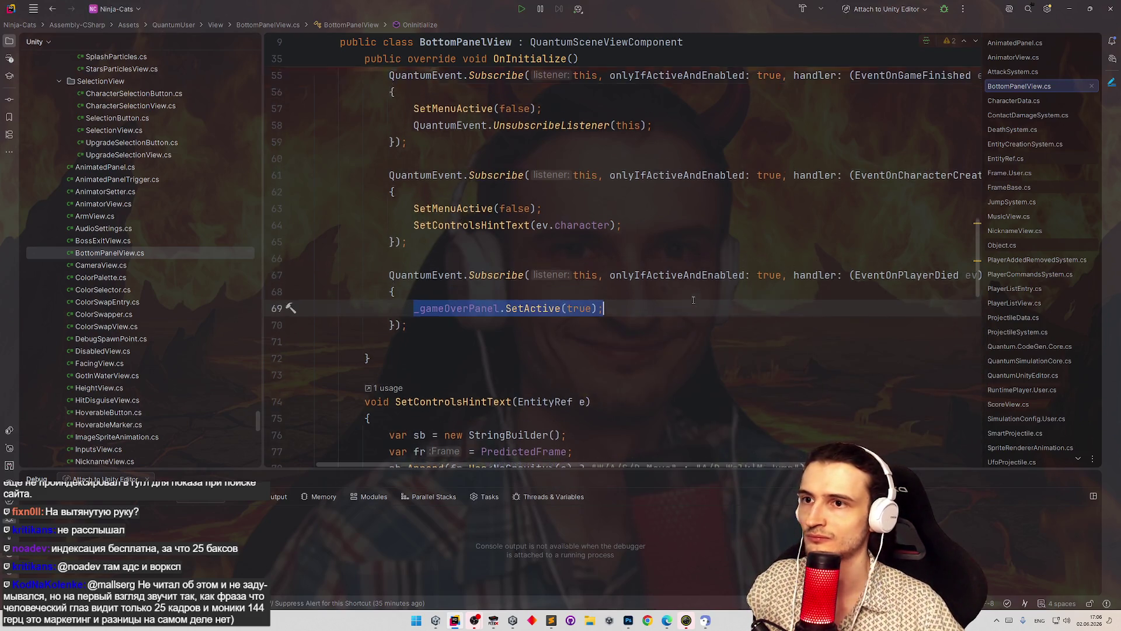
{"action": "scroll", "coordinate": [694, 300], "scroll_direction": "up", "scroll_amount": 1}
{"action": "scroll", "coordinate": [783, 395], "scroll_direction": "up", "scroll_amount": 1}
{"action": "scroll", "coordinate": [784, 395], "scroll_direction": "up", "scroll_amount": 5}
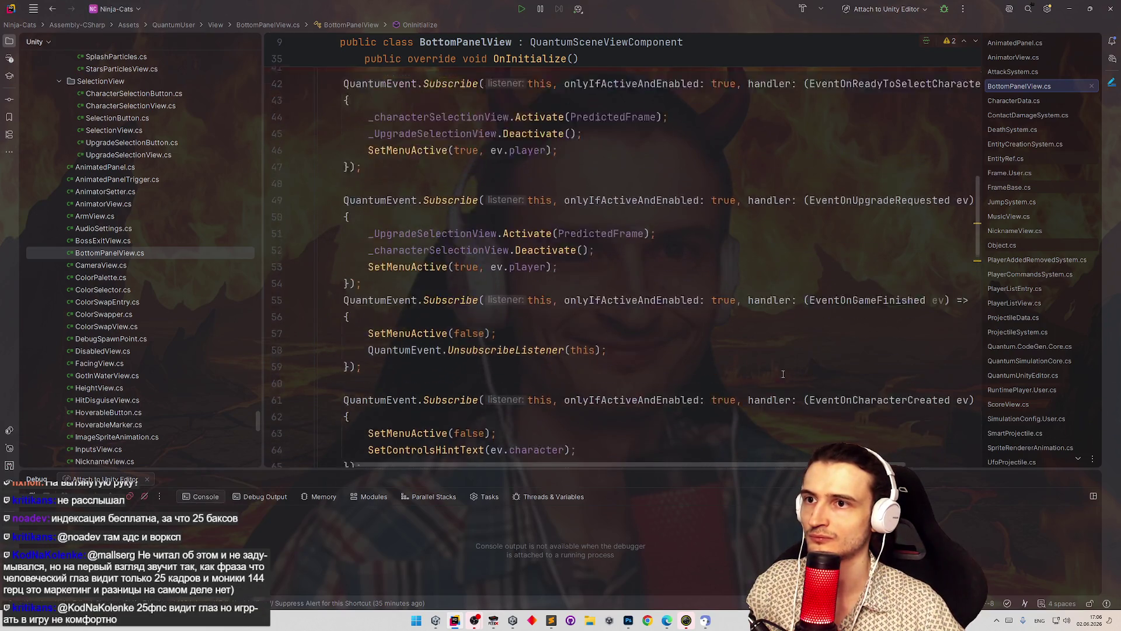
{"action": "scroll", "coordinate": [635, 254], "scroll_direction": "left", "scroll_amount": 3}
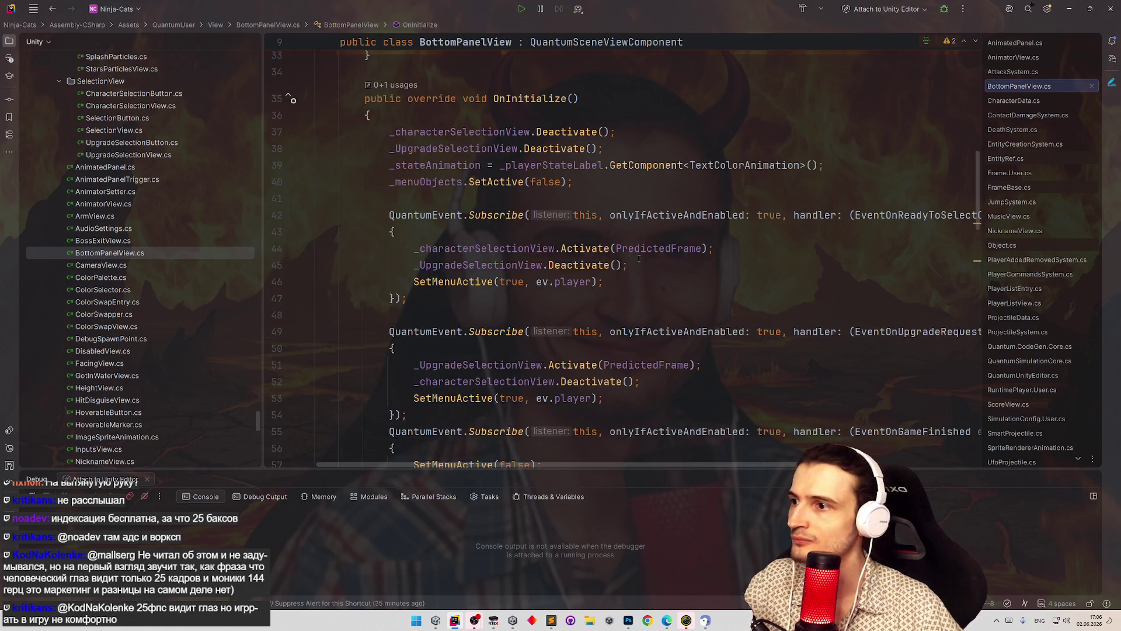
{"action": "key", "text": "ctrl+b"}
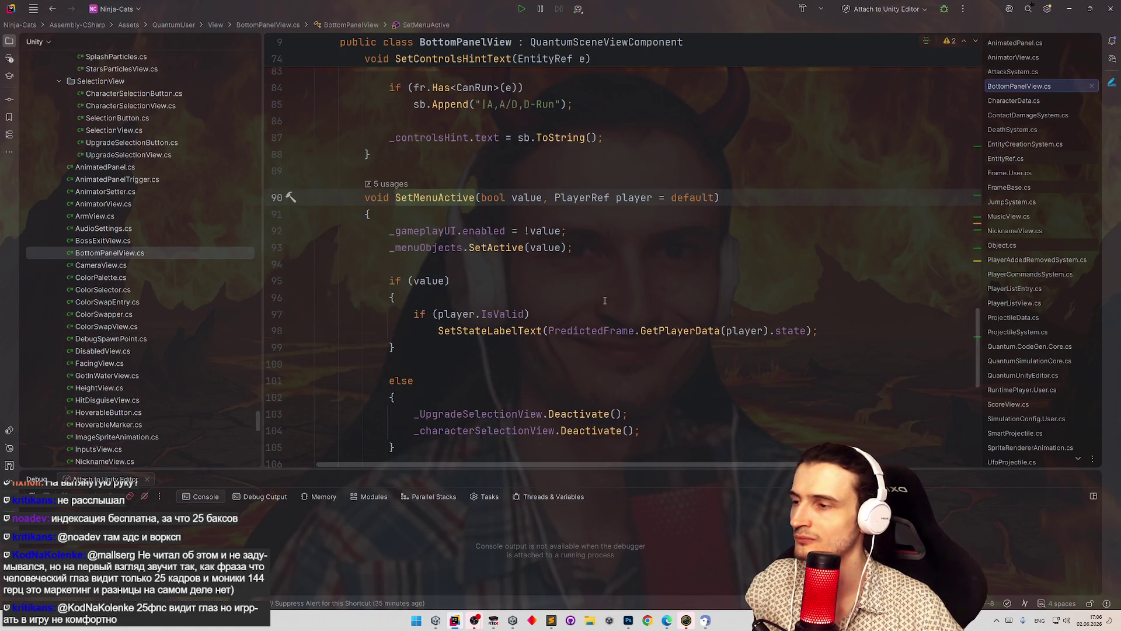
{"action": "scroll", "coordinate": [604, 300], "scroll_direction": "down", "scroll_amount": 2}
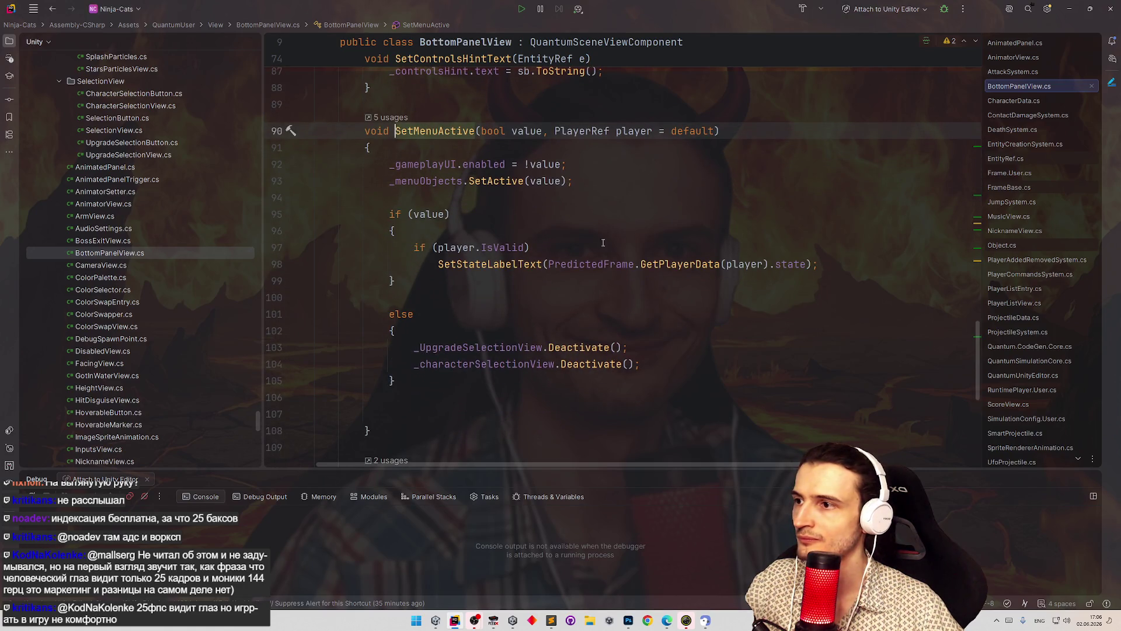
- Add _gameOverPanel.SetActive(false) inside SetMenuActive's if (value) block
{"action": "left_click", "coordinate": [550, 230]}
{"action": "key", "text": "Return"}
{"action": "key", "text": "Tab"}
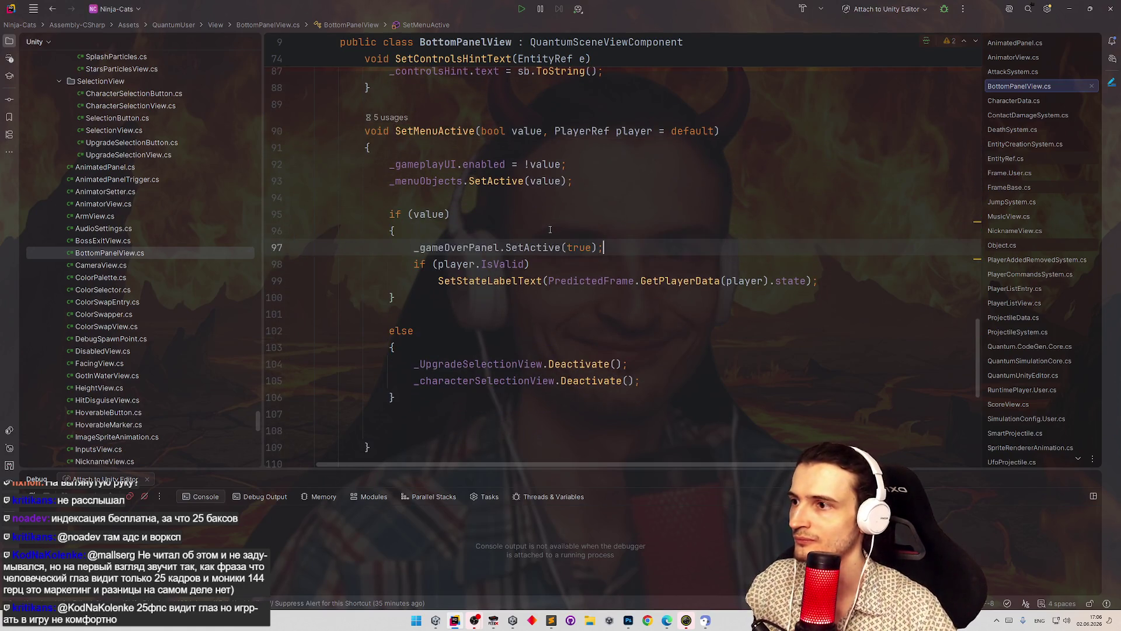
{"action": "key", "text": "Left"}
{"action": "key", "text": "Left"}
{"action": "key", "text": "ctrl+shift+Left"}
{"action": "type", "text": "fals"}
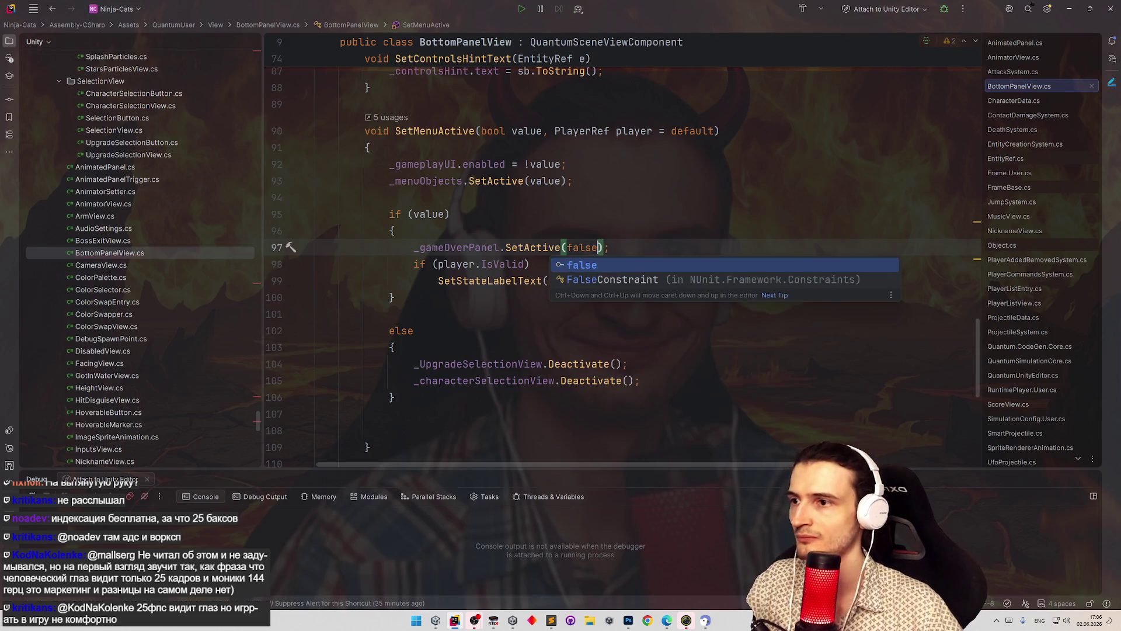
{"action": "key", "text": "Return"}
- Run code cleanup on BottomPanelView and return to the Unity editor
{"action": "key", "text": "ctrl+alt+l"}
{"action": "scroll", "coordinate": [930, 325], "scroll_direction": "up", "scroll_amount": 10}
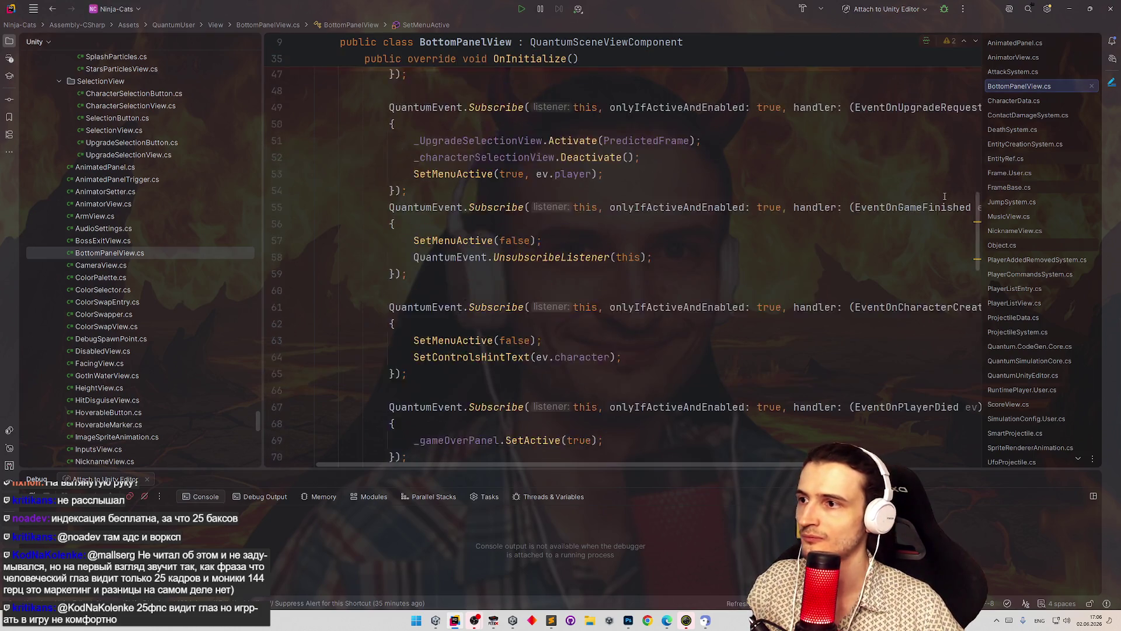
{"action": "left_click", "coordinate": [1069, 9]}
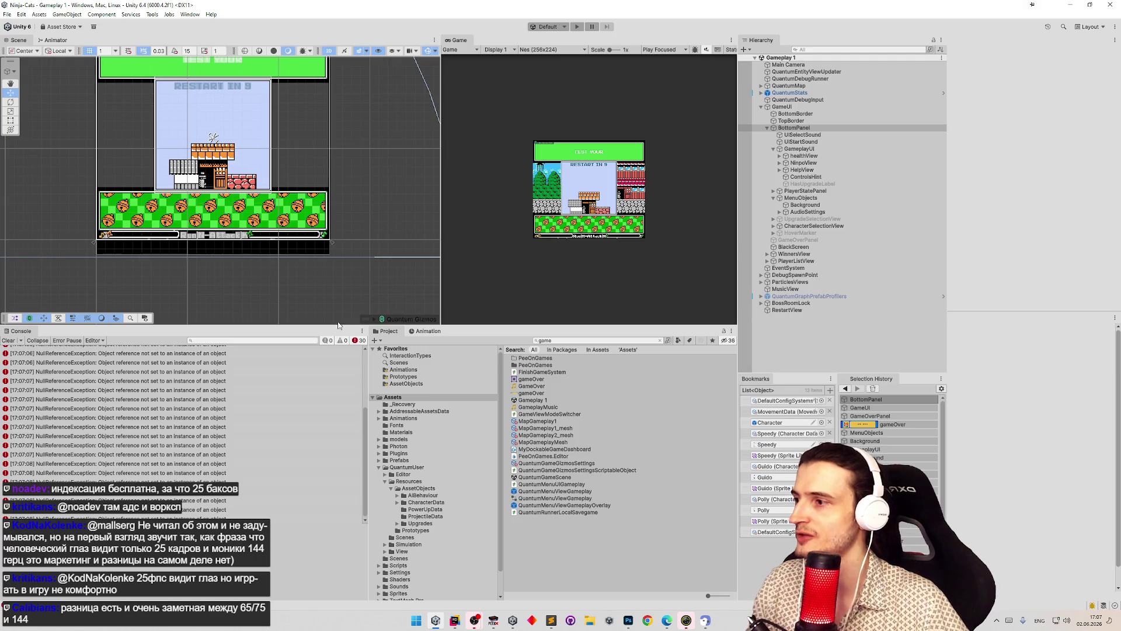
- Review the console's NullReferenceException errors, then minimize Unity to show FCEUX's GAME OVER screen
{"action": "left_click", "coordinate": [7, 340]}
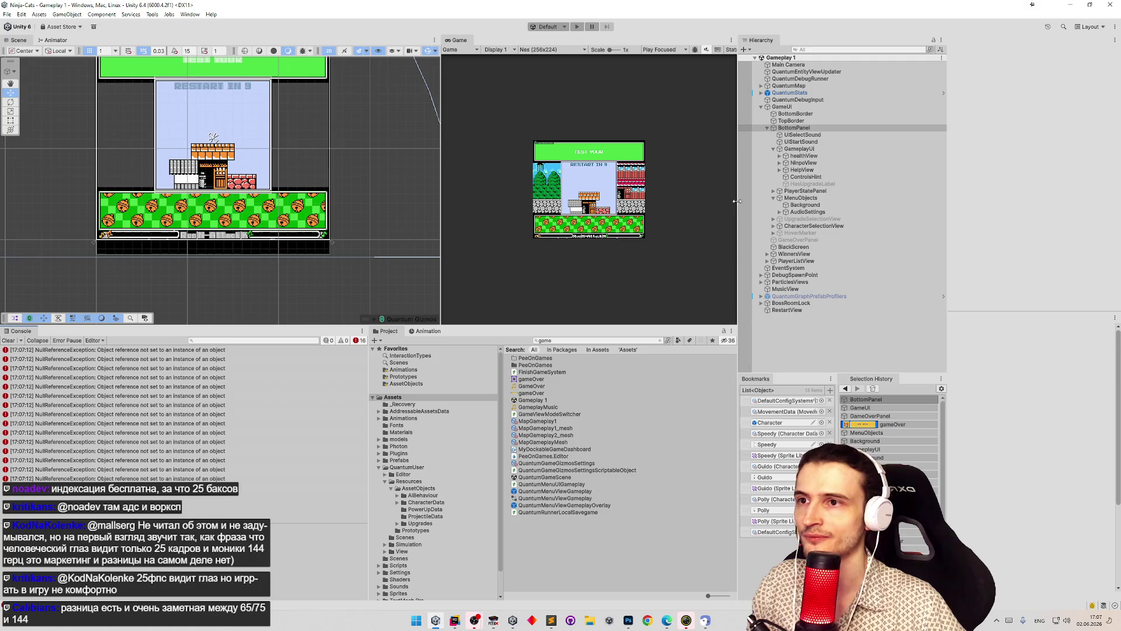
{"action": "left_click", "coordinate": [742, 120]}
{"action": "left_click", "coordinate": [742, 135]}
{"action": "left_click", "coordinate": [742, 128]}
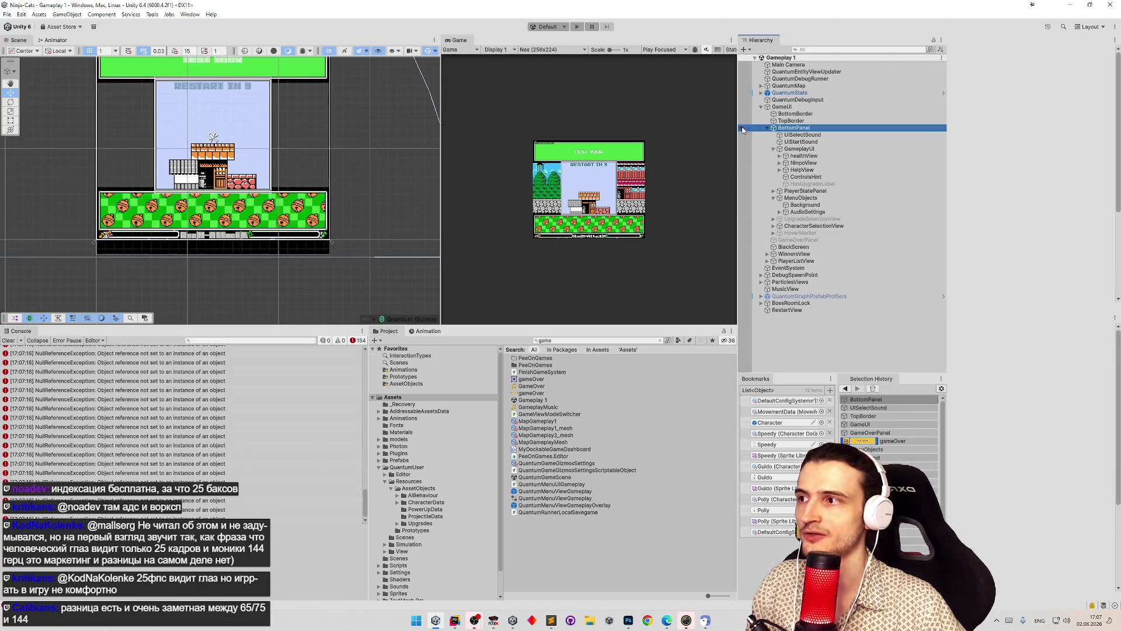
{"action": "left_click", "coordinate": [145, 448]}
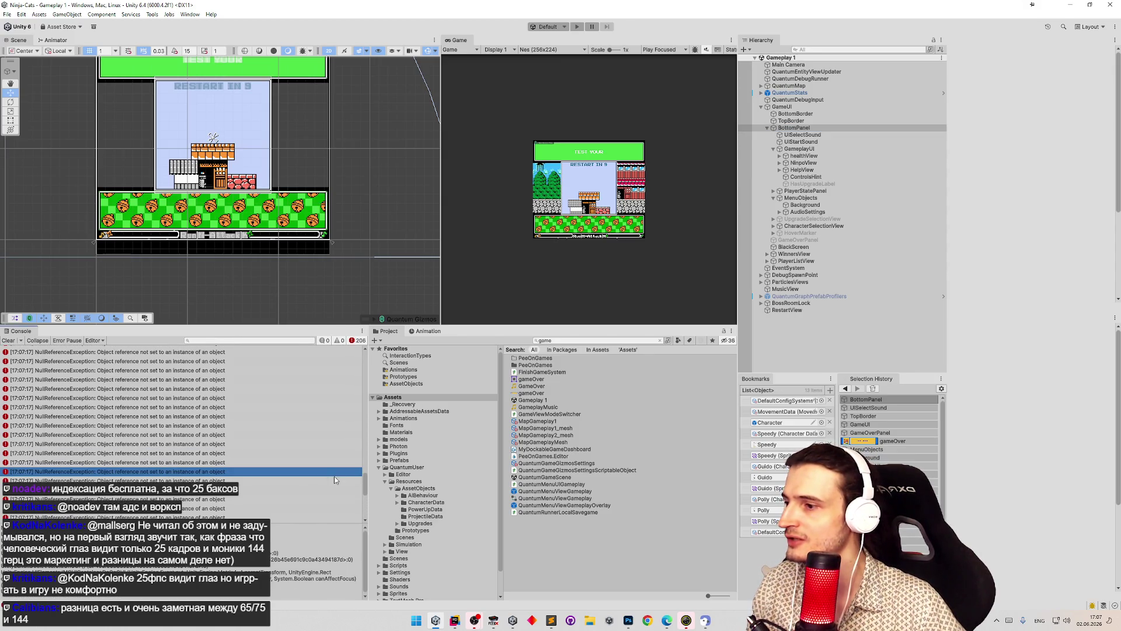
{"action": "left_click", "coordinate": [7, 340]}
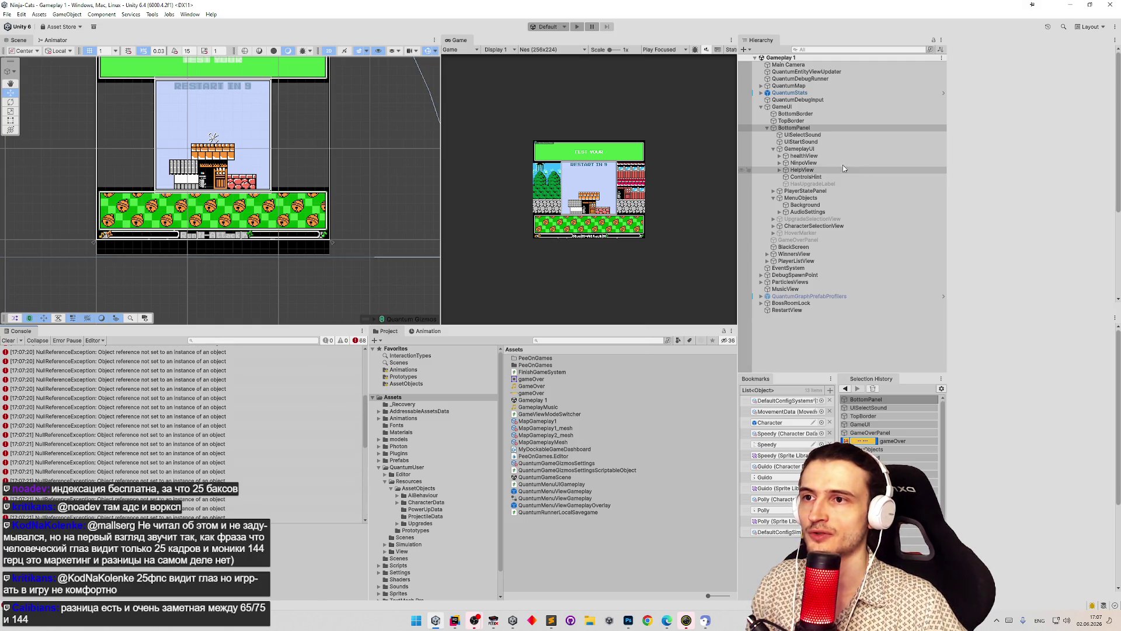
{"action": "left_click", "coordinate": [1070, 5]}
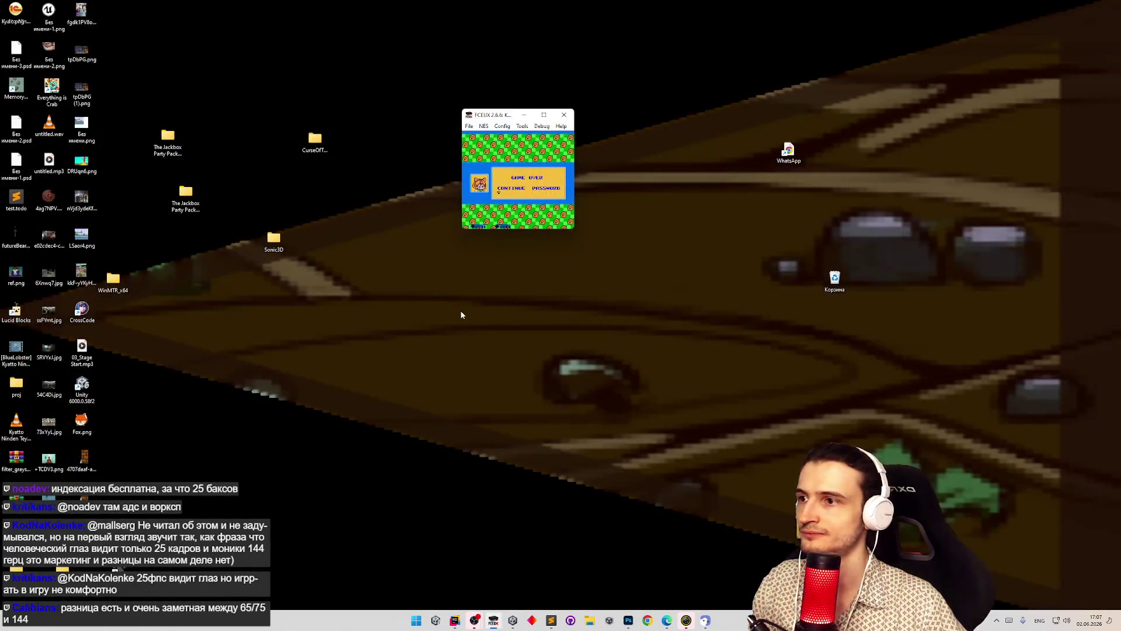
- Minimize the FCEUX window that shows the original GAME OVER reference screen
{"action": "left_click", "coordinate": [525, 115]}
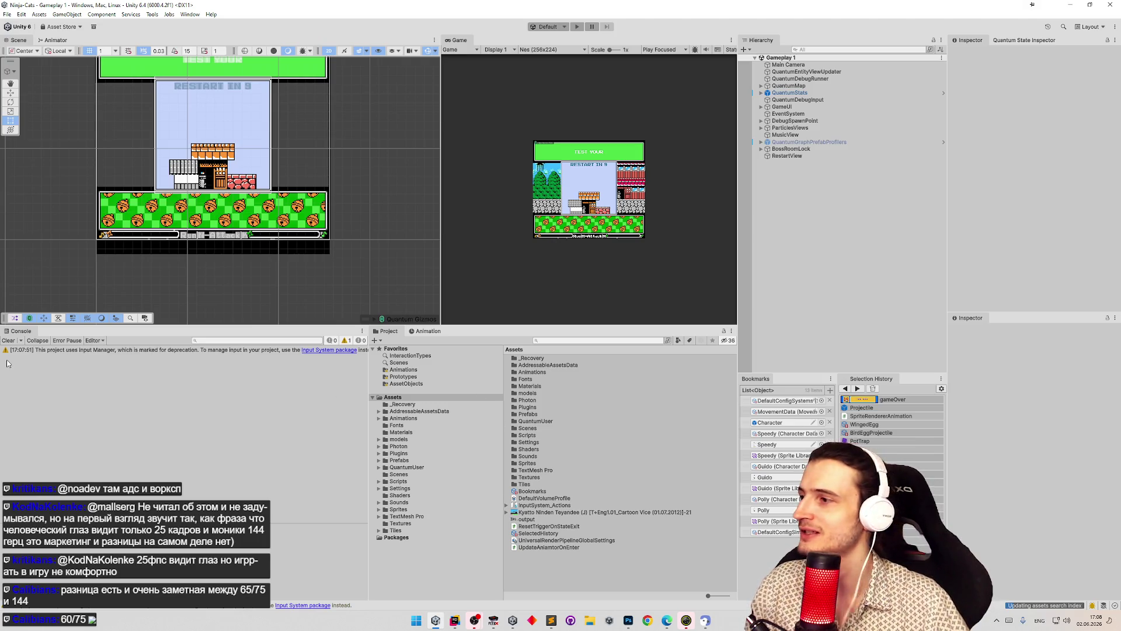
- Clear the Console messages and expand GameUI in the Hierarchy to show GameOverPanel
{"action": "left_click", "coordinate": [9, 341]}
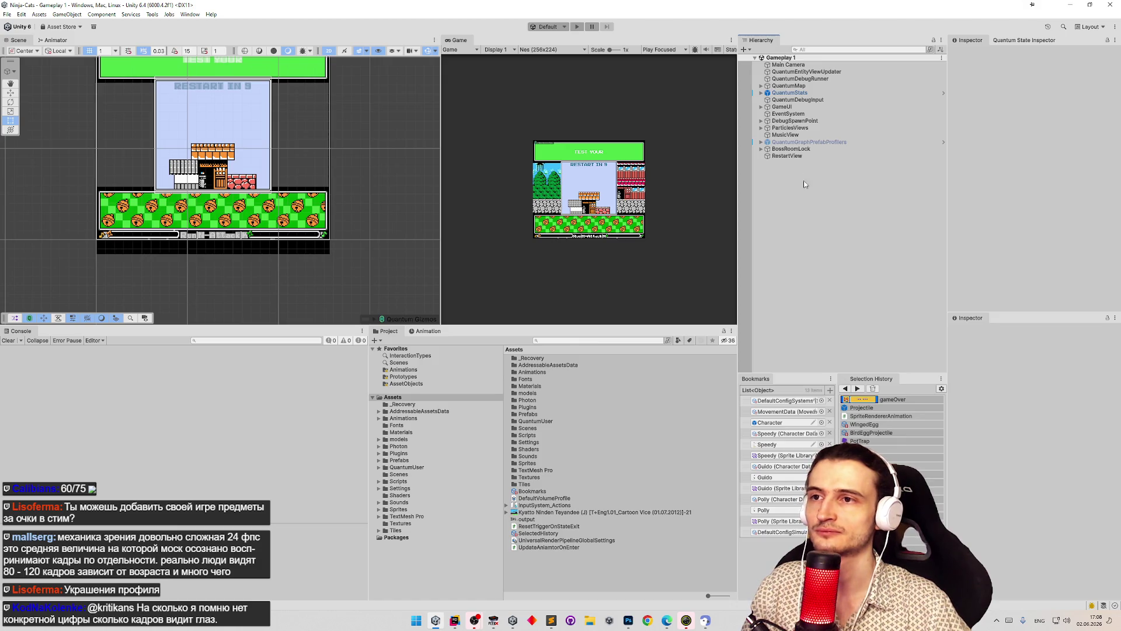
{"action": "left_click", "coordinate": [761, 107]}
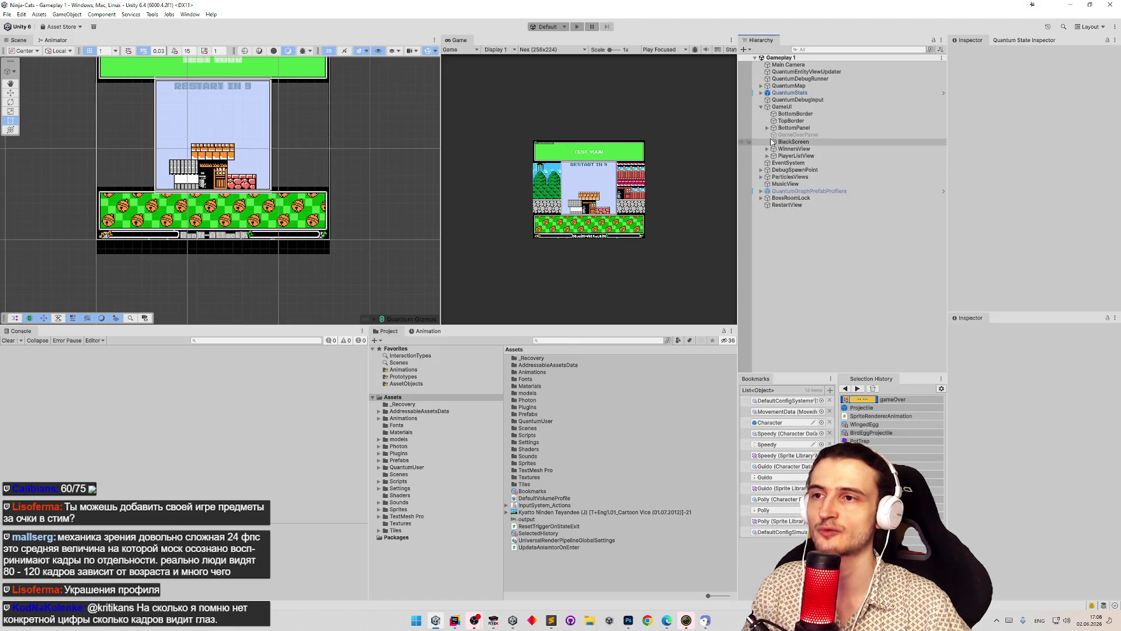
- Expand PlayerListView and WinnersView, then select GameOverPanel and frame it in the Scene view
{"action": "left_click", "coordinate": [769, 156]}
{"action": "left_click", "coordinate": [767, 148]}
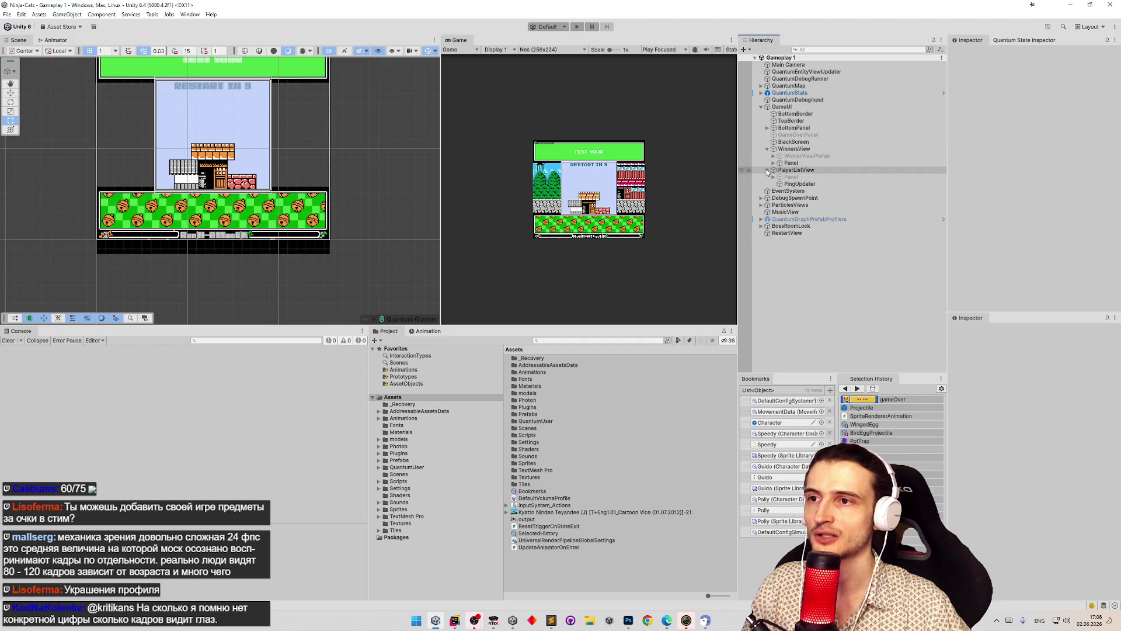
{"action": "left_click", "coordinate": [793, 163]}
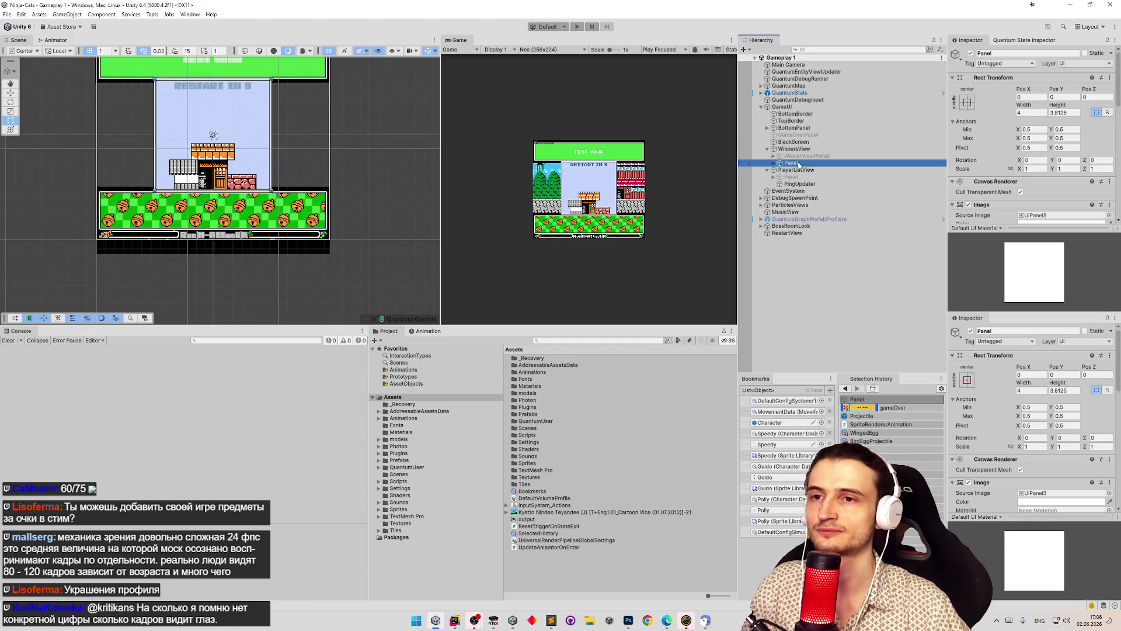
{"action": "left_click", "coordinate": [811, 135]}
{"action": "scroll", "coordinate": [1000, 182], "scroll_direction": "down", "scroll_amount": 3}
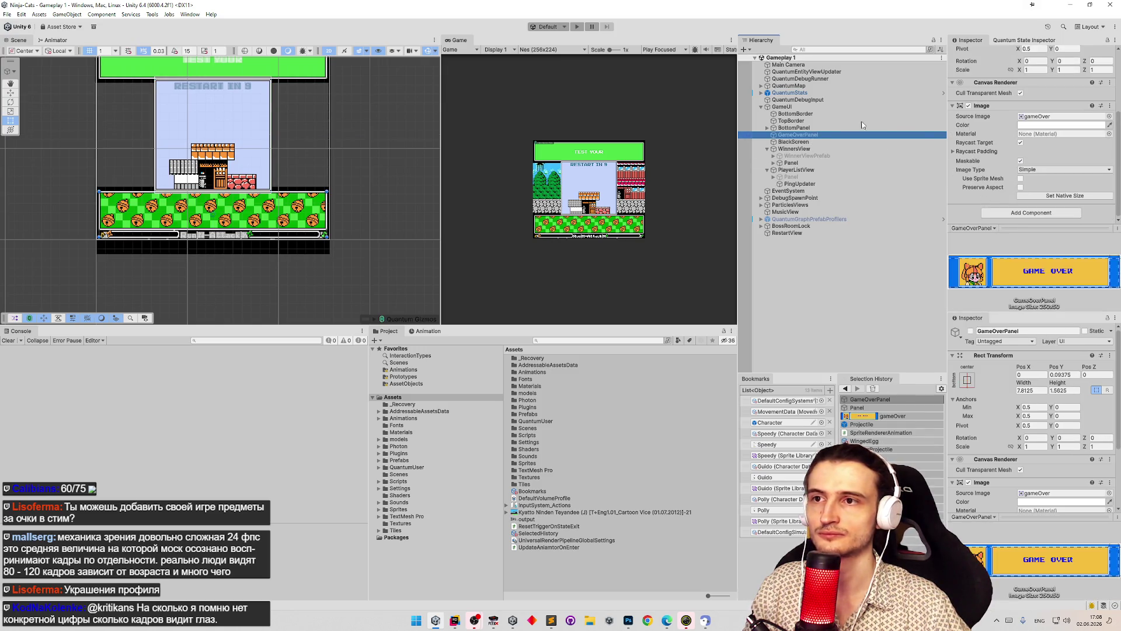
{"action": "double_click", "coordinate": [806, 136]}
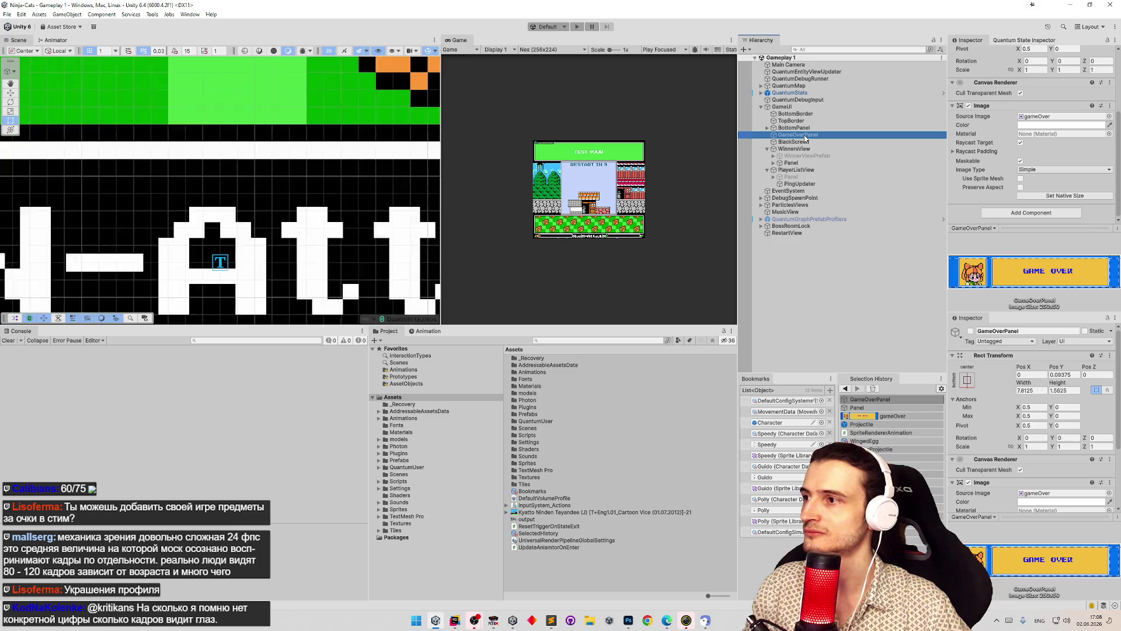
{"action": "scroll", "coordinate": [999, 117], "scroll_direction": "up", "scroll_amount": 3}
- Activate GameOverPanel and set its anchor preset to middle centre
{"action": "left_click", "coordinate": [970, 53]}
{"action": "scroll", "coordinate": [387, 207], "scroll_direction": "up", "scroll_amount": 3}
{"action": "scroll", "coordinate": [387, 207], "scroll_direction": "down", "scroll_amount": 3}
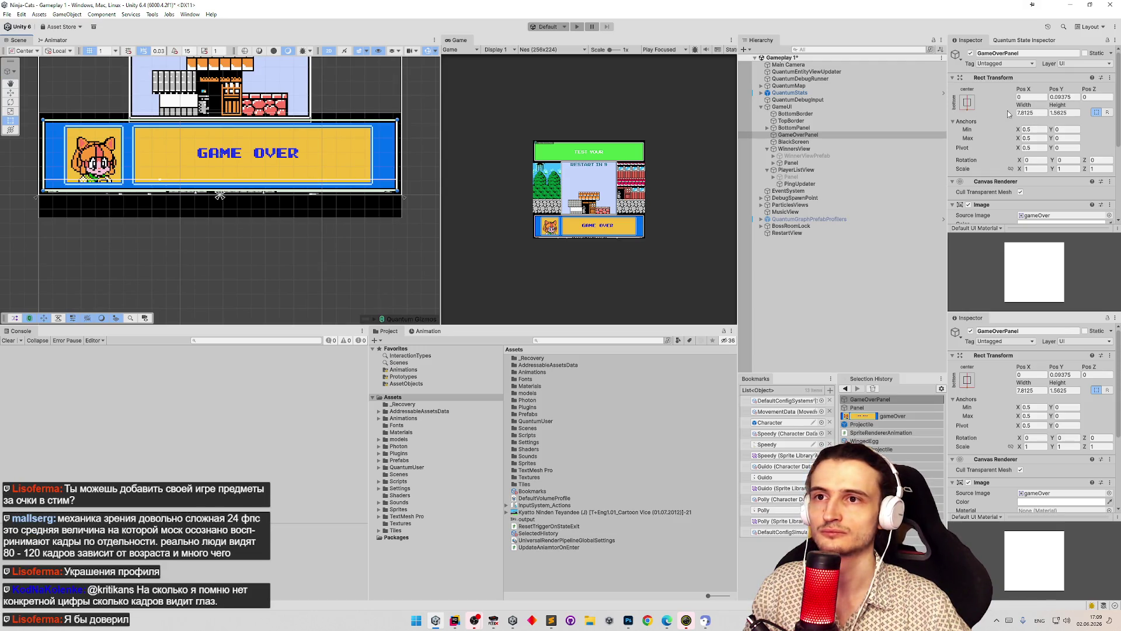
{"action": "left_click", "coordinate": [969, 106]}
{"action": "left_click", "coordinate": [1017, 190]}
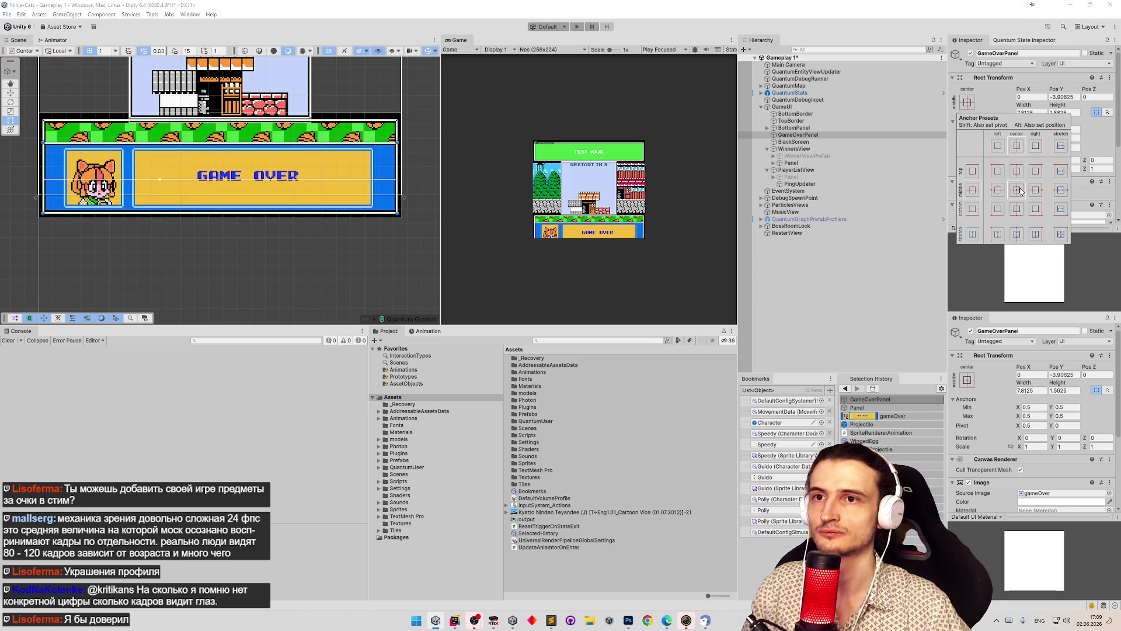
{"action": "left_click", "coordinate": [1017, 208]}
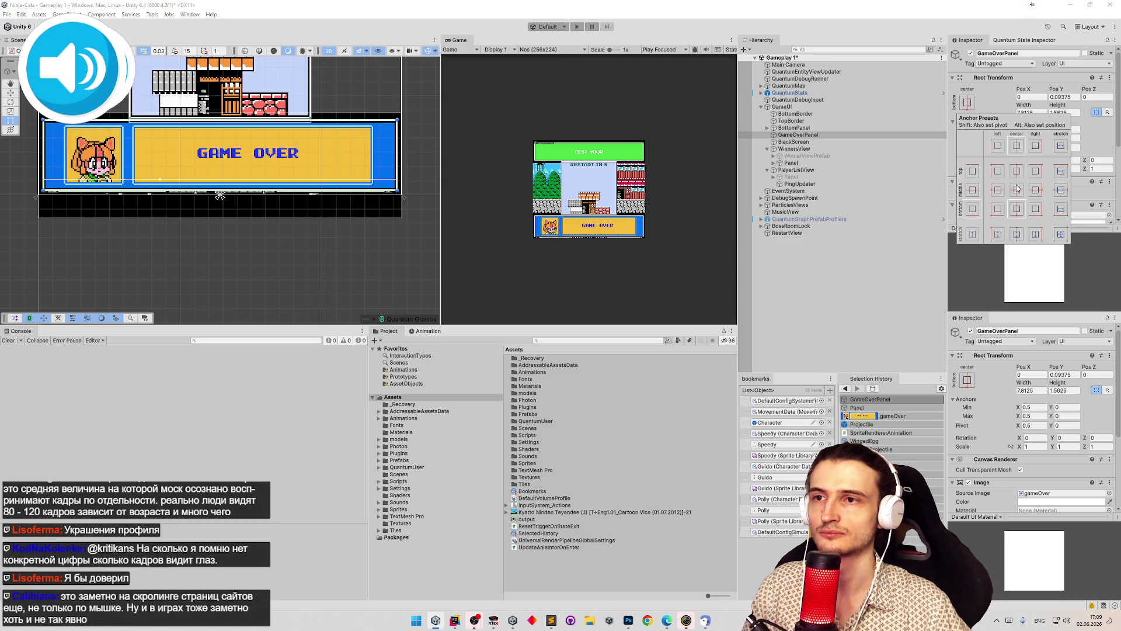
{"action": "left_click", "coordinate": [1017, 190]}
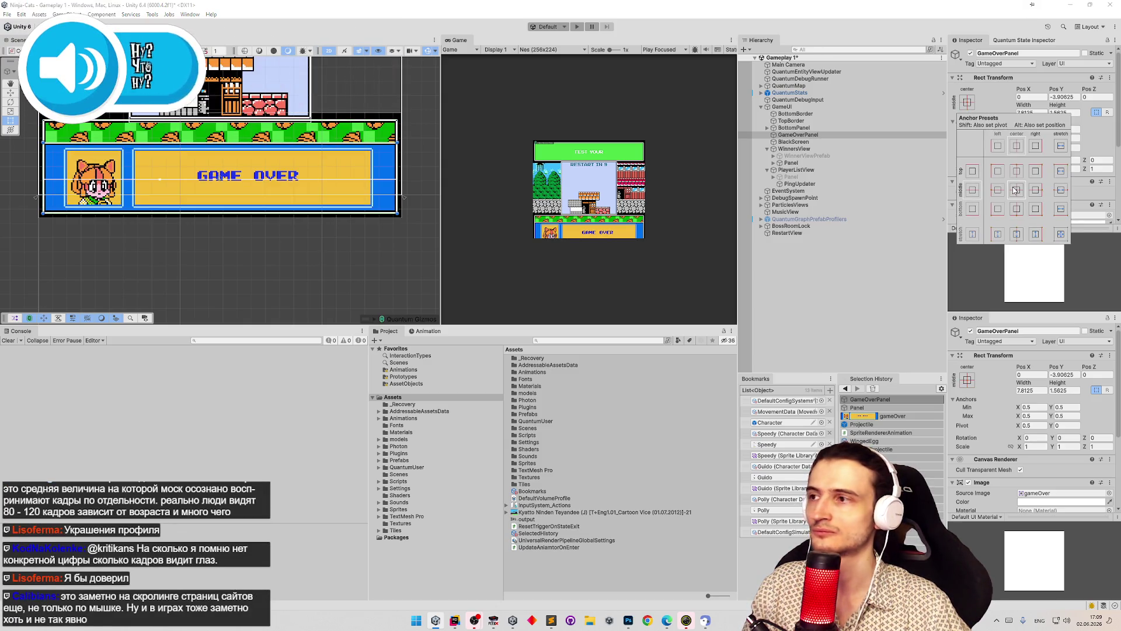
- Raise GameOverPanel to Pos Y -3.40625 with a +0.03125*15 offset and save the scene
{"action": "key", "text": "w"}
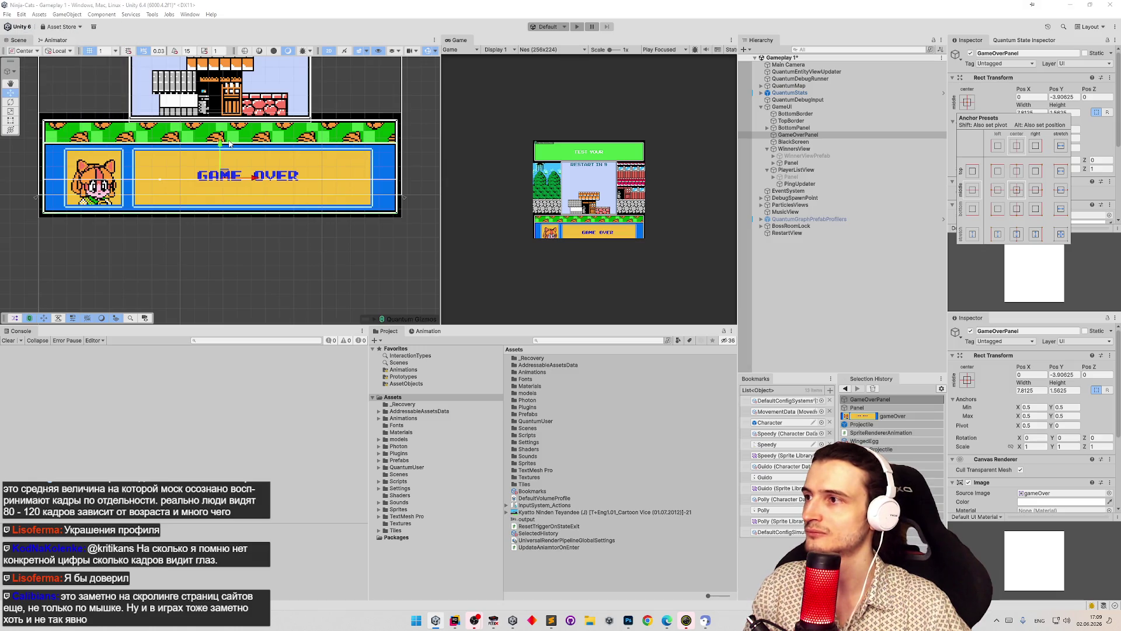
{"action": "left_click_drag", "start_coordinate": [222, 143], "coordinate": [222, 143]}
{"action": "left_click", "coordinate": [1061, 97]}
{"action": "type", "text": "+0.03125"}
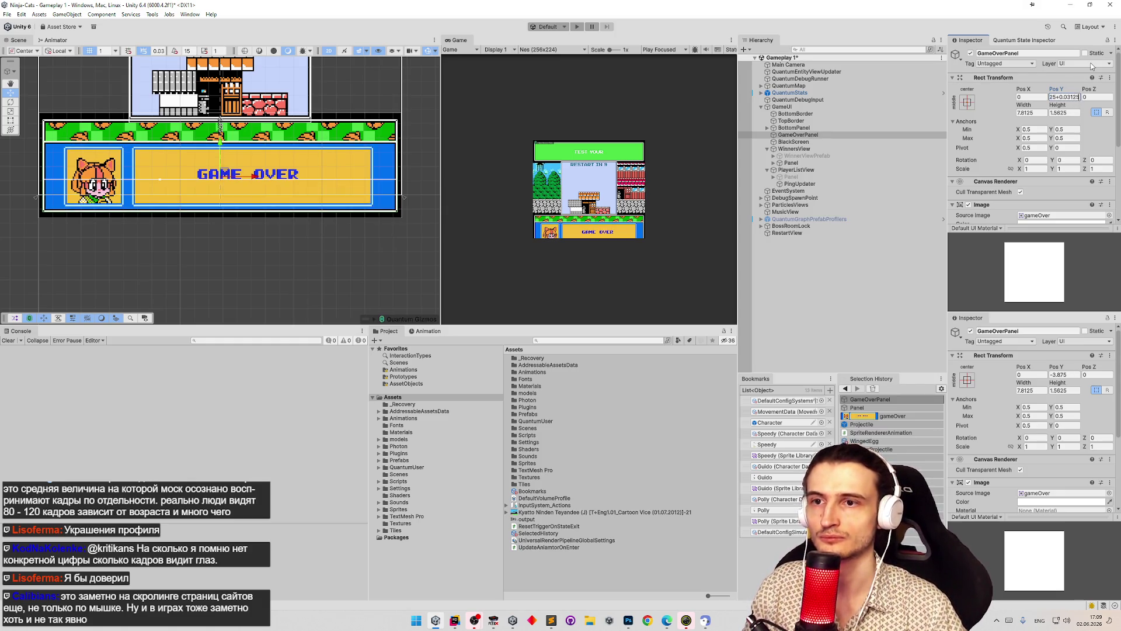
{"action": "type", "text": "*14"}
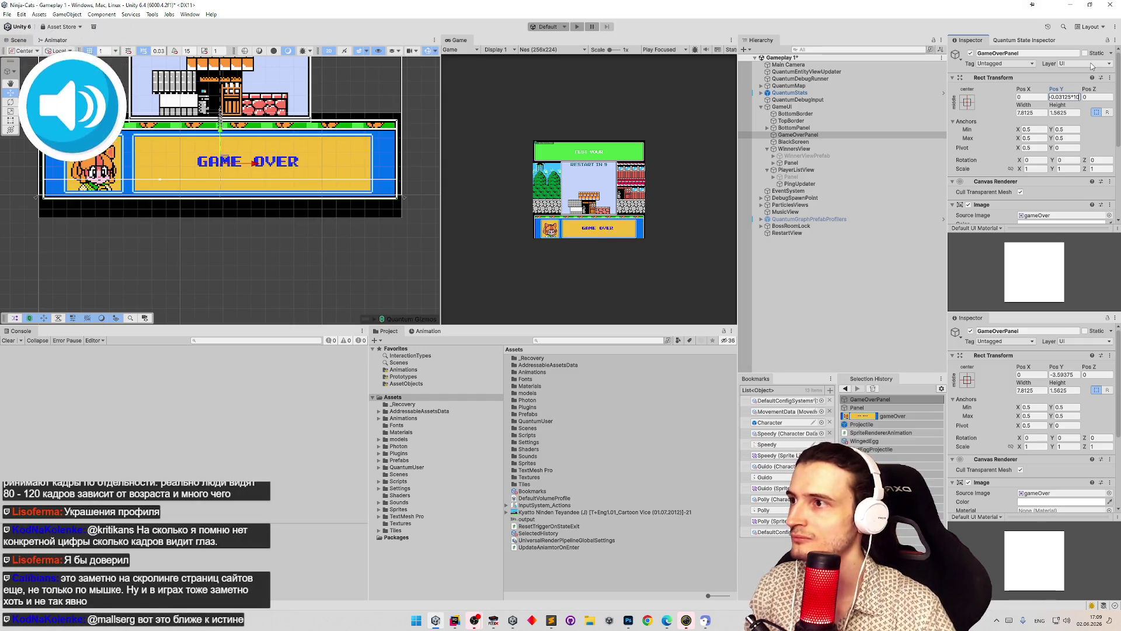
{"action": "key", "text": "BackSpace"}
{"action": "type", "text": "5"}
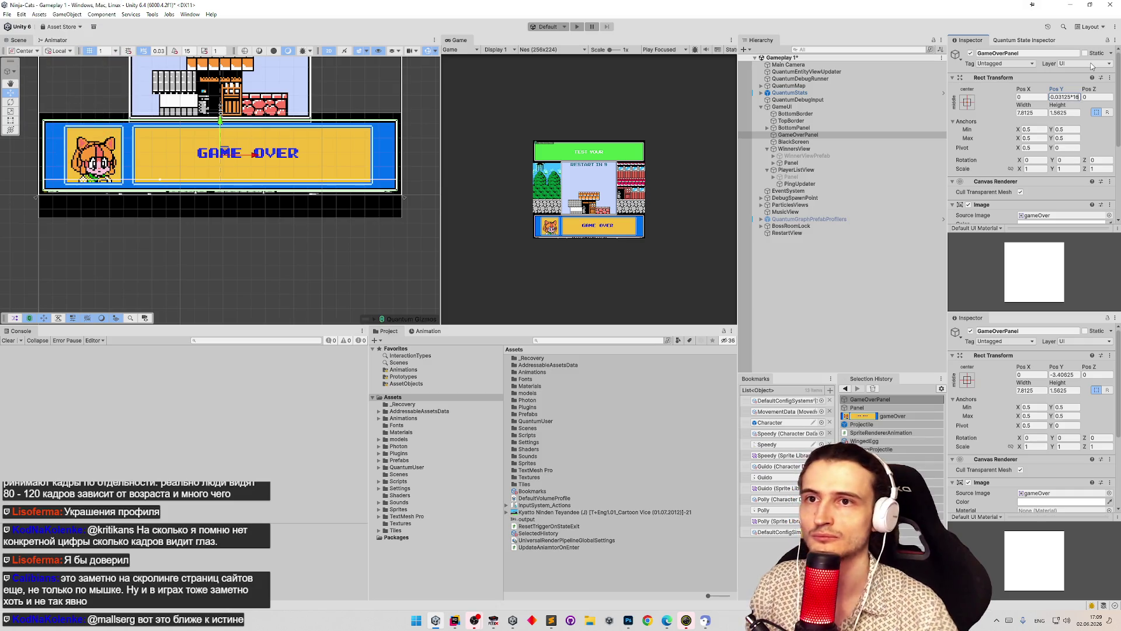
{"action": "key", "text": "ctrl+s"}
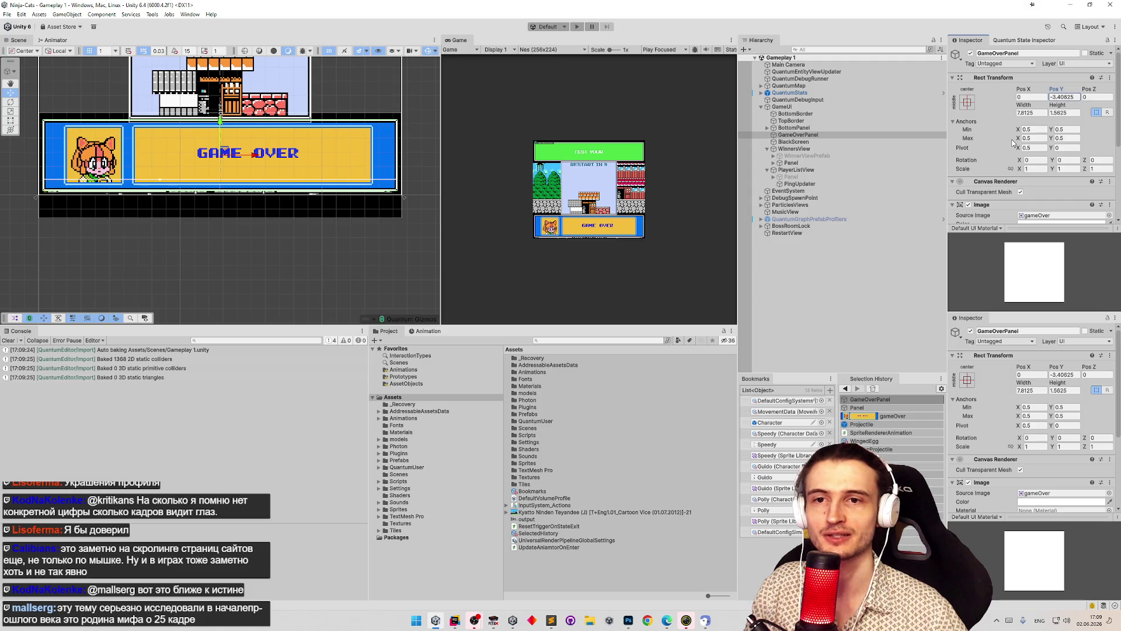
{"action": "scroll", "coordinate": [1019, 154], "scroll_direction": "down", "scroll_amount": 5}
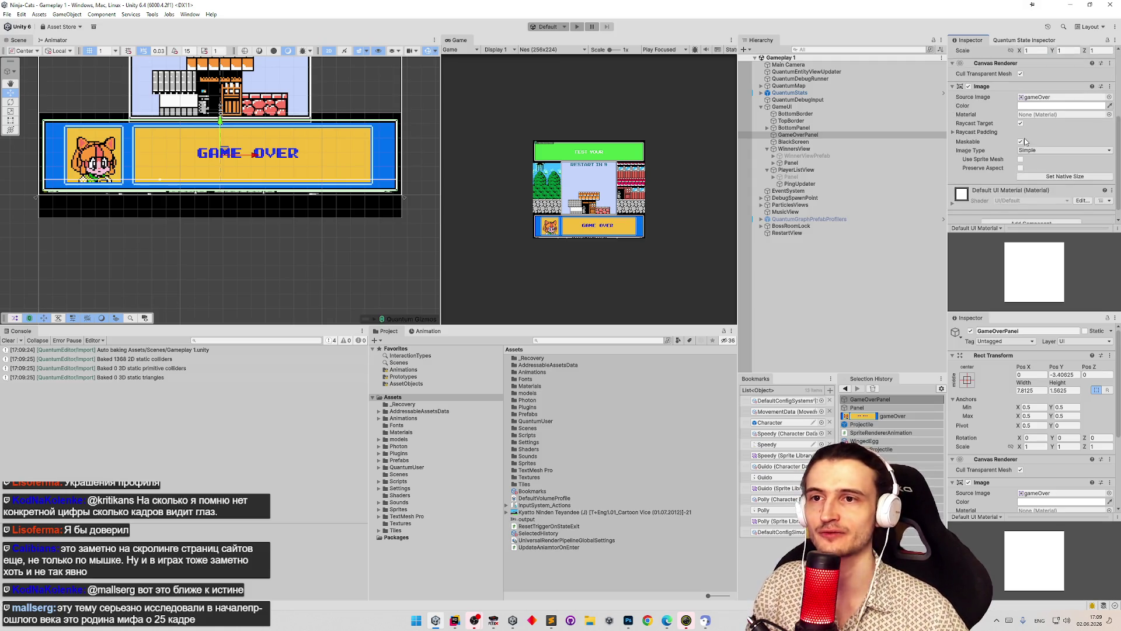
- Shrink the Inspector preview and ping the panel's gameOver sprite in the Sprites/UI folder
{"action": "left_click_drag", "start_coordinate": [1034, 231], "coordinate": [1030, 243]}
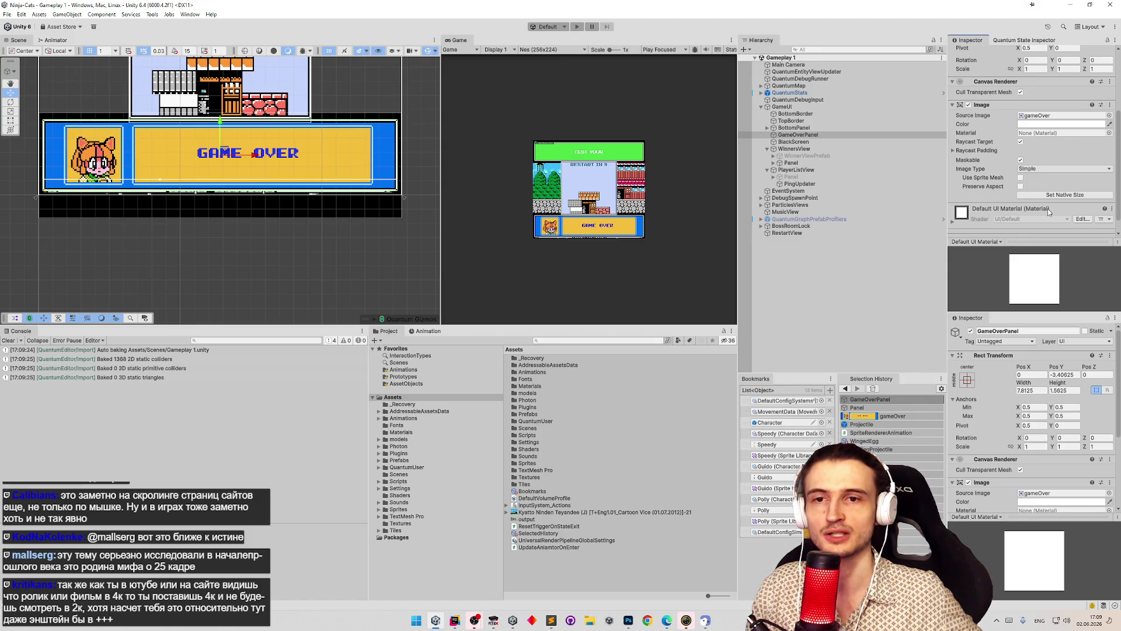
{"action": "left_click", "coordinate": [1065, 121]}
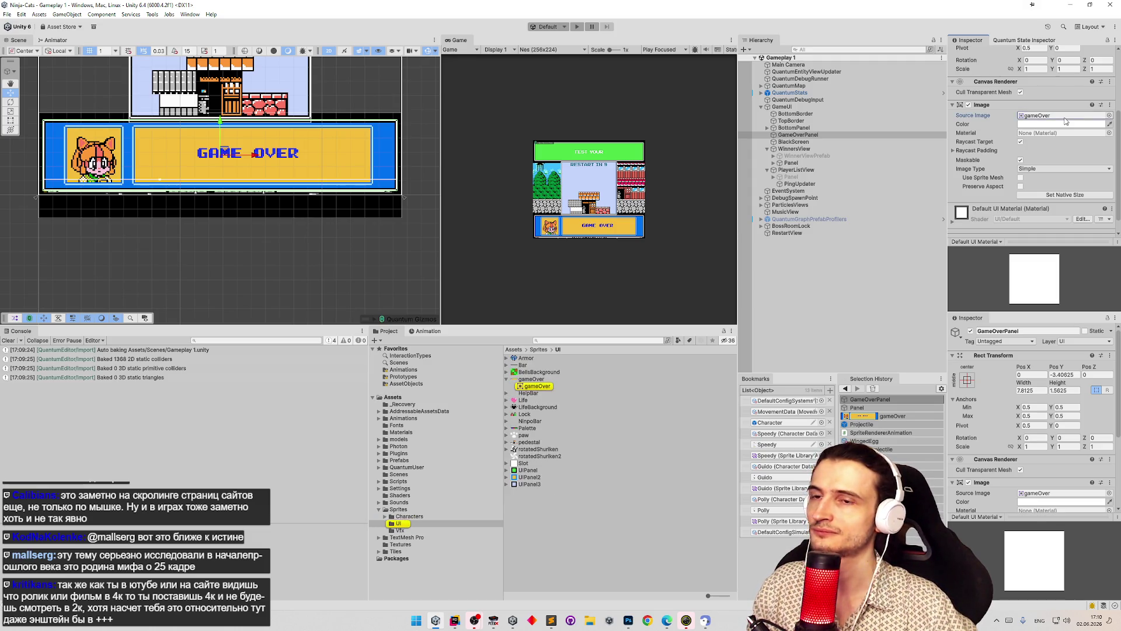
{"action": "scroll", "coordinate": [1031, 219], "scroll_direction": "down", "scroll_amount": 1}
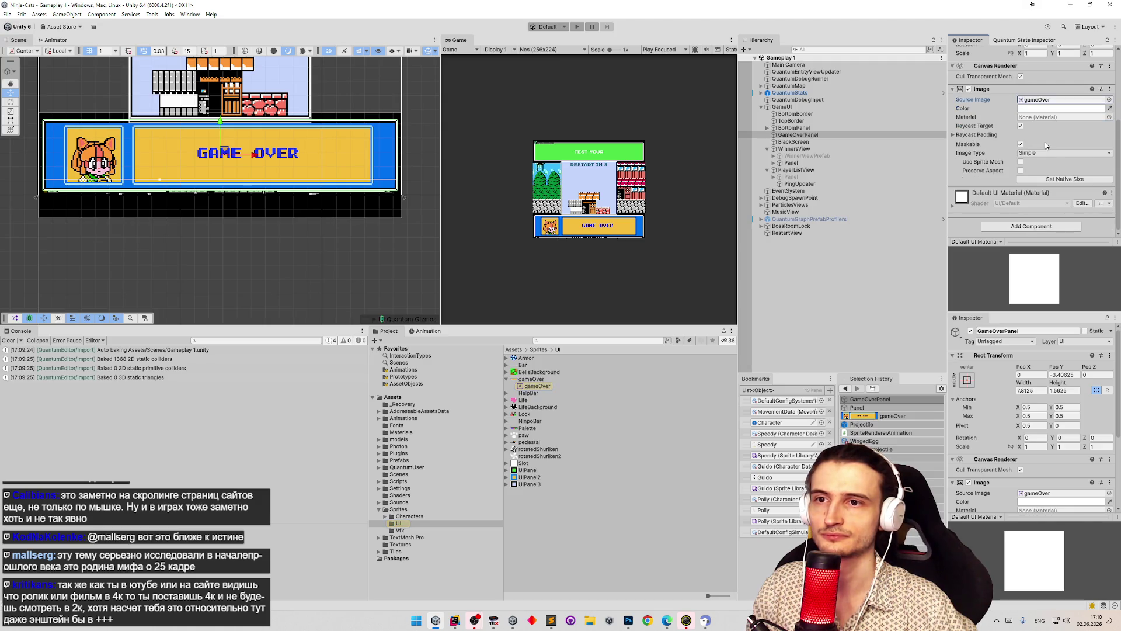
{"action": "left_click", "coordinate": [1031, 222]}
- Add an Animated Panel component to GameOverPanel by searching 'an'
{"action": "type", "text": "ani"}
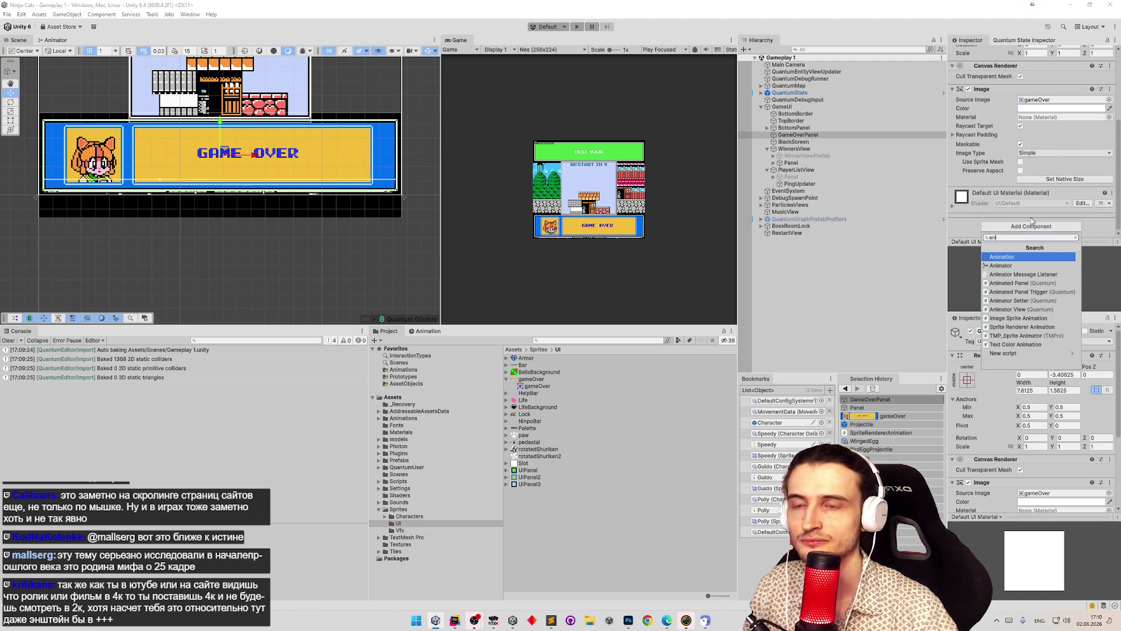
{"action": "key", "text": "Down"}
{"action": "key", "text": "Down"}
{"action": "key", "text": "Down"}
{"action": "key", "text": "Return"}
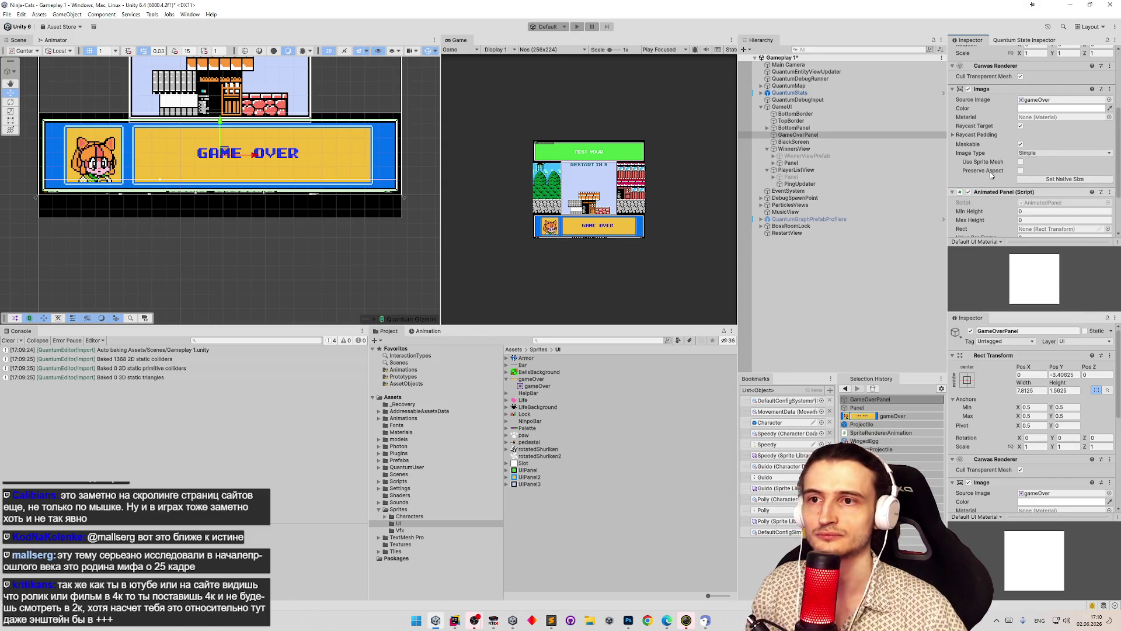
{"action": "scroll", "coordinate": [1035, 142], "scroll_direction": "up", "scroll_amount": 4}
- Set the Animated Panel's Max Height to 1.5625 and its Rect to GameOverPanel's own Rect Transform
{"action": "left_click", "coordinate": [1059, 96]}
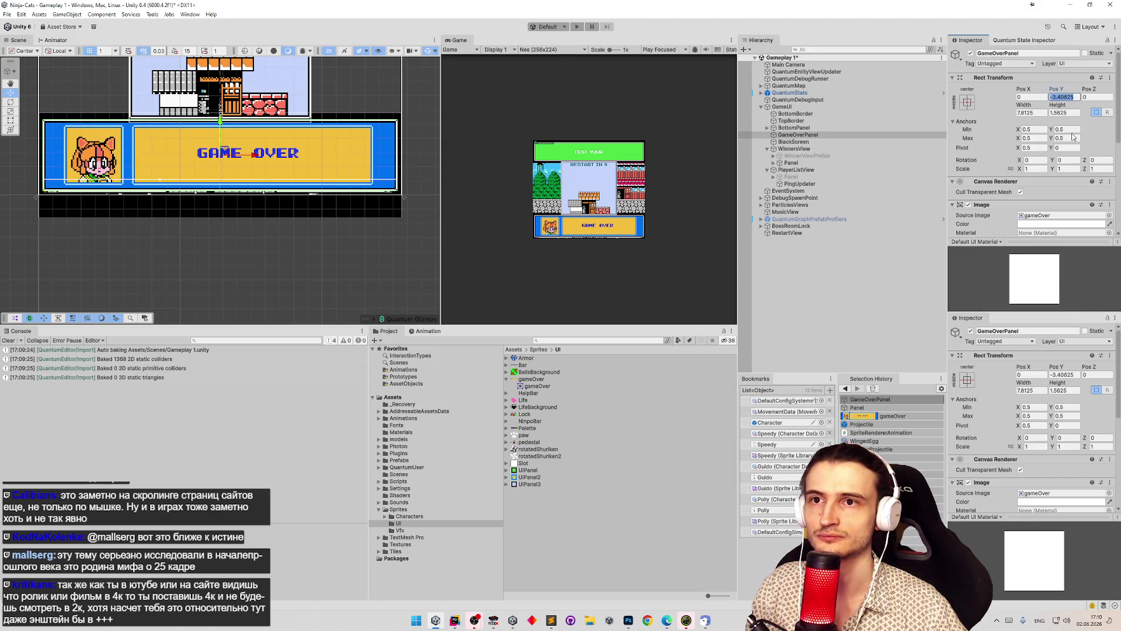
{"action": "scroll", "coordinate": [1036, 167], "scroll_direction": "down", "scroll_amount": 5}
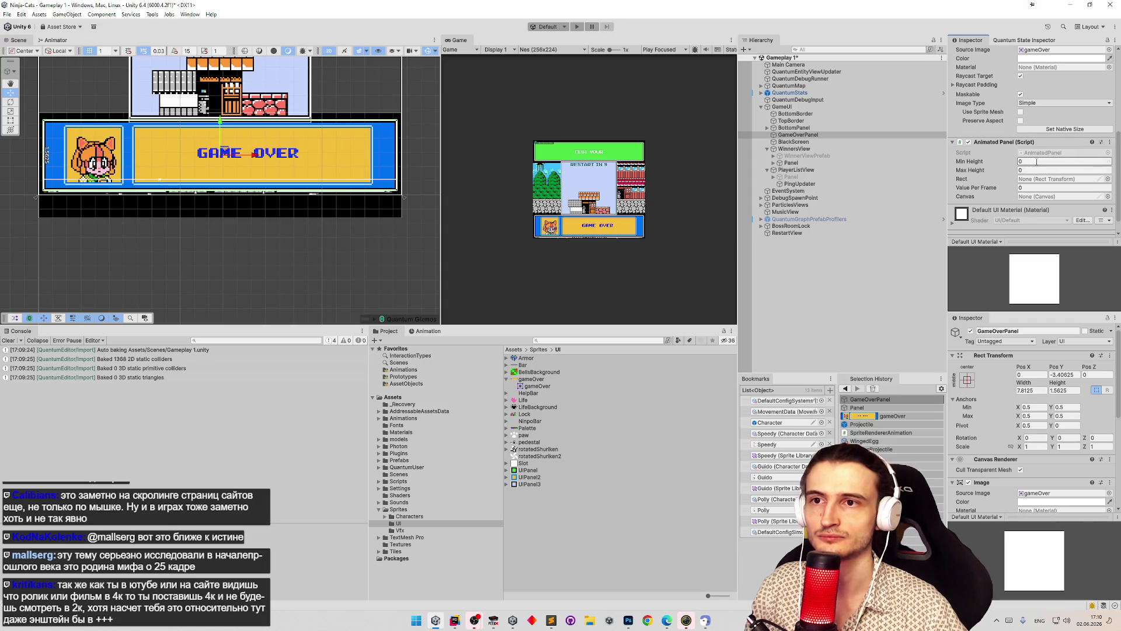
{"action": "scroll", "coordinate": [1044, 121], "scroll_direction": "up", "scroll_amount": 5}
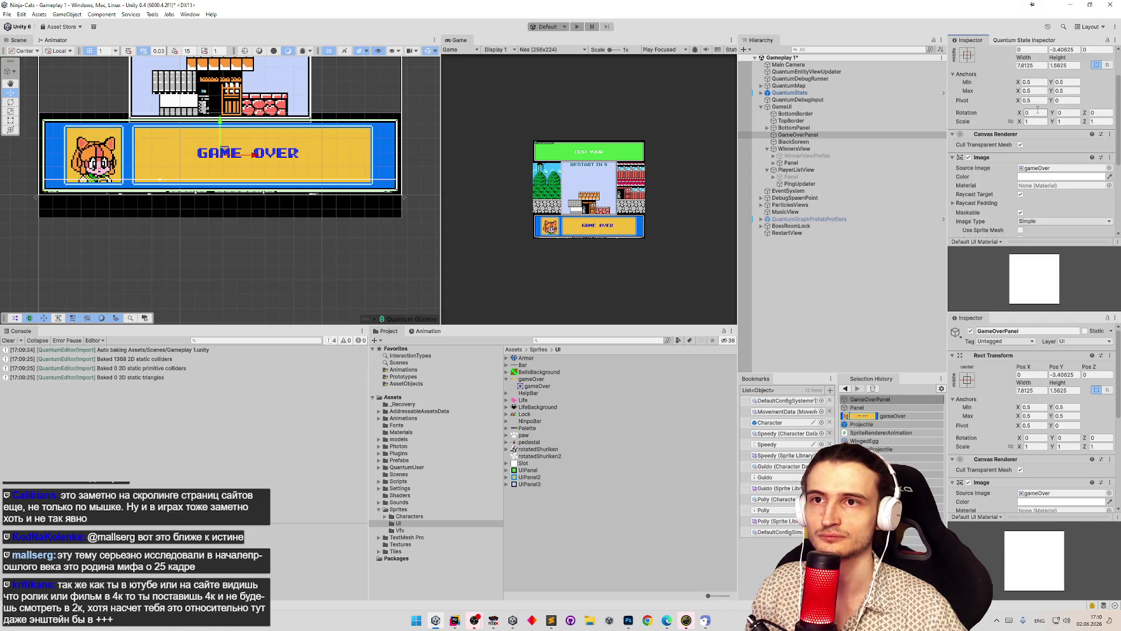
{"action": "left_click", "coordinate": [1036, 113]}
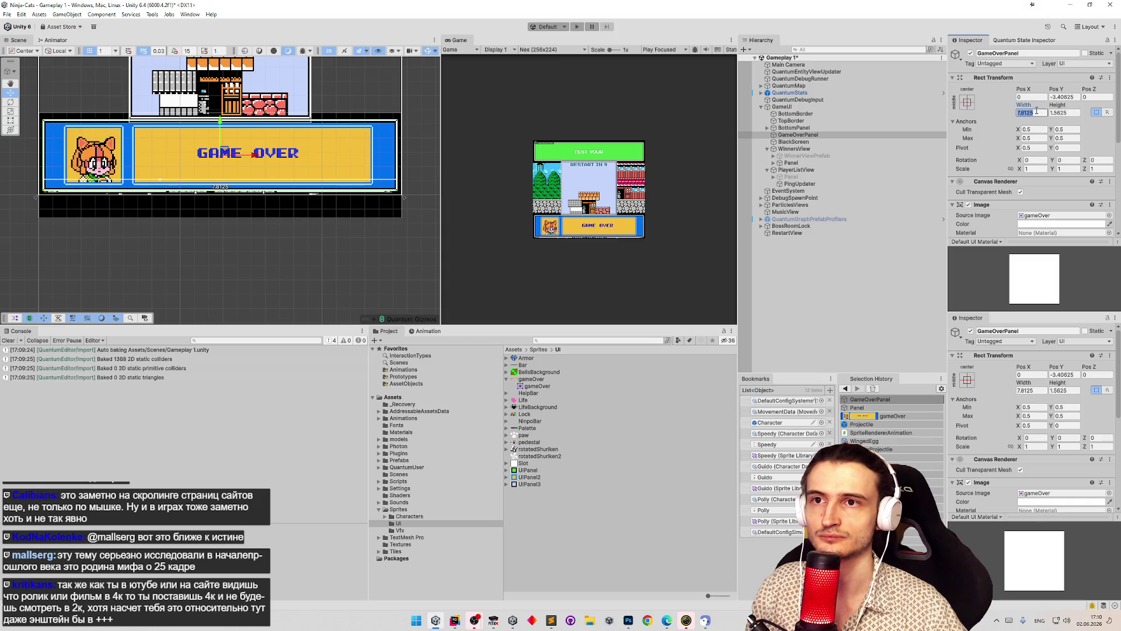
{"action": "scroll", "coordinate": [1039, 113], "scroll_direction": "down", "scroll_amount": 5}
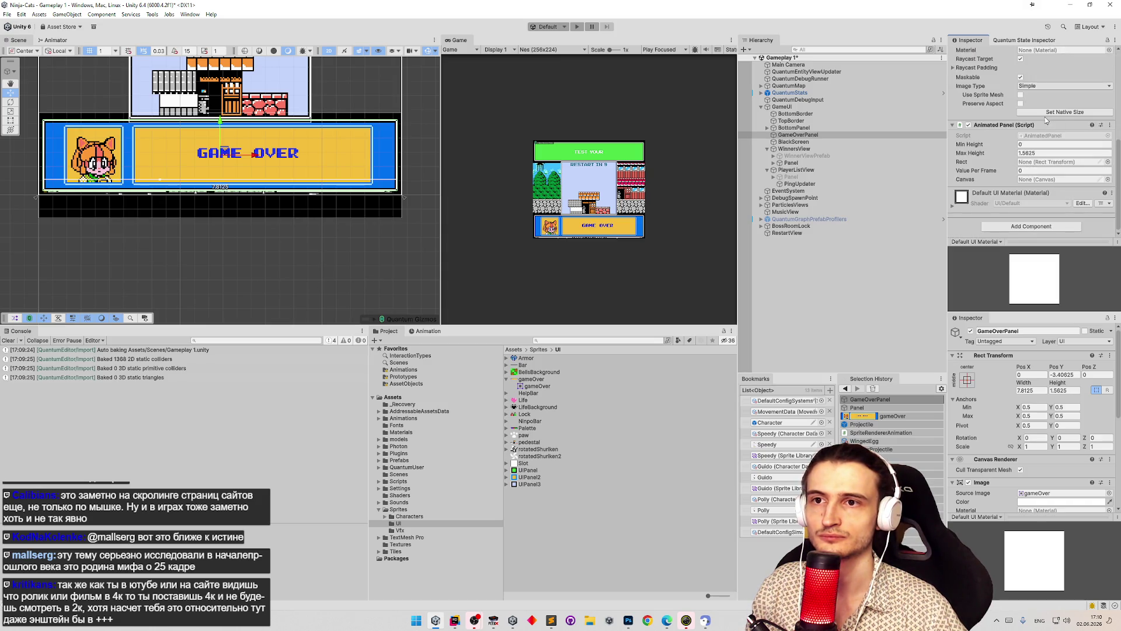
{"action": "scroll", "coordinate": [1048, 165], "scroll_direction": "up", "scroll_amount": 5}
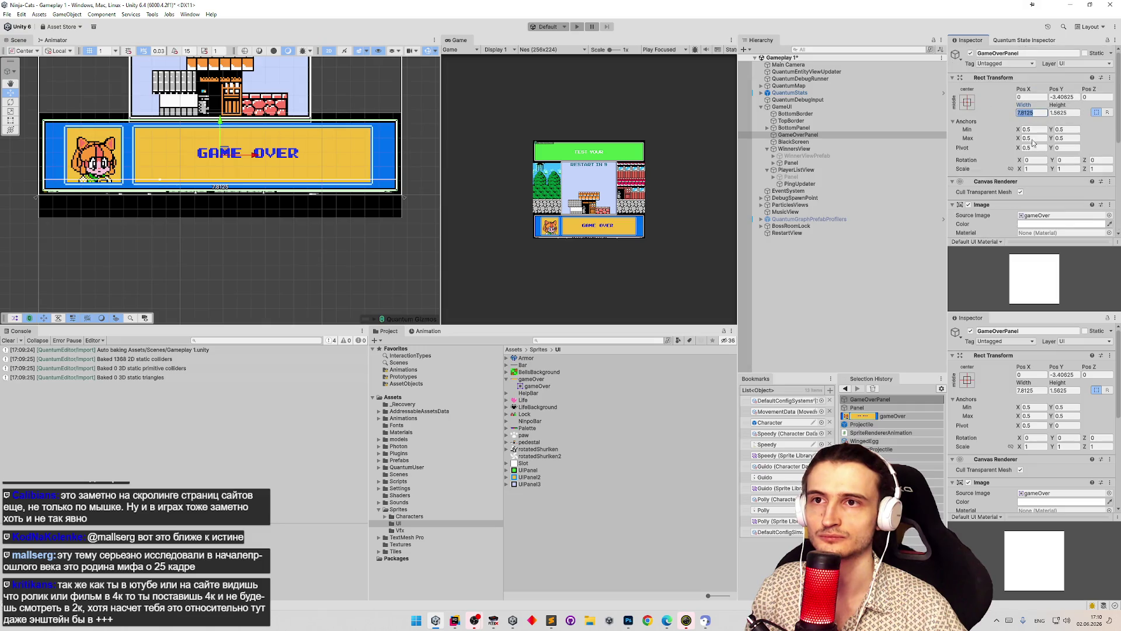
{"action": "scroll", "coordinate": [1048, 224], "scroll_direction": "down", "scroll_amount": 2}
{"action": "mouse_move", "coordinate": [1047, 224]}
{"action": "left_mouse_down"}
{"action": "mouse_move", "coordinate": [1045, 209]}
{"action": "mouse_move", "coordinate": [1039, 235]}
{"action": "mouse_move", "coordinate": [1046, 189]}
{"action": "left_mouse_up"}
{"action": "scroll", "coordinate": [1038, 235], "scroll_direction": "down", "scroll_amount": 3}
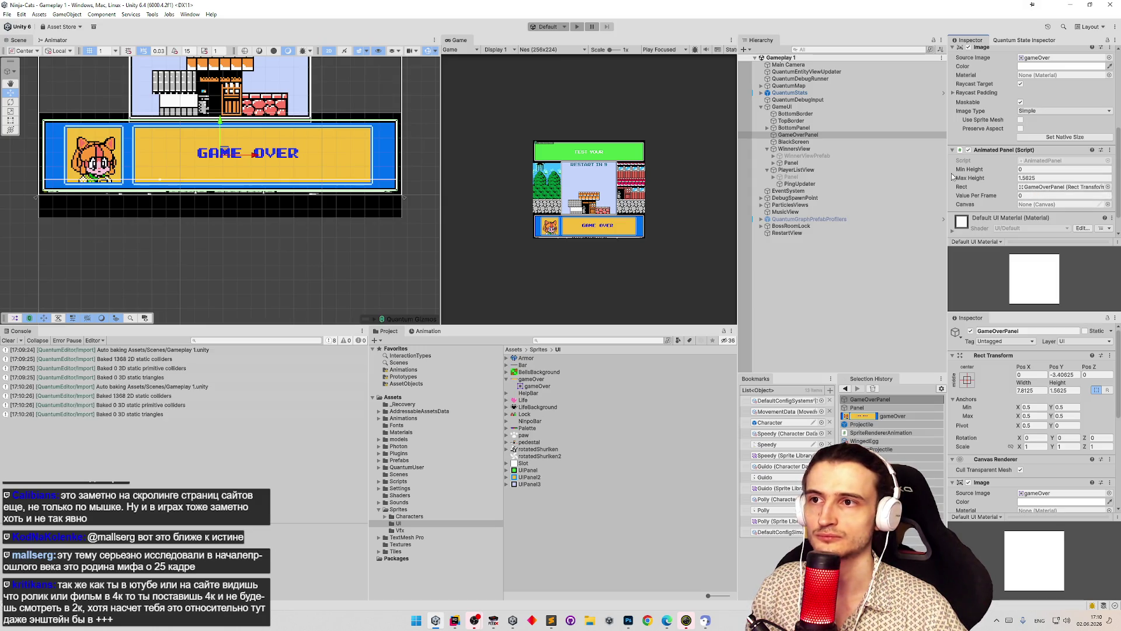
{"action": "left_click", "coordinate": [804, 136]}
{"action": "left_click", "coordinate": [794, 128]}
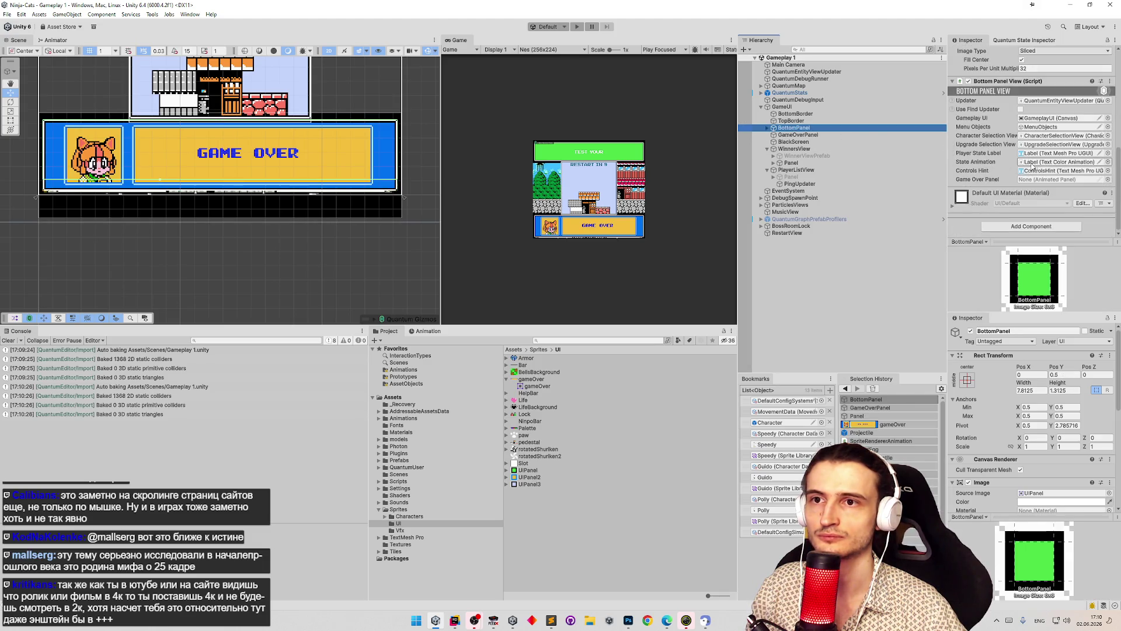
- Lock a second Inspector on PlayerListView's Panel, then reselect GameOverPanel beside it
{"action": "left_click", "coordinate": [806, 135]}
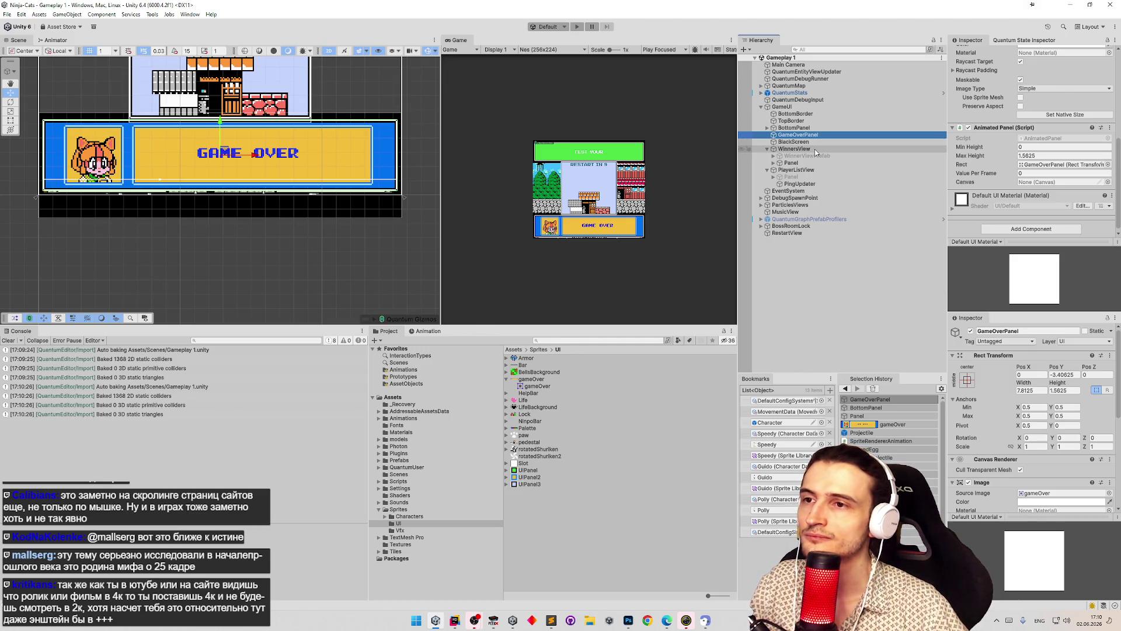
{"action": "left_click", "coordinate": [817, 170]}
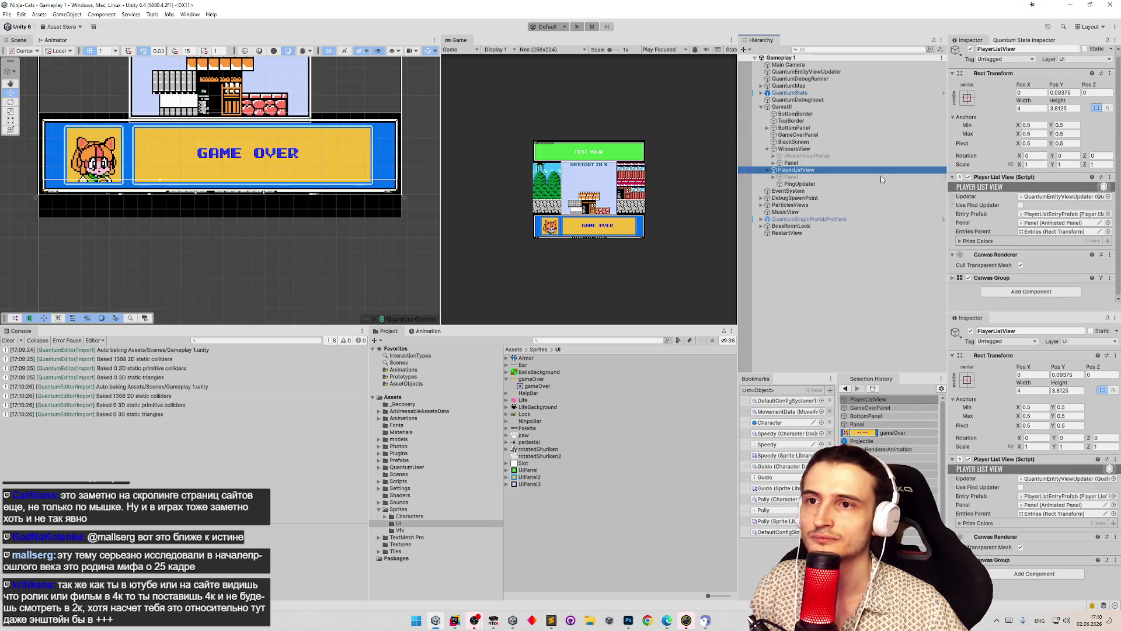
{"action": "left_click", "coordinate": [826, 176]}
{"action": "scroll", "coordinate": [1005, 193], "scroll_direction": "down", "scroll_amount": 5}
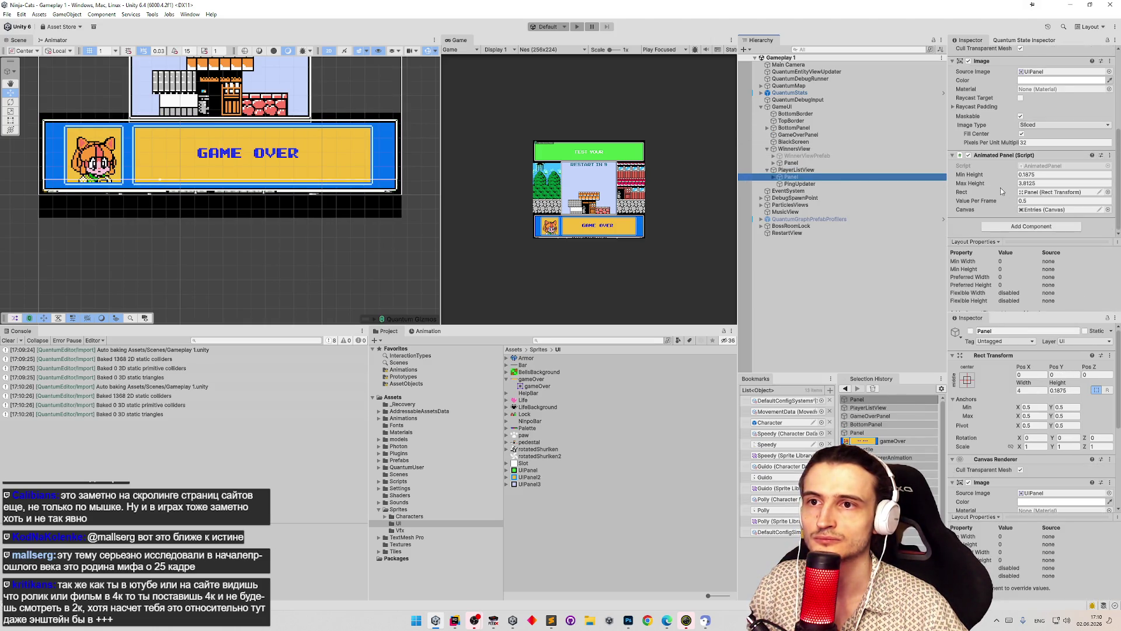
{"action": "left_click", "coordinate": [1107, 318]}
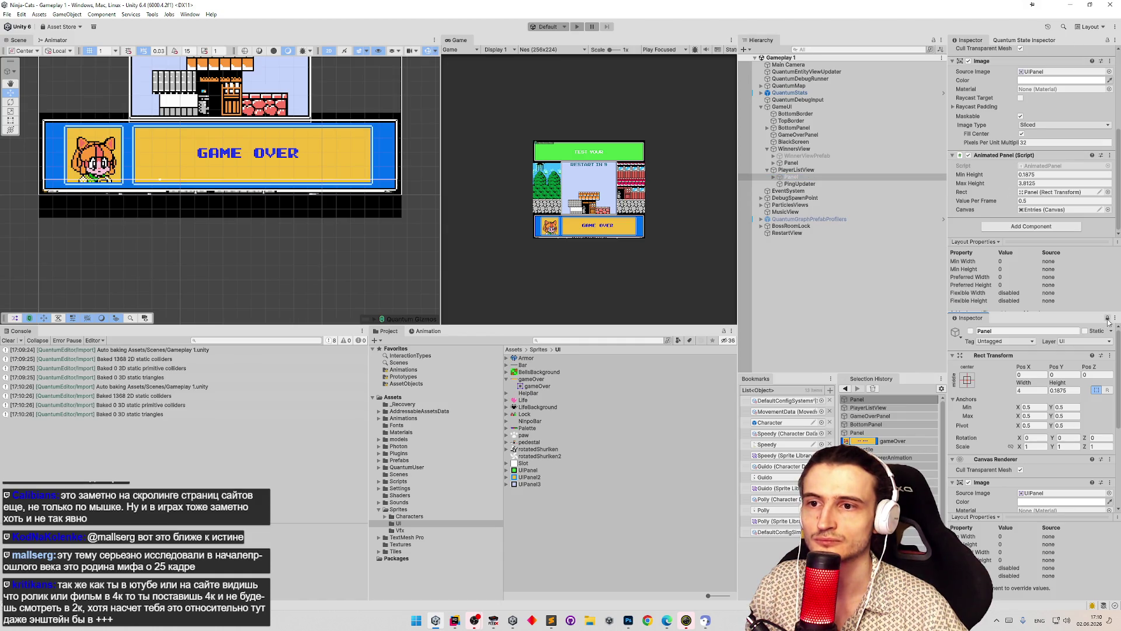
{"action": "scroll", "coordinate": [1045, 385], "scroll_direction": "down", "scroll_amount": 4}
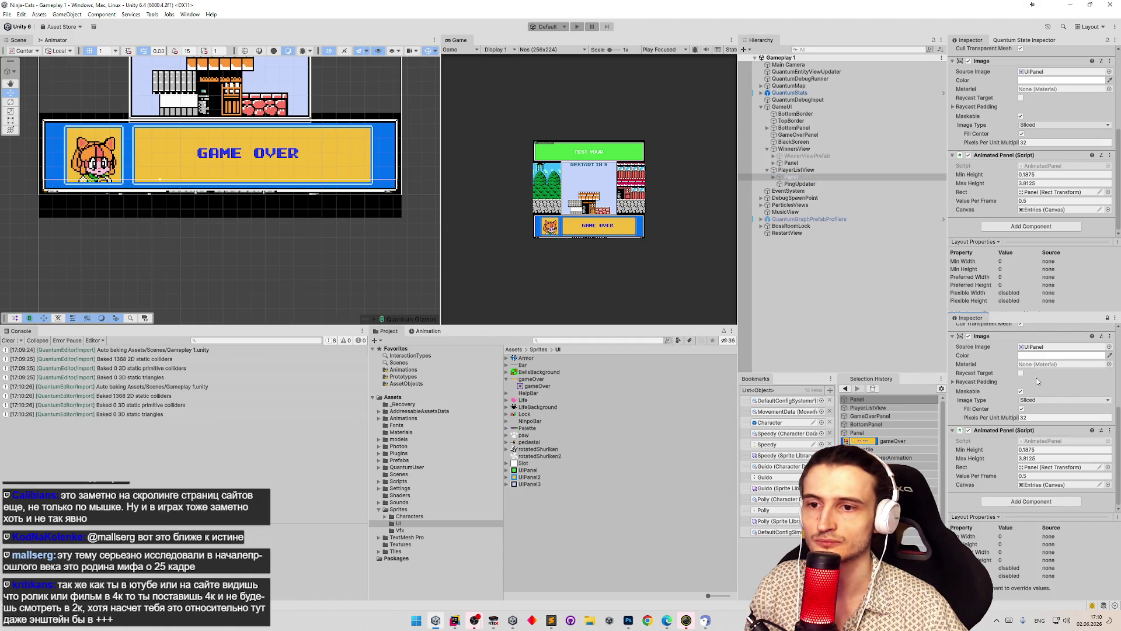
{"action": "left_click", "coordinate": [873, 416]}
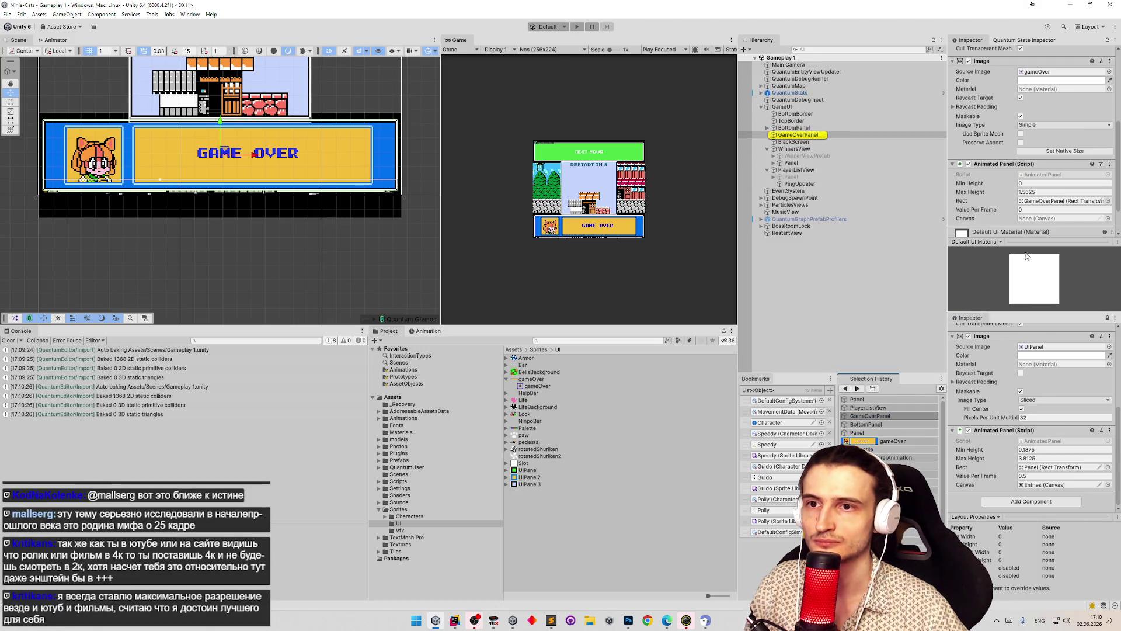
- Copy Min Height 0.1875 and Value Per Frame 0.5 from the locked Panel into GameOverPanel's Animated Panel
{"action": "left_click", "coordinate": [1045, 449]}
{"action": "key", "text": "ctrl+c"}
{"action": "left_click", "coordinate": [1068, 183]}
{"action": "key", "text": "ctrl+v"}
{"action": "left_click", "coordinate": [1039, 476]}
{"action": "key", "text": "ctrl+c"}
{"action": "left_click", "coordinate": [1023, 209]}
{"action": "key", "text": "ctrl+v"}
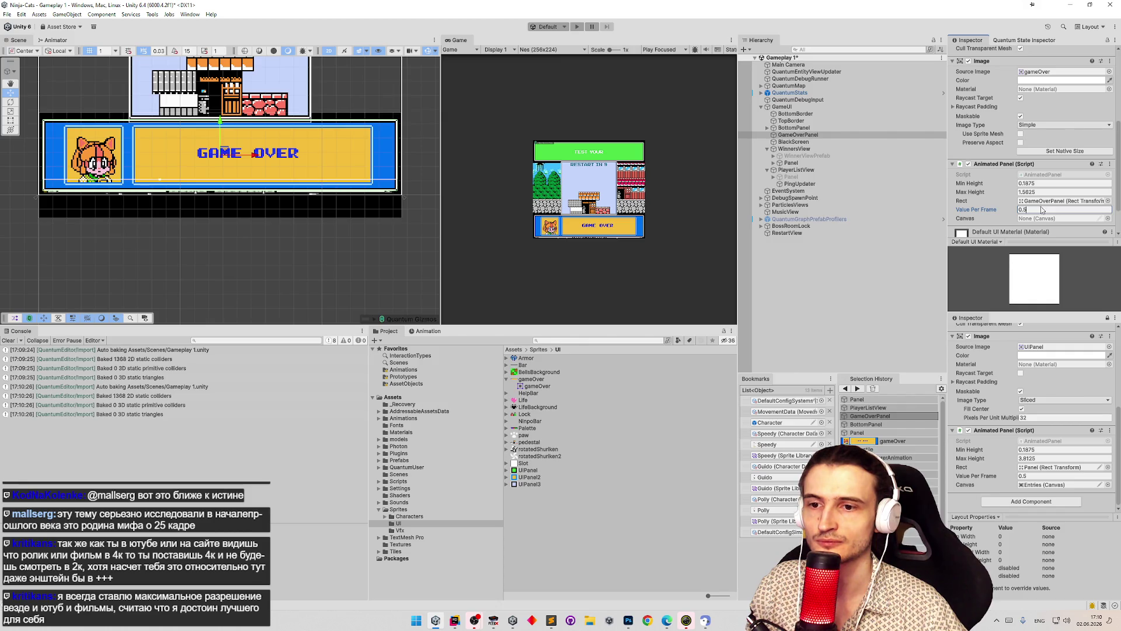
{"action": "left_click", "coordinate": [1036, 485]}
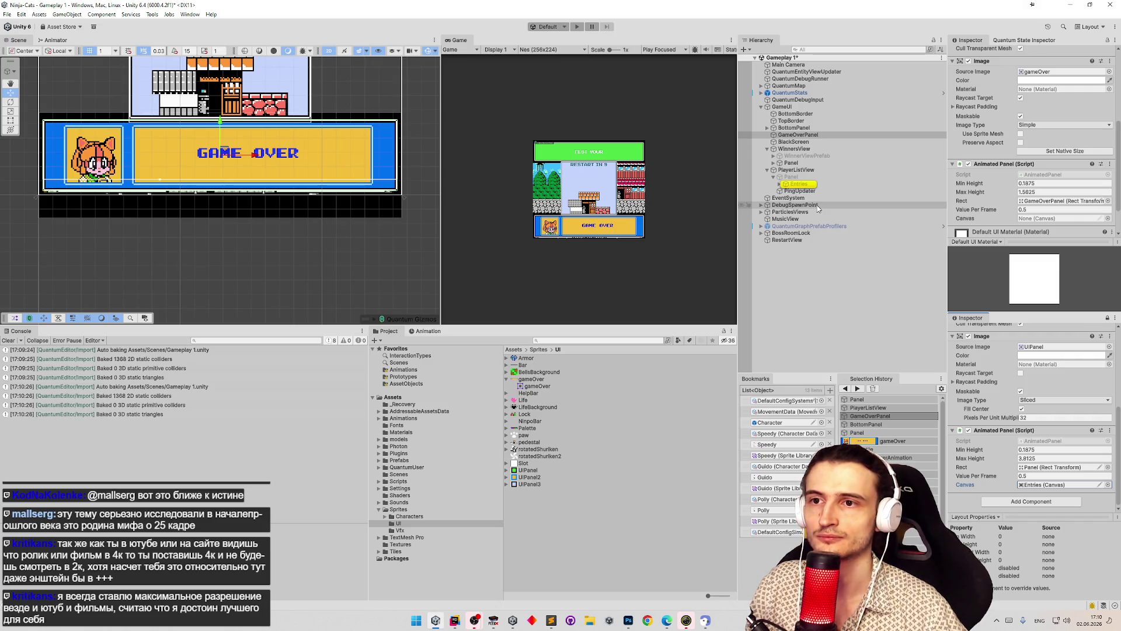
{"action": "left_click", "coordinate": [828, 135]}
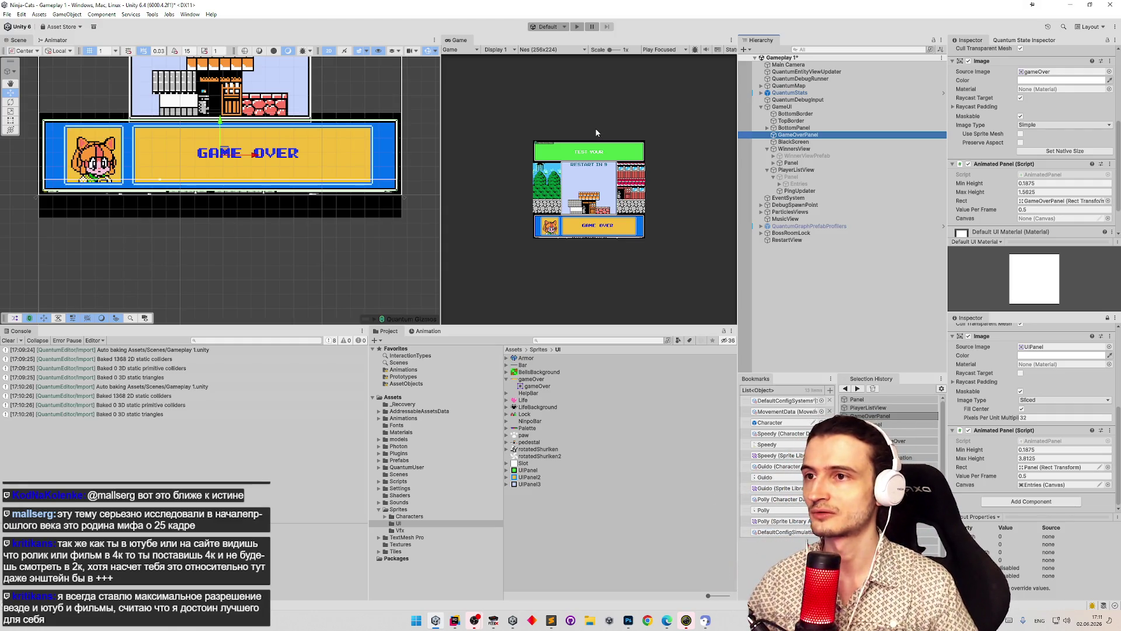
- Copy the portrait frame and Game Over box, without the outer frame, to a new layer
{"action": "left_click", "coordinate": [628, 620]}
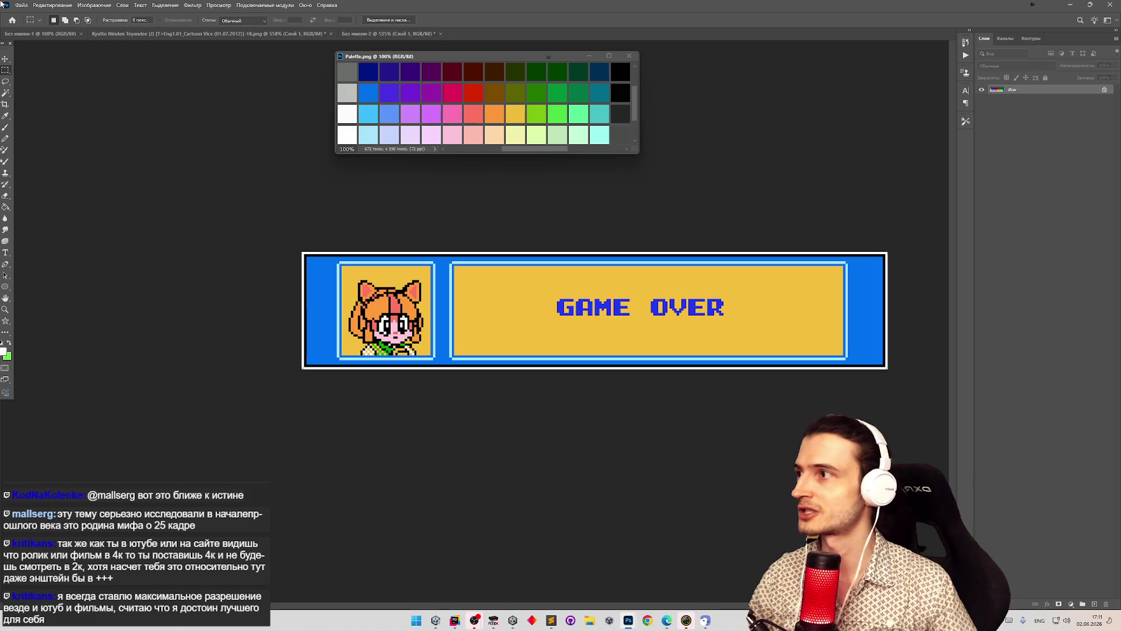
{"action": "key", "text": "z"}
{"action": "key", "text": "ctrl+Tab"}
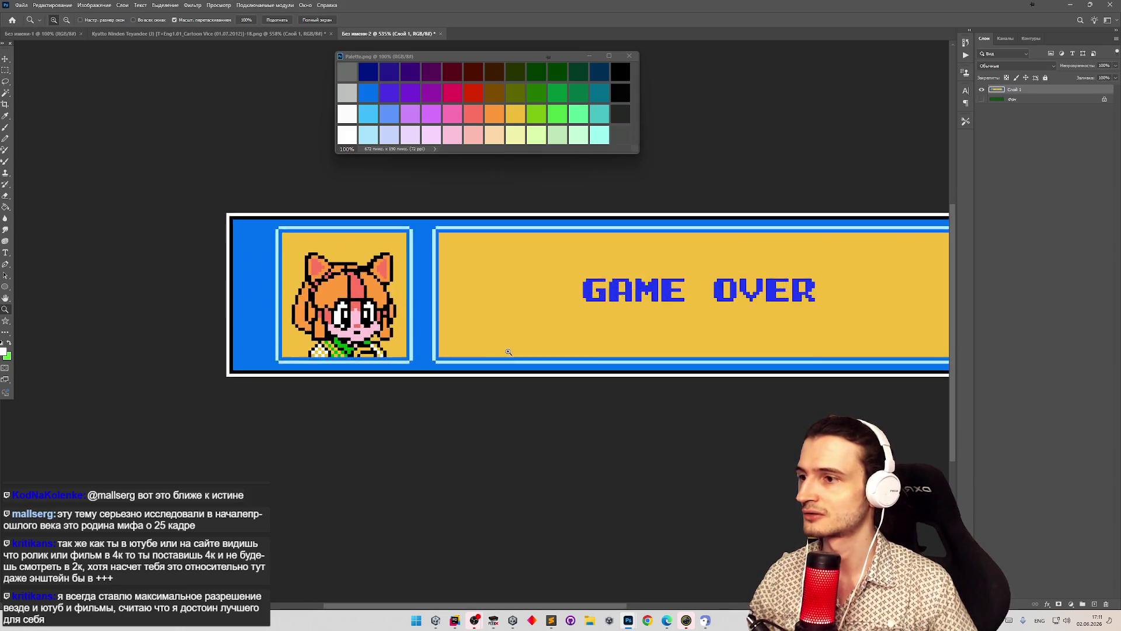
{"action": "left_click_drag", "start_coordinate": [607, 325], "coordinate": [525, 326]}
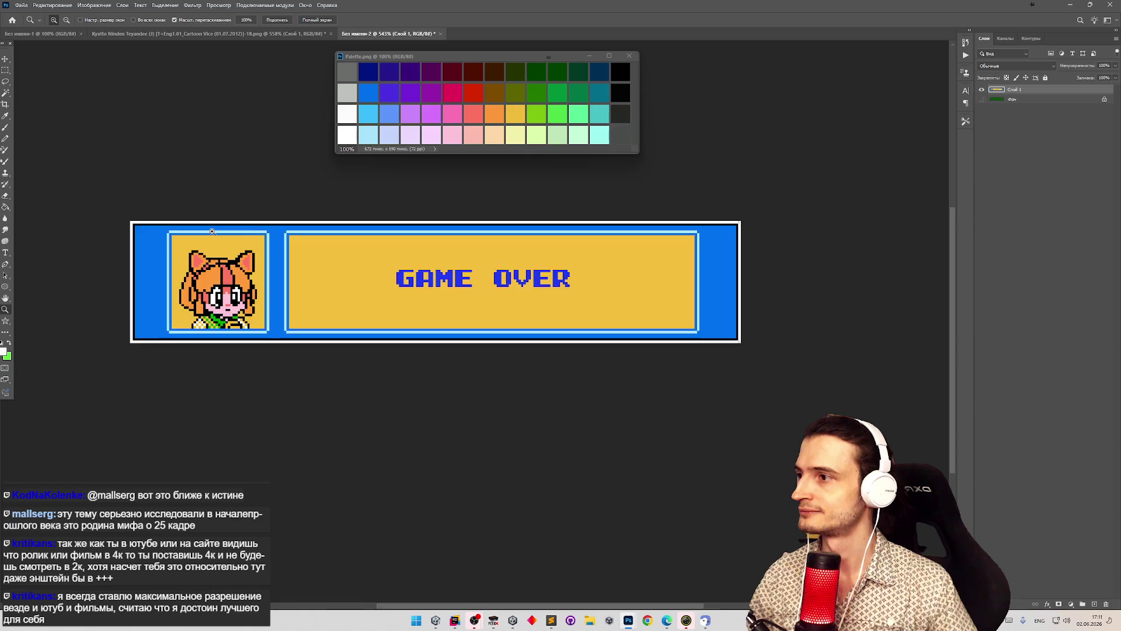
{"action": "left_click", "coordinate": [5, 70]}
{"action": "mouse_move", "coordinate": [112, 217]}
{"action": "left_mouse_down"}
{"action": "mouse_move", "coordinate": [829, 292]}
{"action": "mouse_move", "coordinate": [834, 389]}
{"action": "left_mouse_up"}
{"action": "left_click", "coordinate": [835, 390]}
{"action": "mouse_move", "coordinate": [162, 230]}
{"action": "left_mouse_down"}
{"action": "mouse_move", "coordinate": [272, 276]}
{"action": "mouse_move", "coordinate": [759, 345]}
{"action": "left_mouse_up"}
{"action": "key", "text": "ctrl+j"}
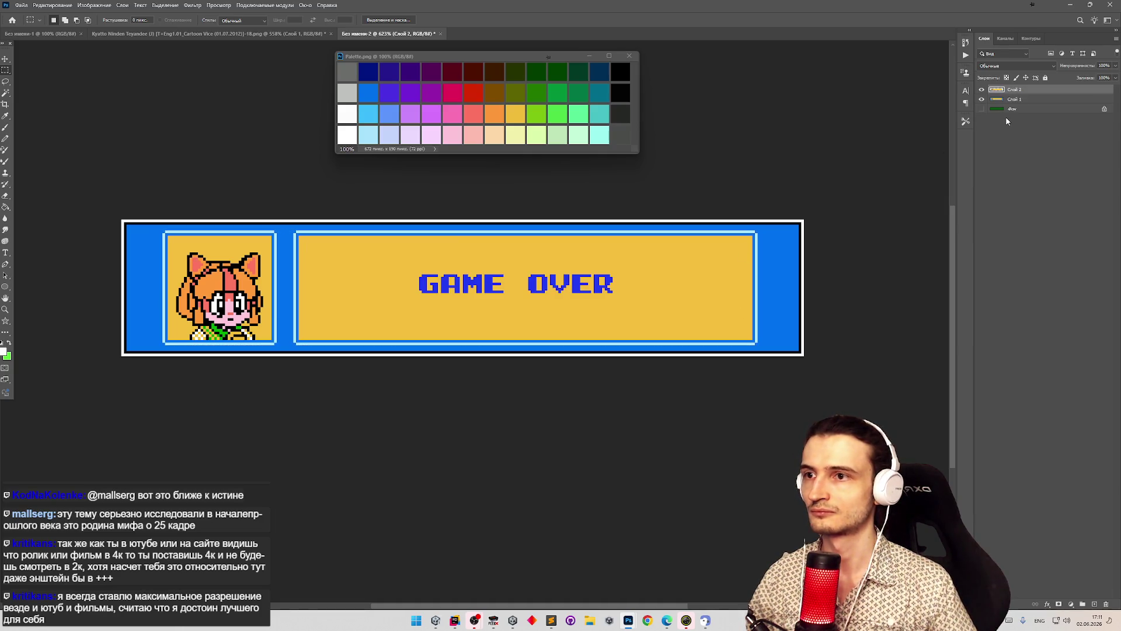
- Hide layer Слой 1 and Quick Export the art as gameOverFill.png in Sprites/UI
{"action": "left_click", "coordinate": [981, 99]}
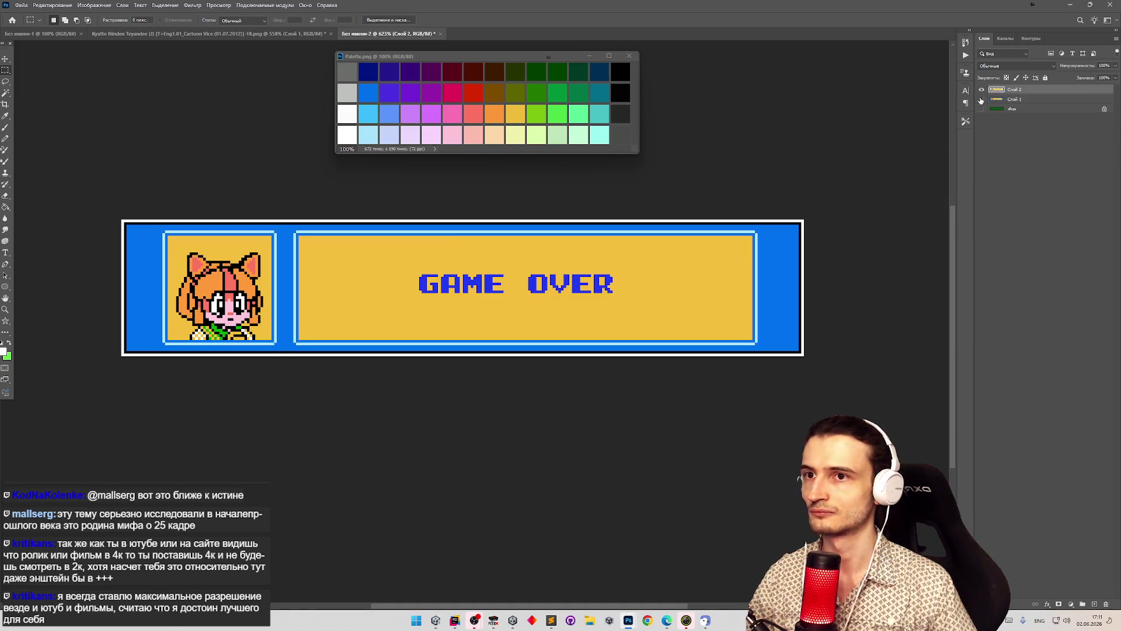
{"action": "left_click", "coordinate": [21, 5]}
{"action": "mouse_move", "coordinate": [107, 146]}
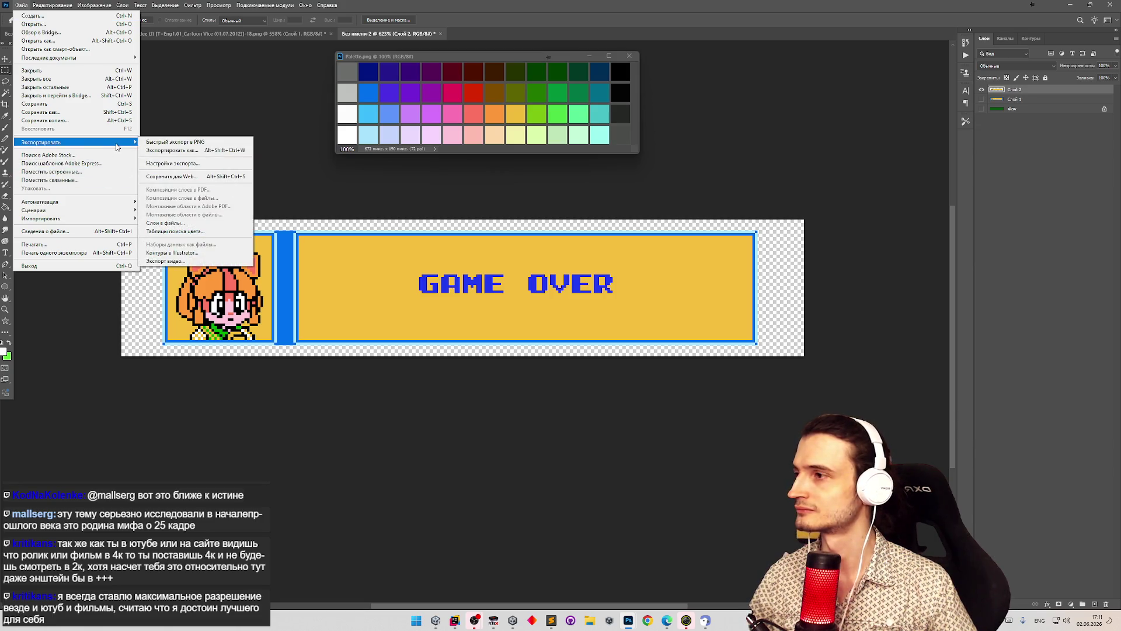
{"action": "left_click", "coordinate": [187, 141]}
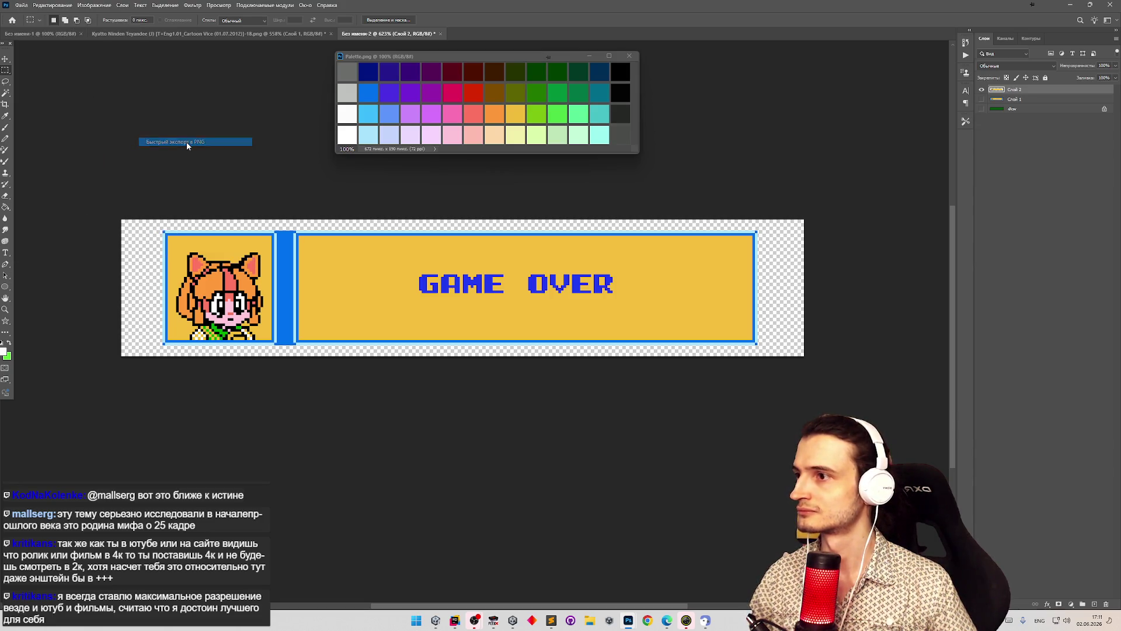
{"action": "left_click", "coordinate": [512, 208]}
{"action": "left_click", "coordinate": [322, 482]}
{"action": "type", "text": "Fi"}
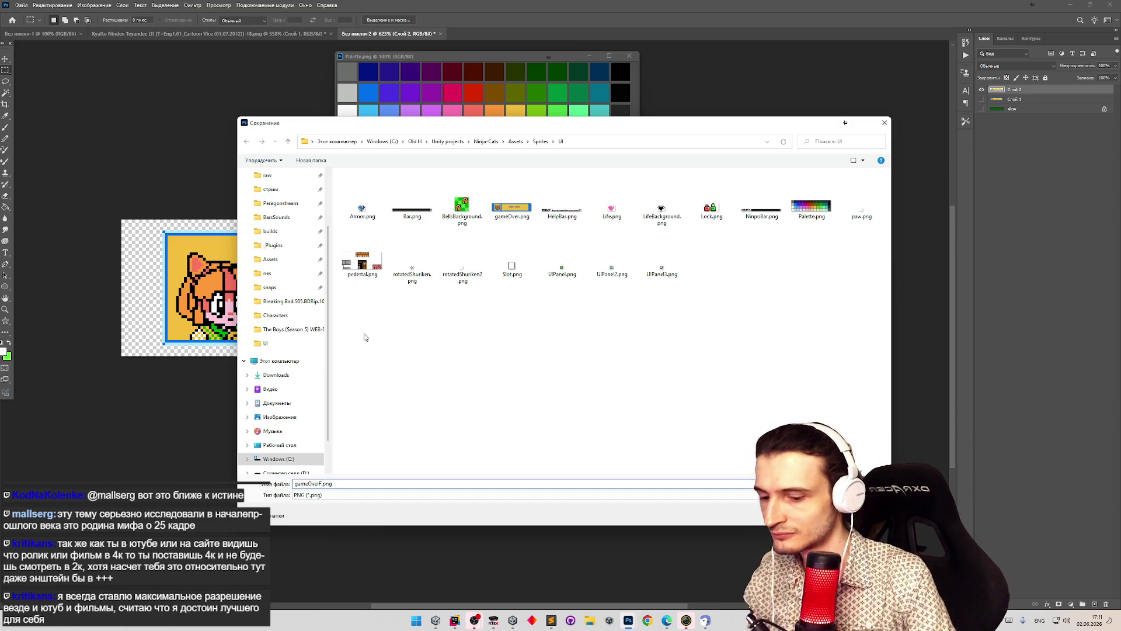
{"action": "type", "text": "ll"}
{"action": "key", "text": "Return"}
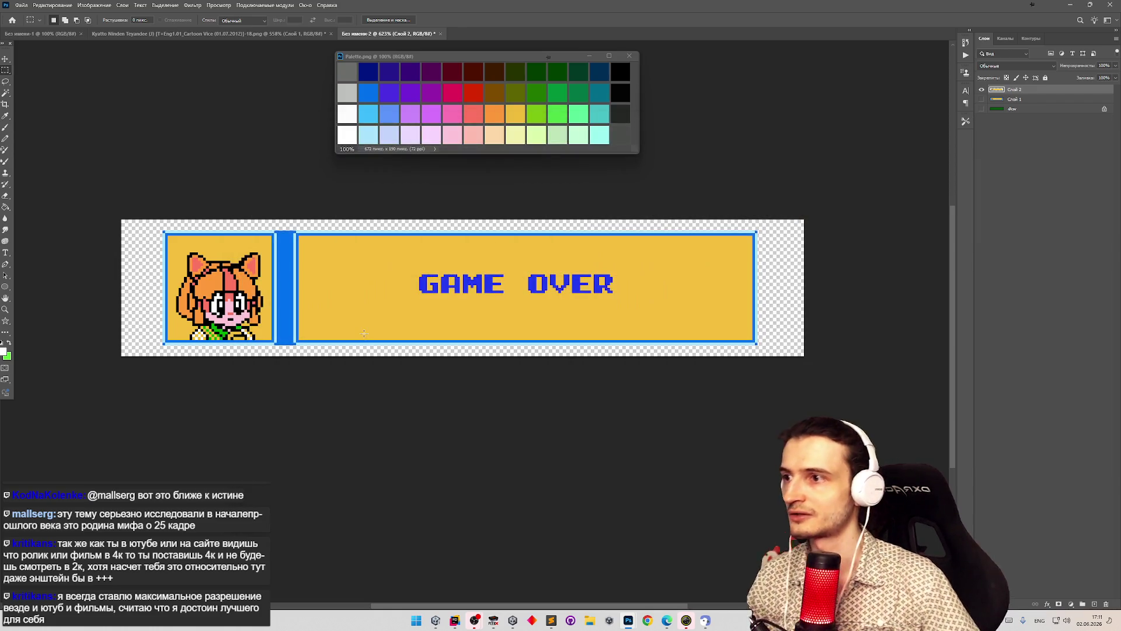
{"action": "left_click", "coordinate": [1071, 5]}
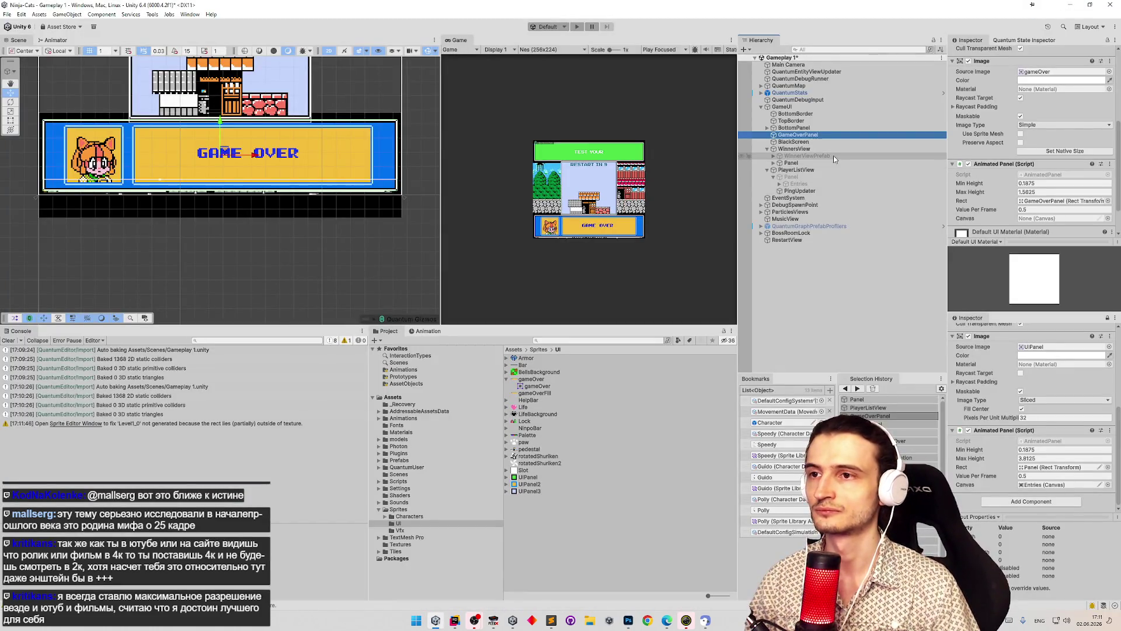
- Save the scene, duplicate GameOverPanel as Fill, and parent Fill under GameOverPanel
{"action": "key", "text": "ctrl+s"}
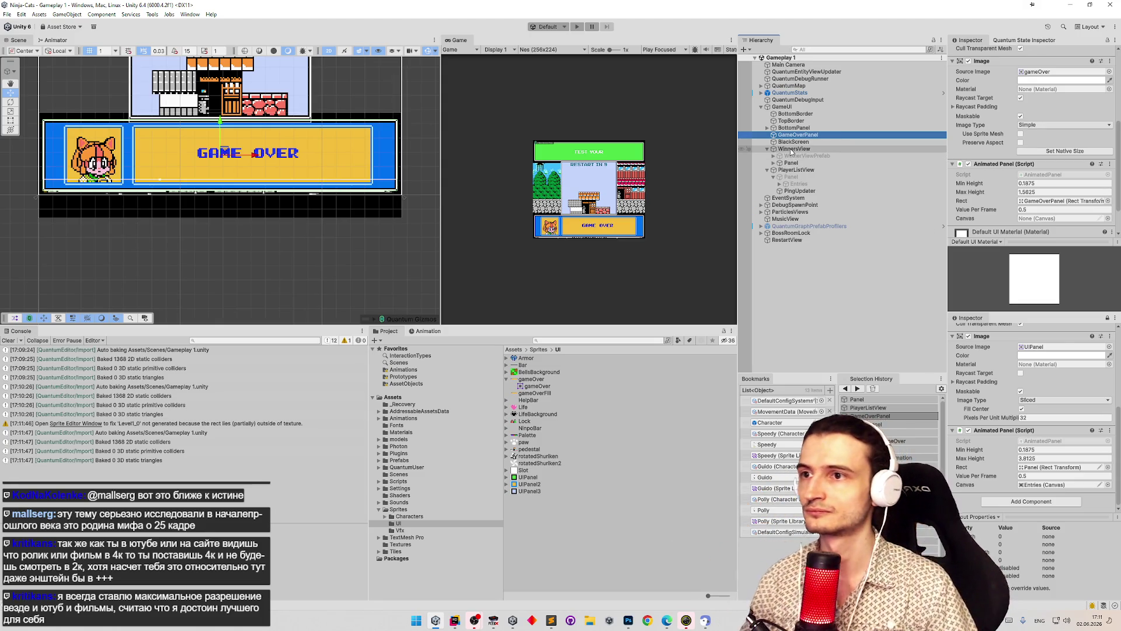
{"action": "key", "text": "ctrl+d"}
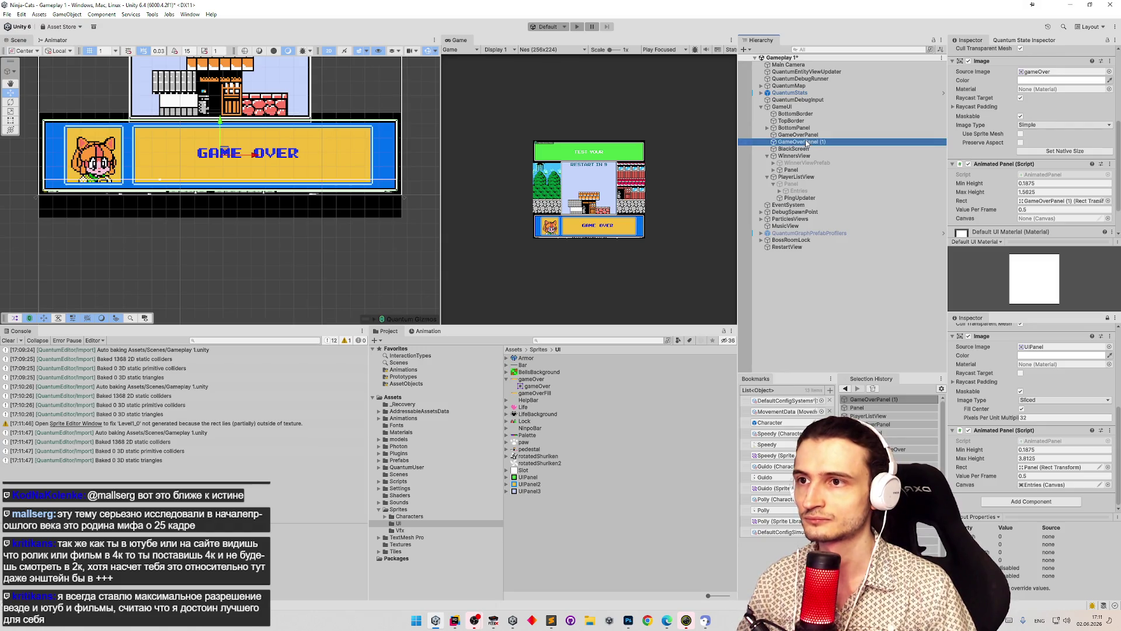
{"action": "type", "text": "Fill"}
{"action": "key", "text": "Return"}
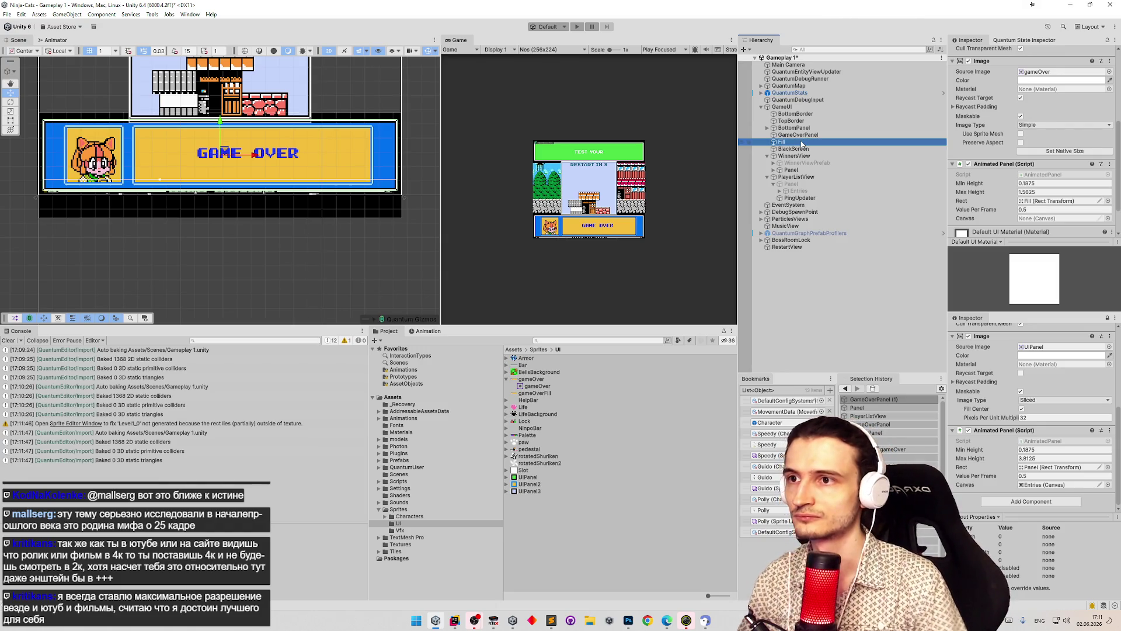
{"action": "left_click_drag", "start_coordinate": [804, 144], "coordinate": [813, 134]}
- Check Fill's Animated Panel options and Source Image picker, keeping the gameOver sprite
{"action": "scroll", "coordinate": [1047, 117], "scroll_direction": "up", "scroll_amount": 5}
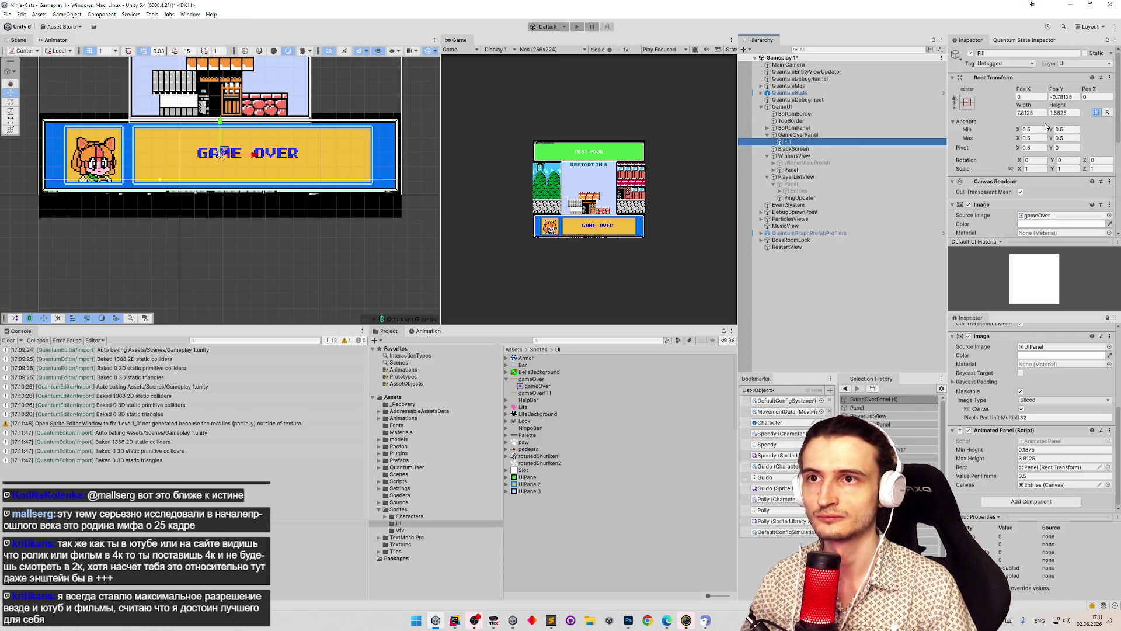
{"action": "scroll", "coordinate": [1053, 143], "scroll_direction": "down", "scroll_amount": 3}
{"action": "right_click", "coordinate": [1003, 187]}
{"action": "right_click", "coordinate": [991, 193]}
{"action": "left_click", "coordinate": [1109, 99]}
{"action": "left_click", "coordinate": [1109, 99]}
{"action": "type", "text": "gameove"}
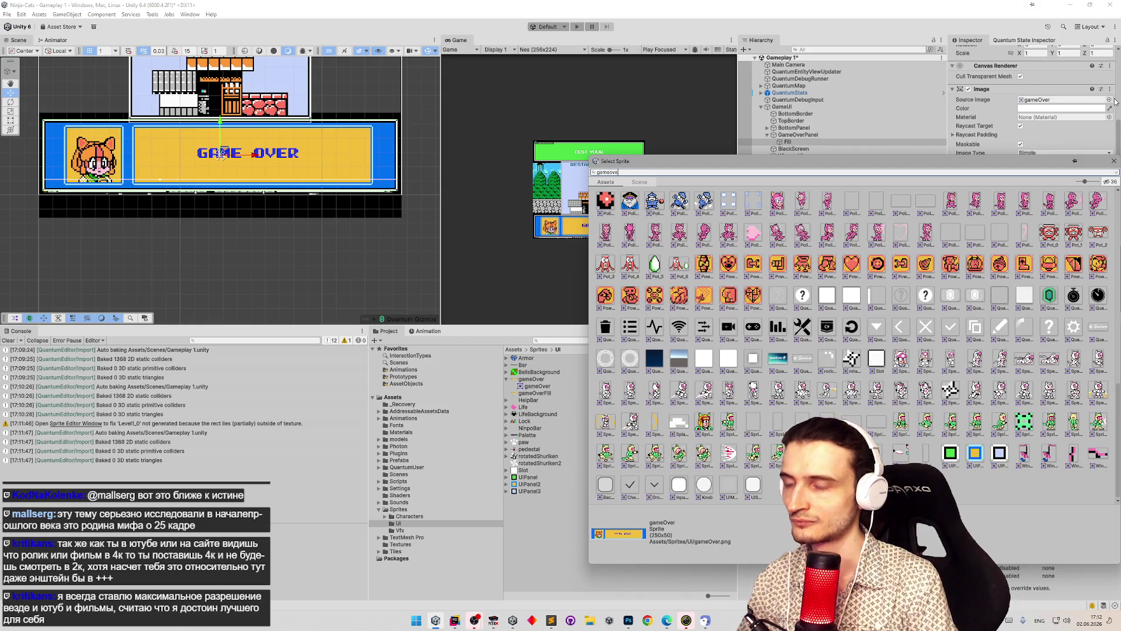
{"action": "type", "text": "r"}
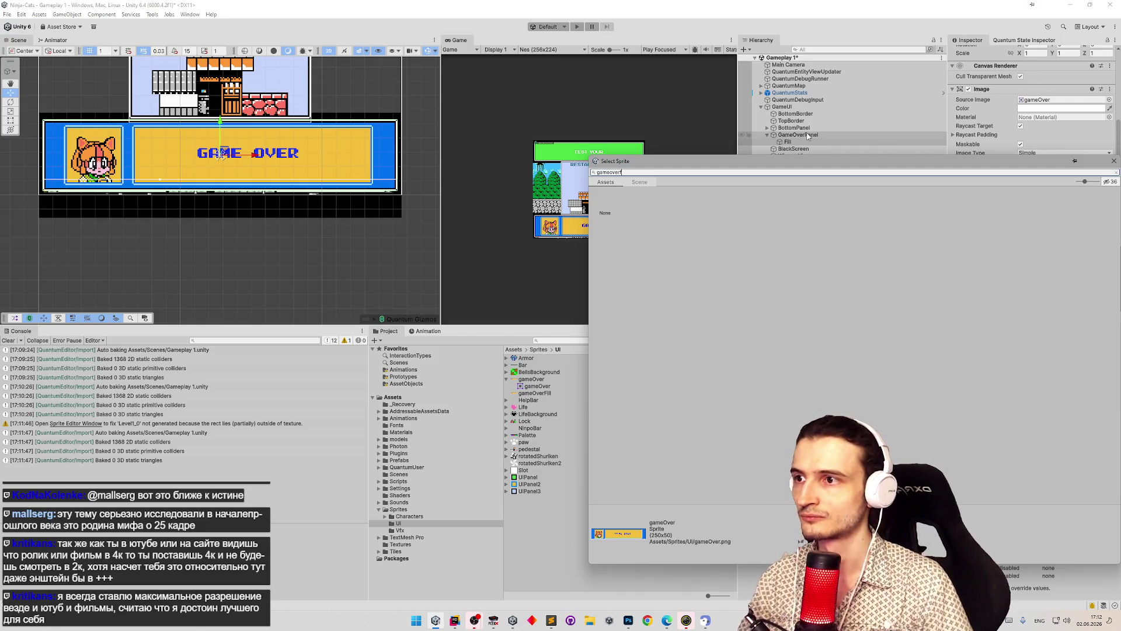
{"action": "key", "text": "Return"}
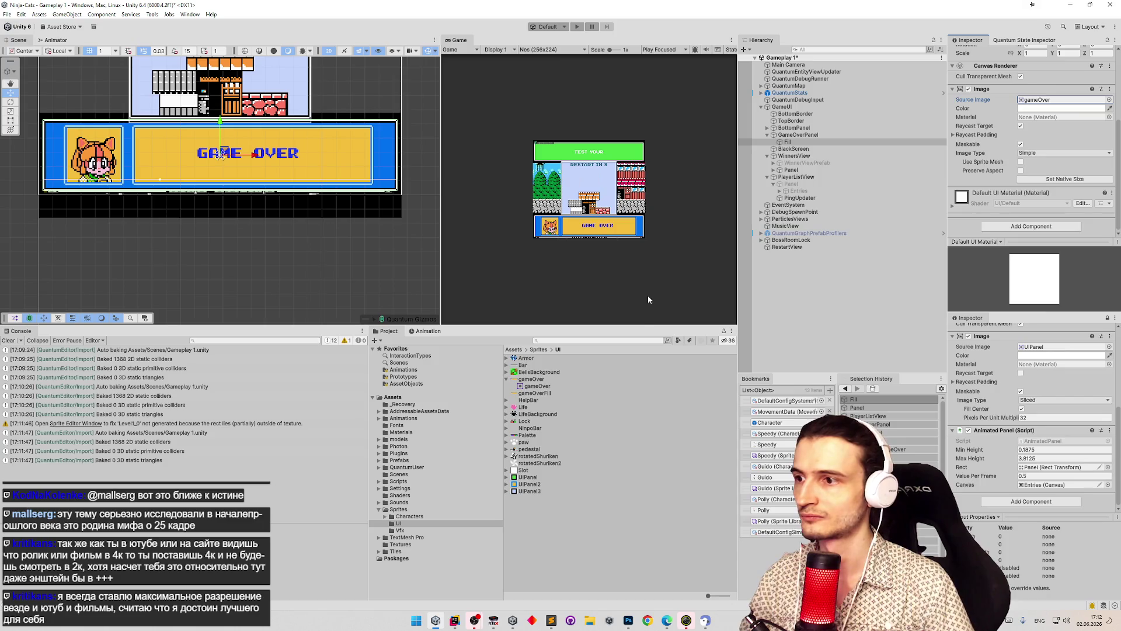
{"action": "left_click", "coordinate": [578, 340]}
- Find the gameOverFill sprite, set its Sprite Mode to Single, and open the Sprite Editor
{"action": "type", "text": "ill"}
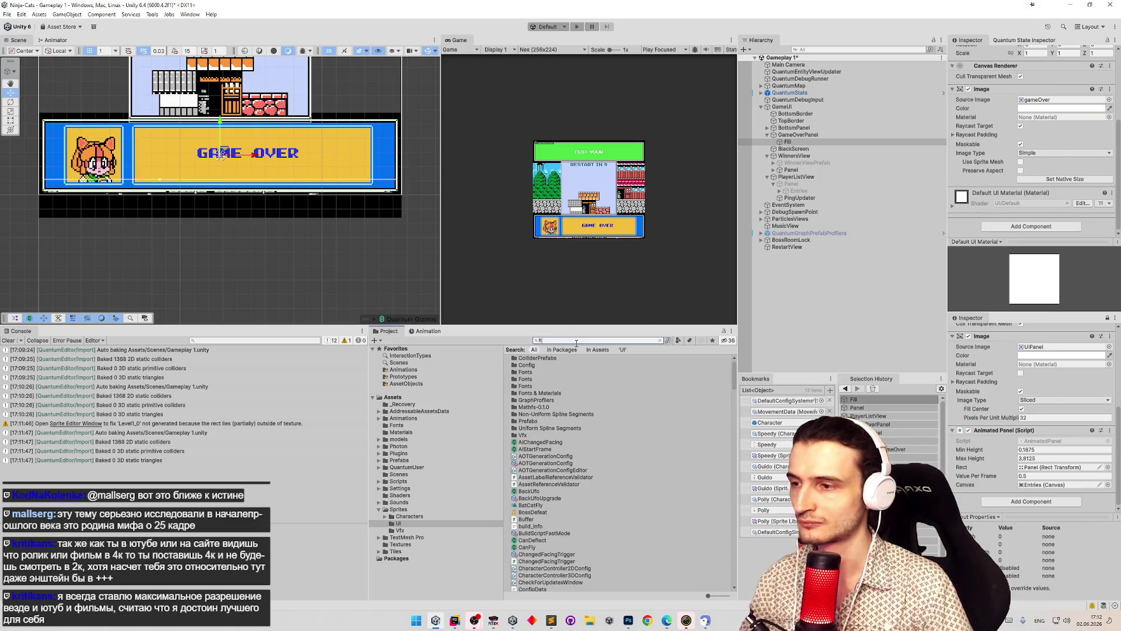
{"action": "left_click", "coordinate": [621, 358]}
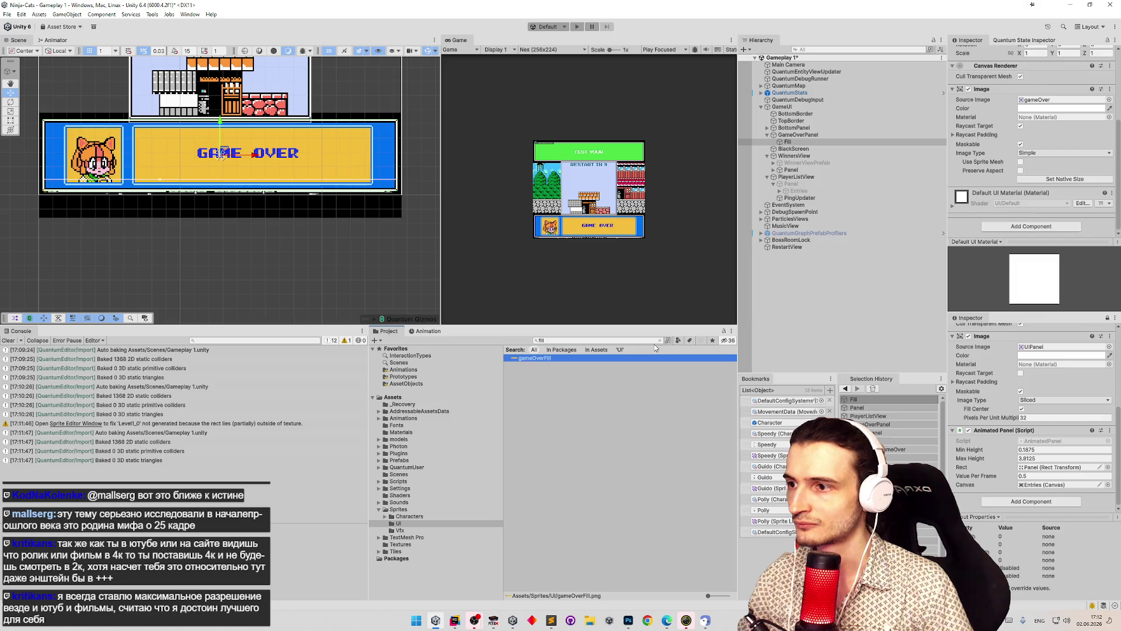
{"action": "left_click", "coordinate": [1031, 132]}
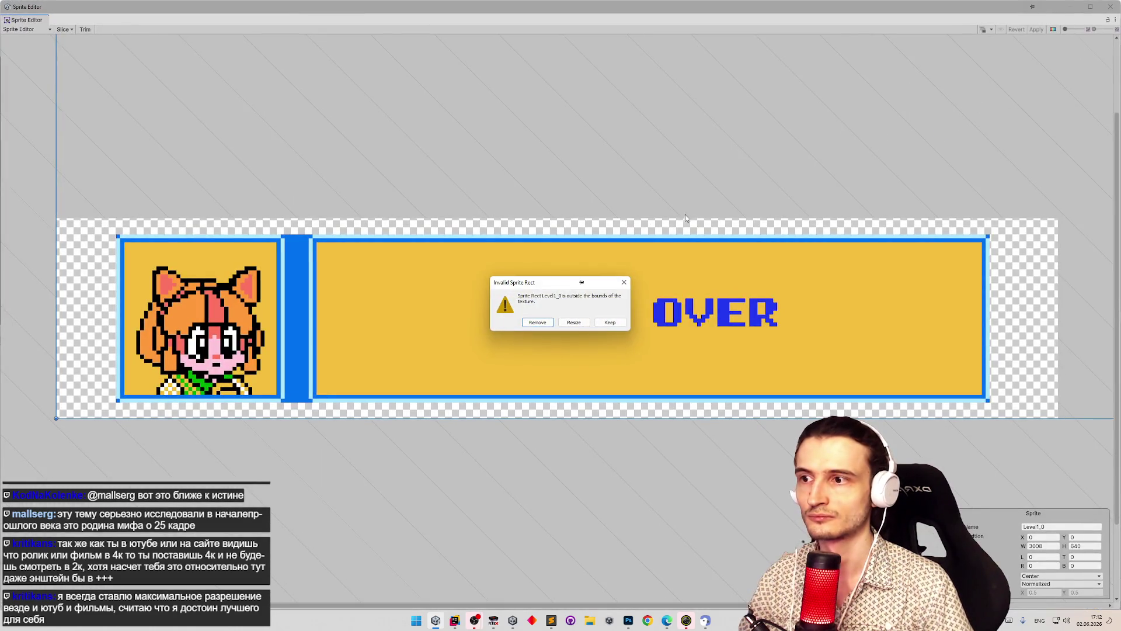
{"action": "left_click", "coordinate": [537, 322]}
{"action": "left_click", "coordinate": [1110, 7]}
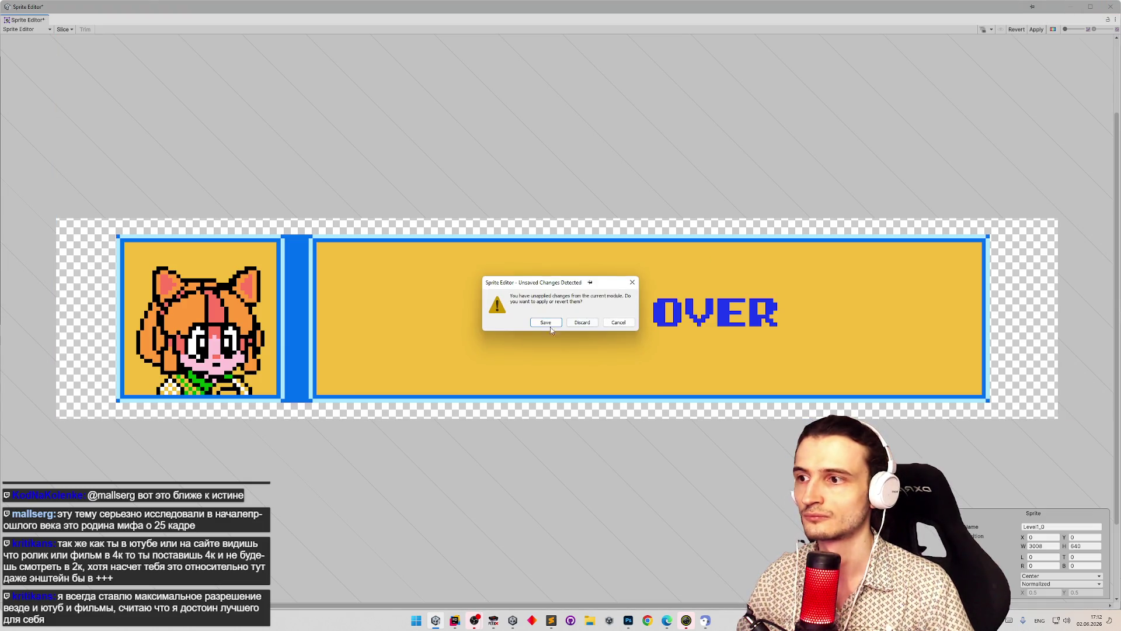
{"action": "left_click", "coordinate": [546, 323]}
{"action": "left_click", "coordinate": [1049, 85]}
{"action": "left_click", "coordinate": [1042, 93]}
{"action": "left_click", "coordinate": [1034, 137]}
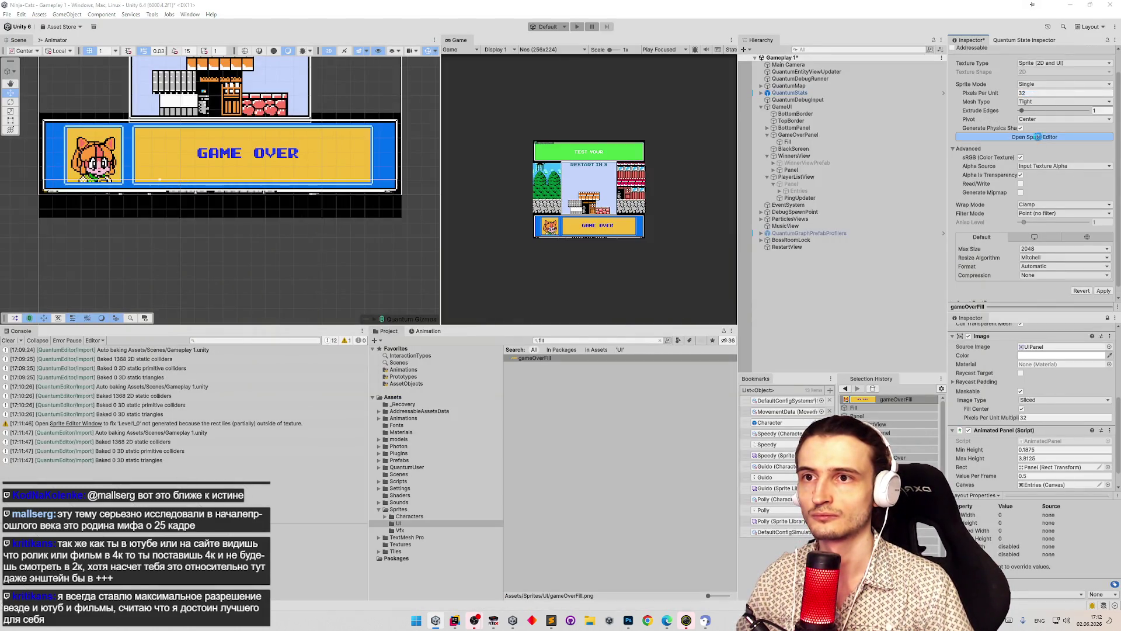
{"action": "left_click", "coordinate": [576, 325]}
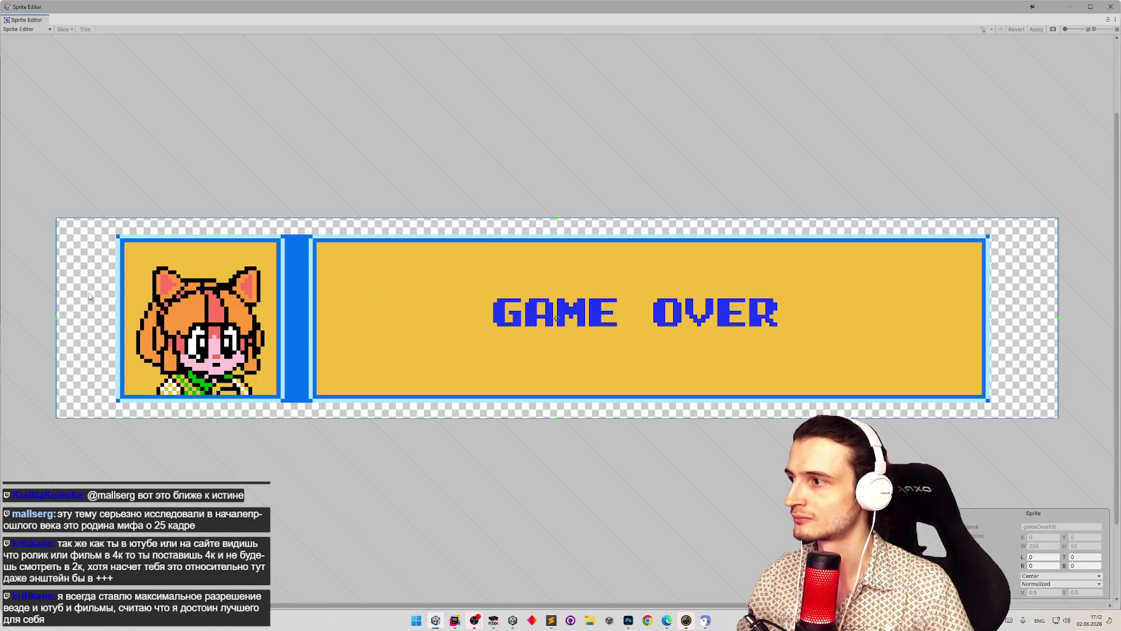
- Set gameOverFill's slice borders to left 233 and top, right, bottom 4, then apply
{"action": "left_click_drag", "start_coordinate": [56, 318], "coordinate": [250, 317]}
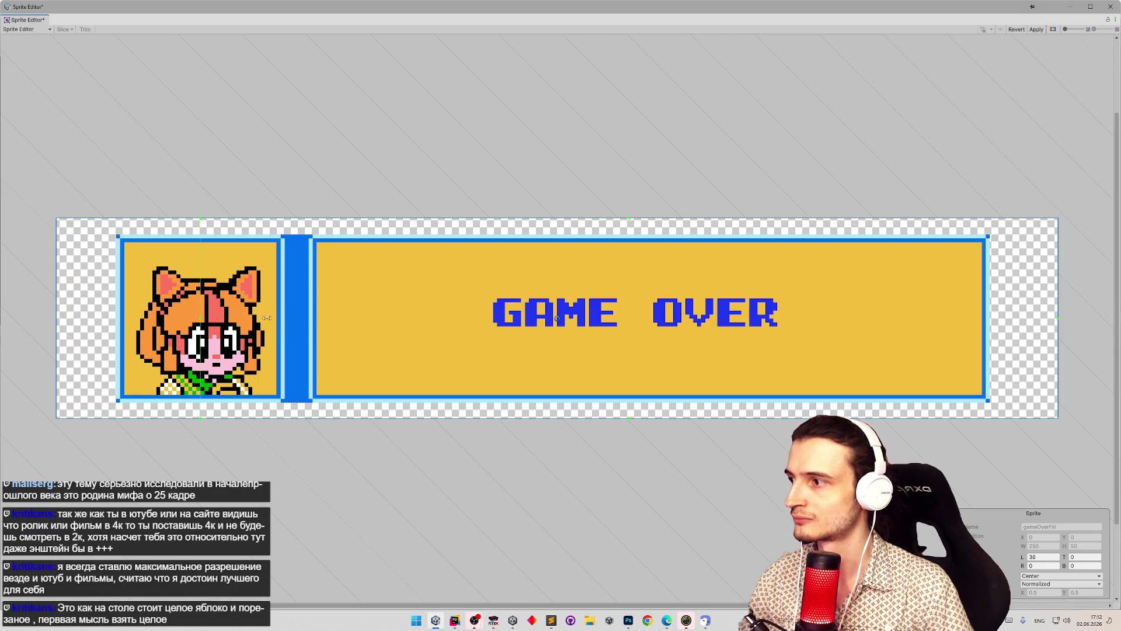
{"action": "left_click_drag", "start_coordinate": [862, 324], "coordinate": [991, 322]}
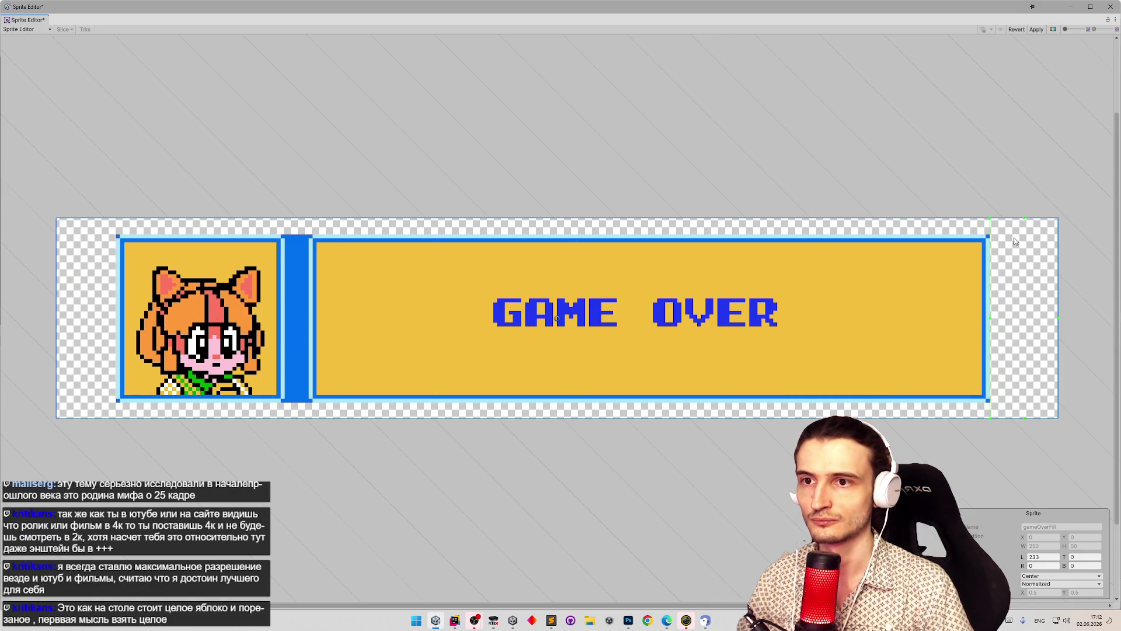
{"action": "left_click_drag", "start_coordinate": [1024, 218], "coordinate": [1024, 228]}
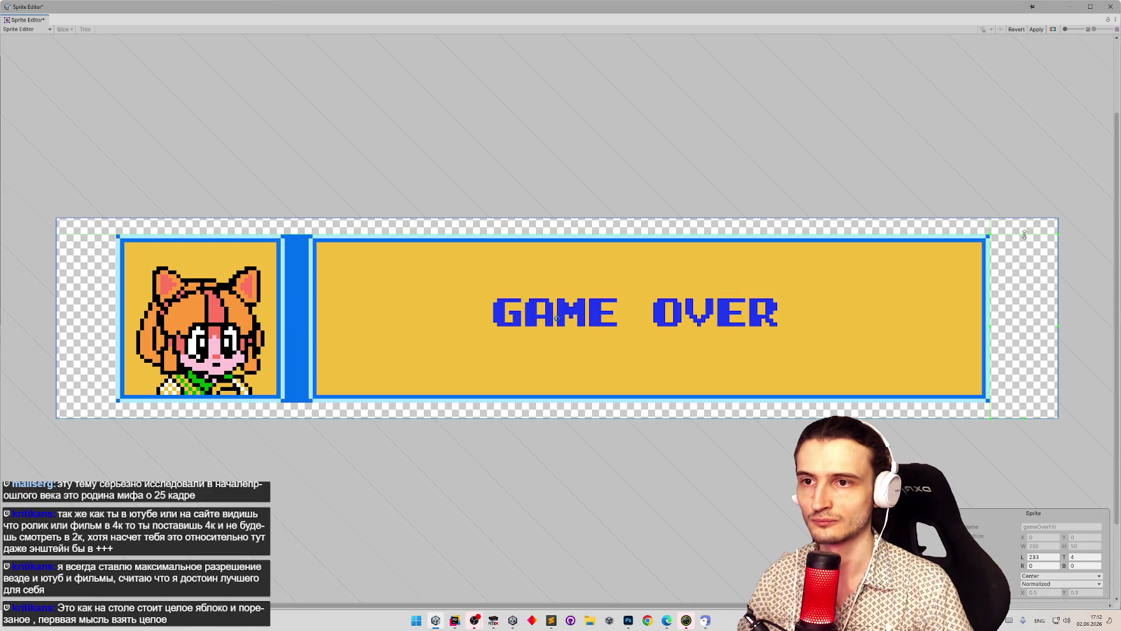
{"action": "left_click_drag", "start_coordinate": [1045, 326], "coordinate": [1042, 324]}
{"action": "left_click_drag", "start_coordinate": [1019, 418], "coordinate": [1016, 401]}
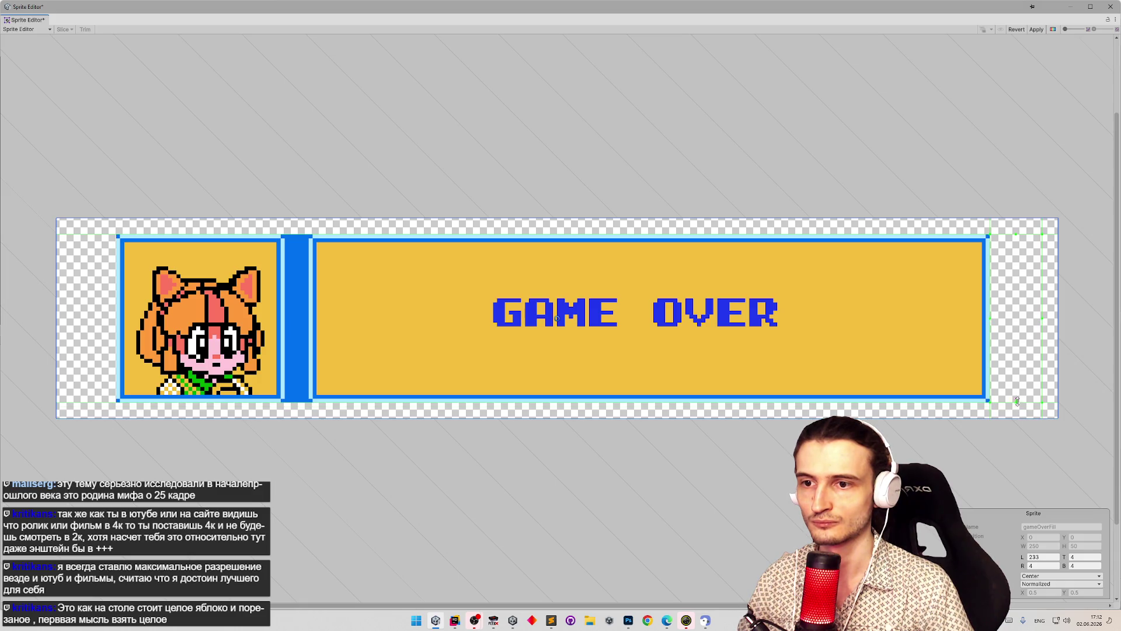
{"action": "left_click", "coordinate": [1036, 29]}
{"action": "left_click", "coordinate": [1109, 6]}
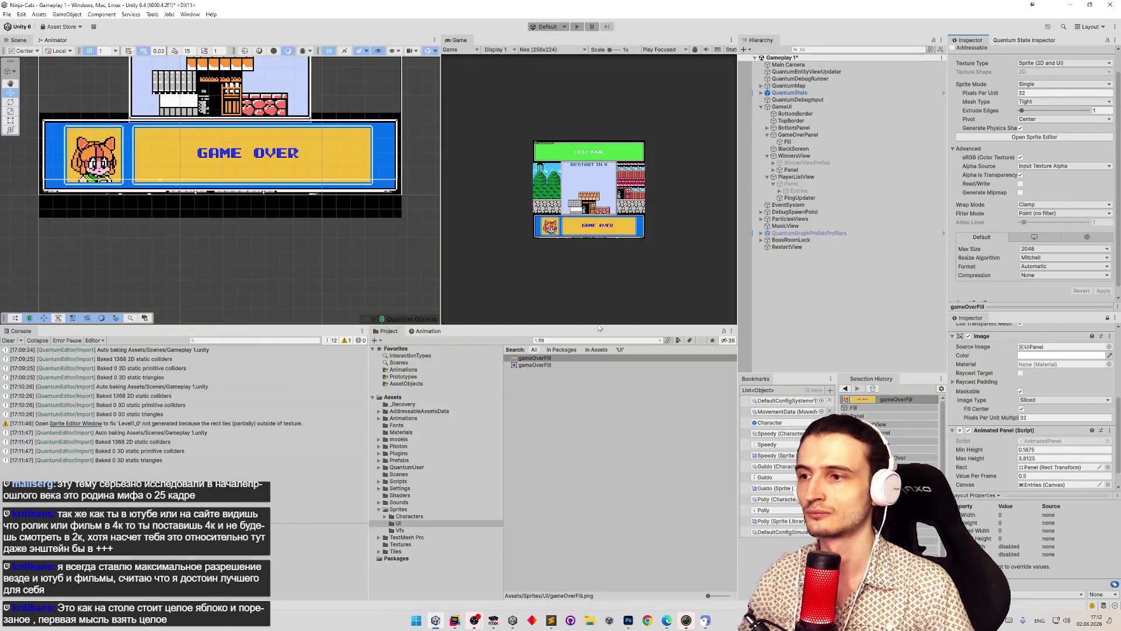
- Switch to Photoshop and bring up the Game Over image document
{"action": "left_click", "coordinate": [628, 620]}
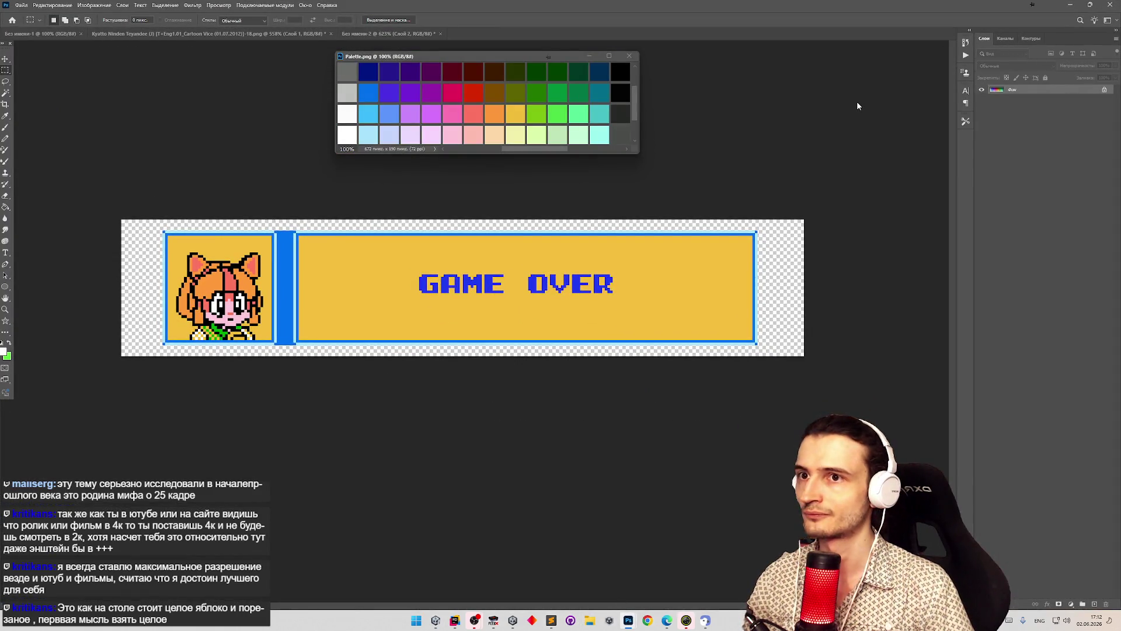
{"action": "left_click", "coordinate": [160, 34]}
{"action": "left_click", "coordinate": [41, 33]}
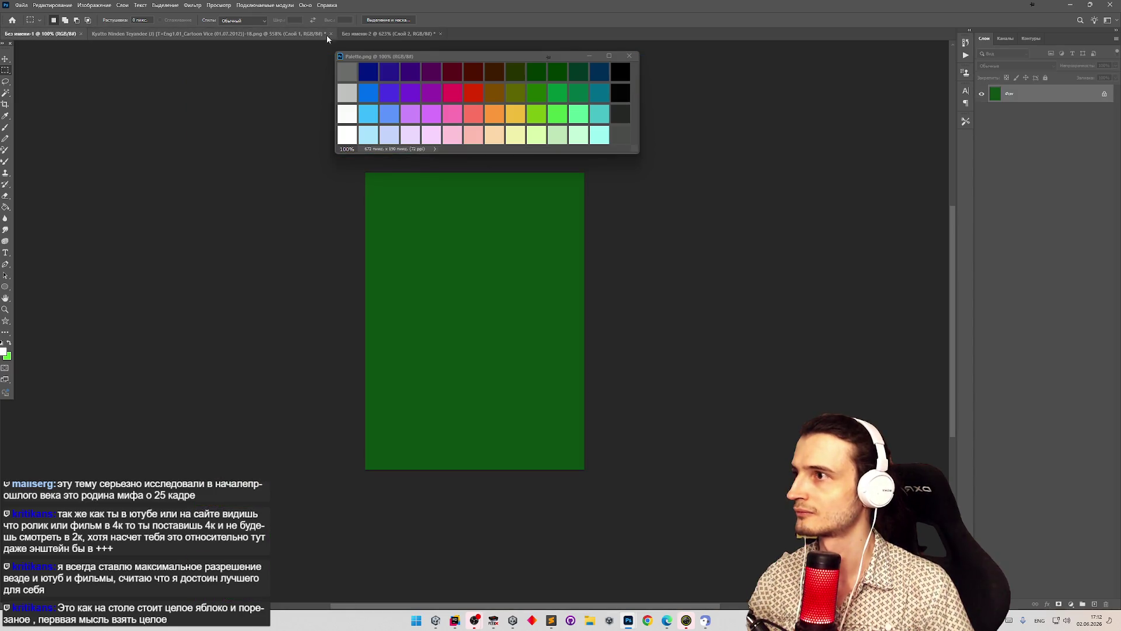
{"action": "left_click", "coordinate": [362, 34]}
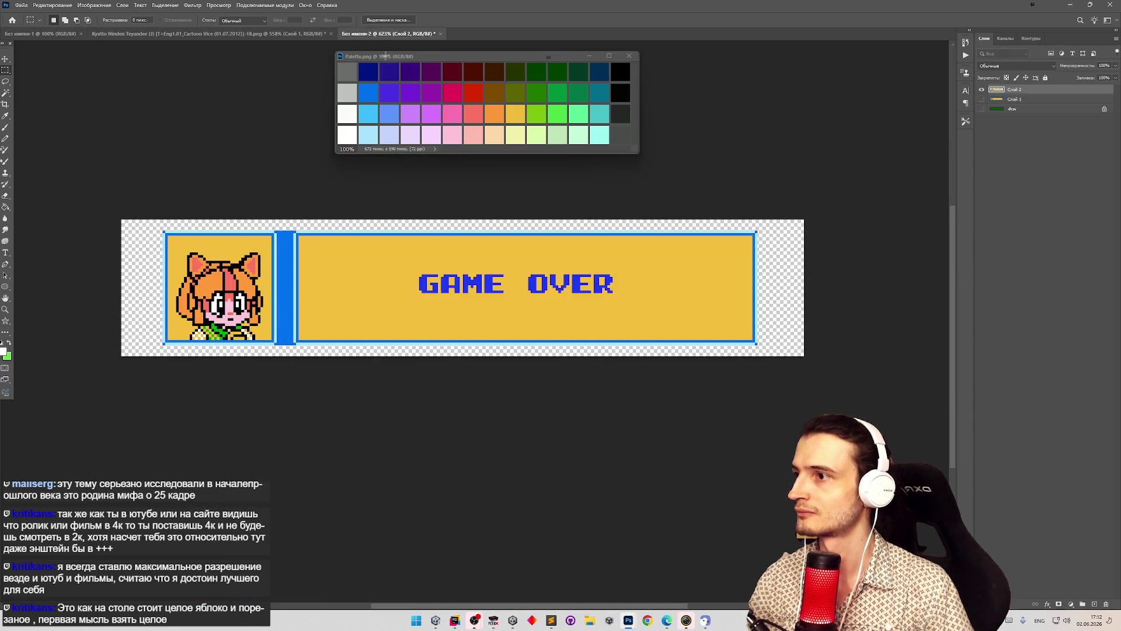
- Restore the blue frame layer, marquee-select the portrait and Game Over panels, and return to Unity
{"action": "left_click", "coordinate": [983, 99]}
{"action": "left_click", "coordinate": [981, 89]}
{"action": "left_click", "coordinate": [981, 99]}
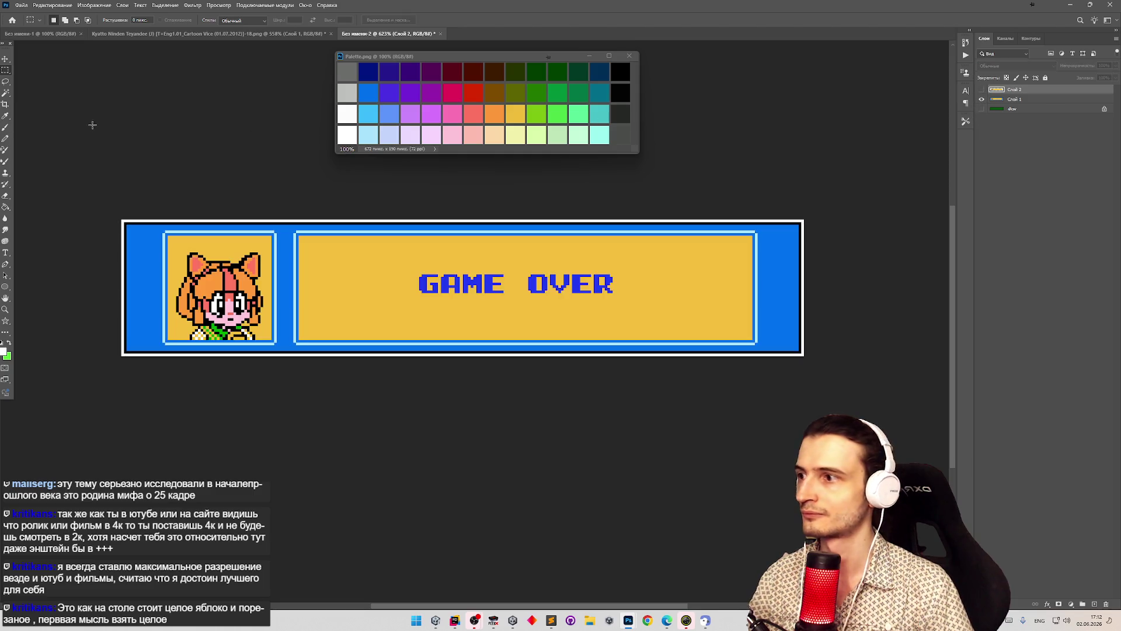
{"action": "mouse_move", "coordinate": [159, 228]}
{"action": "left_mouse_down"}
{"action": "mouse_move", "coordinate": [784, 333]}
{"action": "mouse_move", "coordinate": [765, 348]}
{"action": "left_mouse_up"}
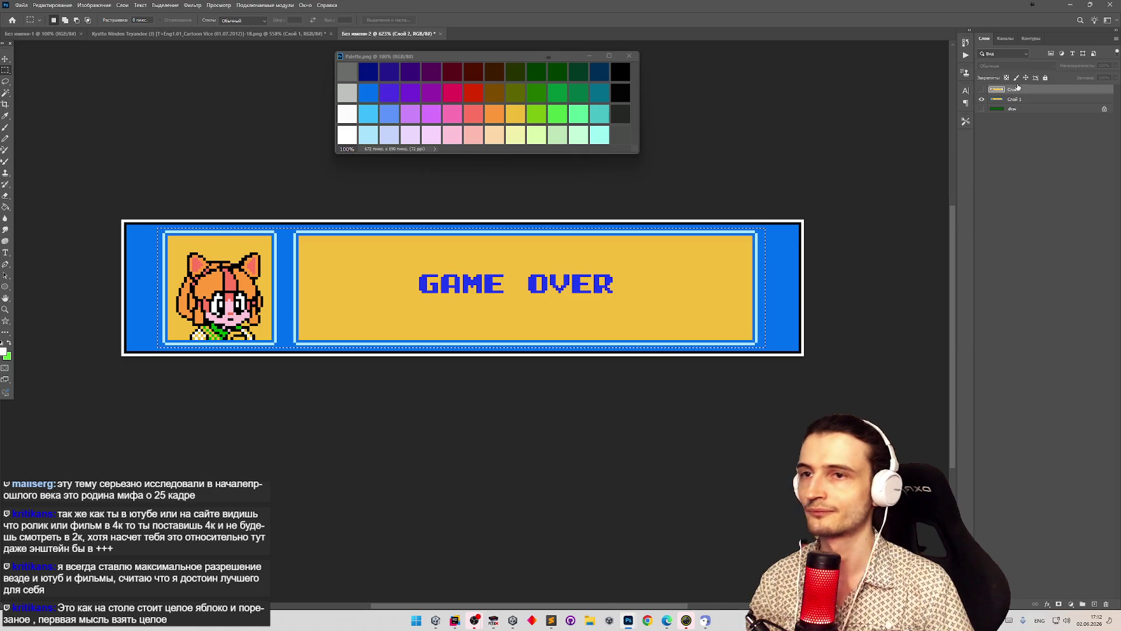
{"action": "left_click", "coordinate": [435, 620]}
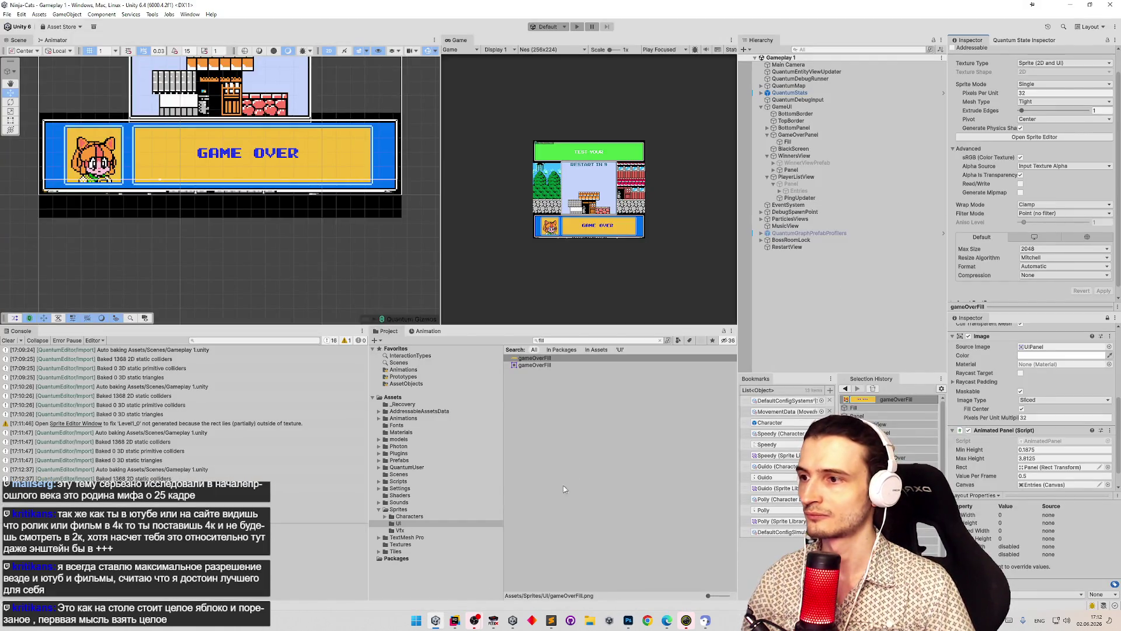
- Search the Project for 'gameove' and delete the gameOver sprite asset
{"action": "double_click", "coordinate": [569, 341]}
{"action": "type", "text": "gameo"}
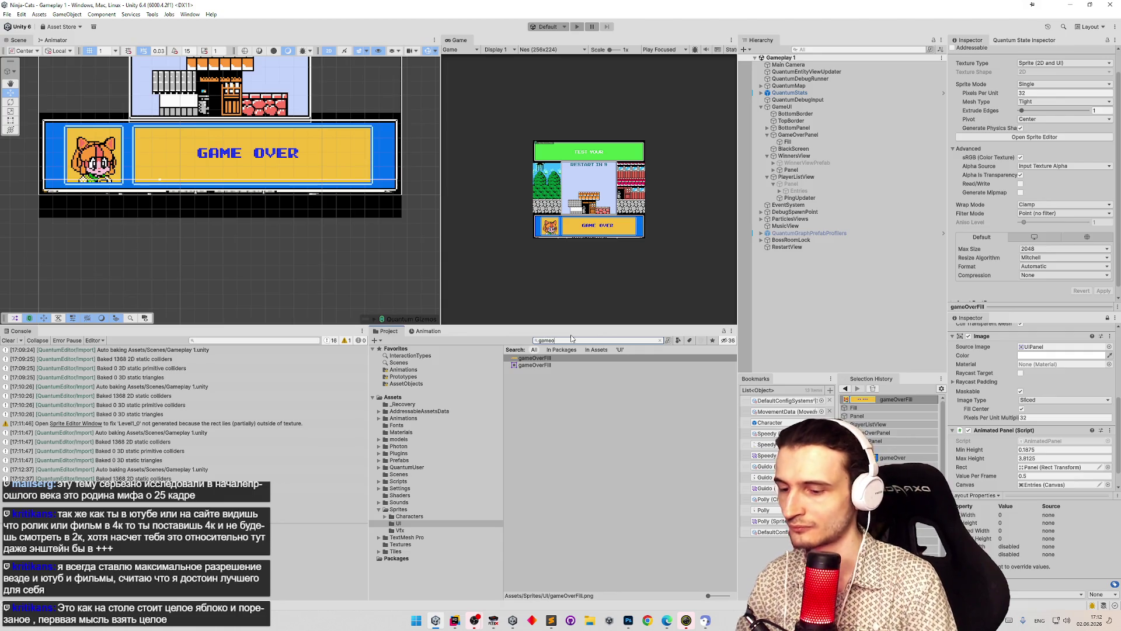
{"action": "type", "text": "ve"}
{"action": "left_click", "coordinate": [544, 365]}
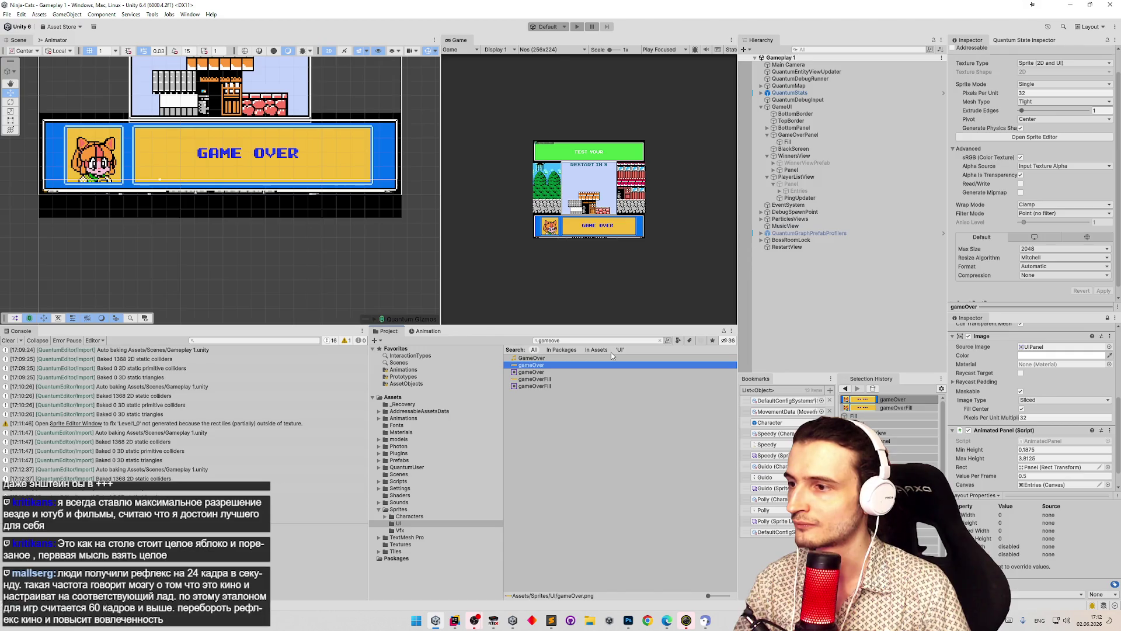
{"action": "key", "text": "Delete"}
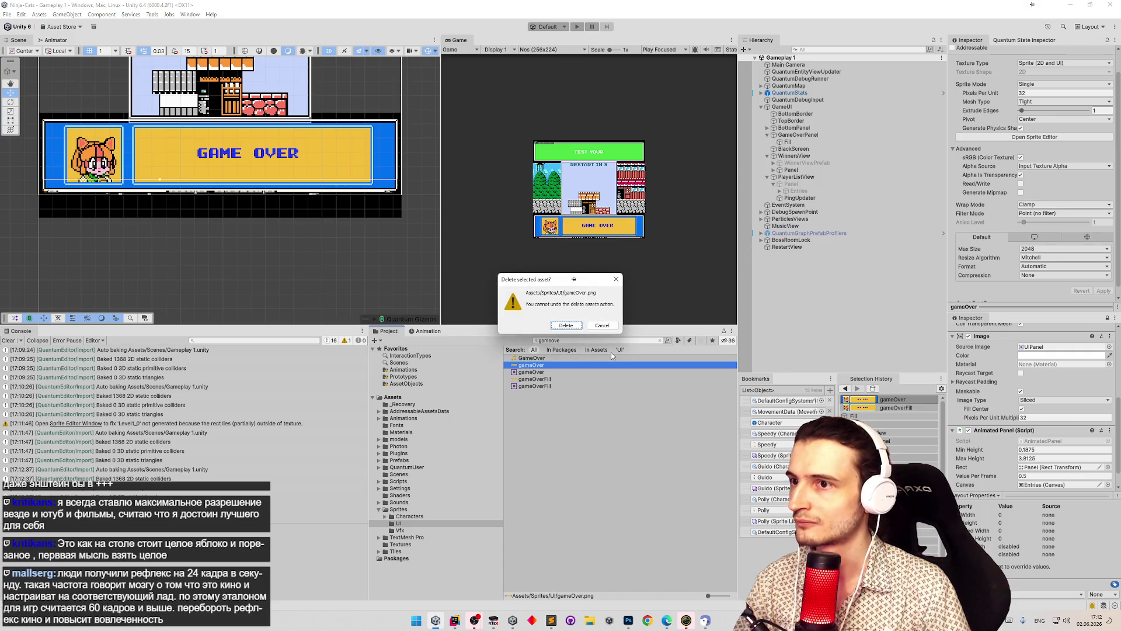
{"action": "key", "text": "Return"}
- Select GameOverPanel's Fill object and set its Source Image to gameOverFill
{"action": "left_click", "coordinate": [791, 170]}
{"action": "left_click", "coordinate": [773, 169]}
{"action": "left_click", "coordinate": [795, 177]}
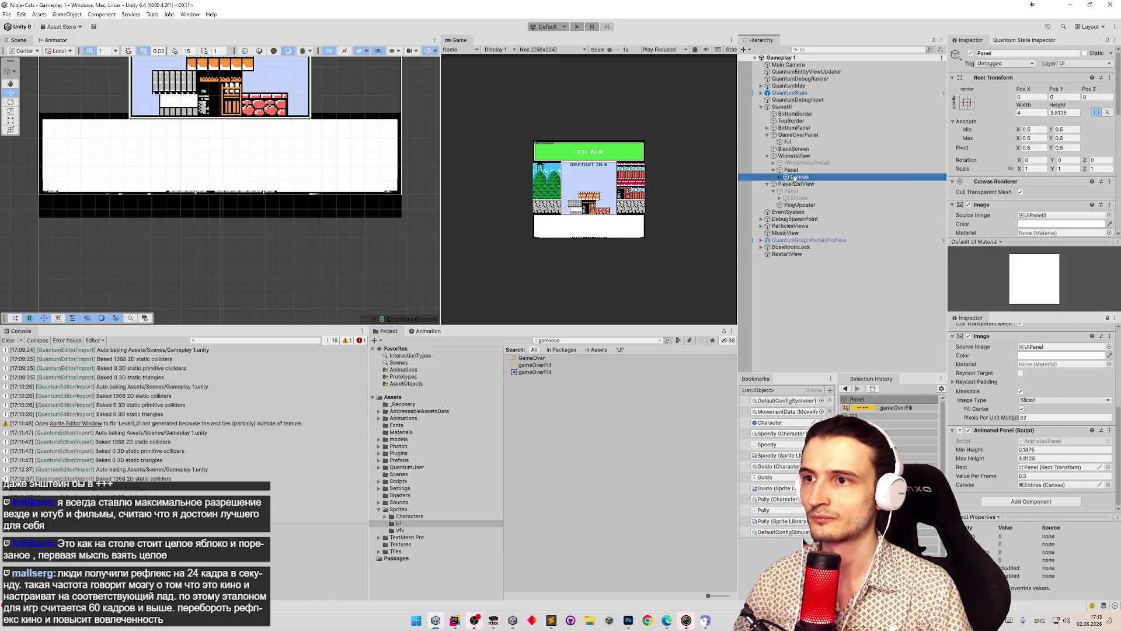
{"action": "left_click", "coordinate": [787, 142]}
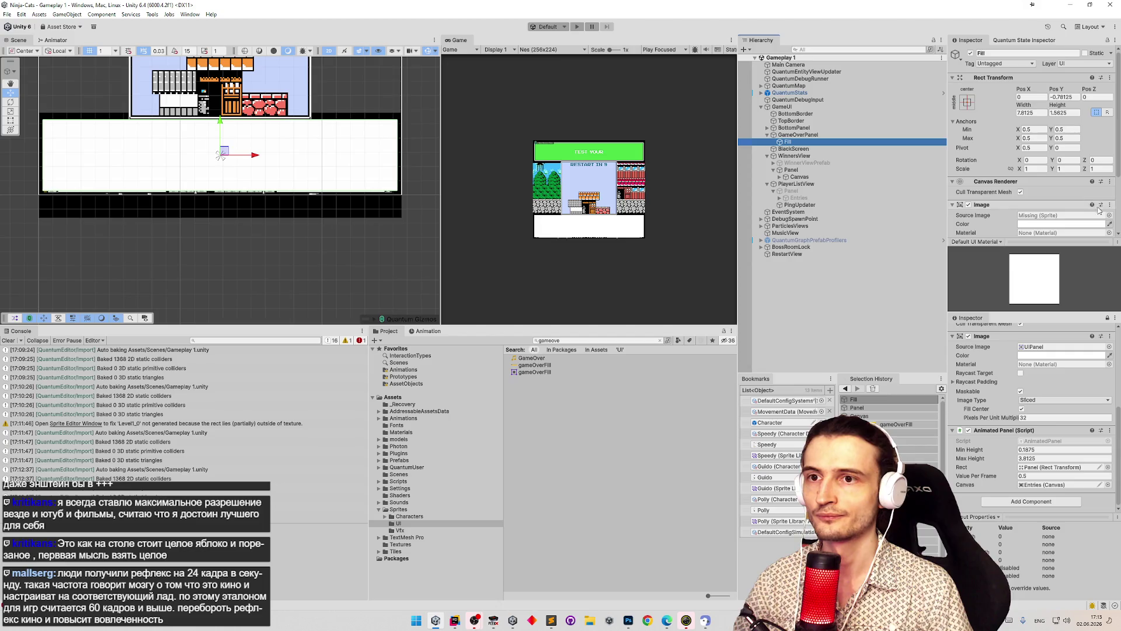
{"action": "scroll", "coordinate": [1095, 208], "scroll_direction": "down", "scroll_amount": 3}
{"action": "left_click", "coordinate": [1109, 134]}
{"action": "type", "text": "ga"}
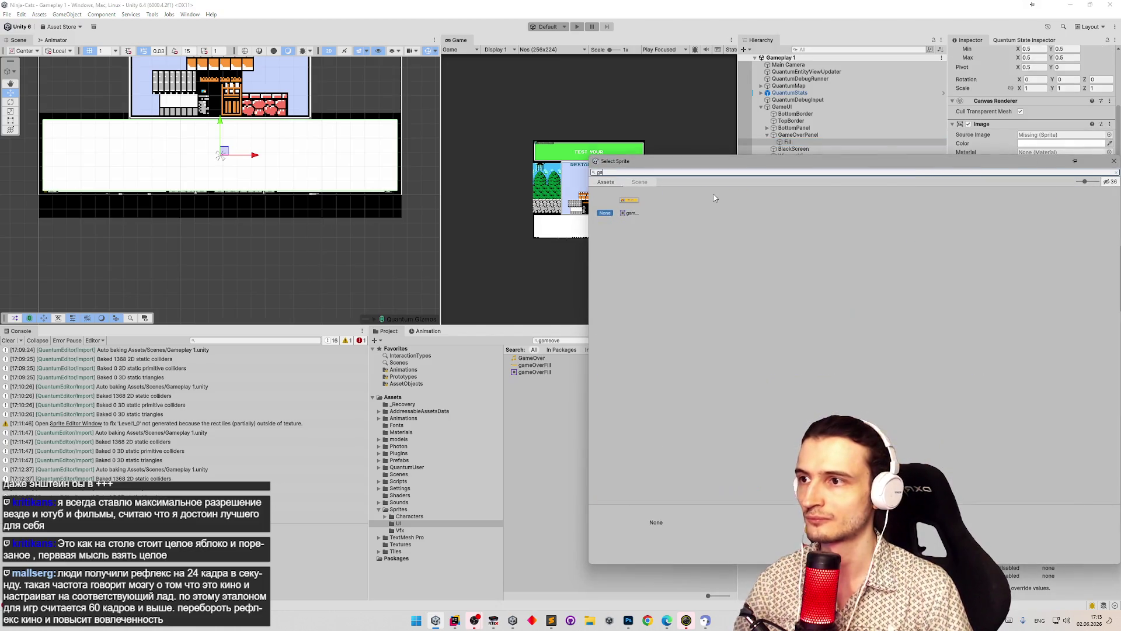
{"action": "left_click", "coordinate": [629, 202]}
{"action": "double_click", "coordinate": [633, 202]}
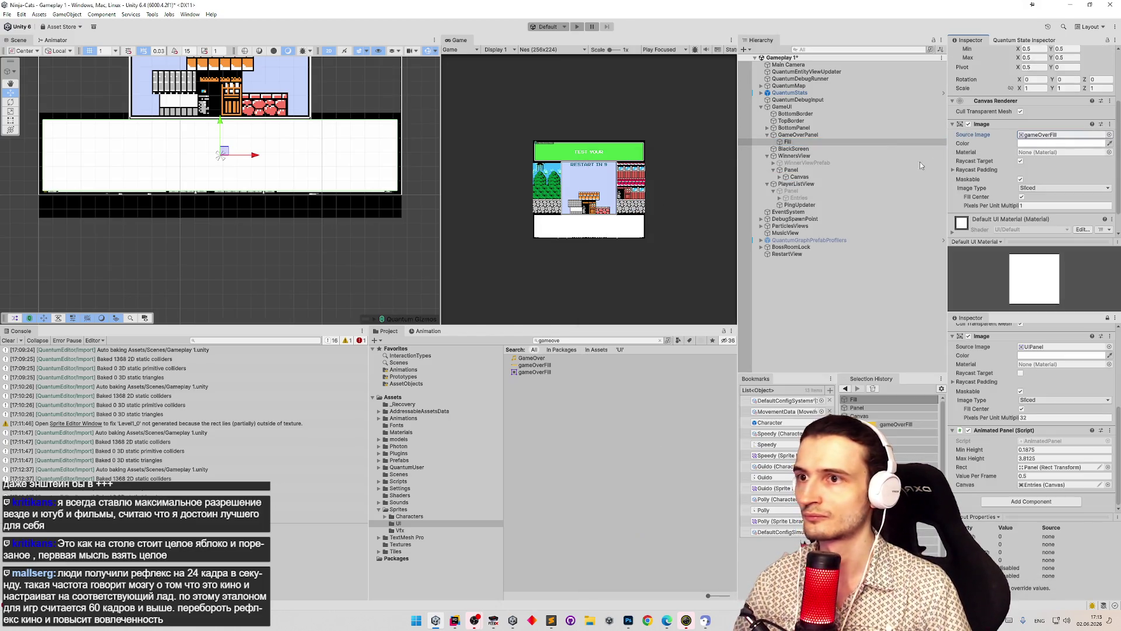
- Check the Fill image's settings, then select GameOverPanel to pick a new source image
{"action": "left_click", "coordinate": [817, 143]}
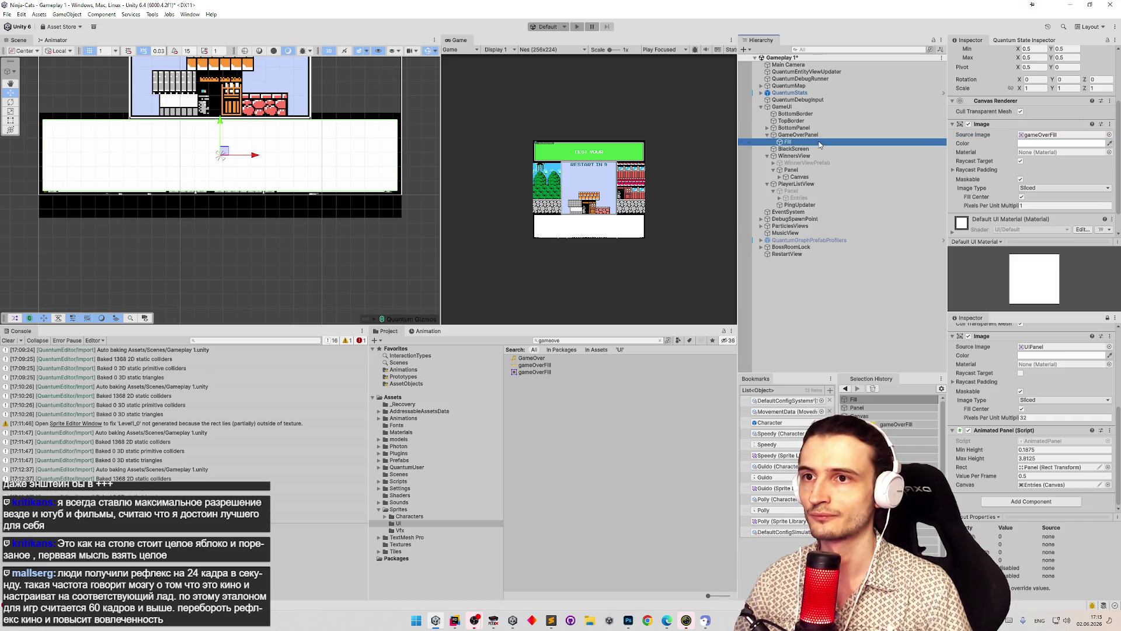
{"action": "left_click", "coordinate": [972, 131]}
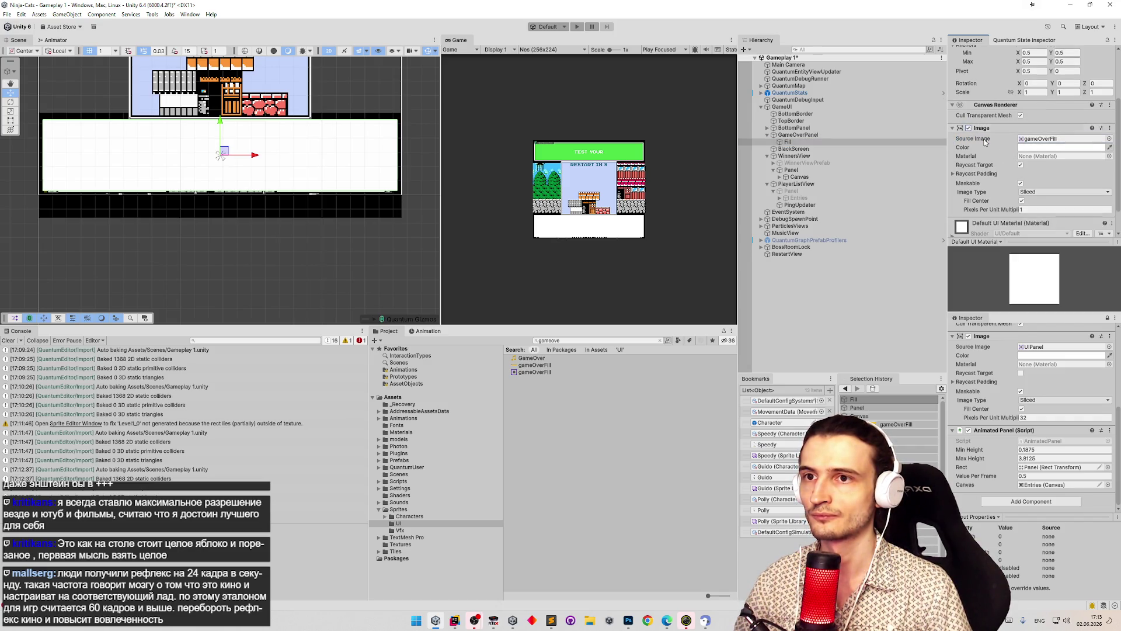
{"action": "scroll", "coordinate": [1065, 159], "scroll_direction": "down", "scroll_amount": 1}
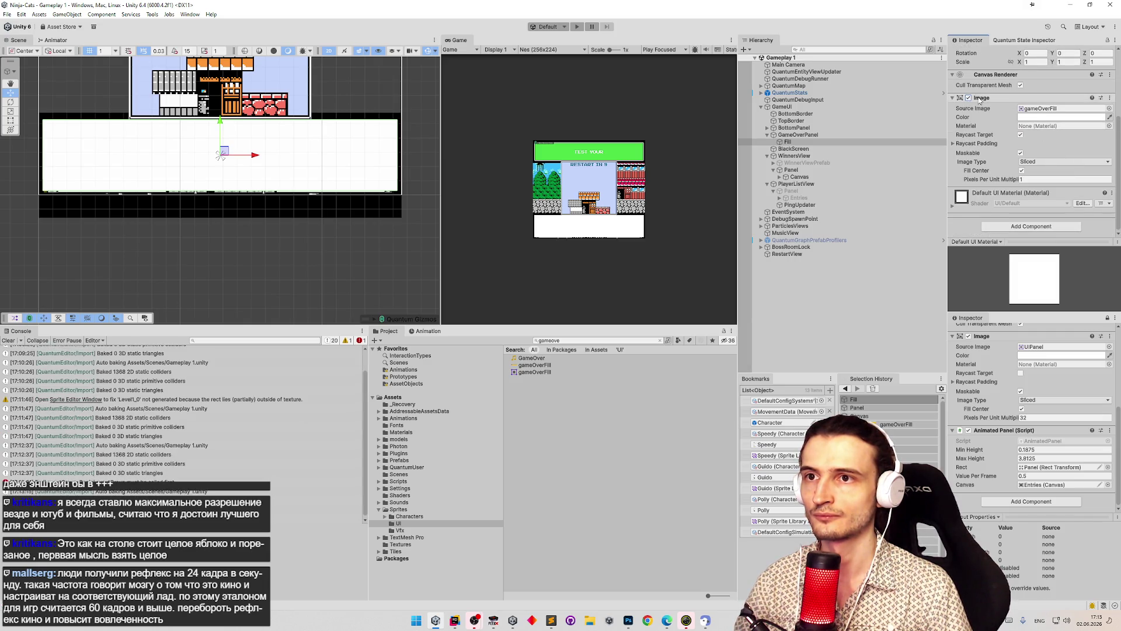
{"action": "left_click", "coordinate": [908, 135]}
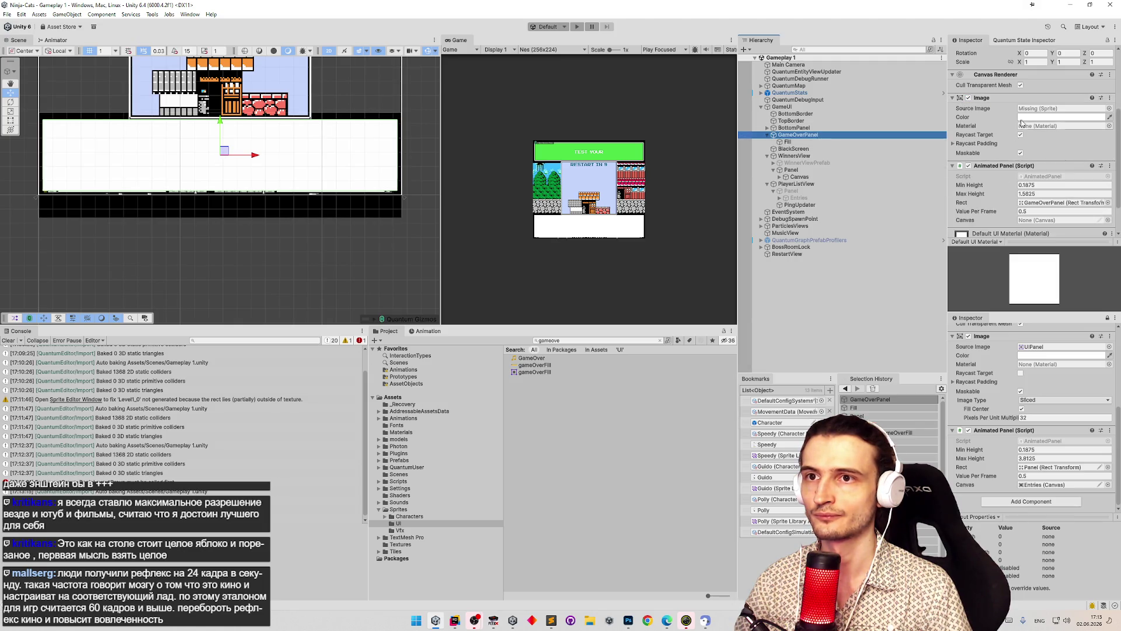
{"action": "left_click", "coordinate": [1109, 109]}
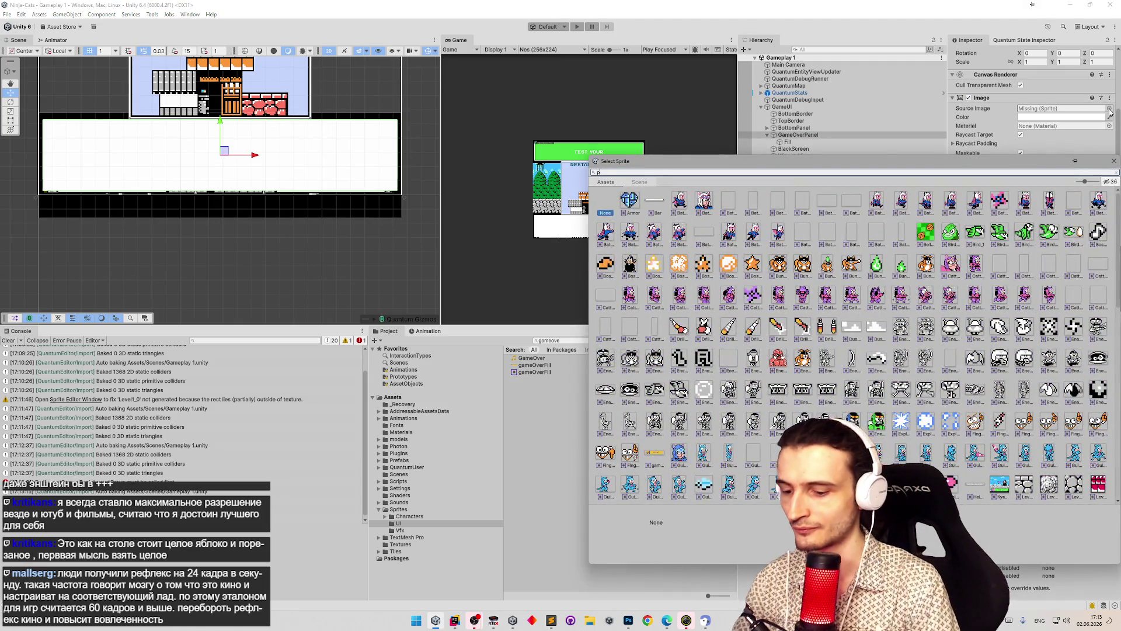
- Search 'pan', assign the blue UIPanel2 sprite to GameOverPanel's Image, then switch to Photoshop
{"action": "type", "text": "pan"}
{"action": "double_click", "coordinate": [701, 200]}
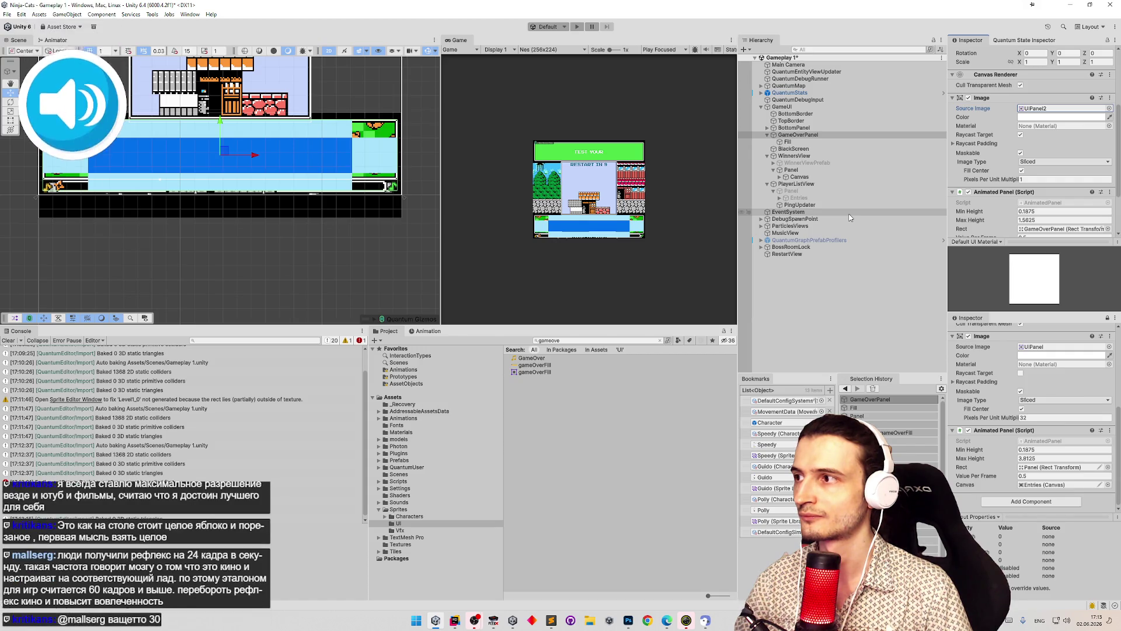
{"action": "left_click", "coordinate": [628, 621]}
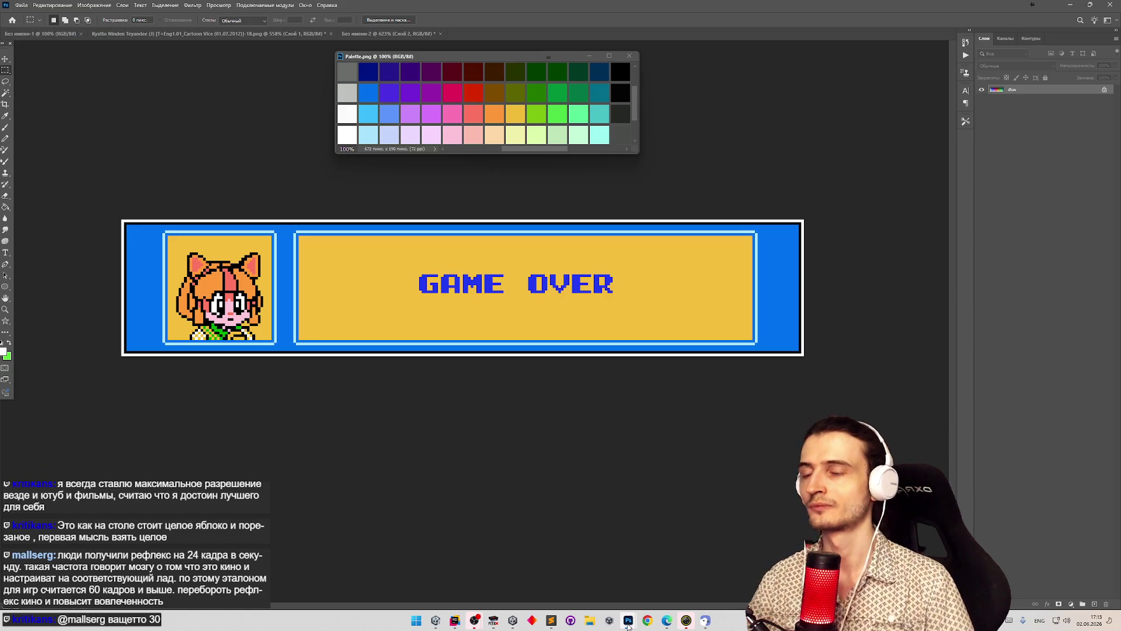
- Minimize Photoshop to get the Unity editor back in front
{"action": "mouse_move", "coordinate": [628, 624]}
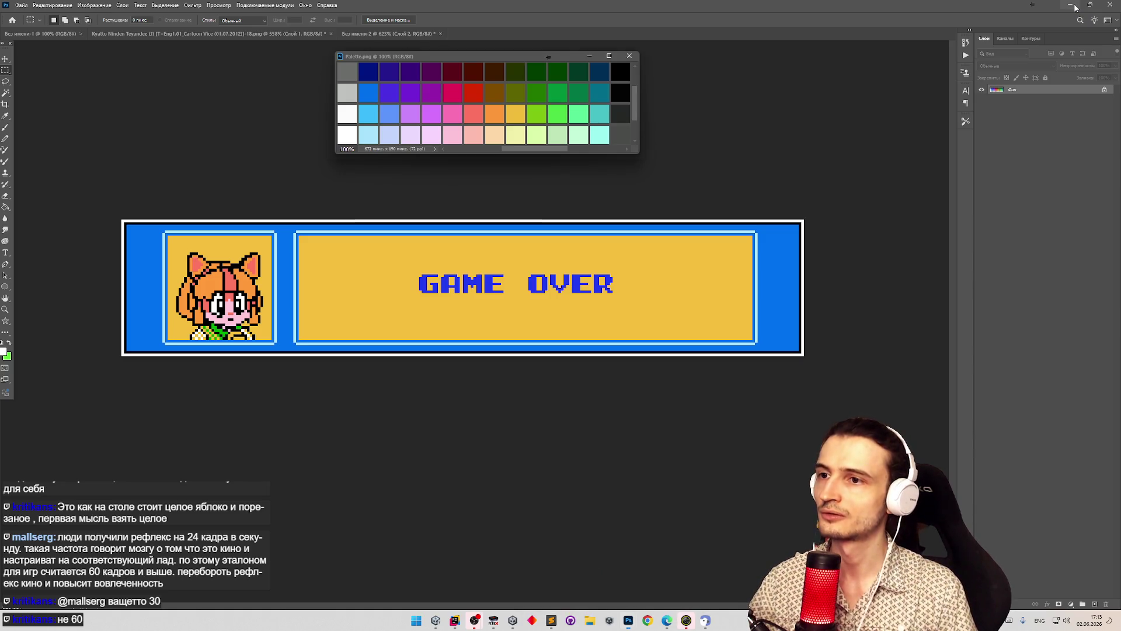
{"action": "left_click", "coordinate": [1073, 8]}
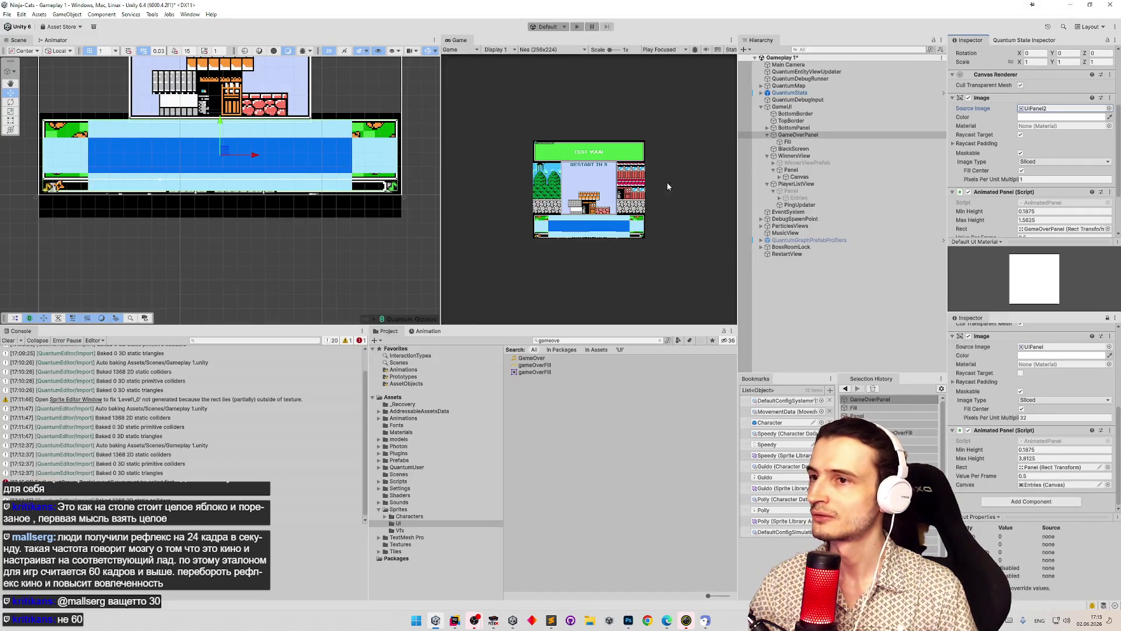
- Locate GameOverPanel's UIPanel2 sprite in the Project and show it in Explorer
{"action": "left_click", "coordinate": [793, 136]}
{"action": "key", "text": "t"}
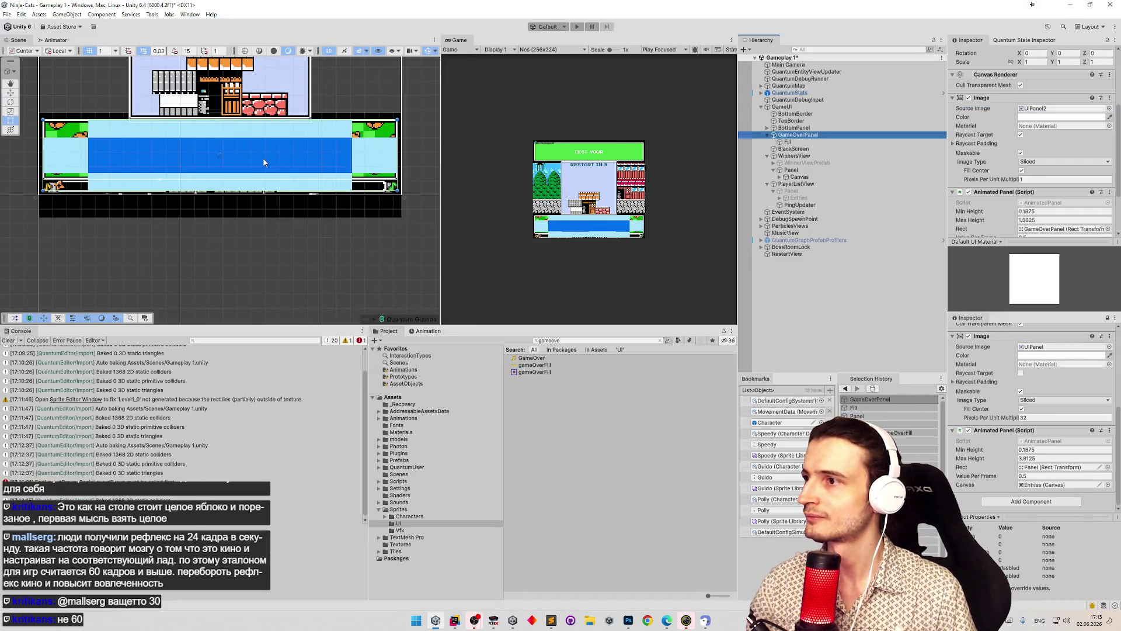
{"action": "left_click", "coordinate": [1070, 107]}
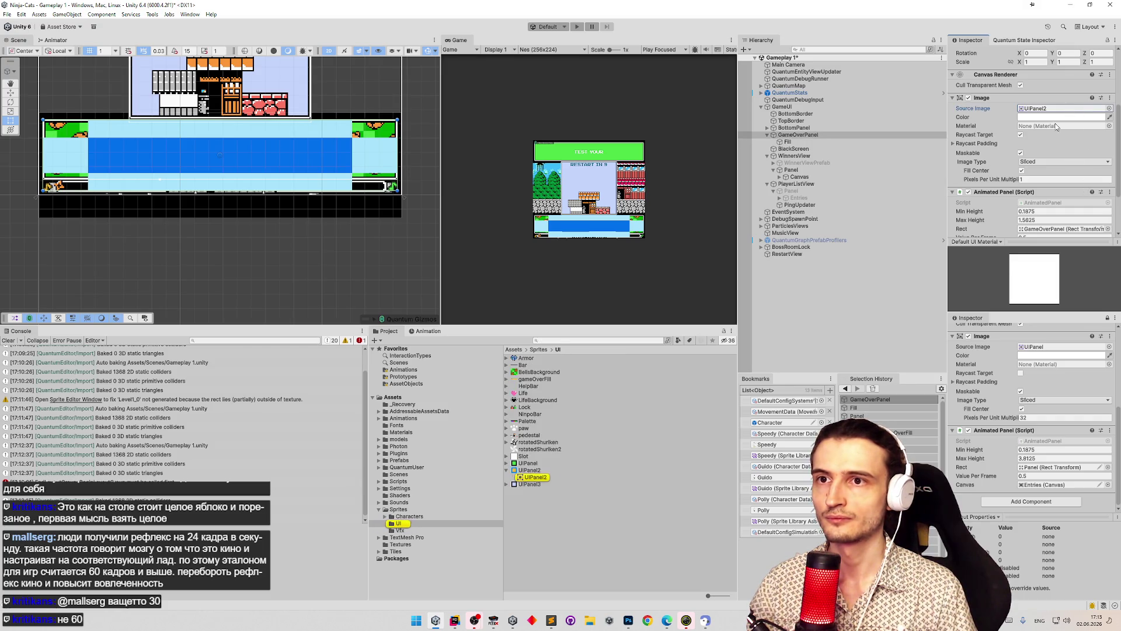
{"action": "left_click", "coordinate": [535, 477]}
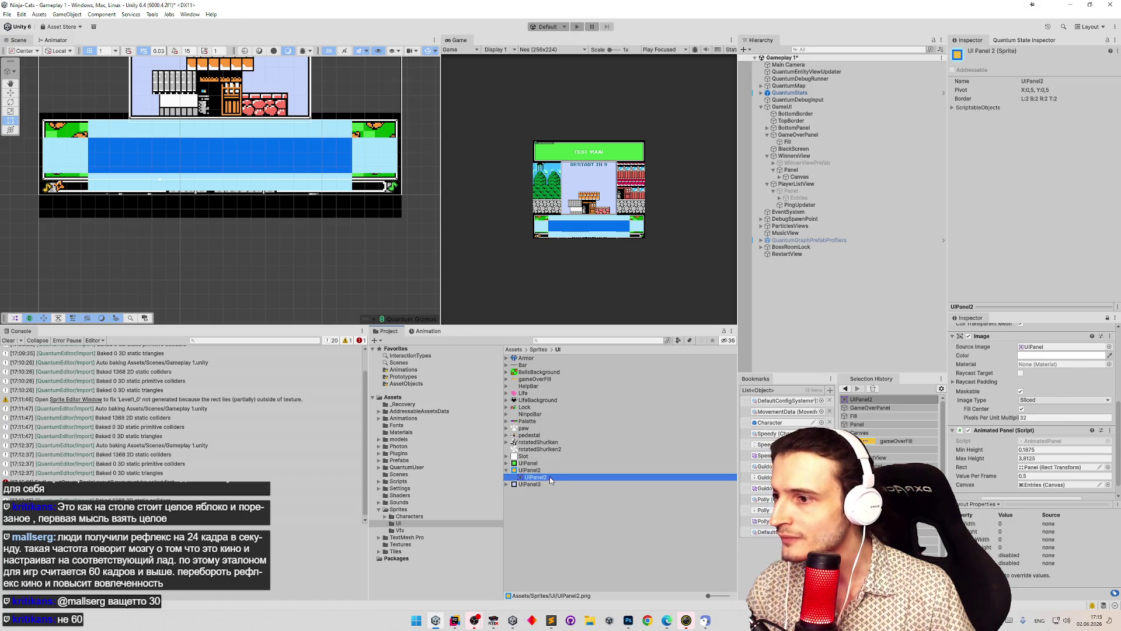
{"action": "right_click", "coordinate": [550, 470]}
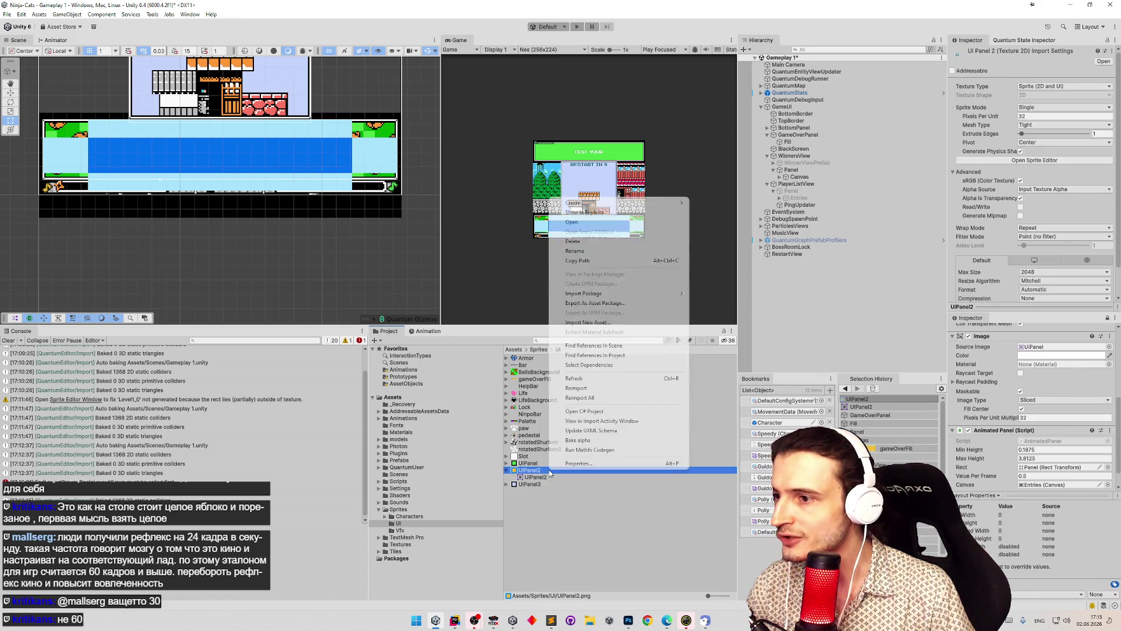
{"action": "left_click", "coordinate": [611, 213]}
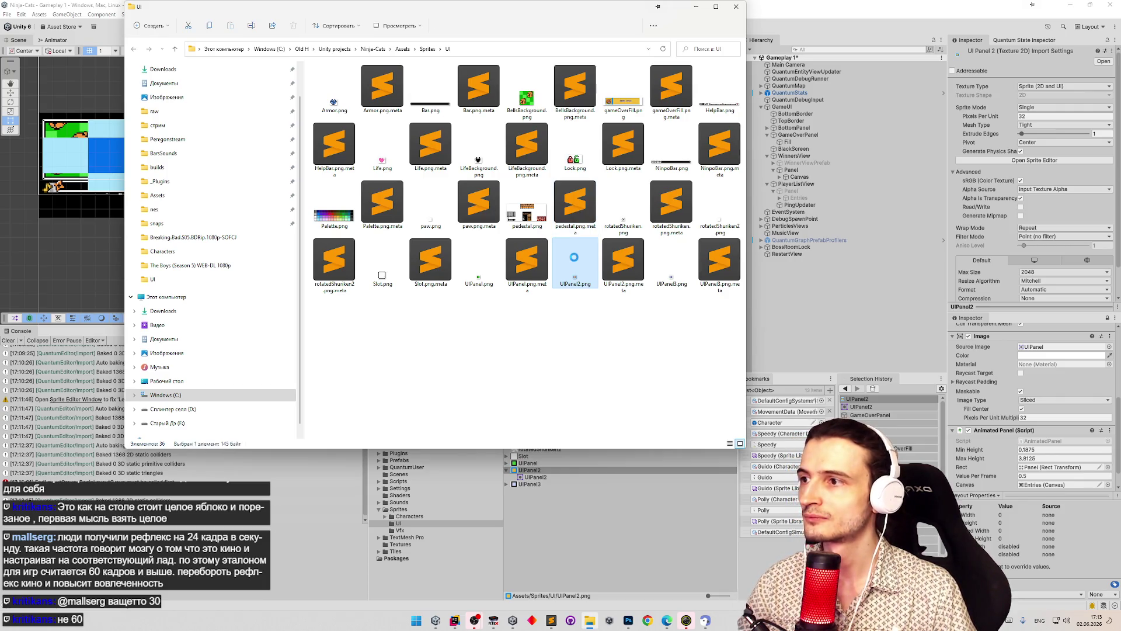
- Duplicate UIPanel2.png in Explorer and rename the copy to UIPanel4.png
{"action": "right_click", "coordinate": [574, 257]}
{"action": "left_click", "coordinate": [569, 299]}
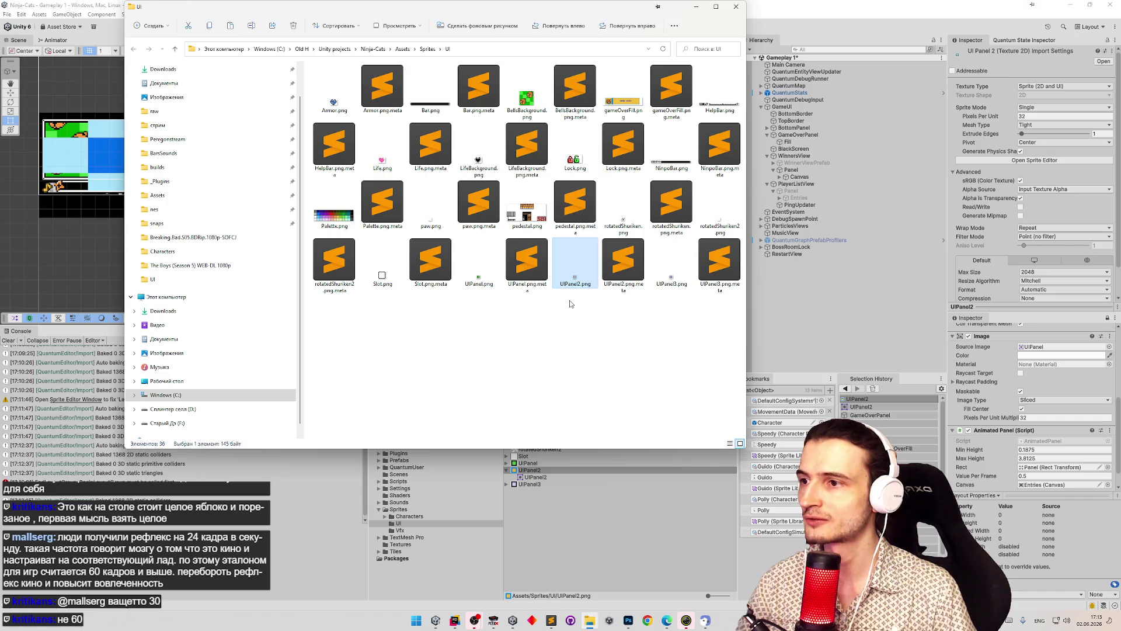
{"action": "key", "text": "ctrl+v"}
{"action": "key", "text": "F2"}
{"action": "type", "text": "4"}
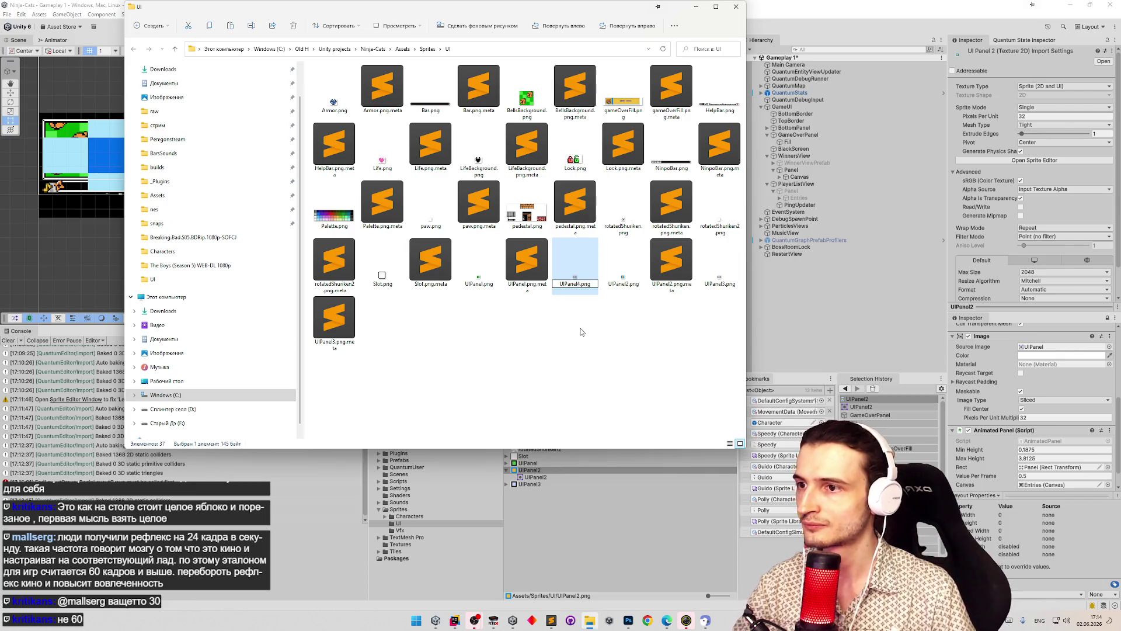
{"action": "key", "text": "Return"}
- Open UIPanel4.png with Photoshop
{"action": "right_click", "coordinate": [340, 303]}
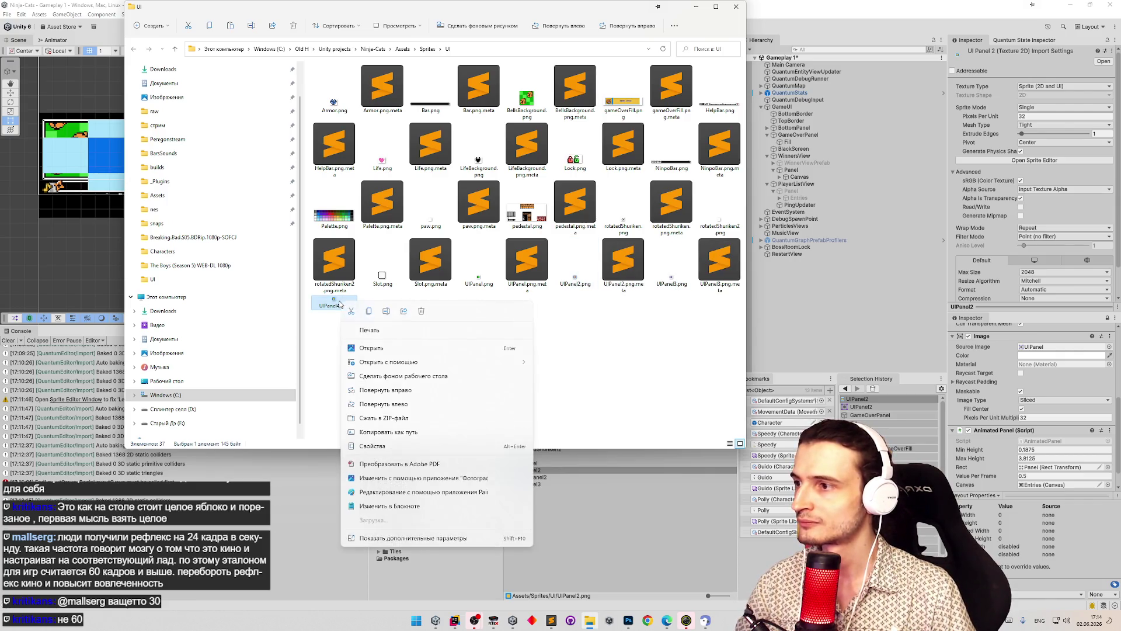
{"action": "mouse_move", "coordinate": [431, 363]}
{"action": "left_click", "coordinate": [553, 364]}
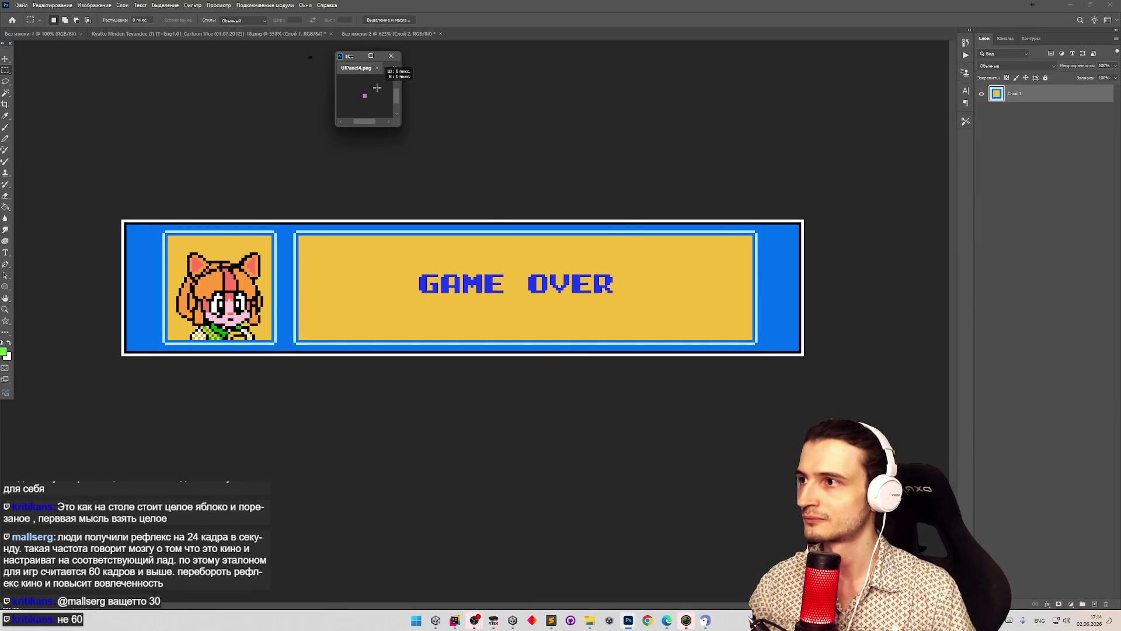
- Zoom in on the tiny UIPanel4 tile and switch to the paint bucket tool
{"action": "key", "text": "x"}
{"action": "mouse_move", "coordinate": [378, 87]}
{"action": "left_mouse_down"}
{"action": "mouse_move", "coordinate": [400, 152]}
{"action": "mouse_move", "coordinate": [607, 182]}
{"action": "left_mouse_up"}
{"action": "right_click", "coordinate": [457, 143]}
{"action": "key", "text": "Escape"}
{"action": "key", "text": "x"}
{"action": "key", "text": "z"}
{"action": "mouse_move", "coordinate": [465, 149]}
{"action": "left_mouse_down"}
{"action": "mouse_move", "coordinate": [571, 176]}
{"action": "mouse_move", "coordinate": [495, 162]}
{"action": "left_mouse_up"}
{"action": "key", "text": "m"}
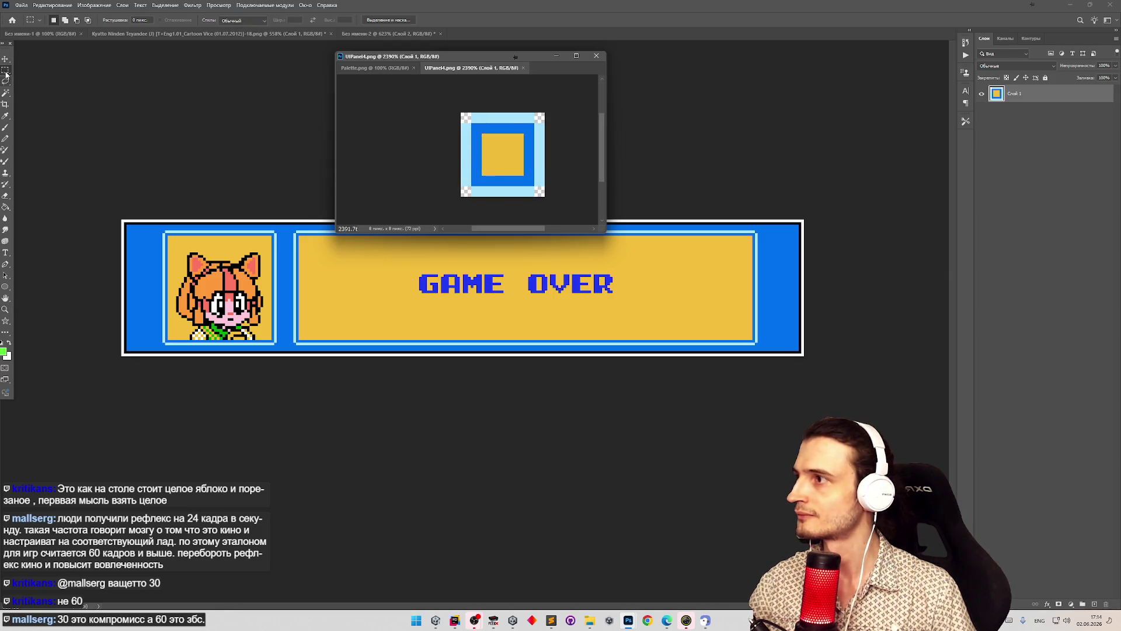
{"action": "key", "text": "g"}
- Sample the pale border colour from the mockup and fill UIPanel4's bottom, left and top edges
{"action": "left_click", "coordinate": [654, 303]}
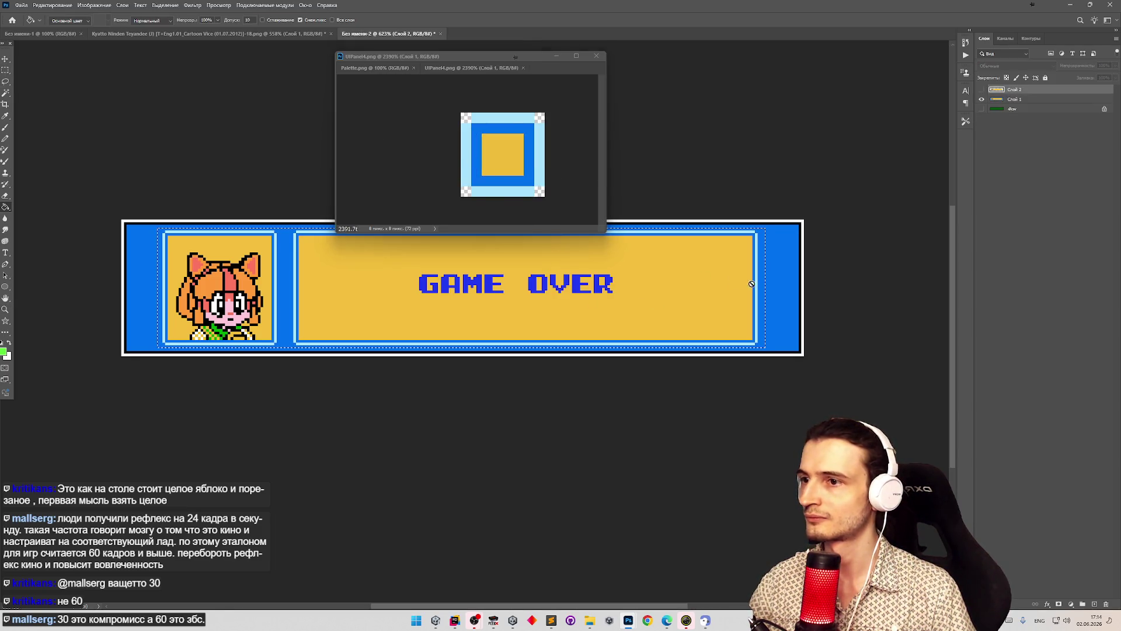
{"action": "left_click", "coordinate": [544, 158], "text": "alt"}
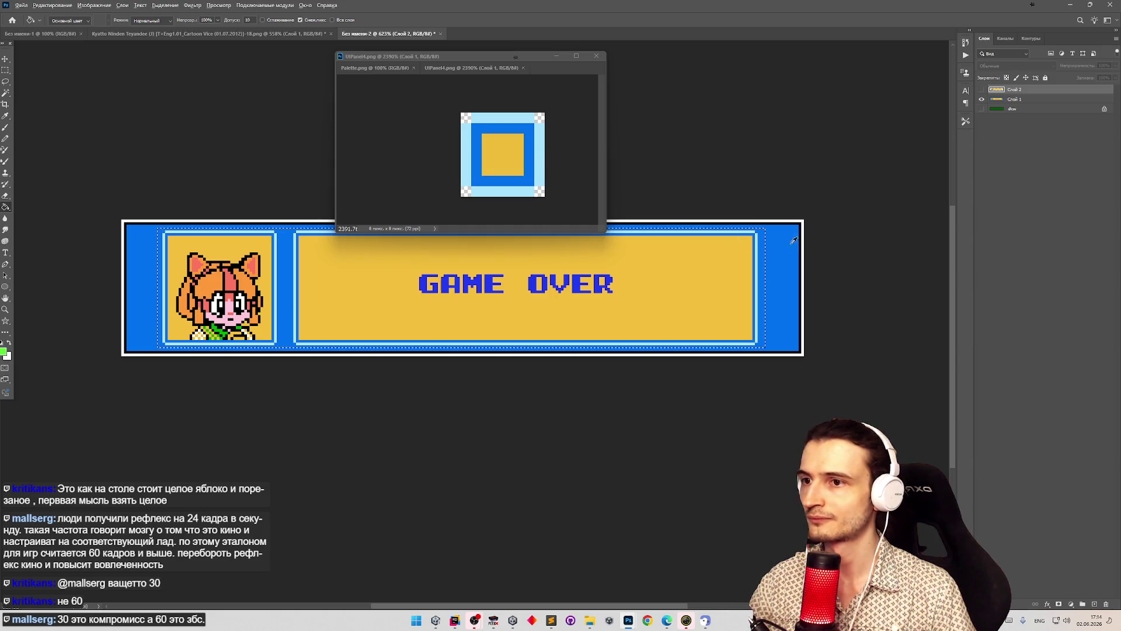
{"action": "left_click", "coordinate": [537, 156]}
{"action": "left_click", "coordinate": [512, 192]}
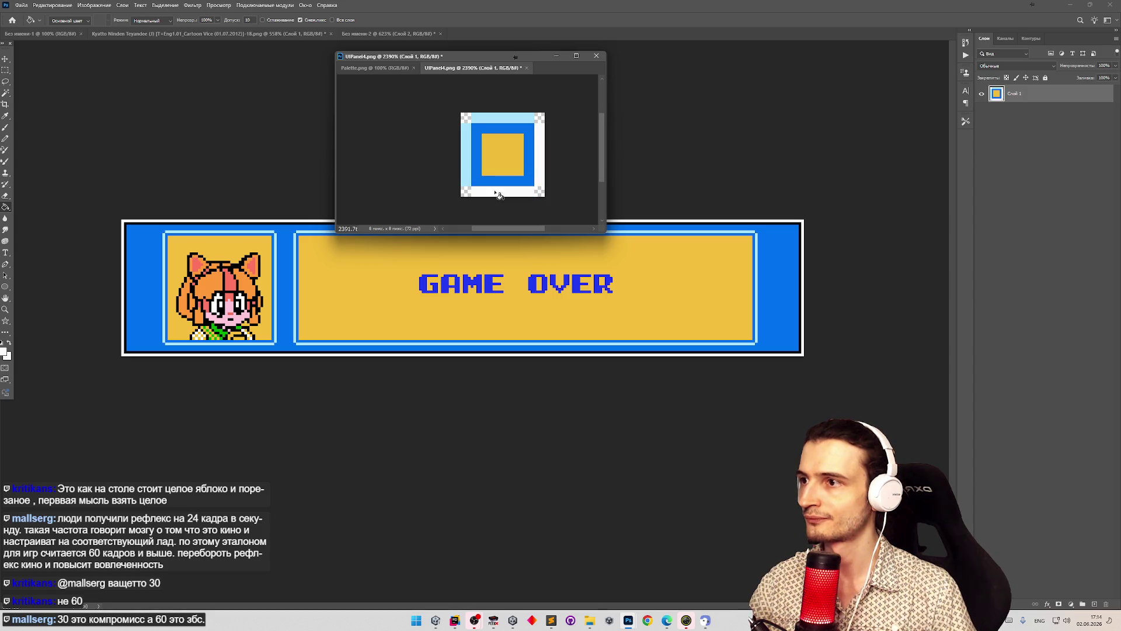
{"action": "left_click", "coordinate": [466, 174]}
{"action": "left_click", "coordinate": [478, 118]}
- Fill the tile's border black and its yellow centre with the mockup's blue
{"action": "left_click", "coordinate": [285, 221], "text": "alt"}
{"action": "left_click", "coordinate": [478, 162]}
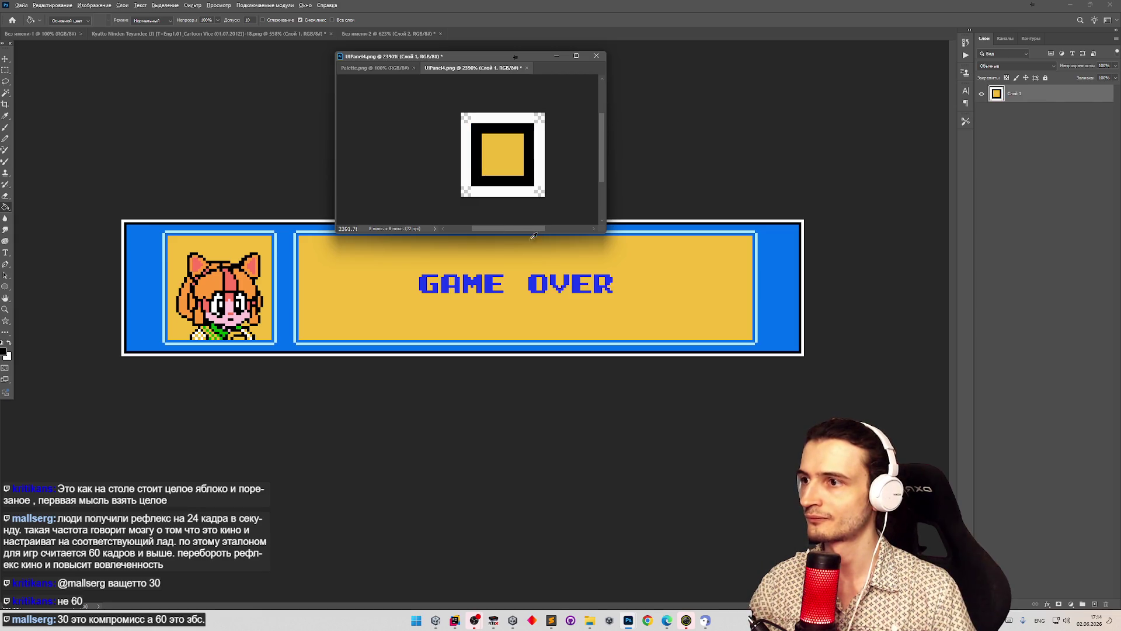
{"action": "left_click", "coordinate": [775, 248], "text": "alt"}
{"action": "left_click", "coordinate": [480, 163]}
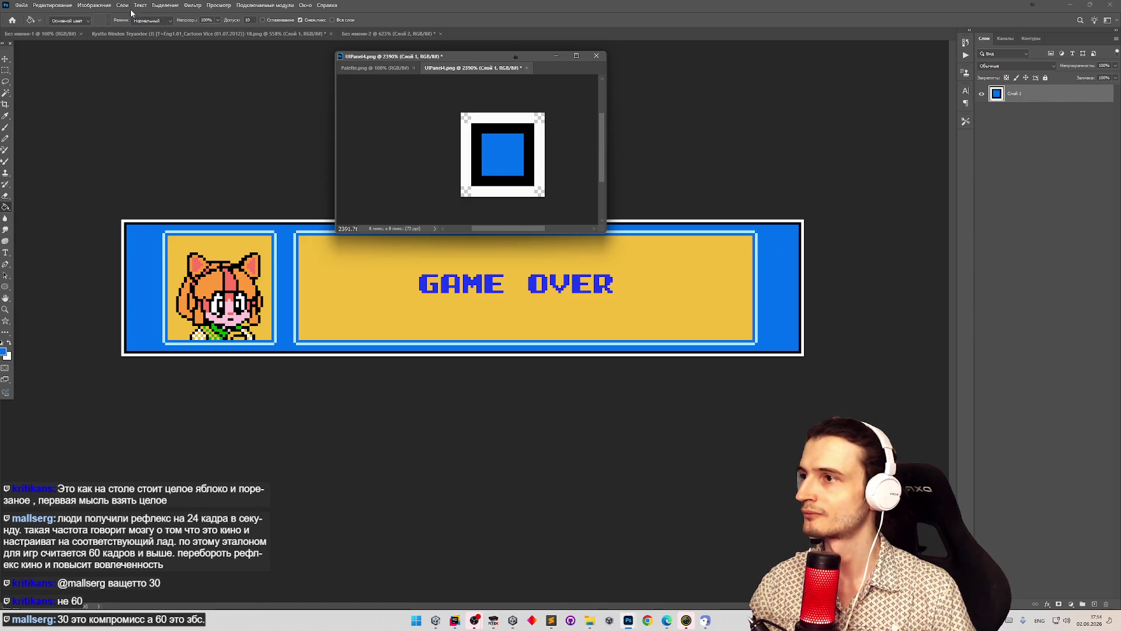
- Save the recoloured tile over UIPanel4.png, replacing the existing file, and minimise Photoshop
{"action": "left_click", "coordinate": [53, 4]}
{"action": "left_click", "coordinate": [361, 181]}
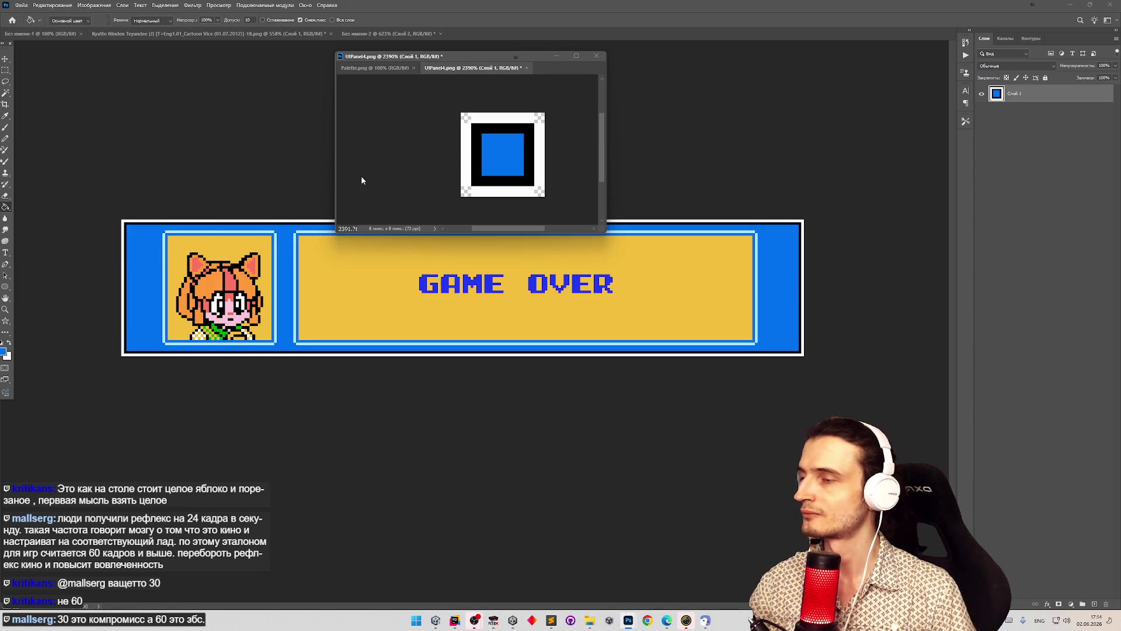
{"action": "key", "text": "ctrl+shift+s"}
{"action": "left_click", "coordinate": [712, 254]}
{"action": "key", "text": "Return"}
{"action": "key", "text": "Left"}
{"action": "key", "text": "Return"}
{"action": "left_click", "coordinate": [1073, 8]}
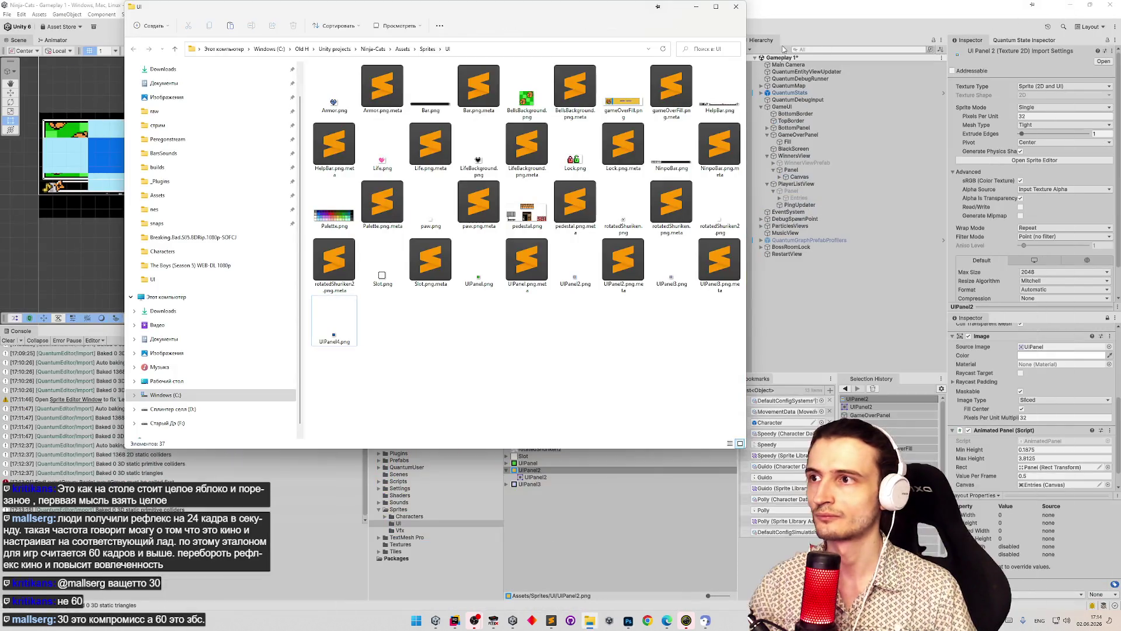
- Return to Unity and browse GameOverPanel's sprite list for 'ui' without changing it
{"action": "left_click", "coordinate": [698, 13]}
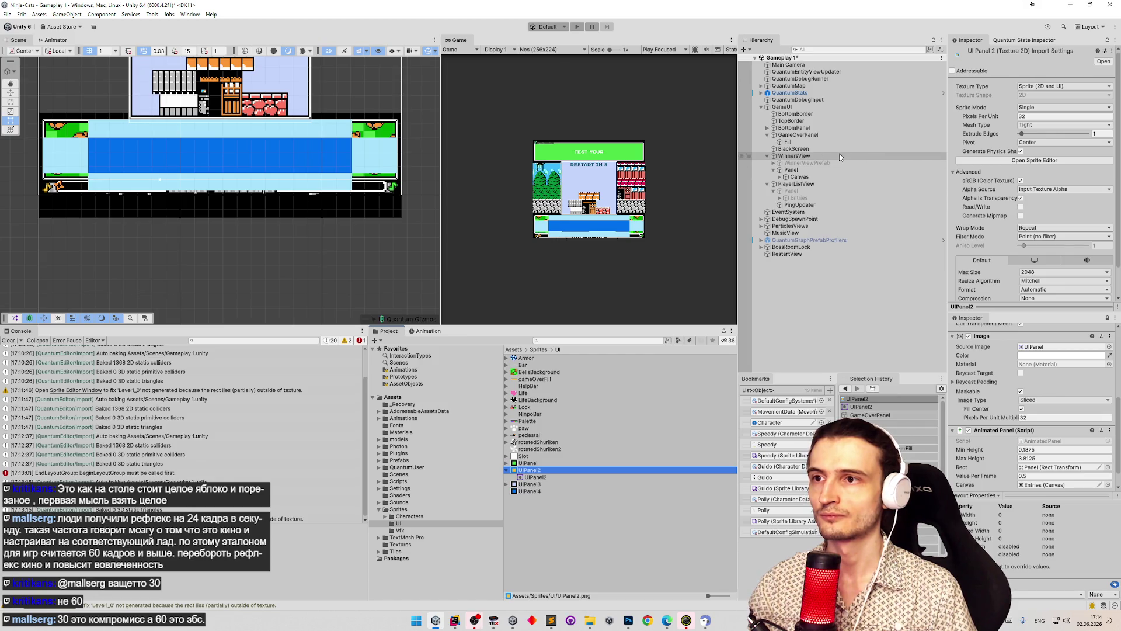
{"action": "left_click", "coordinate": [817, 135]}
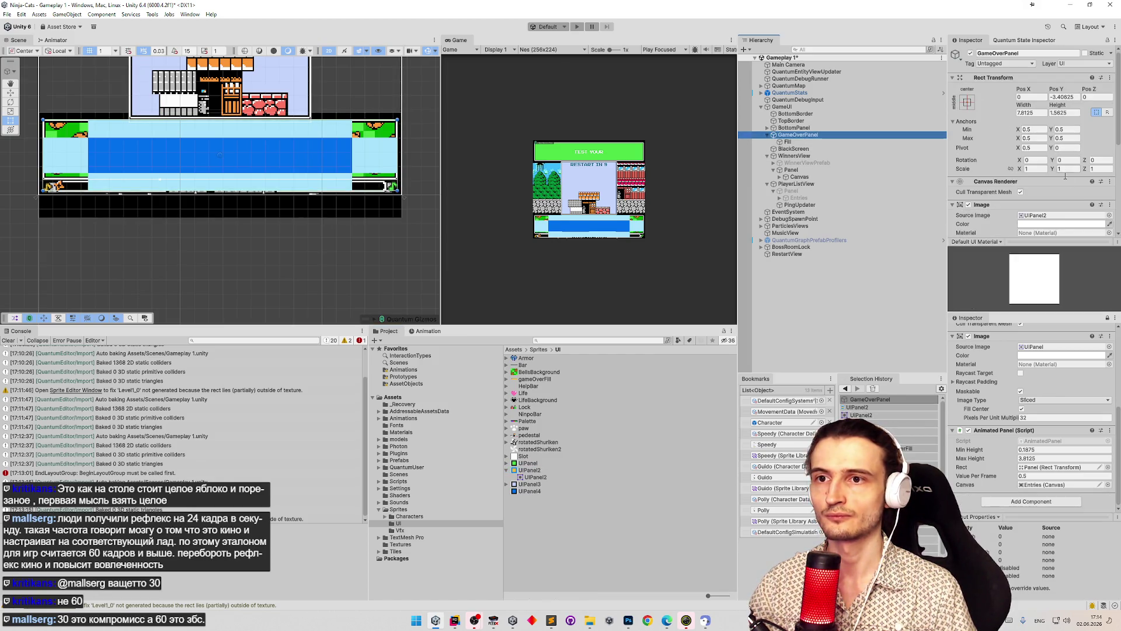
{"action": "left_click", "coordinate": [1109, 215]}
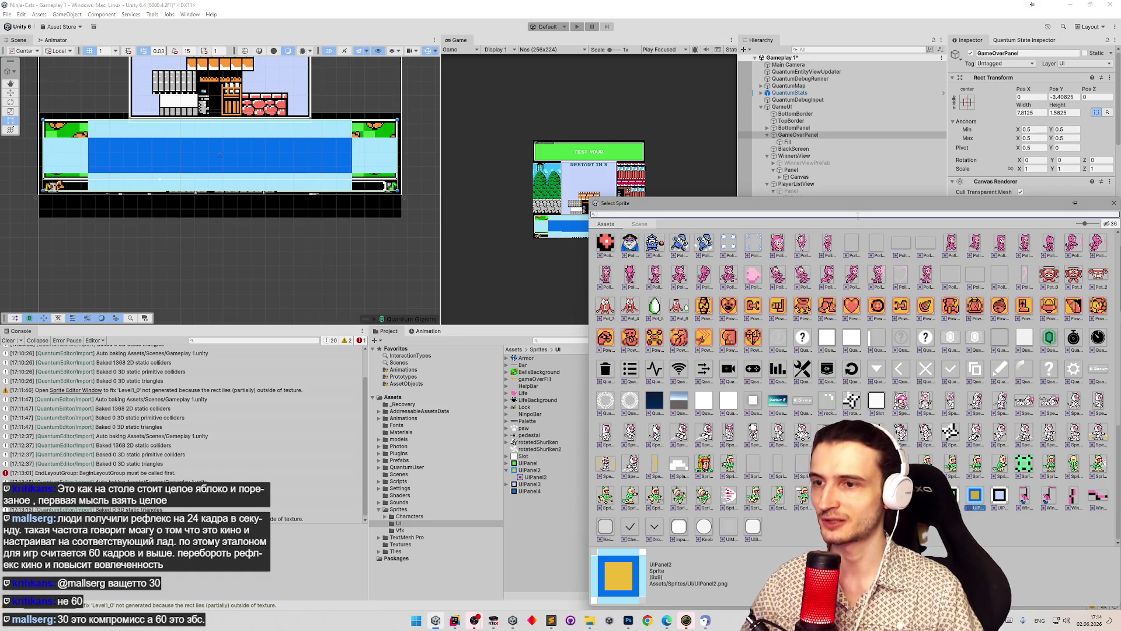
{"action": "type", "text": "ui"}
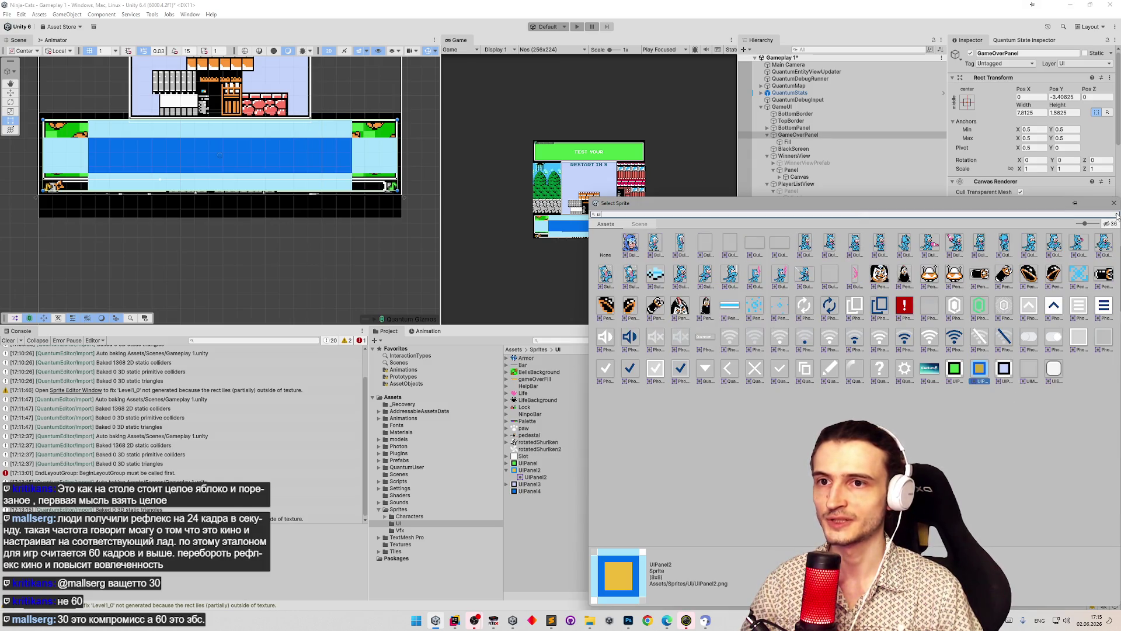
{"action": "left_click", "coordinate": [1113, 203]}
- Find UIPanel4 via a 'panel' search, set Sprite Mode to Single, apply, and open the Sprite Editor
{"action": "left_click", "coordinate": [600, 338]}
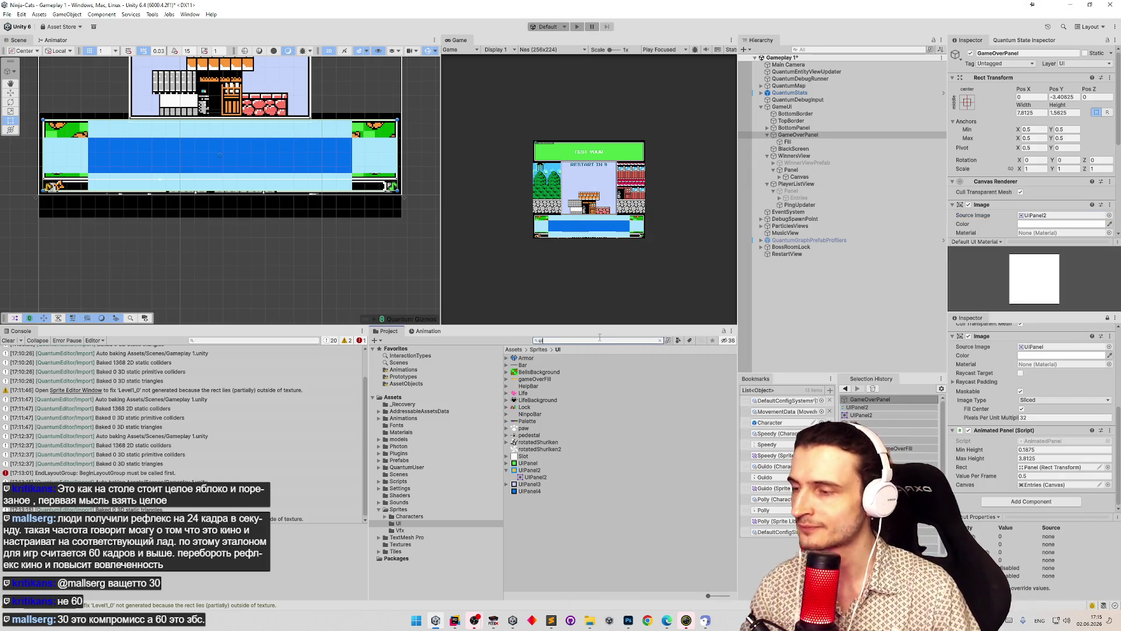
{"action": "type", "text": "i4"}
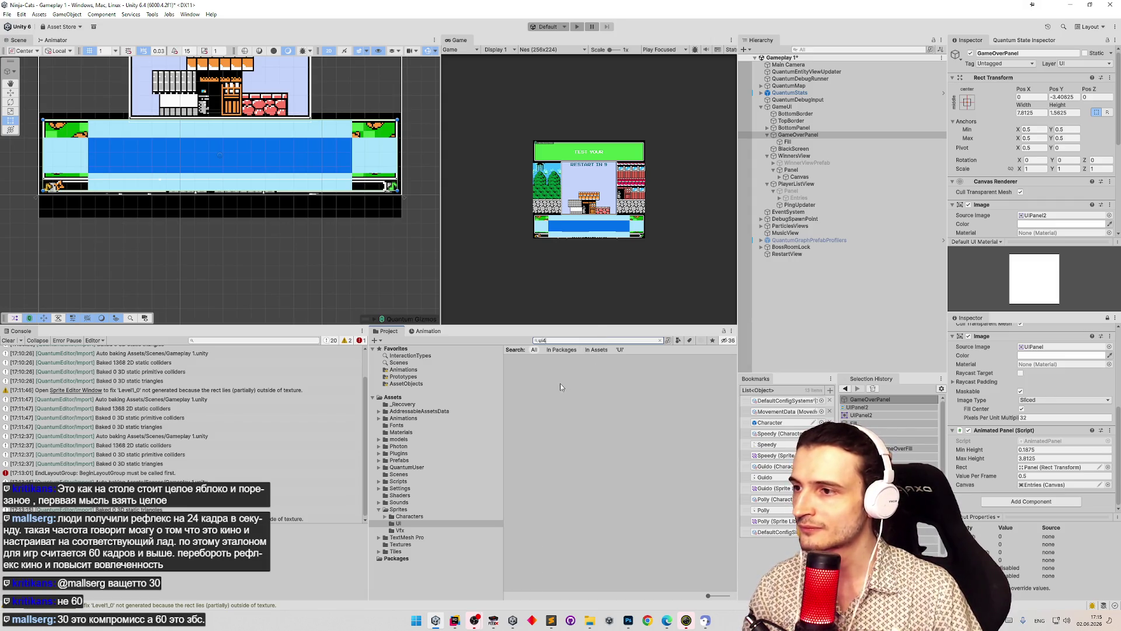
{"action": "key", "text": "BackSpace"}
{"action": "key", "text": "BackSpace"}
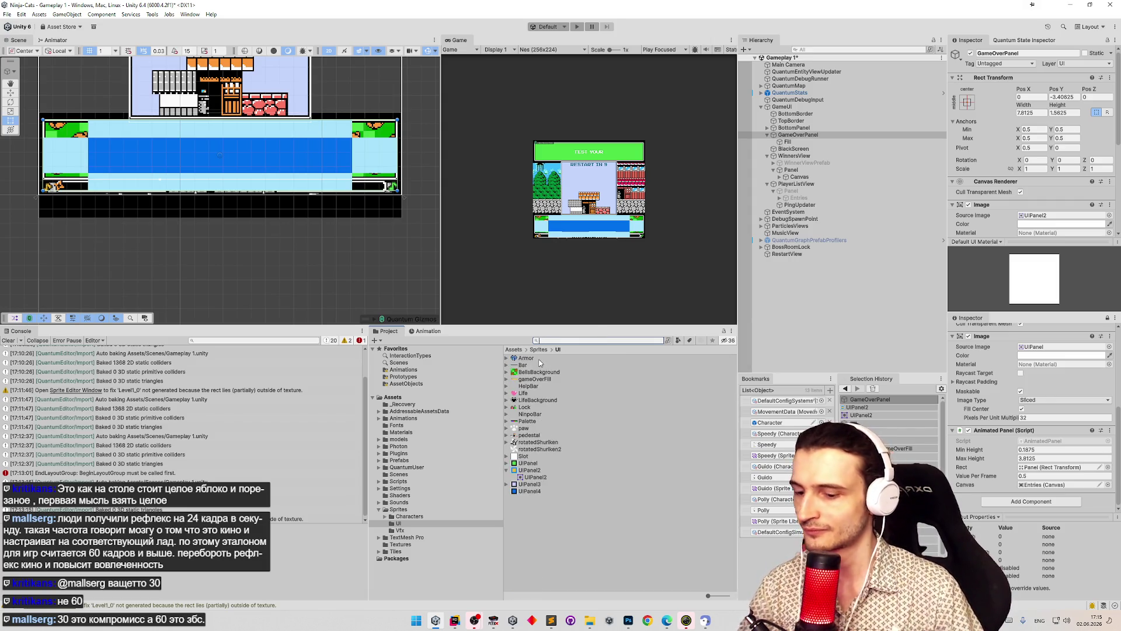
{"action": "type", "text": "panel"}
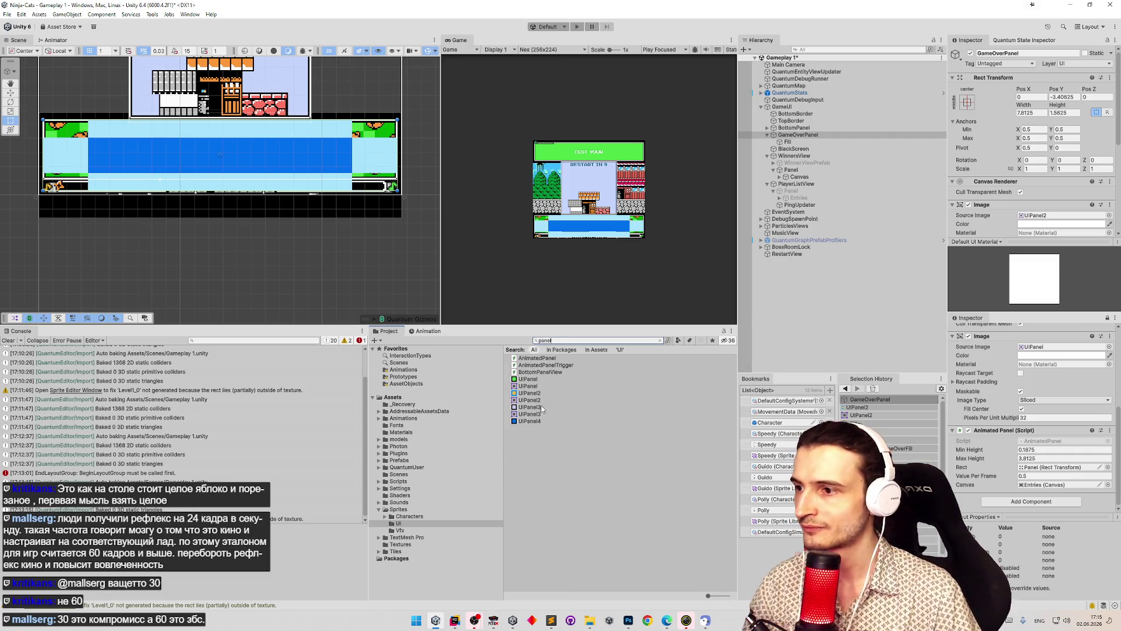
{"action": "left_click", "coordinate": [531, 420]}
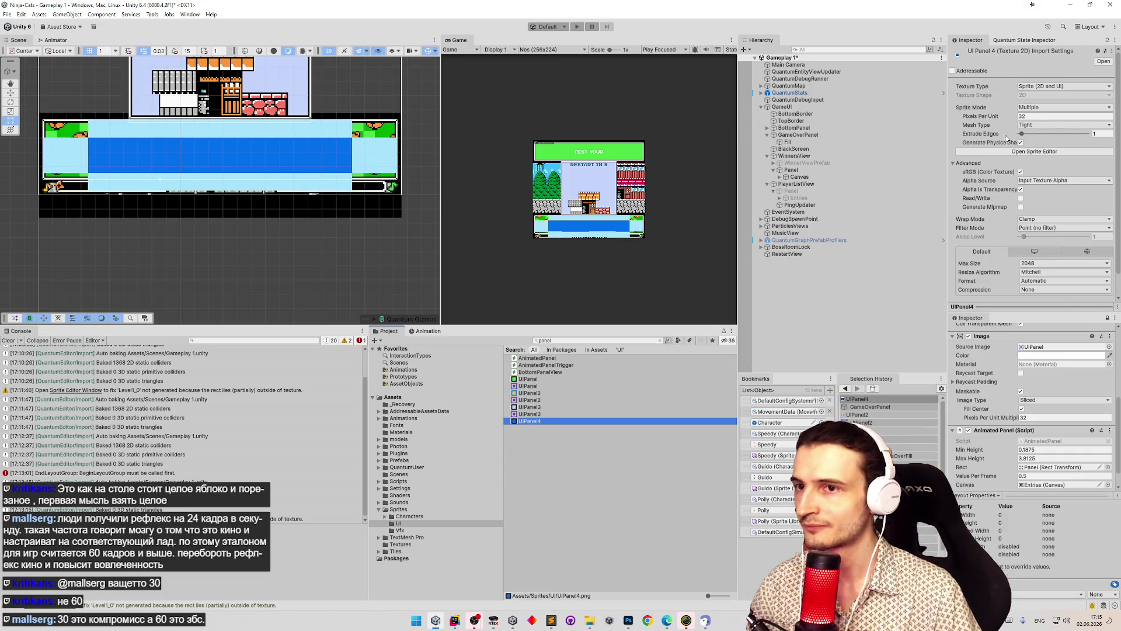
{"action": "left_click", "coordinate": [1050, 107]}
{"action": "left_click", "coordinate": [1045, 116]}
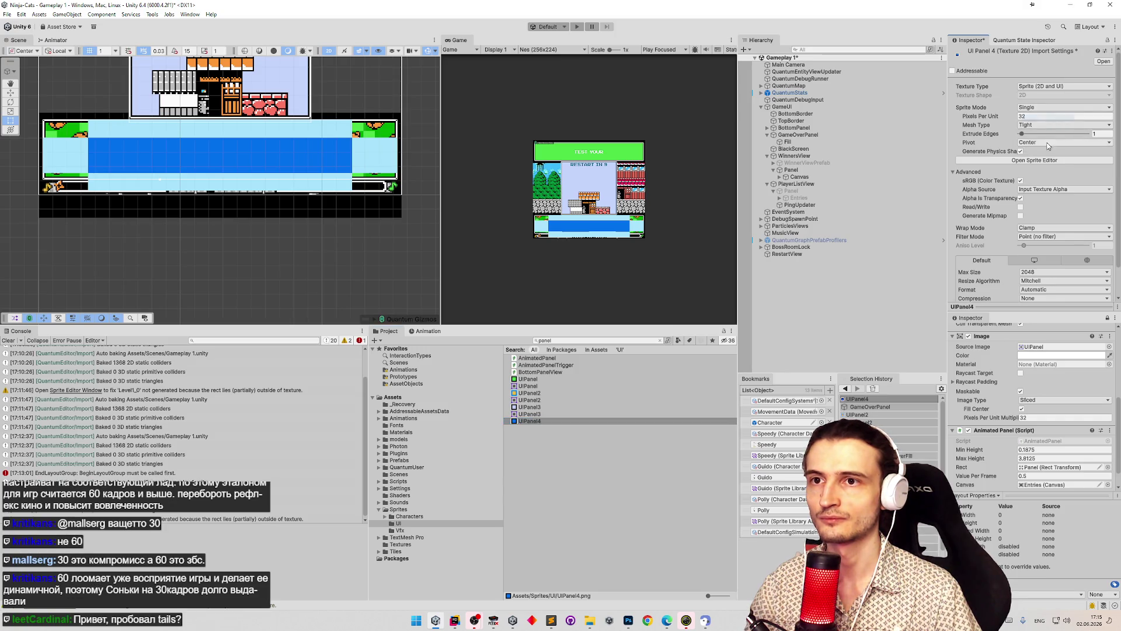
{"action": "left_click", "coordinate": [1043, 160]}
{"action": "left_click", "coordinate": [578, 323]}
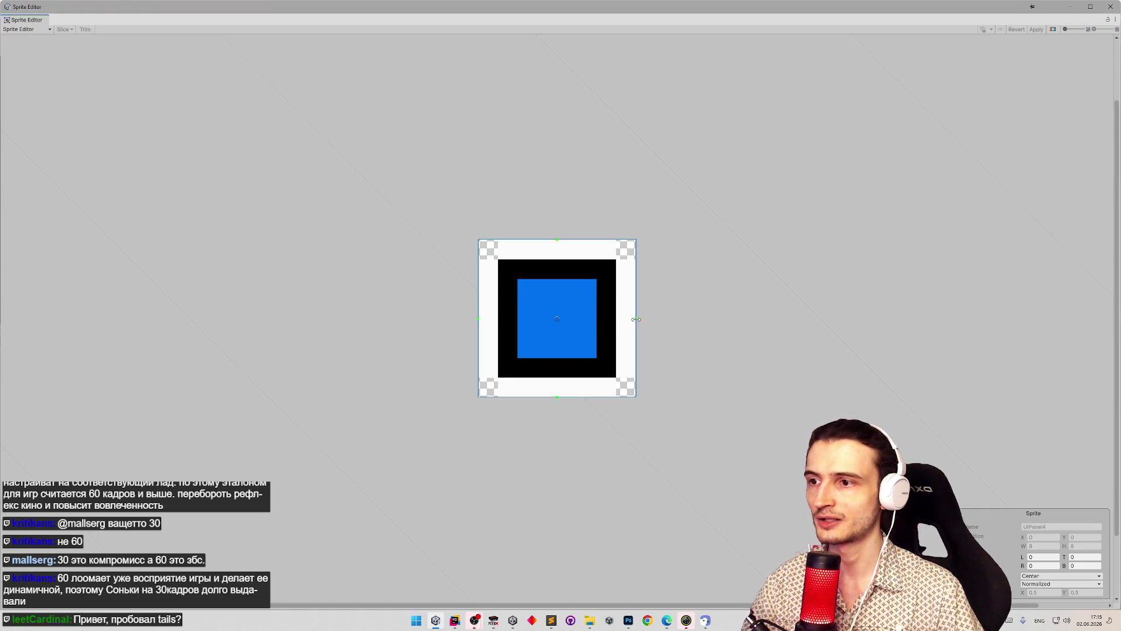
- Set right, bottom, left and top slice borders to 2 px each, apply, and close the Sprite Editor
{"action": "left_click_drag", "start_coordinate": [636, 316], "coordinate": [597, 322]}
{"action": "left_click_drag", "start_coordinate": [543, 394], "coordinate": [536, 358]}
{"action": "left_click_drag", "start_coordinate": [479, 300], "coordinate": [516, 299]}
{"action": "left_click_drag", "start_coordinate": [556, 238], "coordinate": [557, 277]}
{"action": "left_click", "coordinate": [1052, 29]}
{"action": "left_click", "coordinate": [1052, 29]}
{"action": "left_click", "coordinate": [1036, 29]}
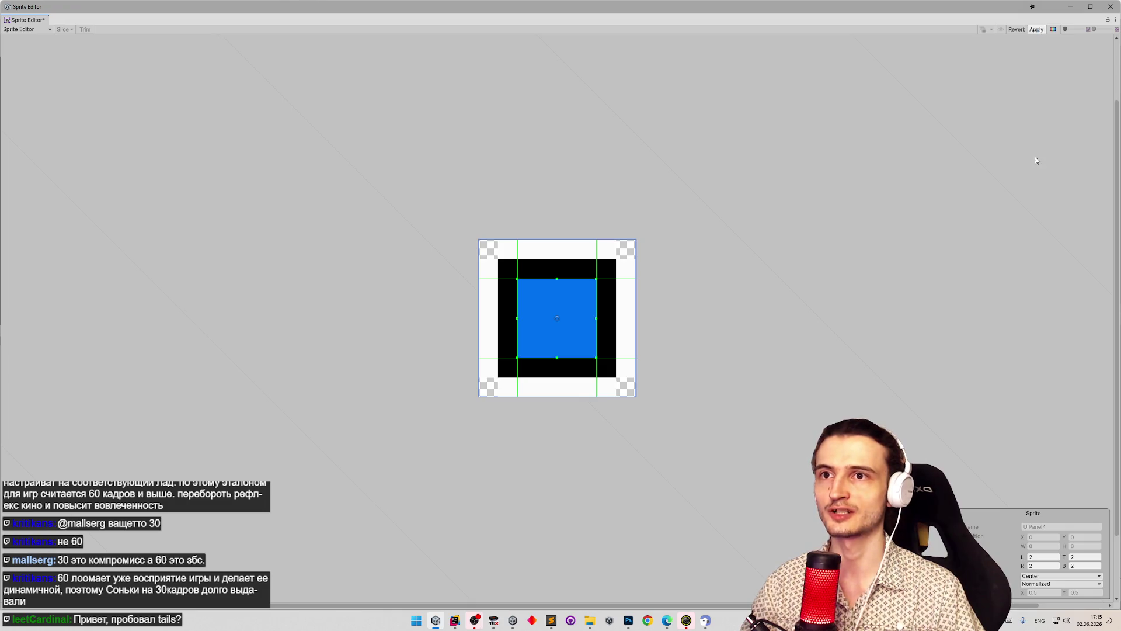
{"action": "left_click", "coordinate": [1110, 6]}
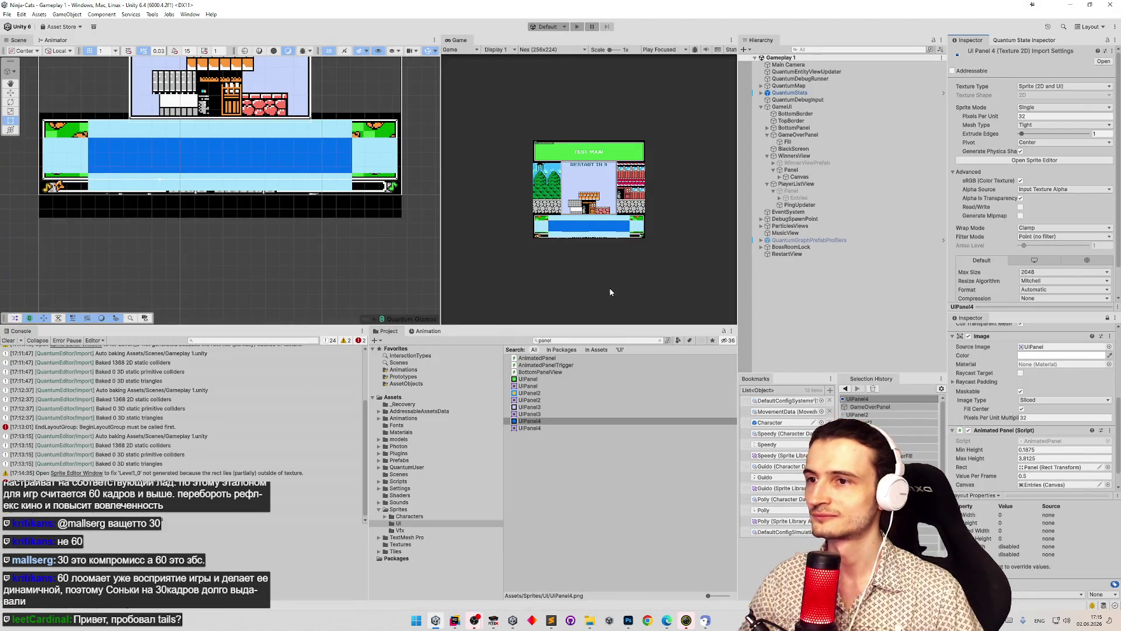
- Assign the UIPanel4 sprite as GameOverPanel's Source Image
{"action": "left_click", "coordinate": [819, 138]}
{"action": "scroll", "coordinate": [1043, 168], "scroll_direction": "down", "scroll_amount": 3}
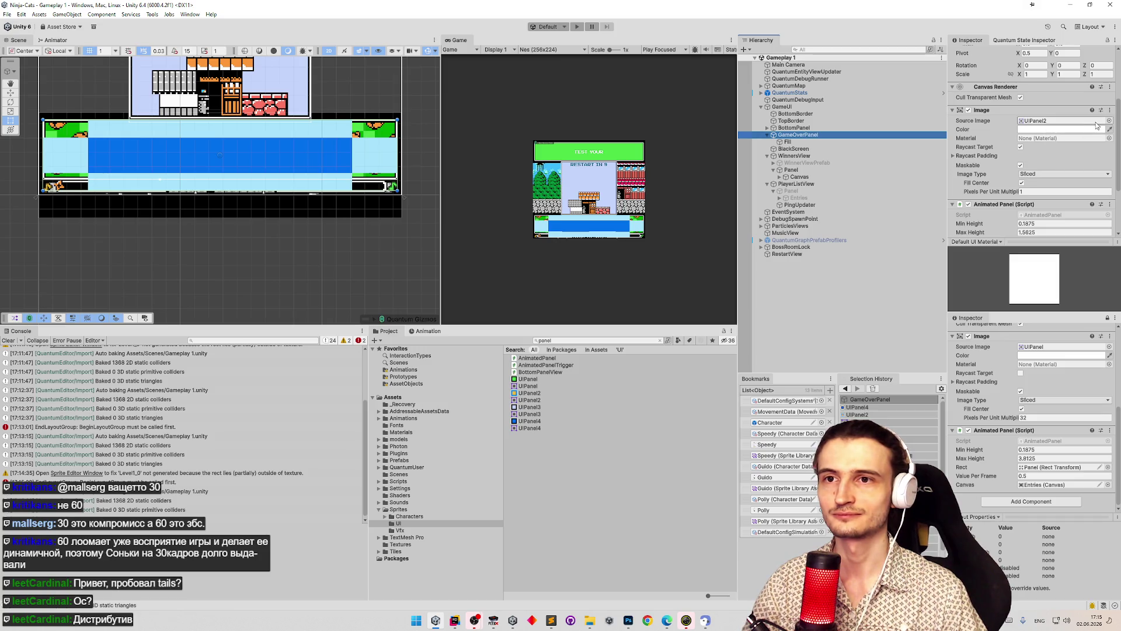
{"action": "left_click", "coordinate": [1109, 120]}
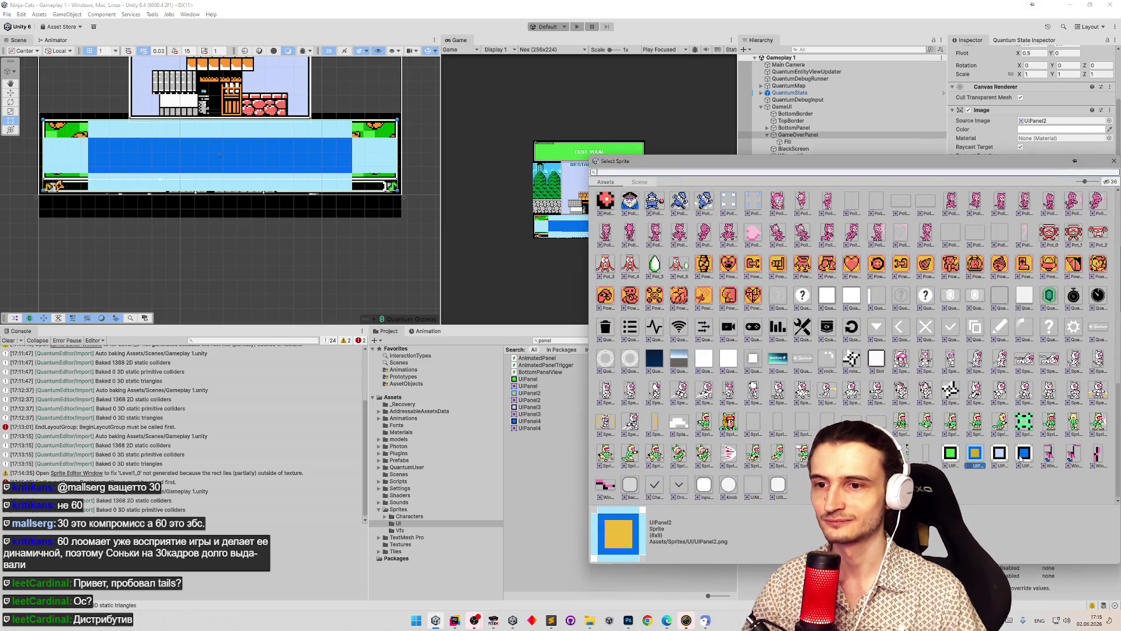
{"action": "left_click", "coordinate": [1023, 455]}
{"action": "double_click", "coordinate": [1026, 456]}
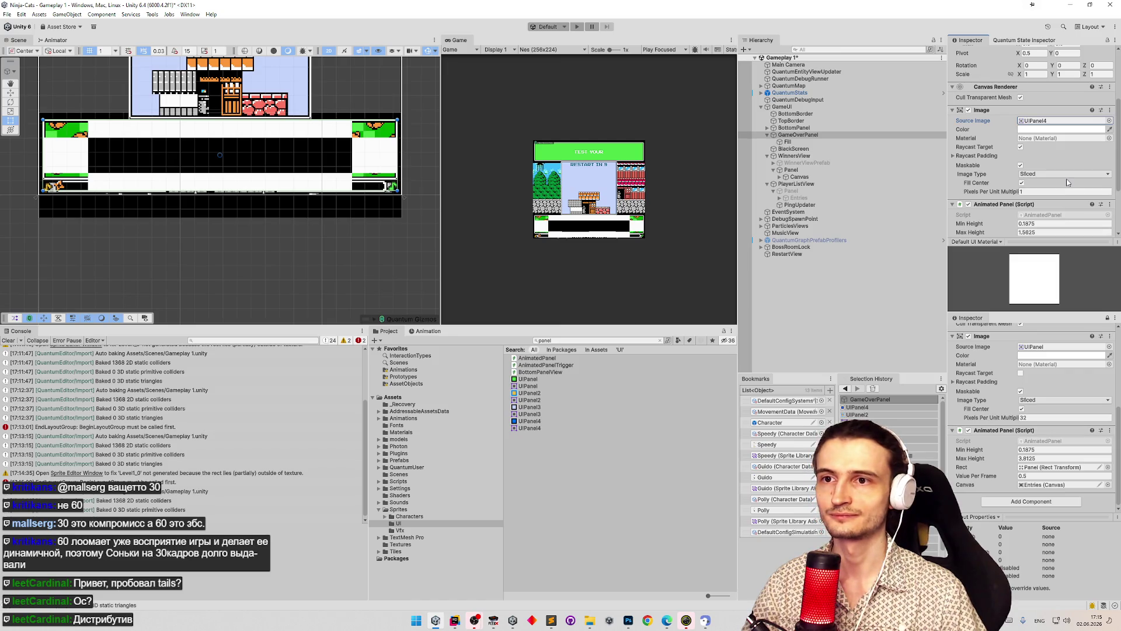
- Keep the panel image Sliced with Pixels Per Unit Multiplier 32, then select the Fill object
{"action": "left_click", "coordinate": [1060, 174]}
{"action": "left_click", "coordinate": [1043, 193]}
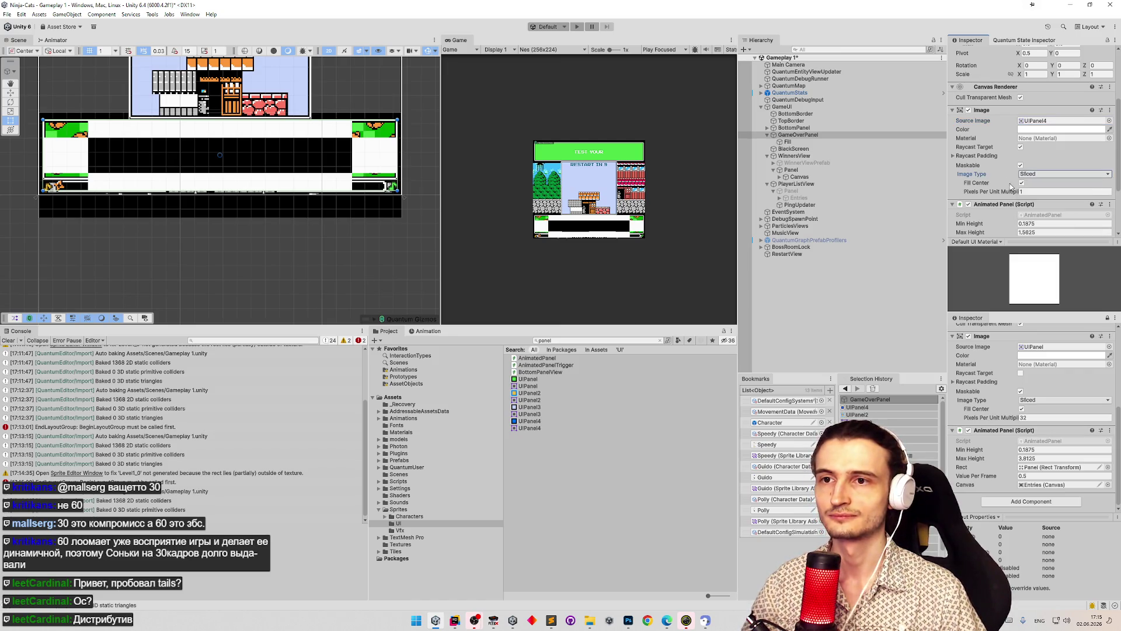
{"action": "left_click", "coordinate": [974, 191]}
{"action": "type", "text": "32"}
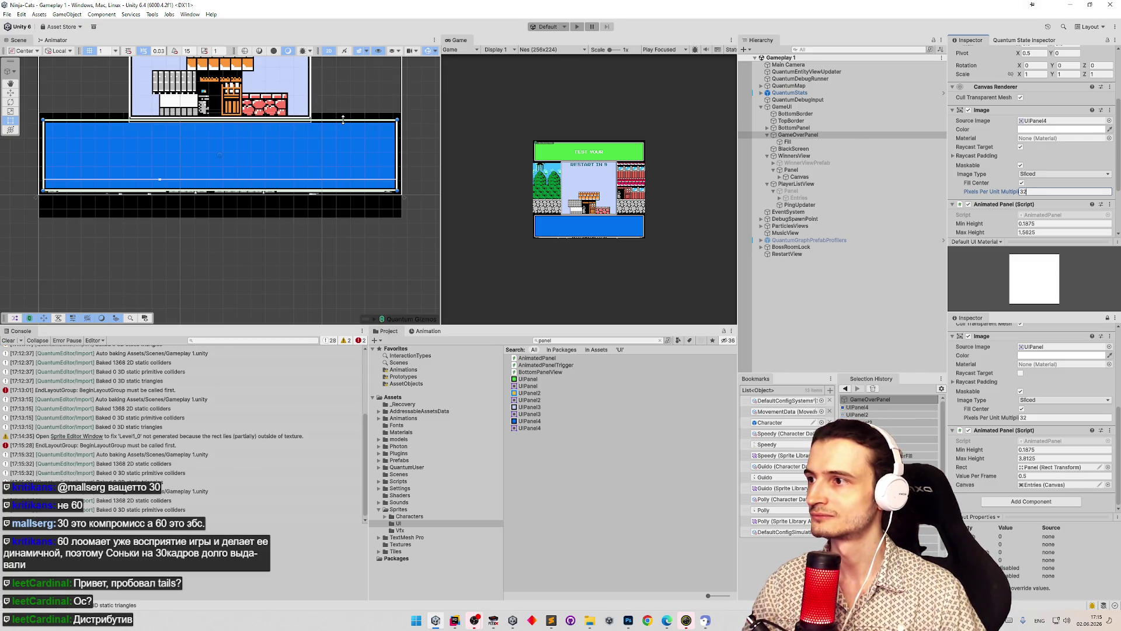
{"action": "scroll", "coordinate": [353, 135], "scroll_direction": "up", "scroll_amount": 2}
{"action": "left_click", "coordinate": [786, 142]}
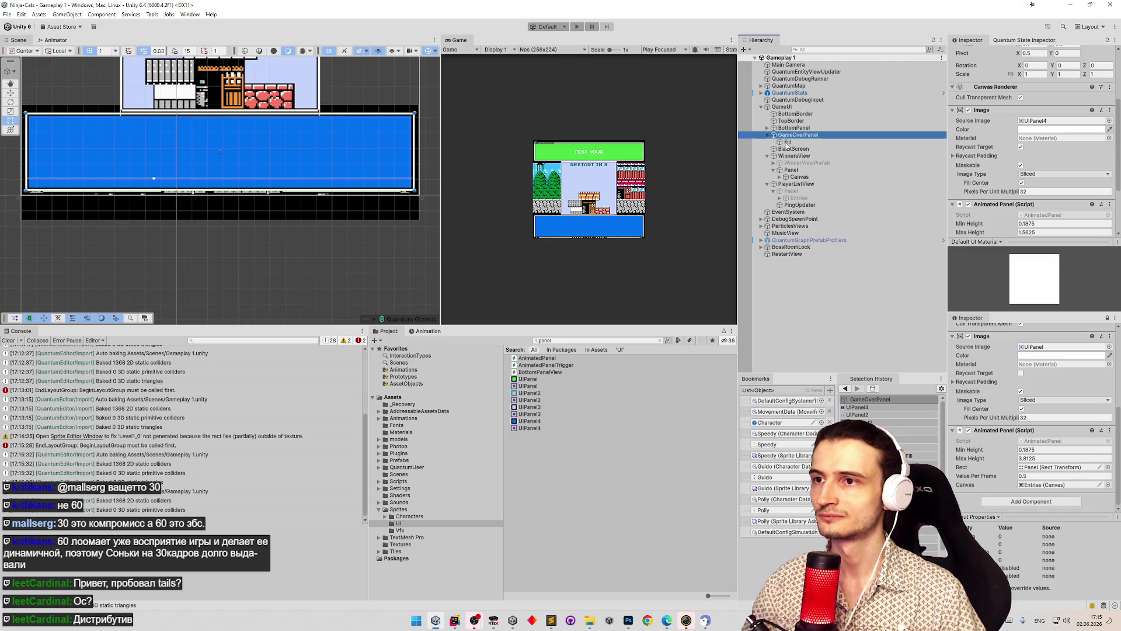
{"action": "left_click", "coordinate": [1063, 174]}
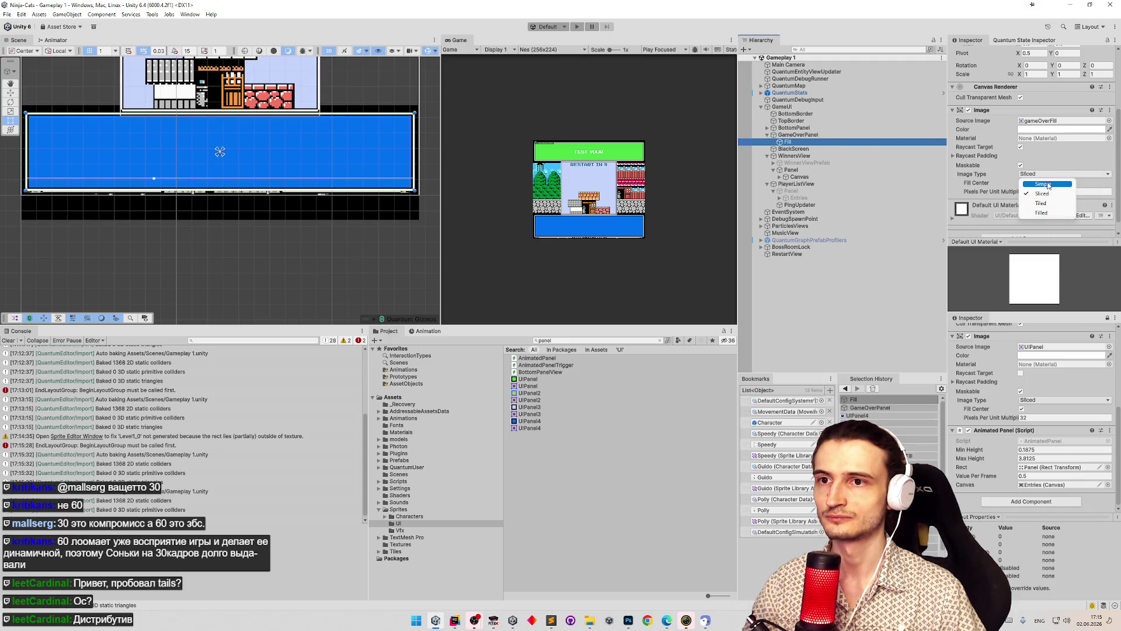
- Clear the Console and change the Fill image's Image Type from Sliced to Simple
{"action": "left_click", "coordinate": [1087, 186]}
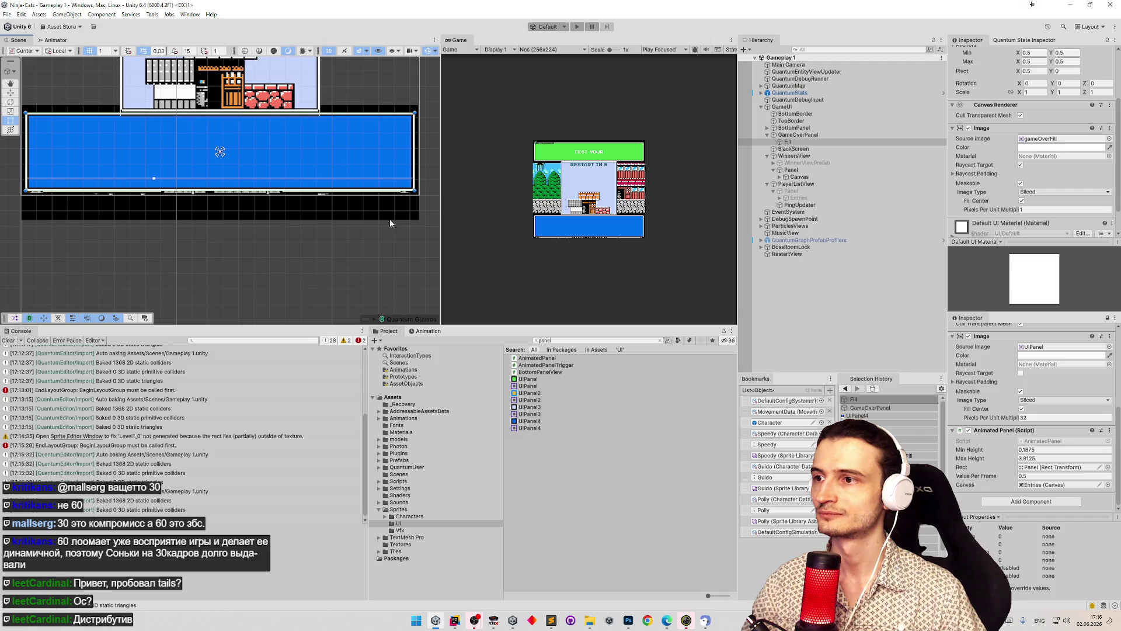
{"action": "left_click", "coordinate": [9, 340]}
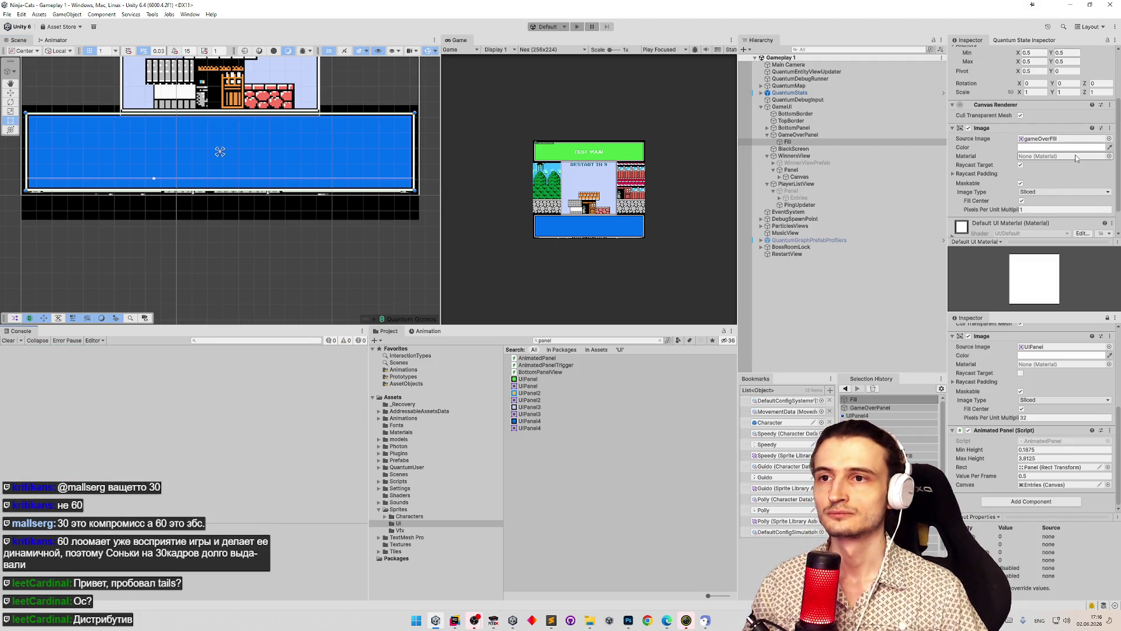
{"action": "scroll", "coordinate": [1076, 156], "scroll_direction": "down", "scroll_amount": 2}
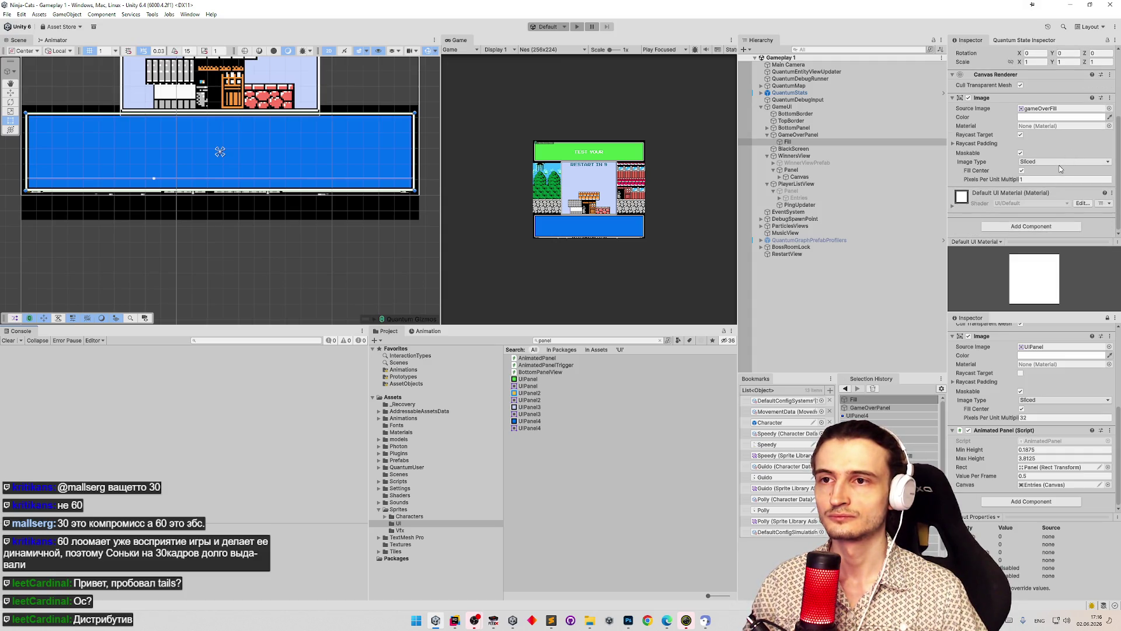
{"action": "left_click", "coordinate": [1064, 109]}
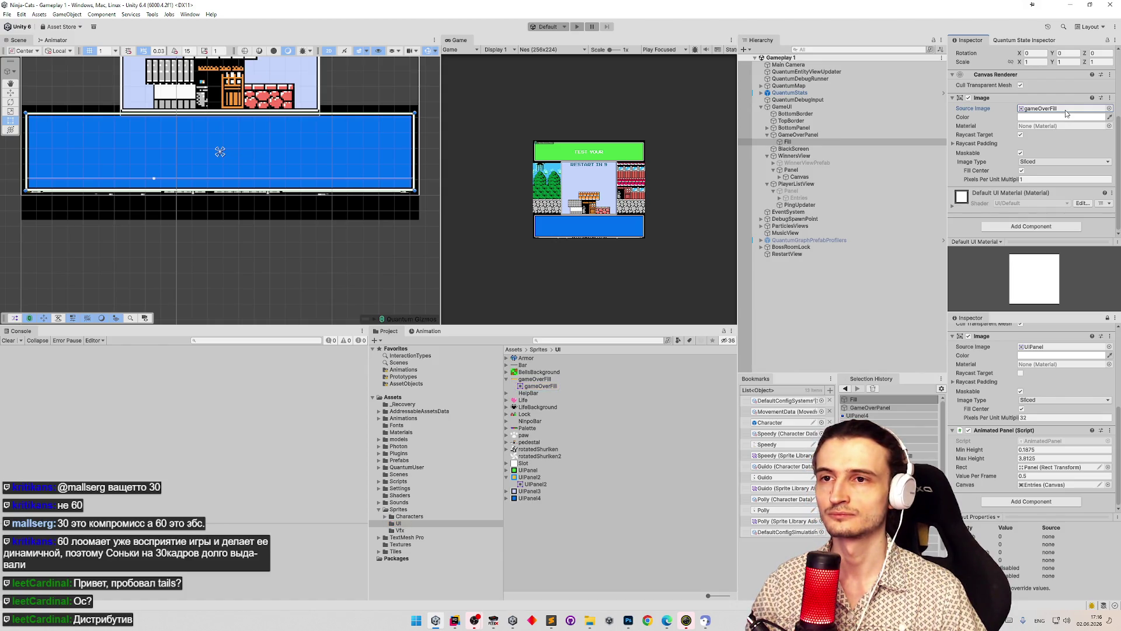
{"action": "left_click", "coordinate": [1052, 163]}
{"action": "left_click", "coordinate": [1048, 172]}
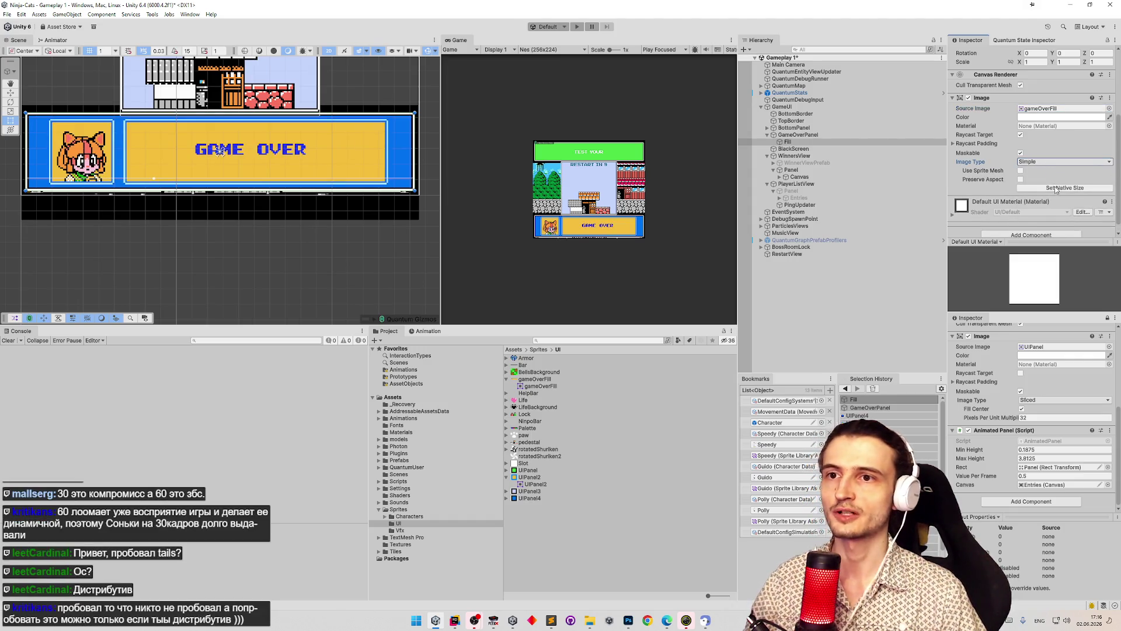
{"action": "scroll", "coordinate": [241, 126], "scroll_direction": "up", "scroll_amount": 1}
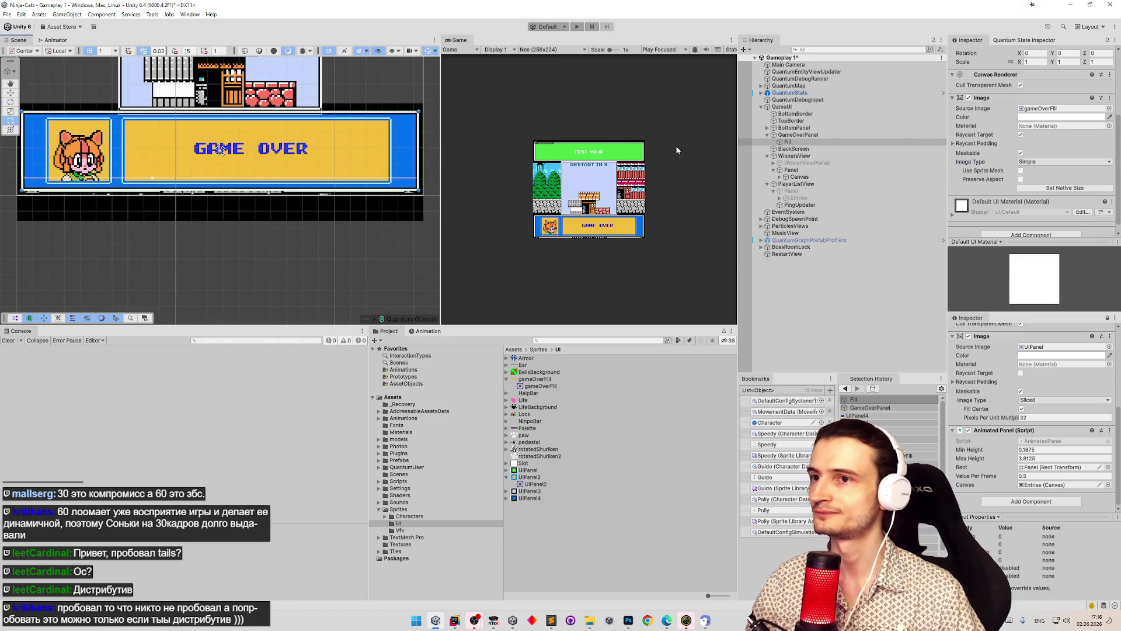
- Save the scene and add a Canvas component to GameOverPanel
{"action": "key", "text": "ctrl+s"}
{"action": "left_click", "coordinate": [804, 143]}
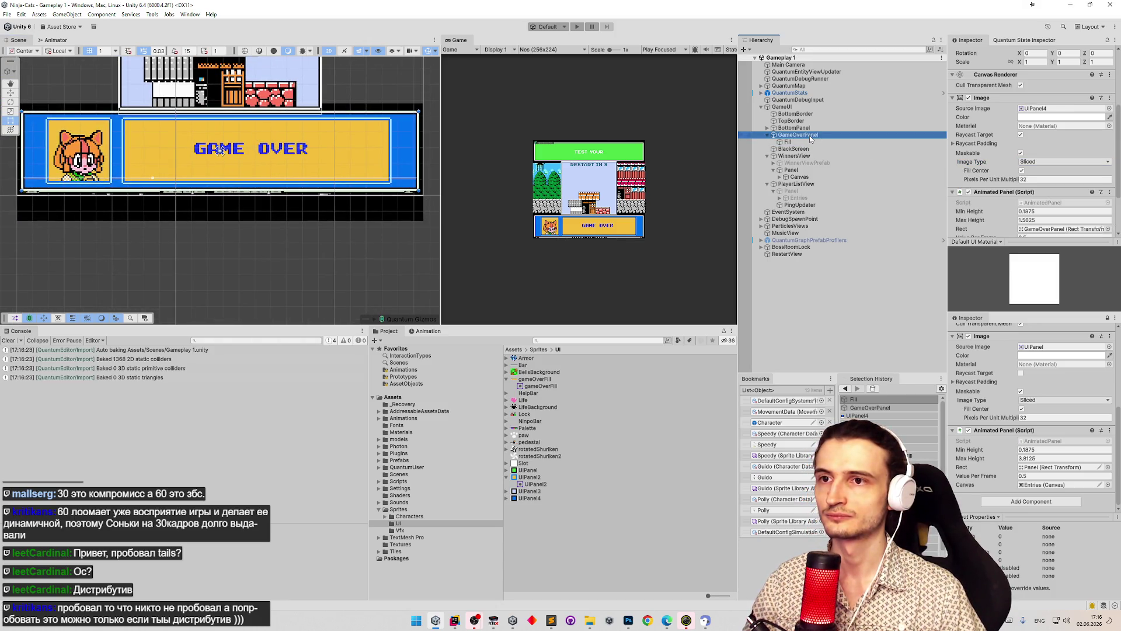
{"action": "scroll", "coordinate": [1005, 151], "scroll_direction": "down", "scroll_amount": 1}
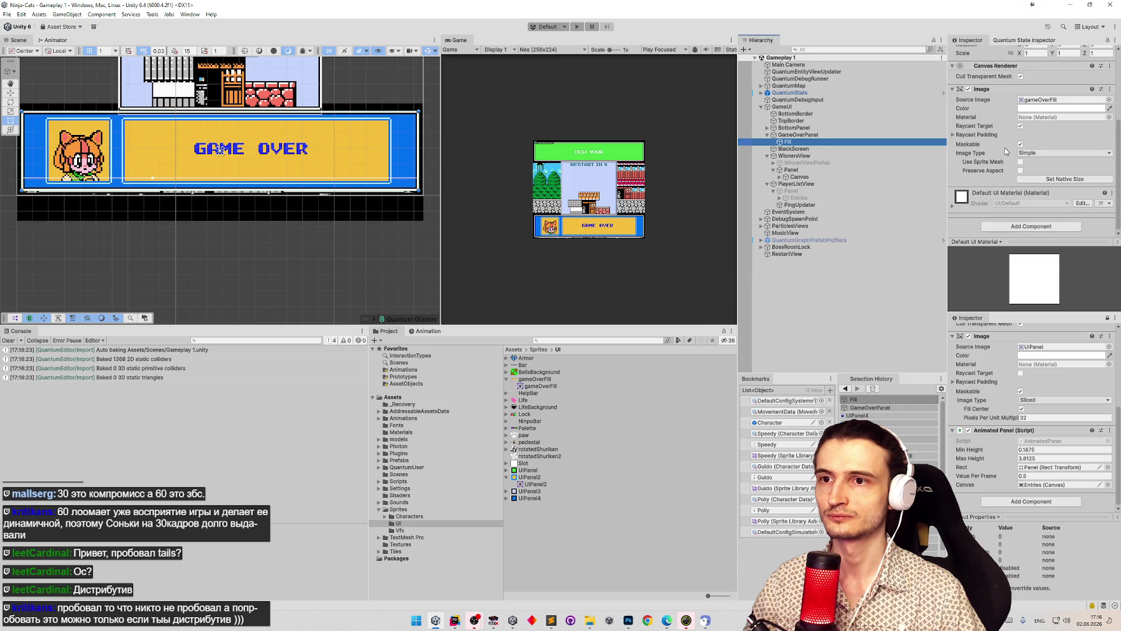
{"action": "left_click", "coordinate": [797, 135]}
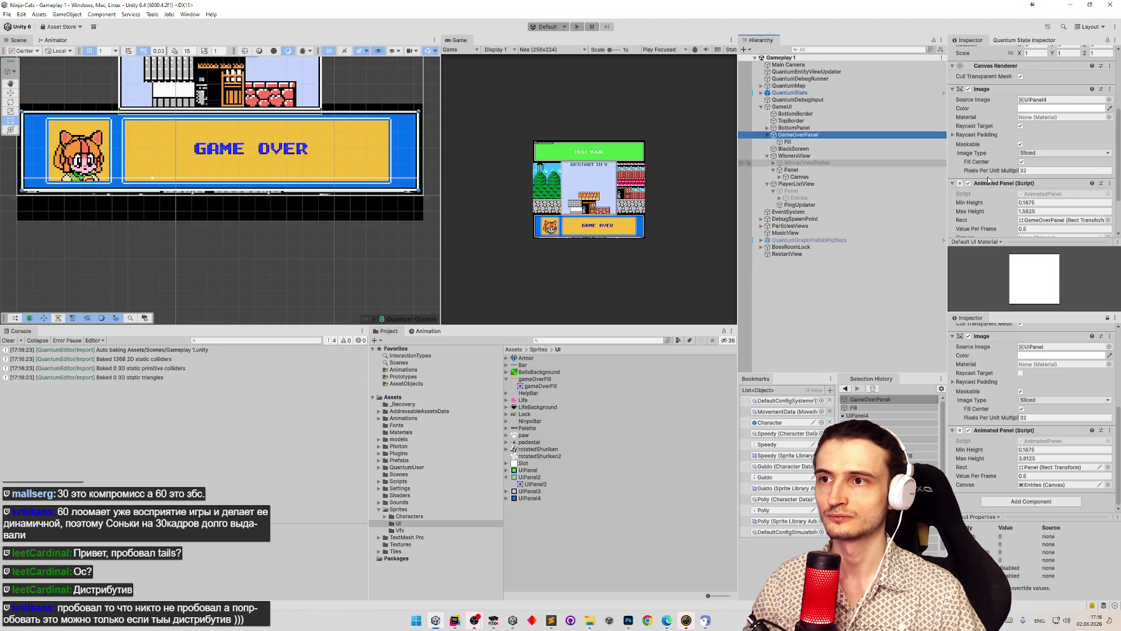
{"action": "scroll", "coordinate": [1029, 169], "scroll_direction": "down", "scroll_amount": 3}
{"action": "left_click", "coordinate": [1009, 226]}
{"action": "type", "text": "cam"}
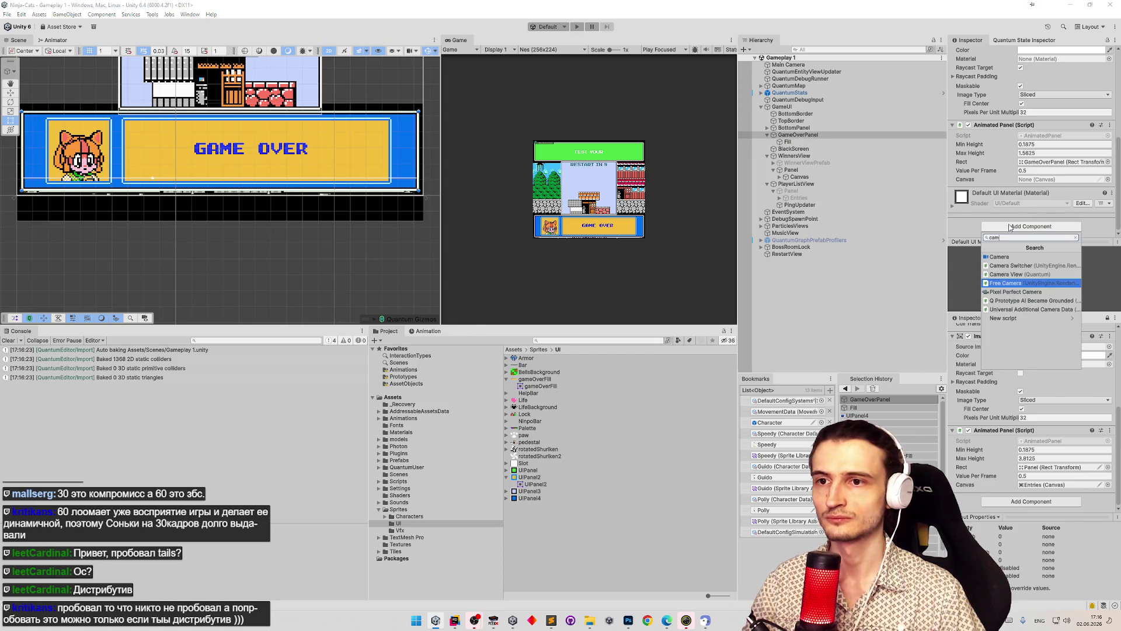
{"action": "key", "text": "BackSpace"}
{"action": "type", "text": "nv"}
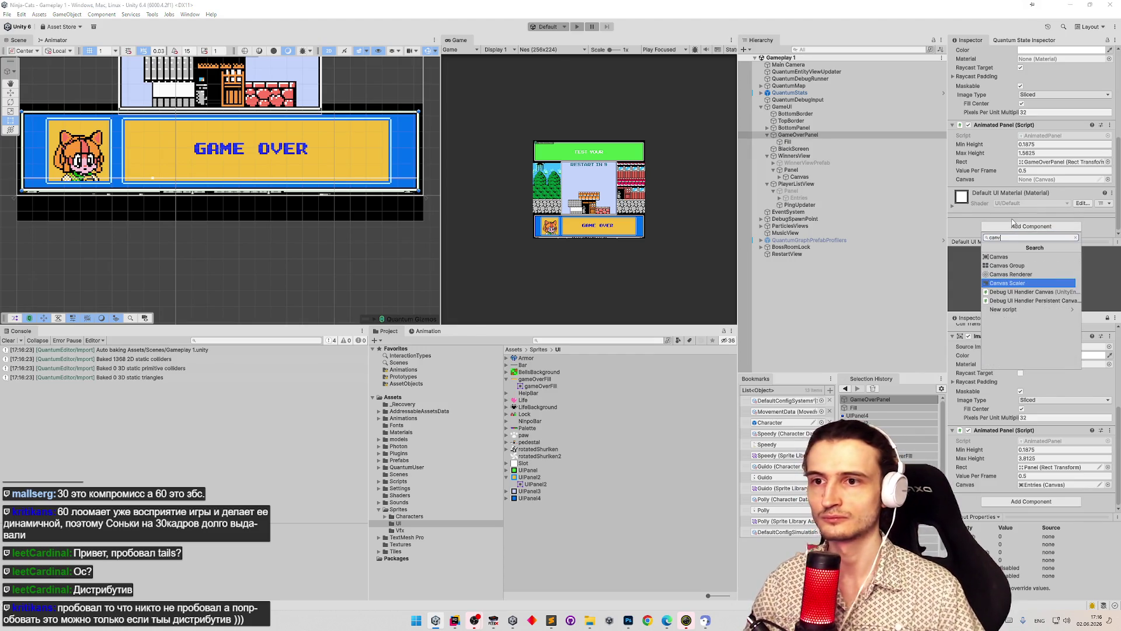
{"action": "left_click", "coordinate": [999, 257]}
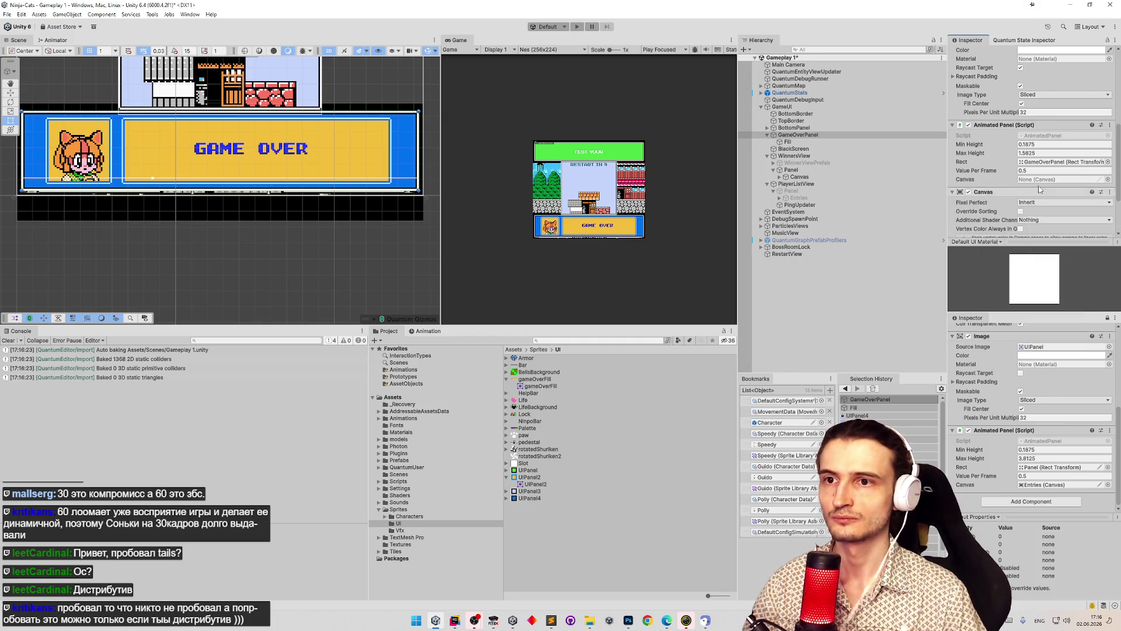
- Link the test Canvas to Animated Panel's Canvas, toggle it, then remove it from GameOverPanel
{"action": "scroll", "coordinate": [1041, 165], "scroll_direction": "down", "scroll_amount": 3}
{"action": "scroll", "coordinate": [1022, 168], "scroll_direction": "up", "scroll_amount": 4}
{"action": "left_click_drag", "start_coordinate": [1007, 218], "coordinate": [1032, 212]}
{"action": "left_click", "coordinate": [968, 217]}
{"action": "left_click", "coordinate": [968, 217]}
{"action": "left_click", "coordinate": [968, 217]}
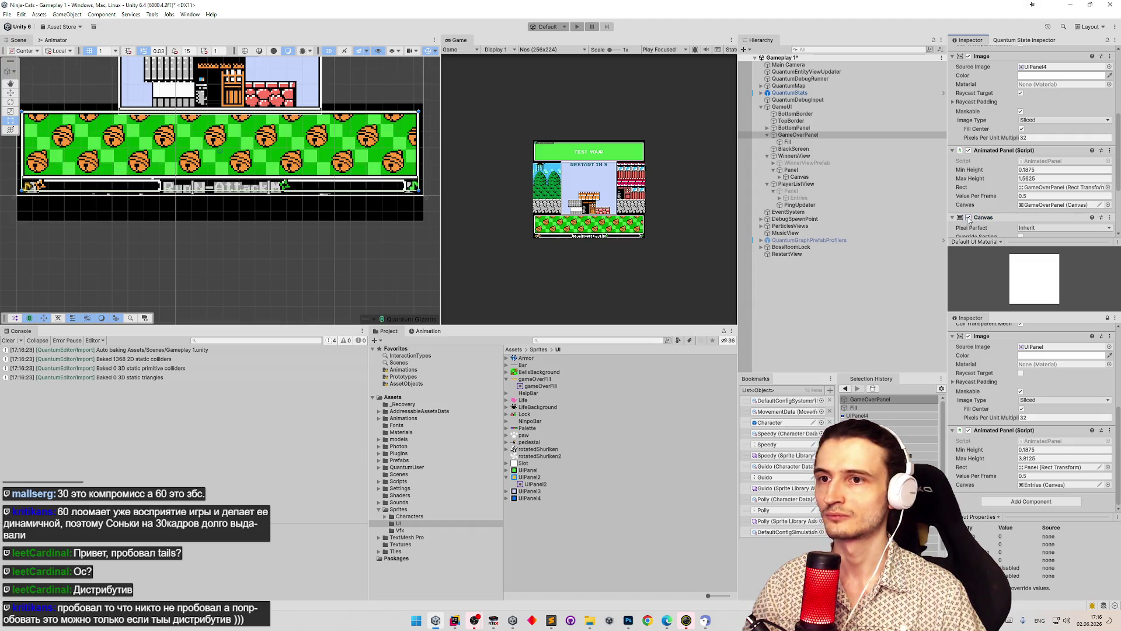
{"action": "right_click", "coordinate": [992, 218]}
{"action": "left_click", "coordinate": [1010, 233]}
- Duplicate the Fill object, then delete the Fill (1) copy
{"action": "left_click", "coordinate": [788, 142]}
{"action": "key", "text": "ctrl+d"}
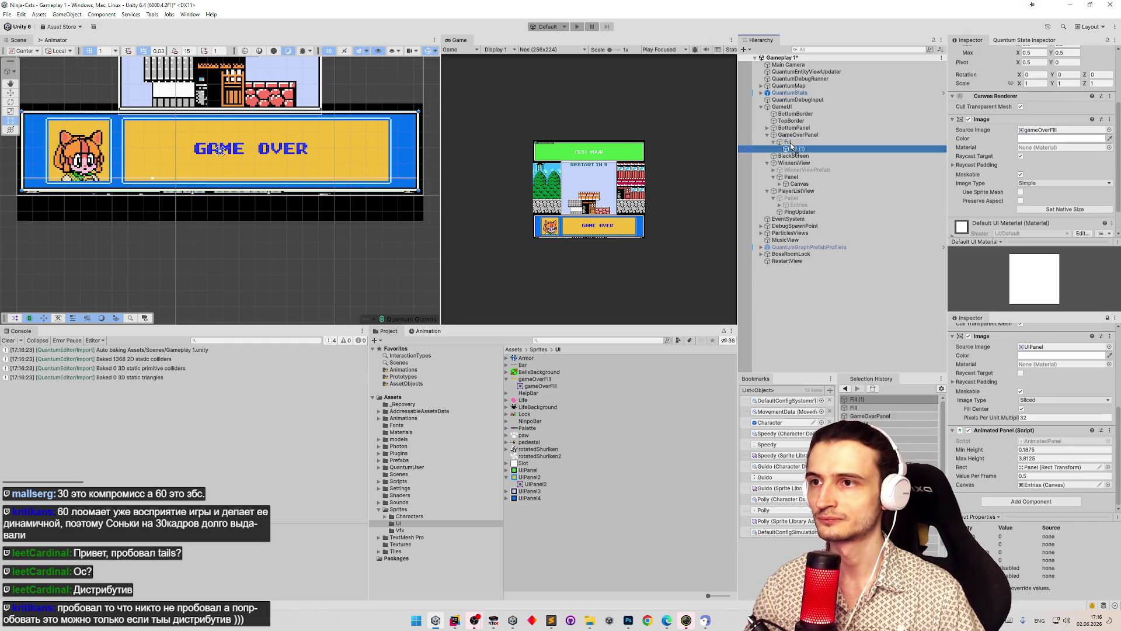
{"action": "left_click", "coordinate": [801, 151]}
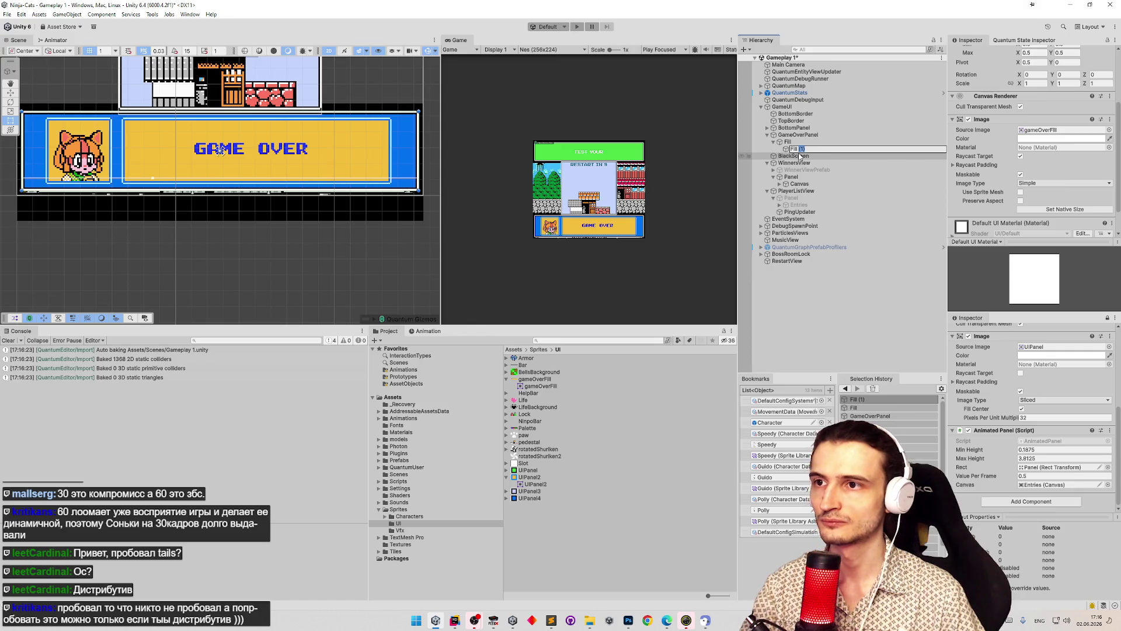
{"action": "left_click", "coordinate": [788, 151]}
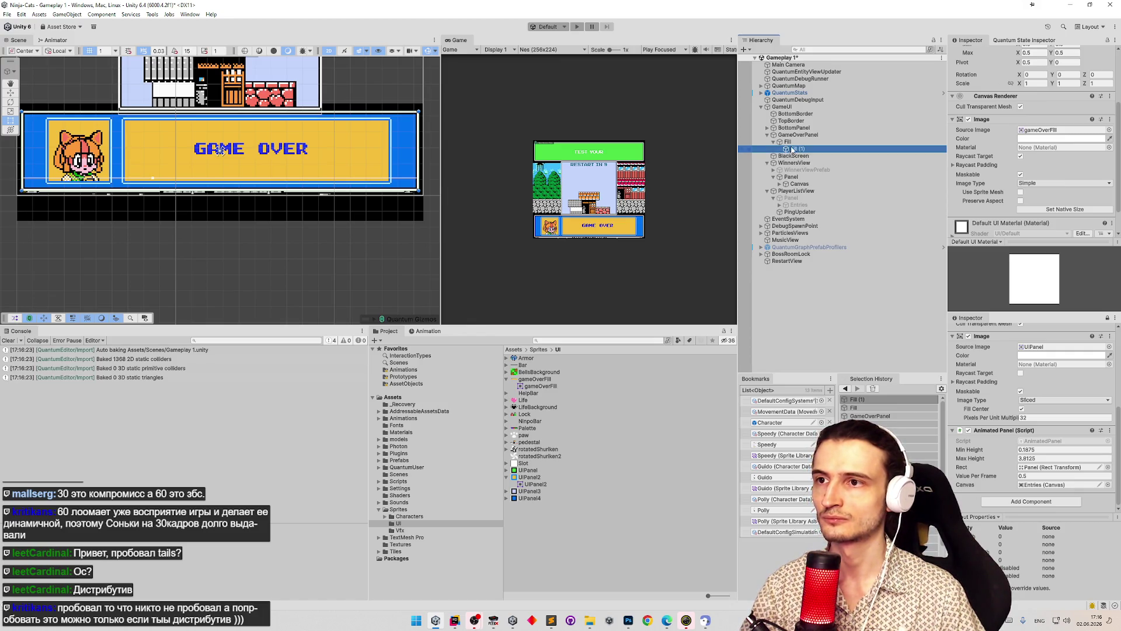
{"action": "key", "text": "Delete"}
{"action": "scroll", "coordinate": [1016, 175], "scroll_direction": "down", "scroll_amount": 1}
- Add a Canvas to Fill, link it as Animated Panel's Canvas, and test toggling it
{"action": "left_click", "coordinate": [1011, 228]}
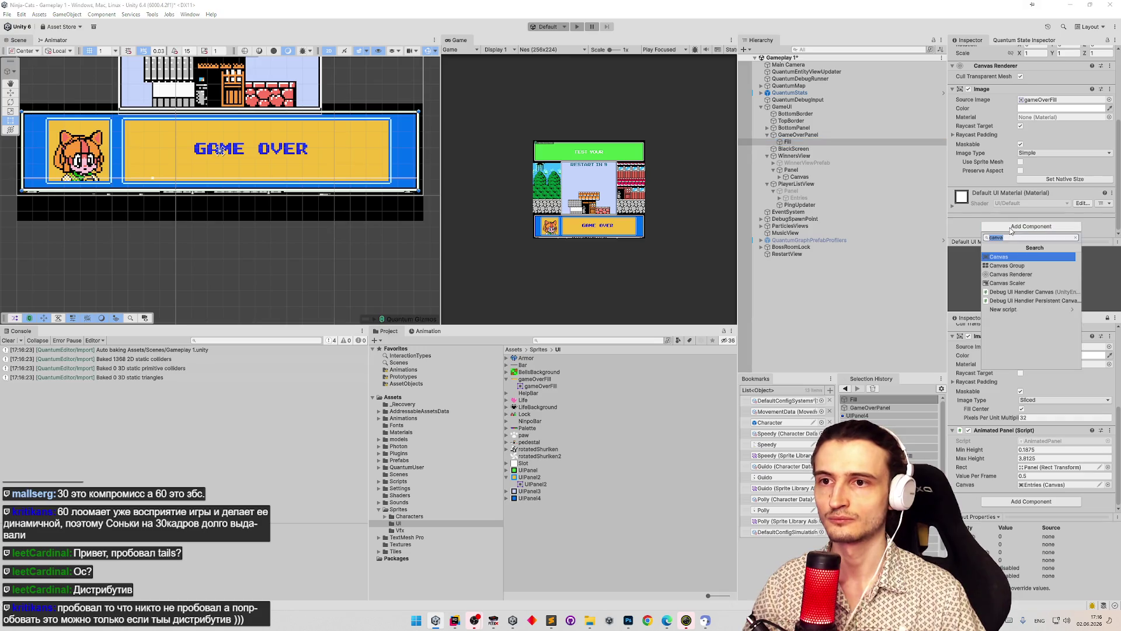
{"action": "left_click", "coordinate": [999, 257]}
{"action": "scroll", "coordinate": [1017, 176], "scroll_direction": "down", "scroll_amount": 3}
{"action": "scroll", "coordinate": [1017, 177], "scroll_direction": "up", "scroll_amount": 3}
{"action": "left_click", "coordinate": [798, 135]}
{"action": "mouse_move", "coordinate": [798, 143]}
{"action": "left_mouse_down"}
{"action": "mouse_move", "coordinate": [1041, 218]}
{"action": "mouse_move", "coordinate": [1038, 190]}
{"action": "left_mouse_up"}
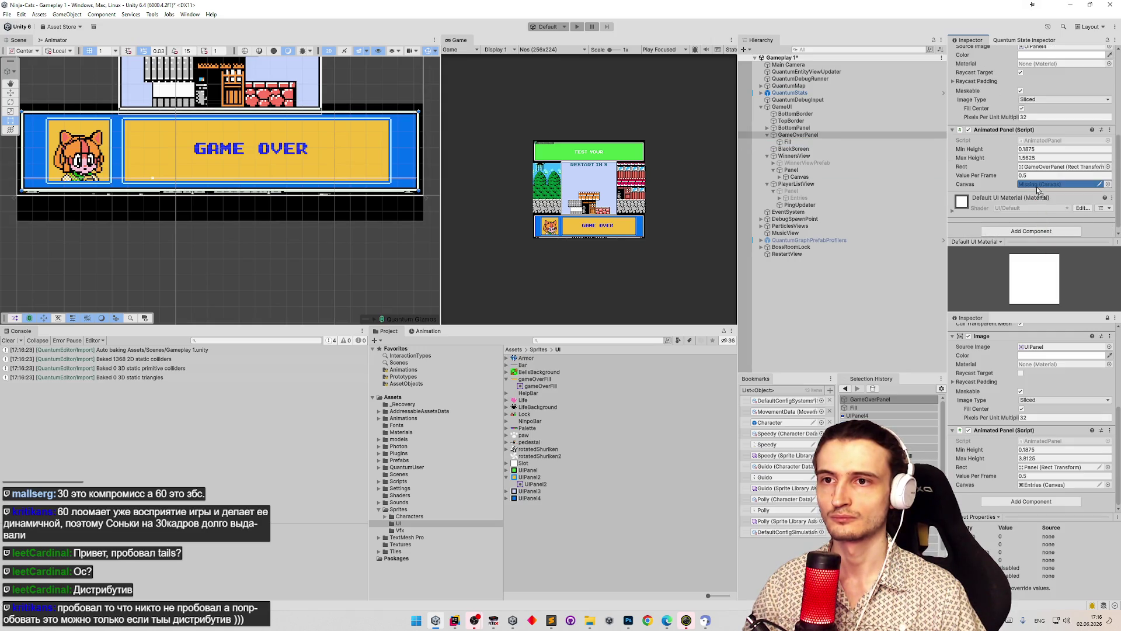
{"action": "left_click", "coordinate": [788, 142]}
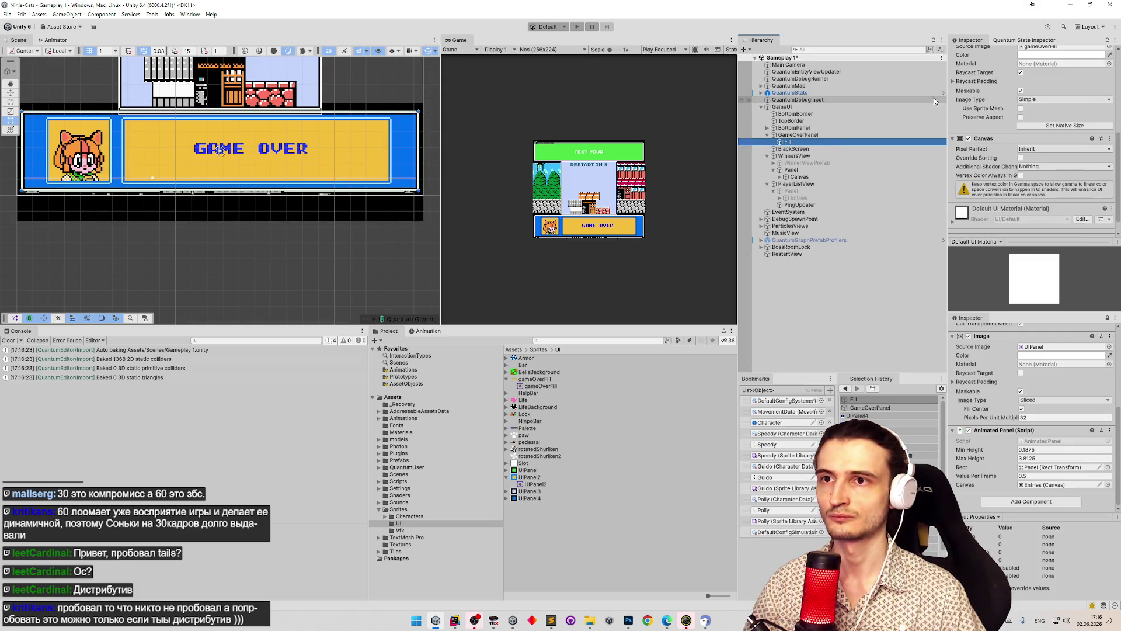
{"action": "left_click", "coordinate": [968, 138]}
{"action": "left_click", "coordinate": [969, 139]}
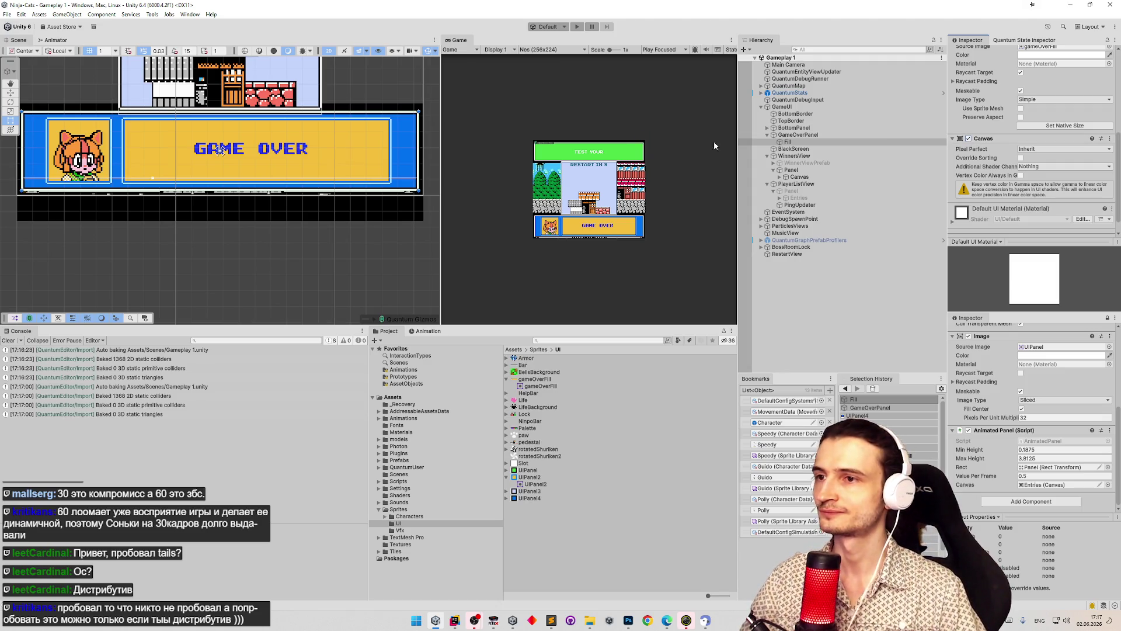
{"action": "left_click", "coordinate": [797, 135]}
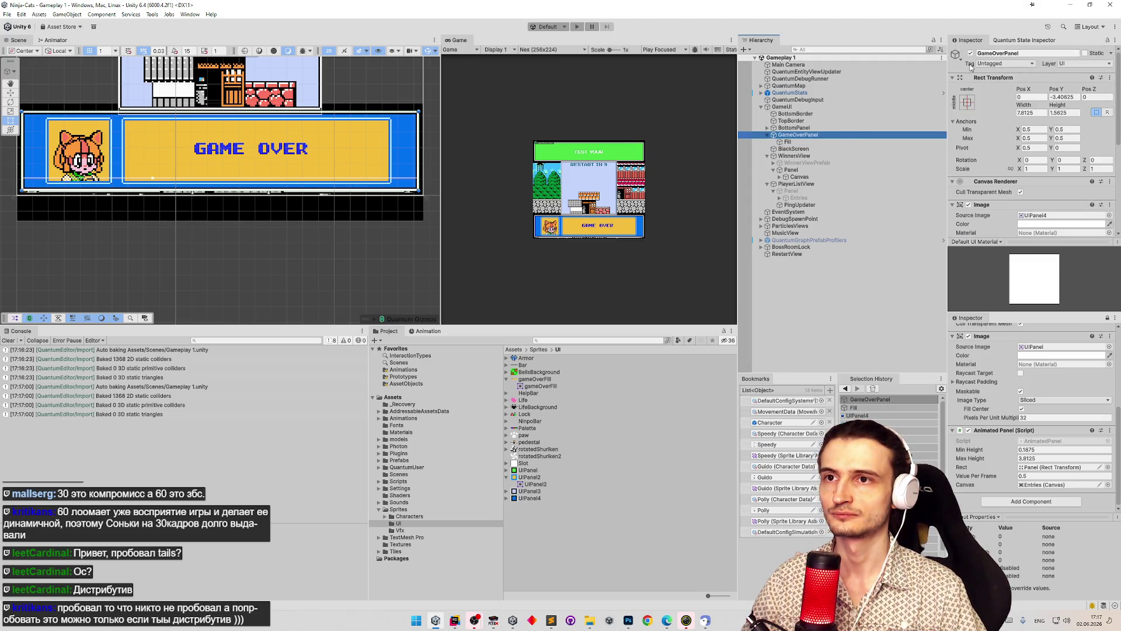
- Deactivate GameOverPanel so it starts hidden, and clear the console
{"action": "left_click", "coordinate": [971, 53]}
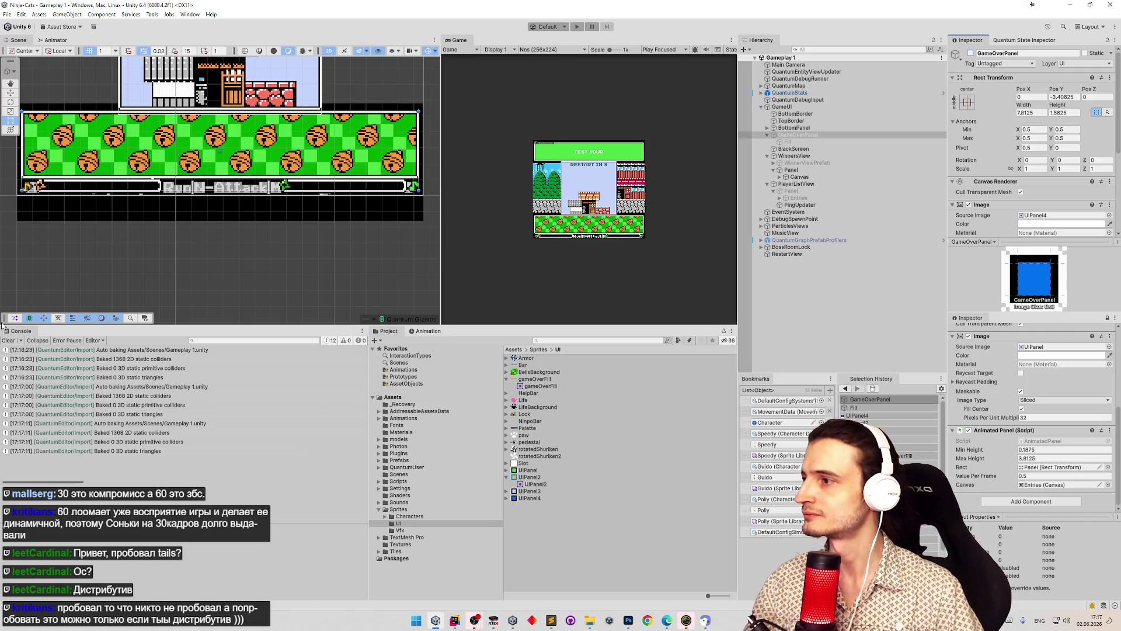
{"action": "left_click", "coordinate": [9, 341]}
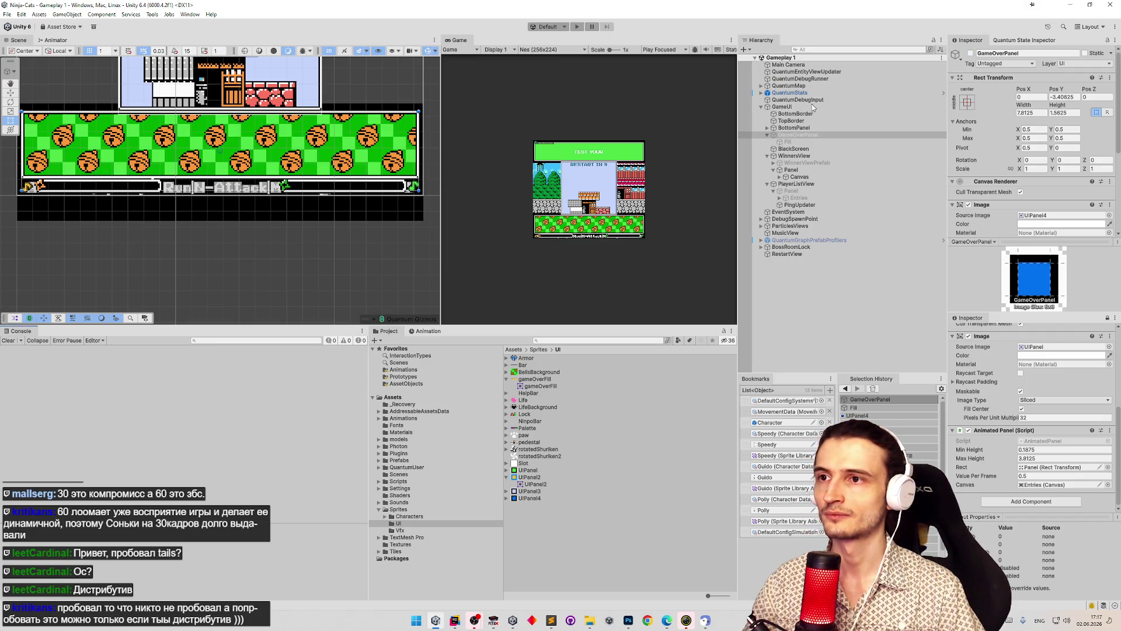
{"action": "left_click", "coordinate": [782, 107]}
{"action": "scroll", "coordinate": [1004, 181], "scroll_direction": "down", "scroll_amount": 4}
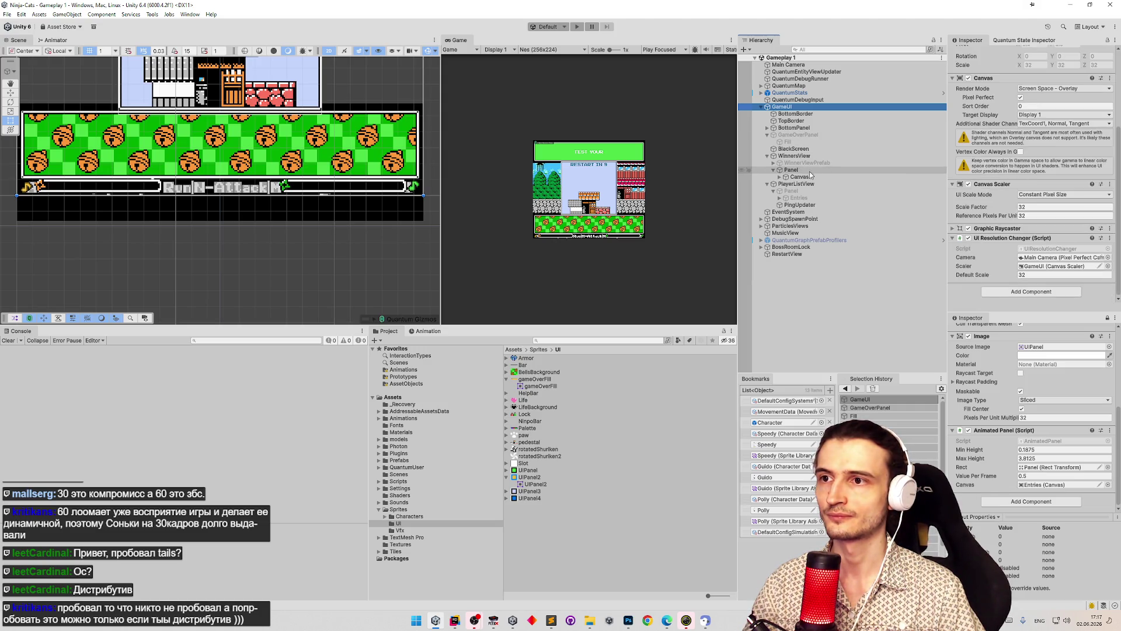
{"action": "left_click", "coordinate": [797, 183]}
- Assign GameOverPanel to BottomPanel's Game Over Panel field, then enlarge the Scene and Game views
{"action": "left_click", "coordinate": [794, 128]}
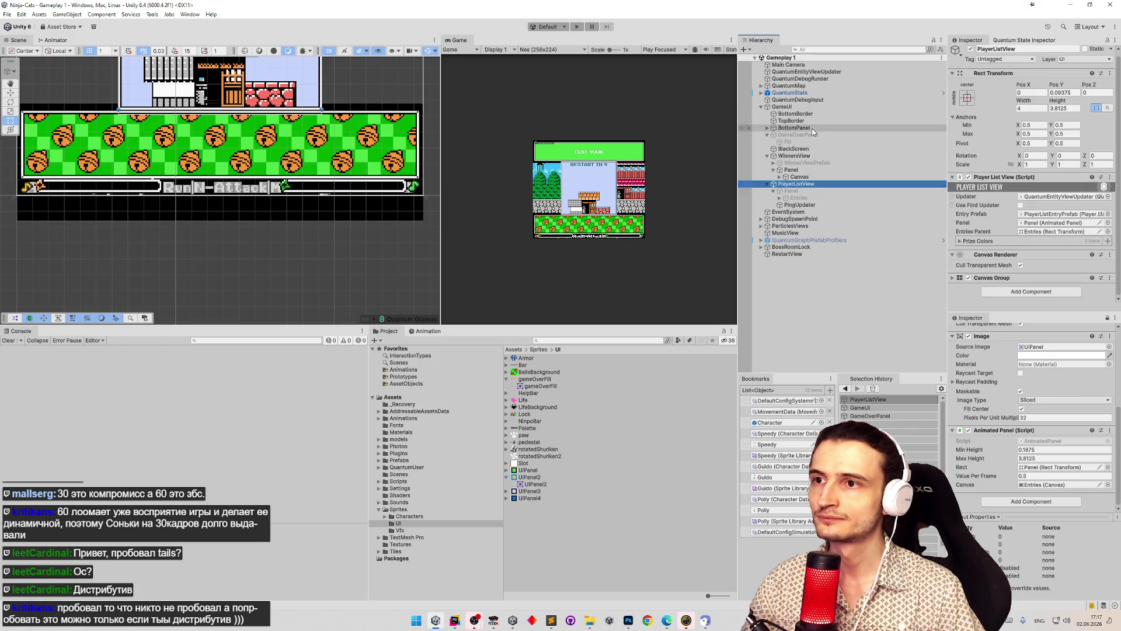
{"action": "scroll", "coordinate": [1019, 177], "scroll_direction": "down", "scroll_amount": 3}
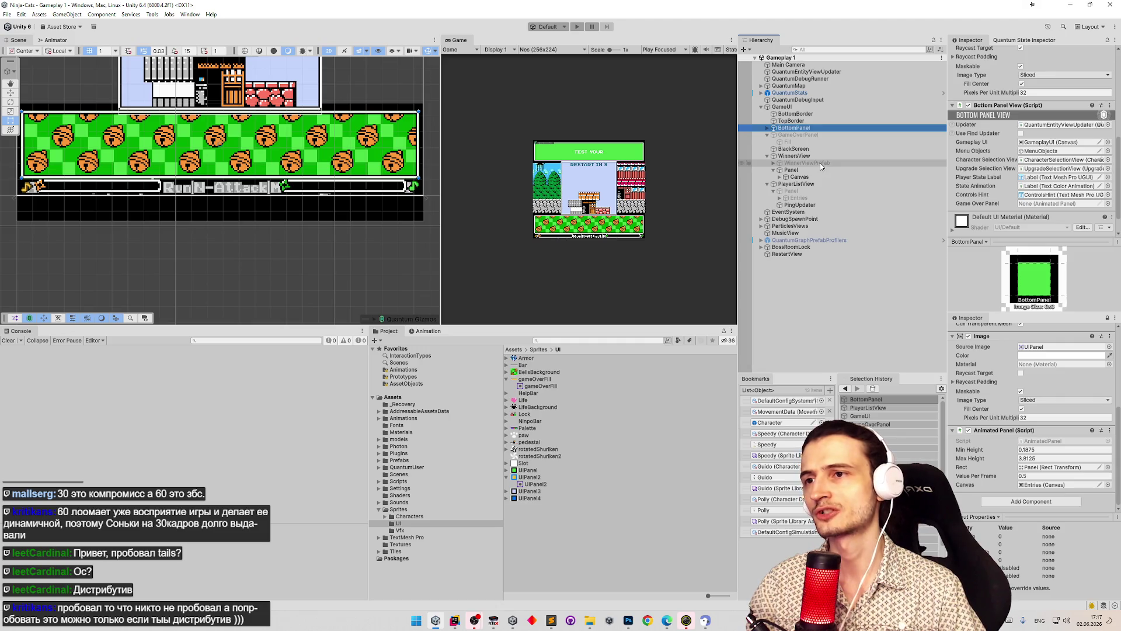
{"action": "left_click_drag", "start_coordinate": [811, 137], "coordinate": [1041, 203]}
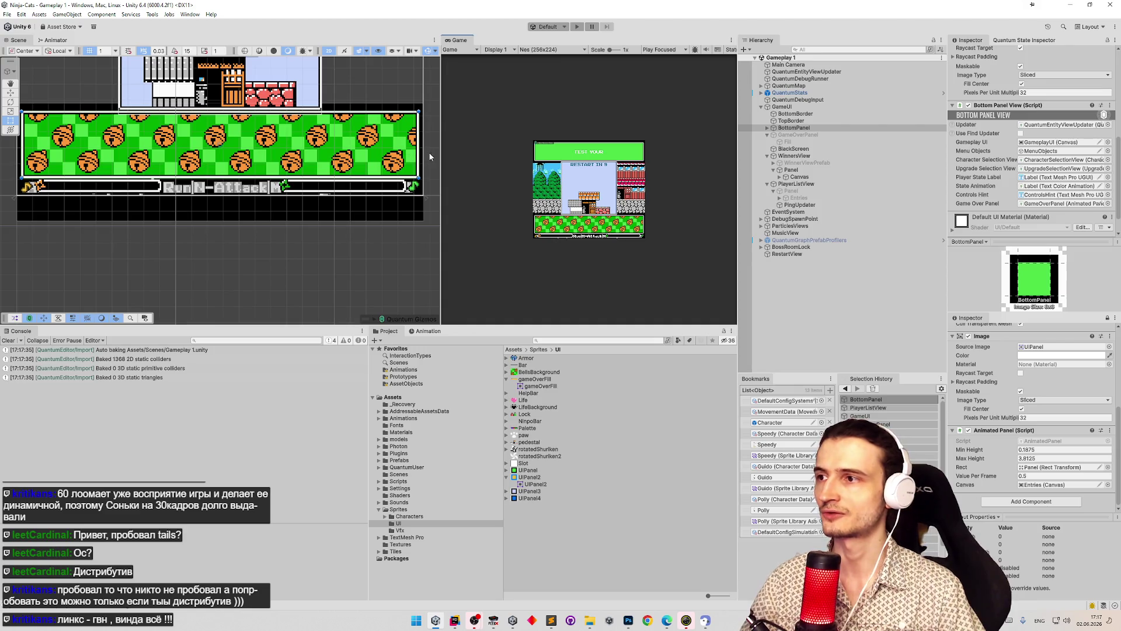
{"action": "mouse_move", "coordinate": [439, 152]}
{"action": "left_mouse_down"}
{"action": "mouse_move", "coordinate": [370, 148]}
{"action": "mouse_move", "coordinate": [396, 151]}
{"action": "left_mouse_up"}
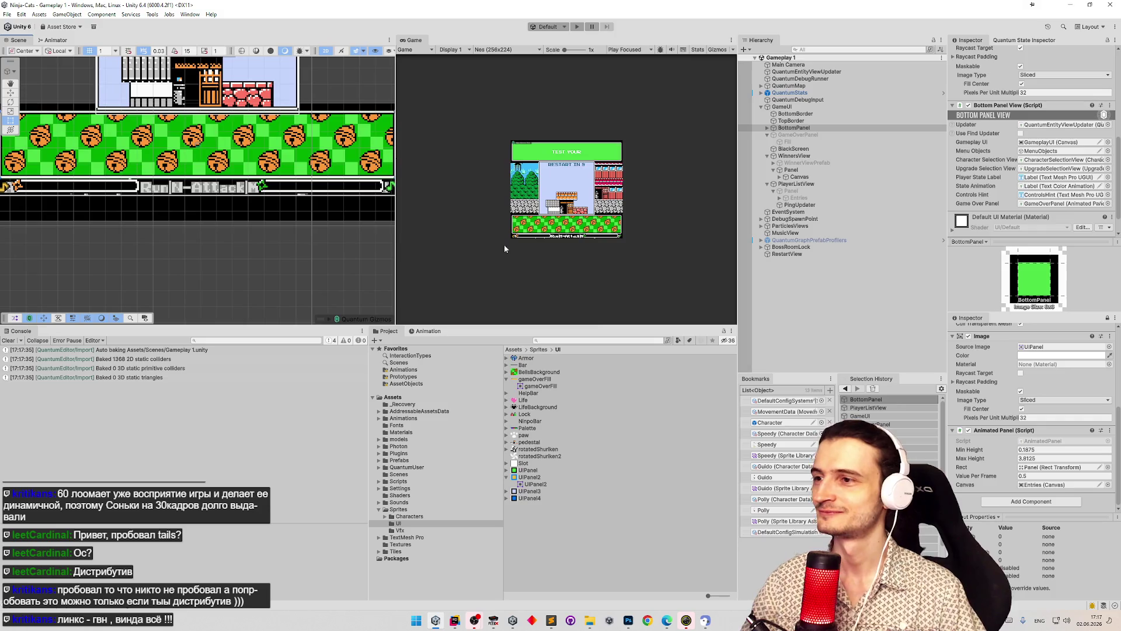
{"action": "left_click_drag", "start_coordinate": [597, 326], "coordinate": [598, 395]}
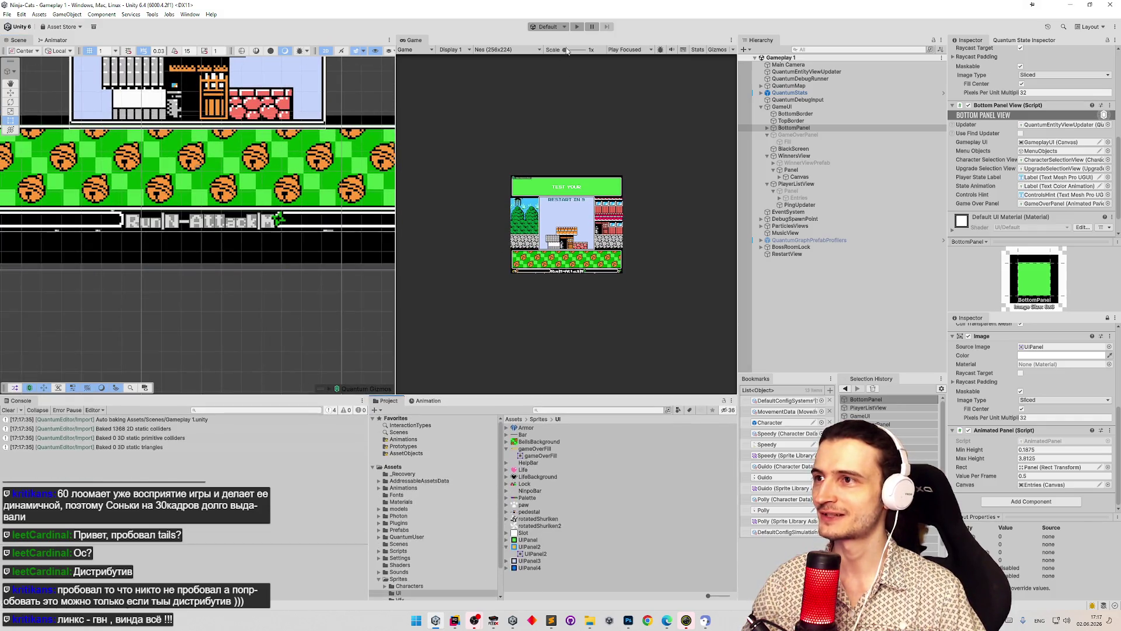
- Switch the Game view to 1024x896, widen it, and scale the render to fit
{"action": "left_click", "coordinate": [506, 50]}
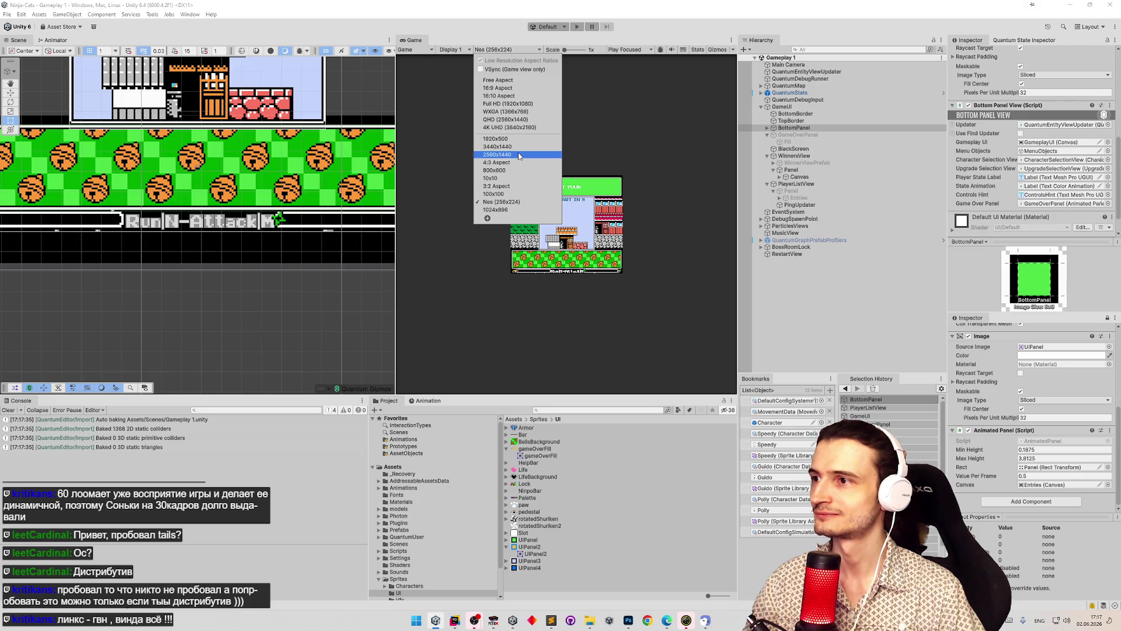
{"action": "left_click", "coordinate": [509, 209]}
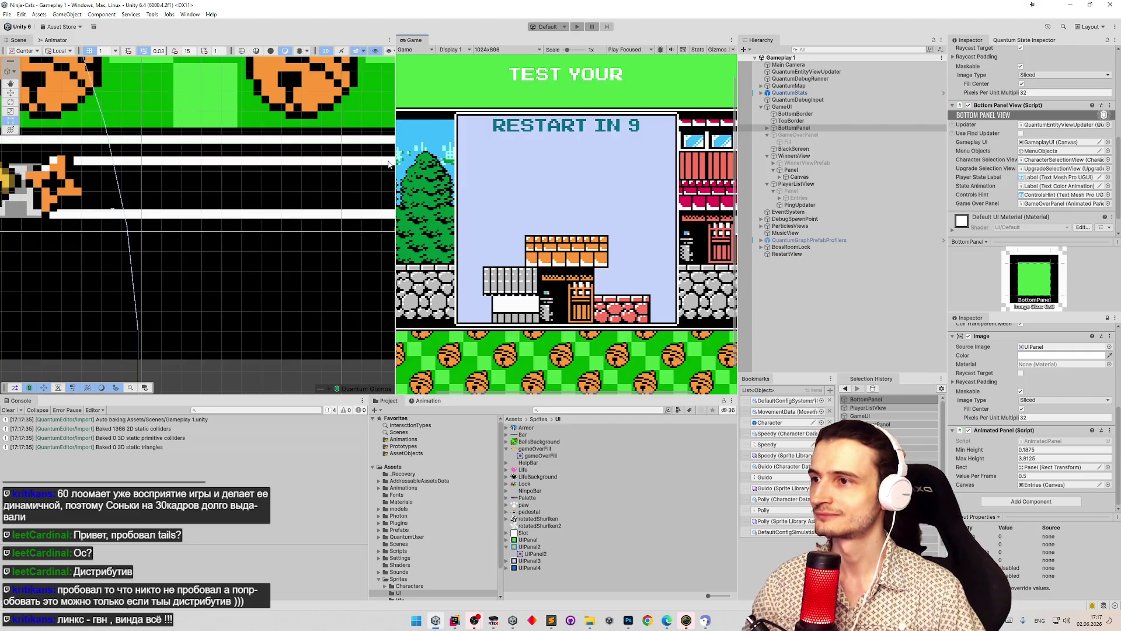
{"action": "left_click_drag", "start_coordinate": [395, 176], "coordinate": [279, 163]}
{"action": "left_click_drag", "start_coordinate": [471, 51], "coordinate": [306, 61]}
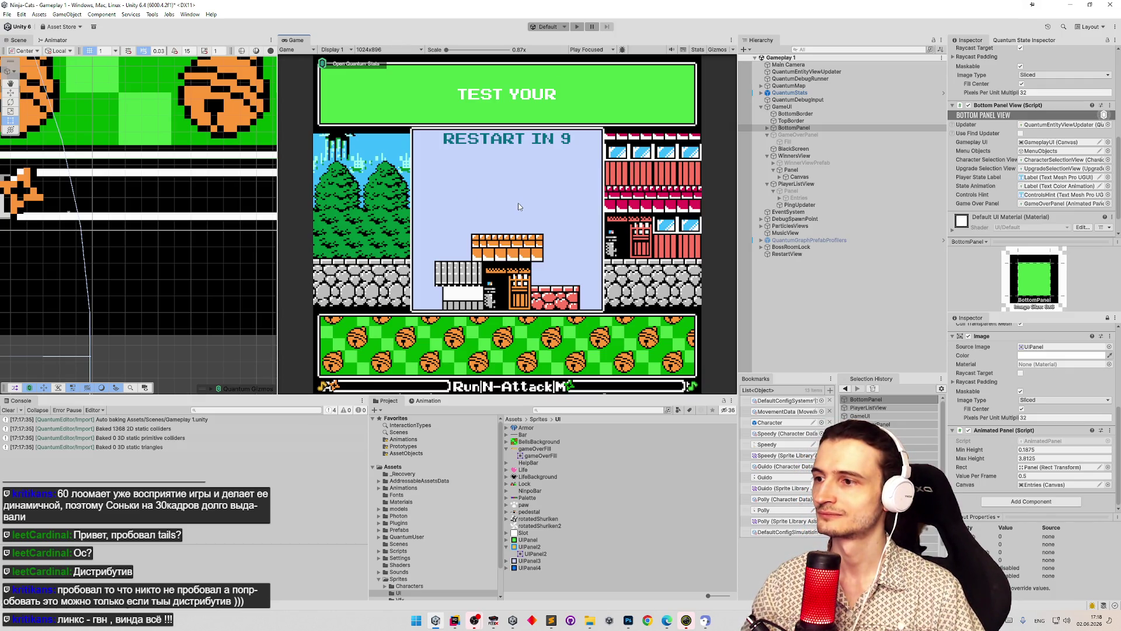
- Start a play-test, clear the Debug Character Data assignment, and restart play mode
{"action": "key", "text": "ctrl+p"}
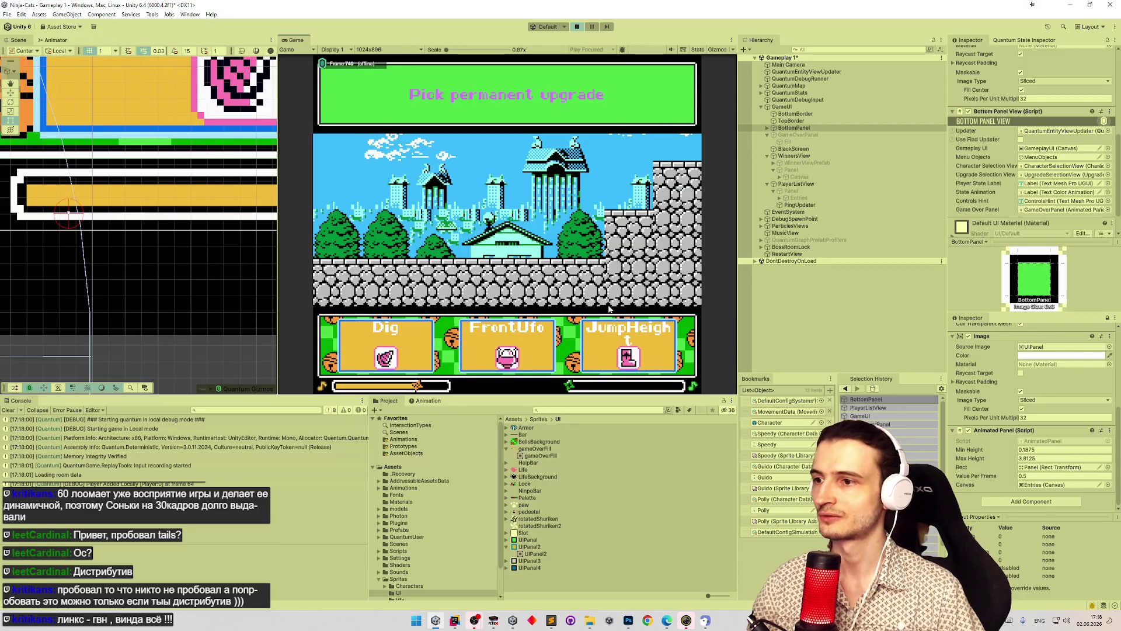
{"action": "left_click", "coordinate": [602, 351]}
{"action": "left_click", "coordinate": [670, 362]}
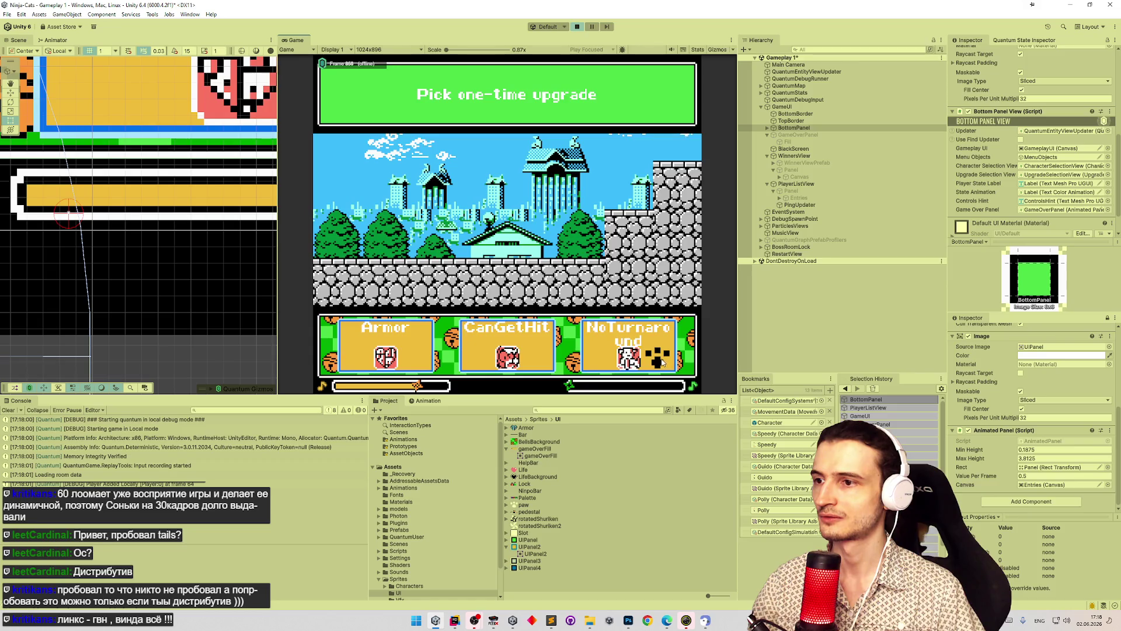
{"action": "left_click", "coordinate": [663, 363]}
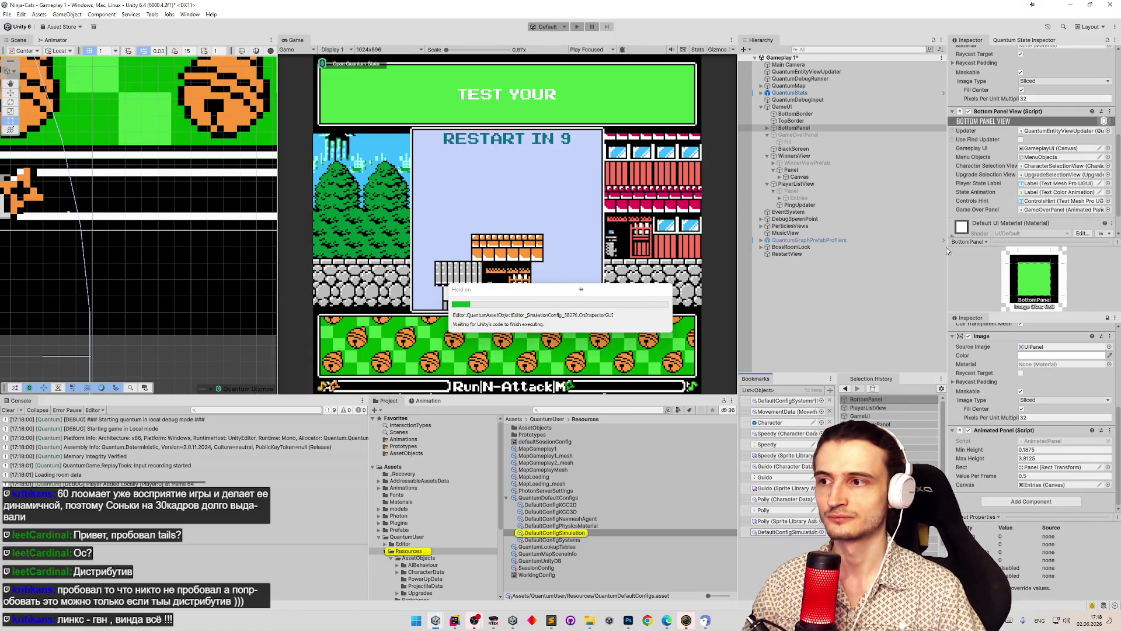
{"action": "left_click", "coordinate": [1062, 250]}
{"action": "key", "text": "Delete"}
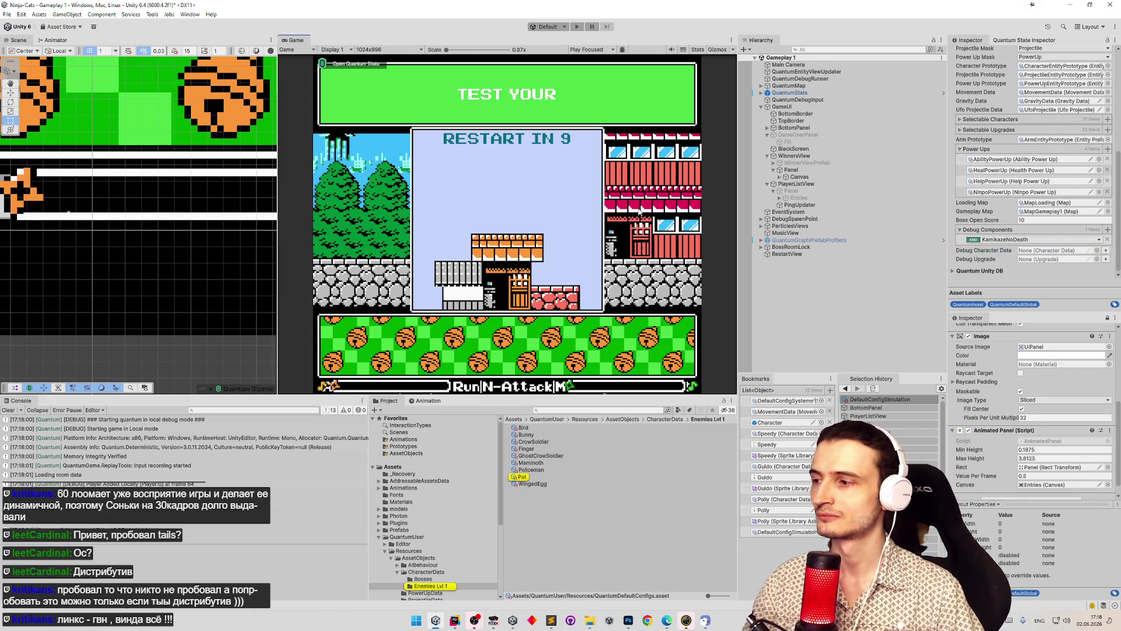
{"action": "key", "text": "ctrl+p"}
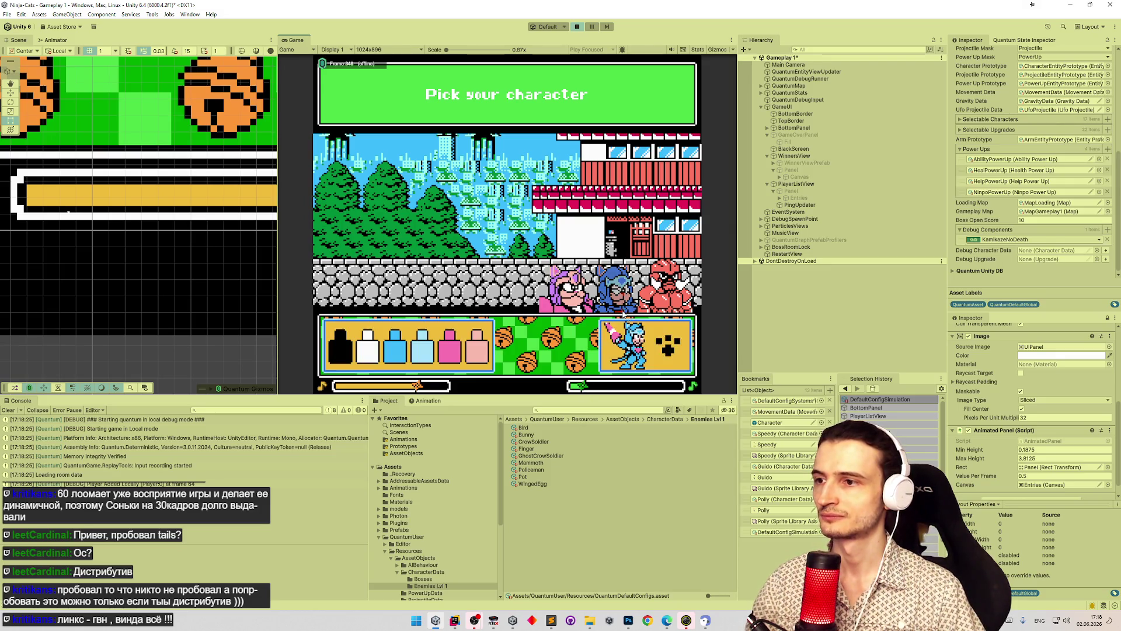
- Pick a character, then move left and jump through the level until dying
{"action": "left_click", "coordinate": [603, 357]}
{"action": "left_click", "coordinate": [625, 350]}
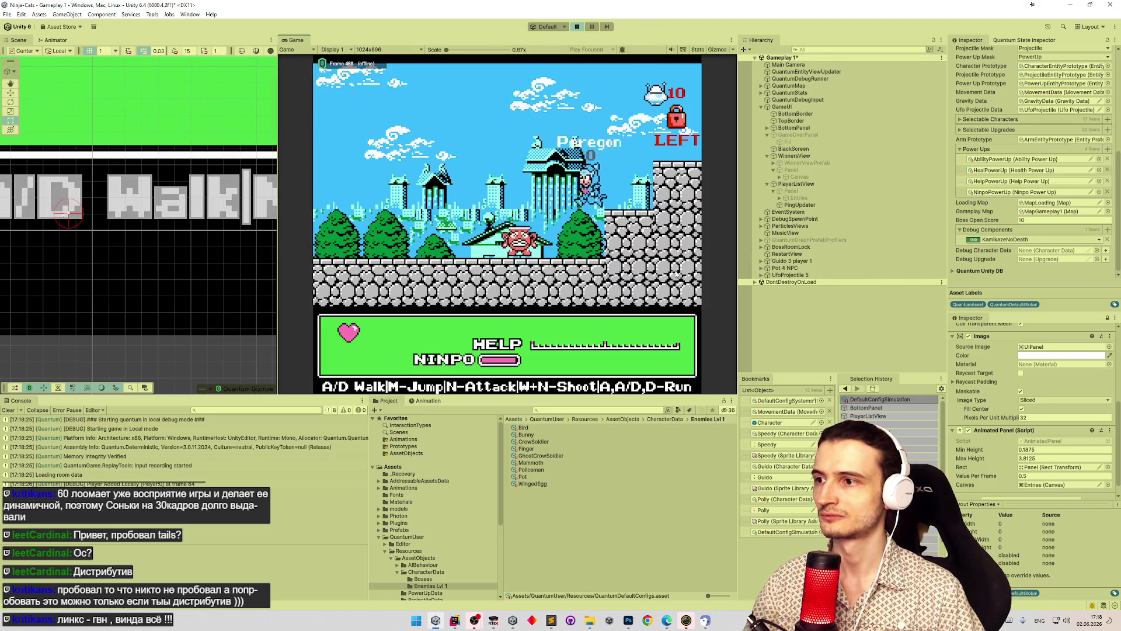
{"action": "key", "text": "a"}
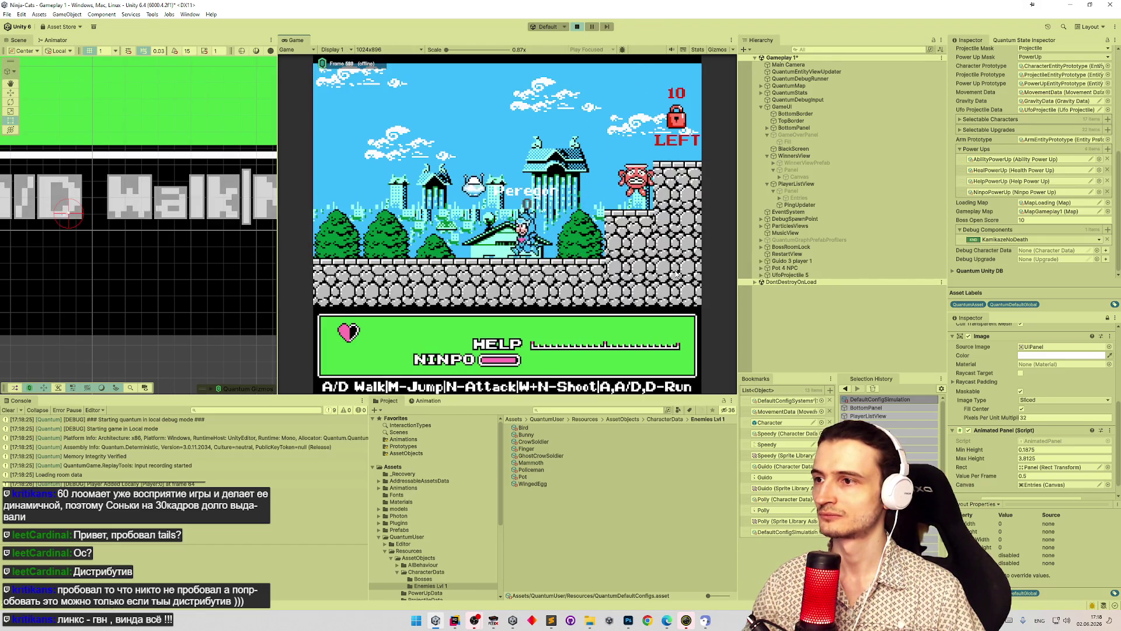
{"action": "key", "text": "m"}
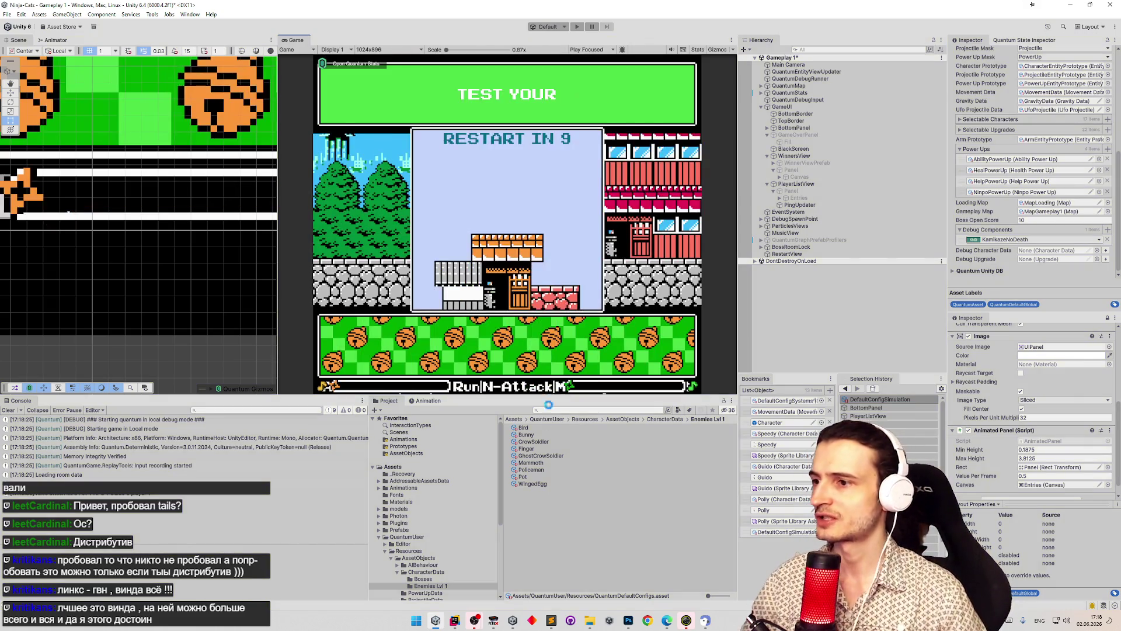
- Search BottomPanelView.cs for the _controlsHint usages with Ctrl+F
{"action": "left_click", "coordinate": [455, 620]}
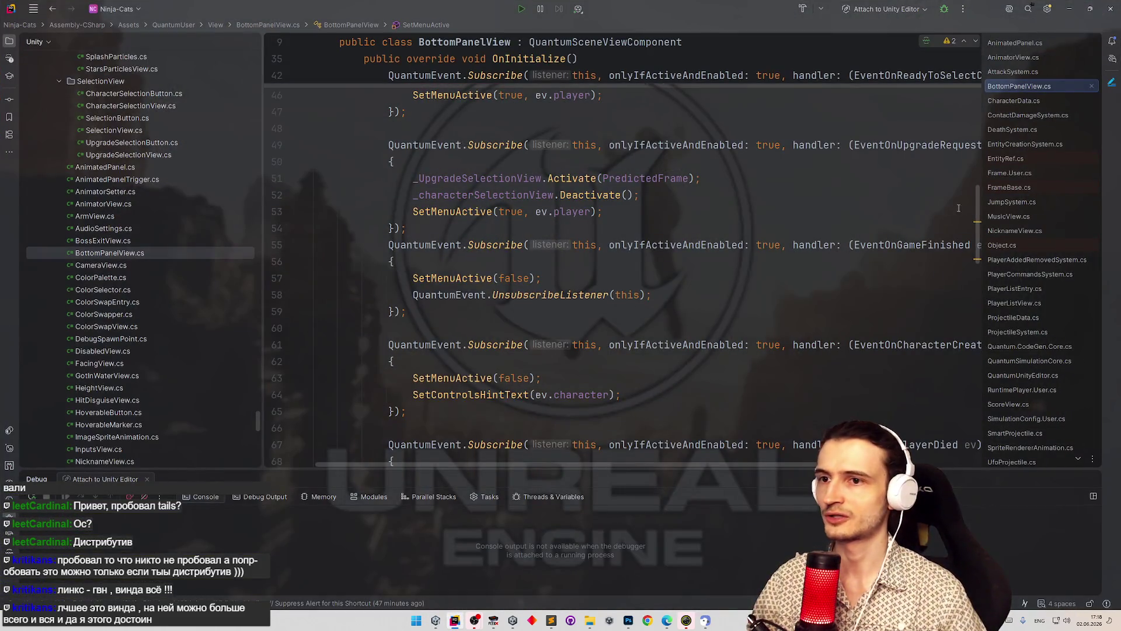
{"action": "left_click_drag", "start_coordinate": [974, 208], "coordinate": [985, 90]}
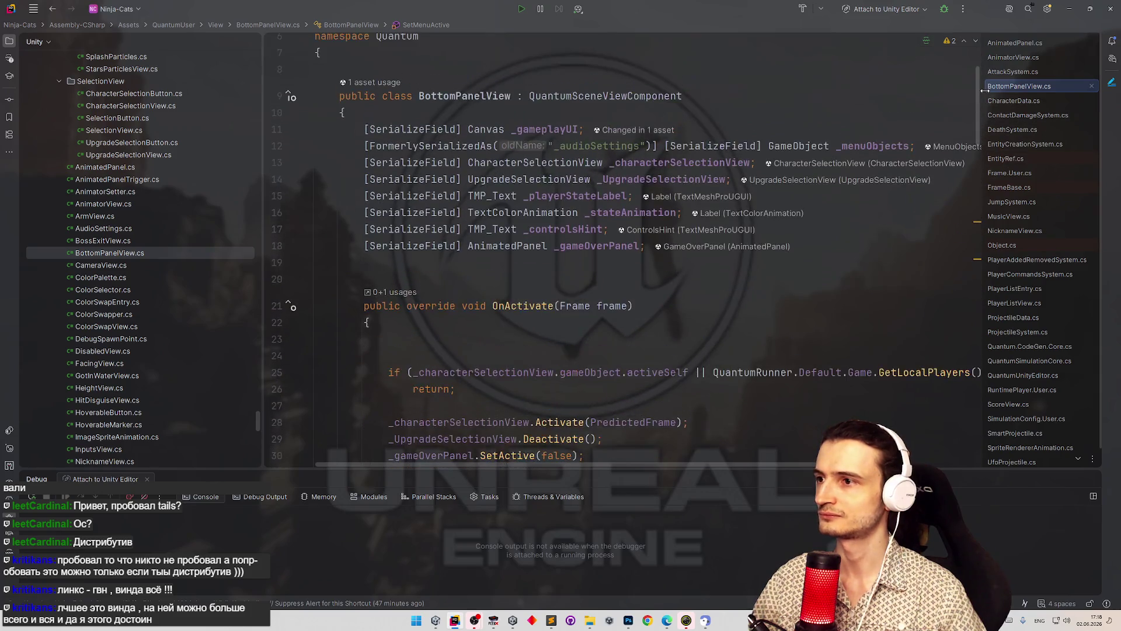
{"action": "double_click", "coordinate": [564, 229]}
{"action": "key", "text": "ctrl+f"}
{"action": "key", "text": "Return"}
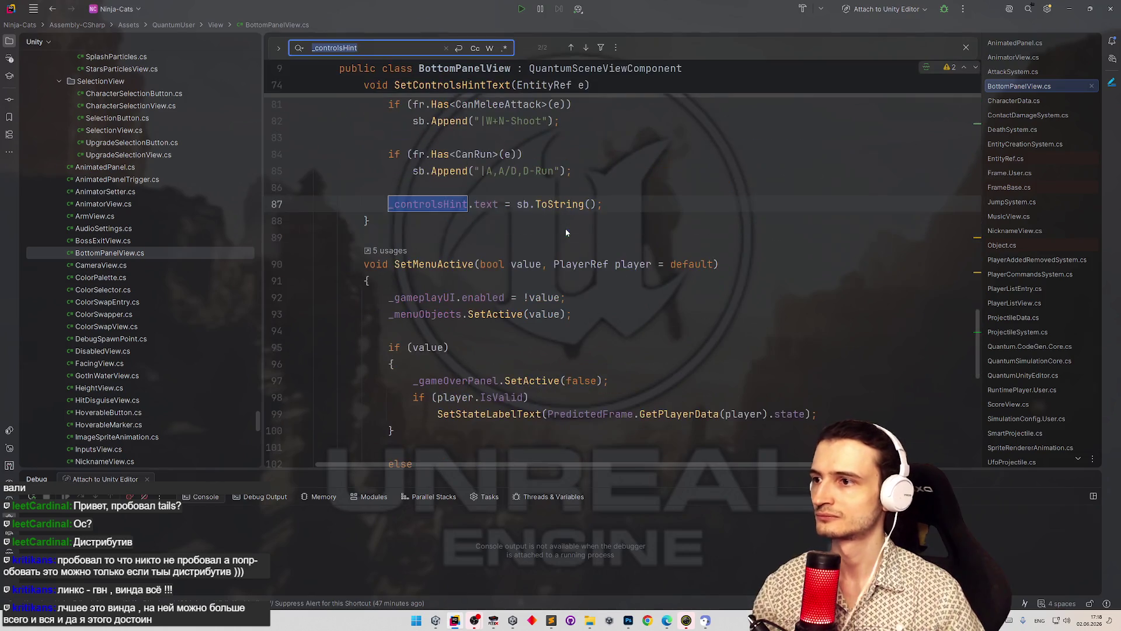
{"action": "key", "text": "Return"}
{"action": "key", "text": "Return"}
{"action": "key", "text": "Return"}
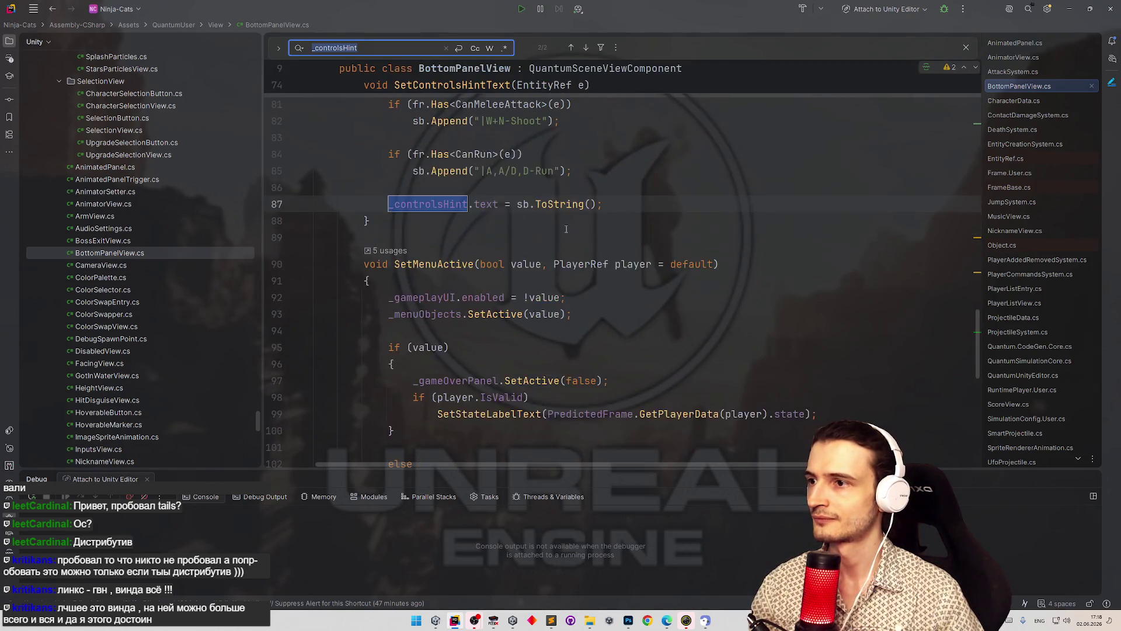
{"action": "key", "text": "Return"}
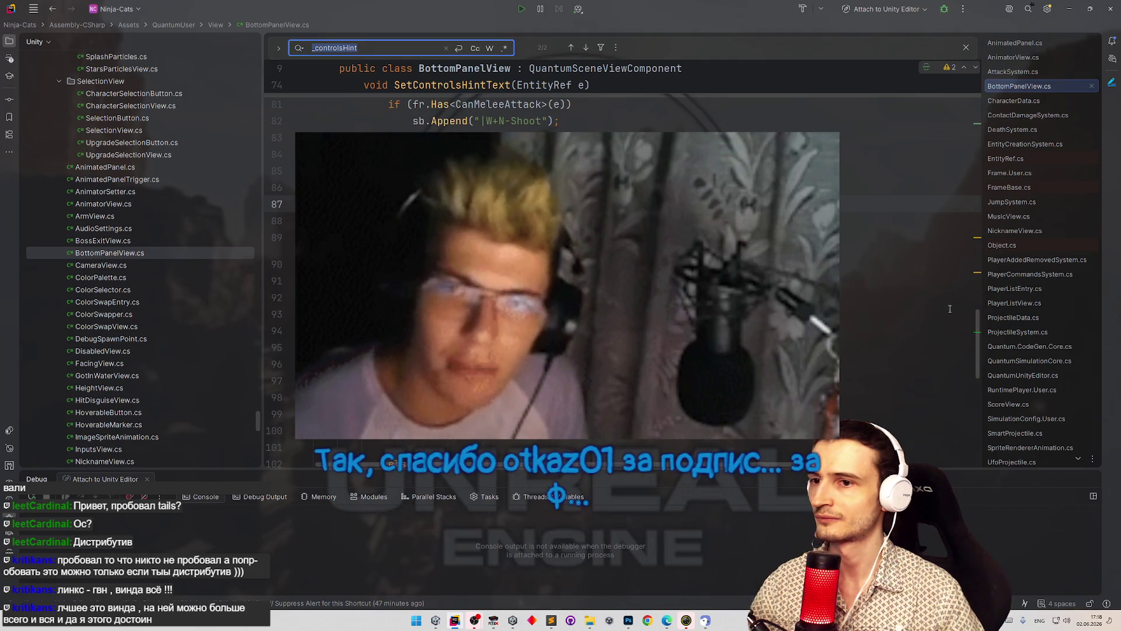
{"action": "left_click_drag", "start_coordinate": [975, 330], "coordinate": [978, 343]}
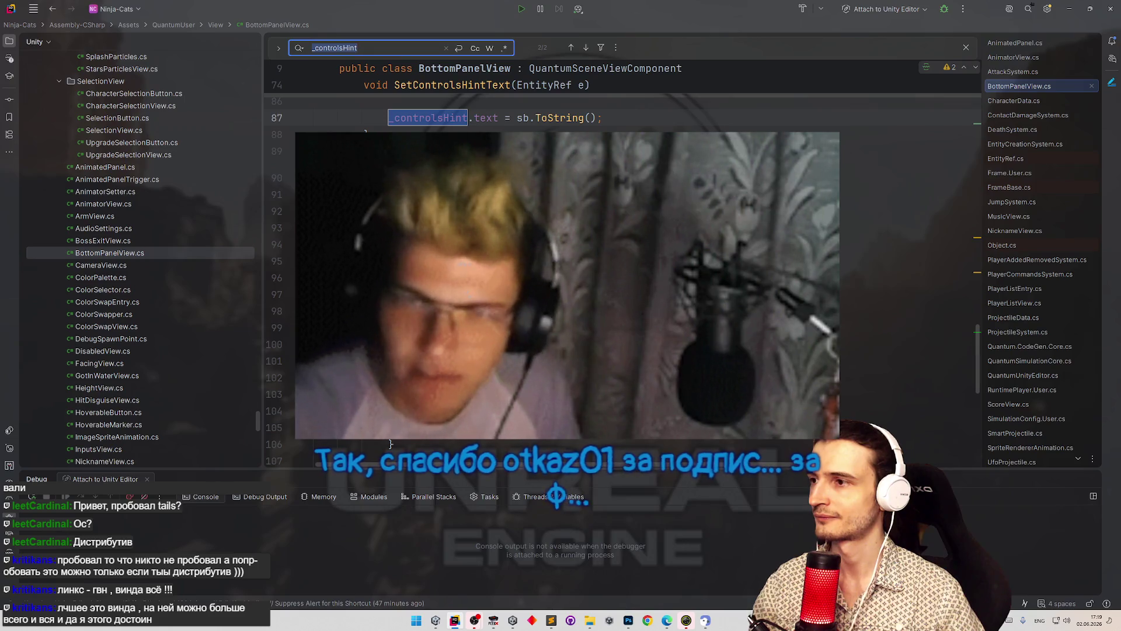
- Select _controlsHint on line 87 and briefly check the game before returning to the code
{"action": "left_click", "coordinate": [934, 211]}
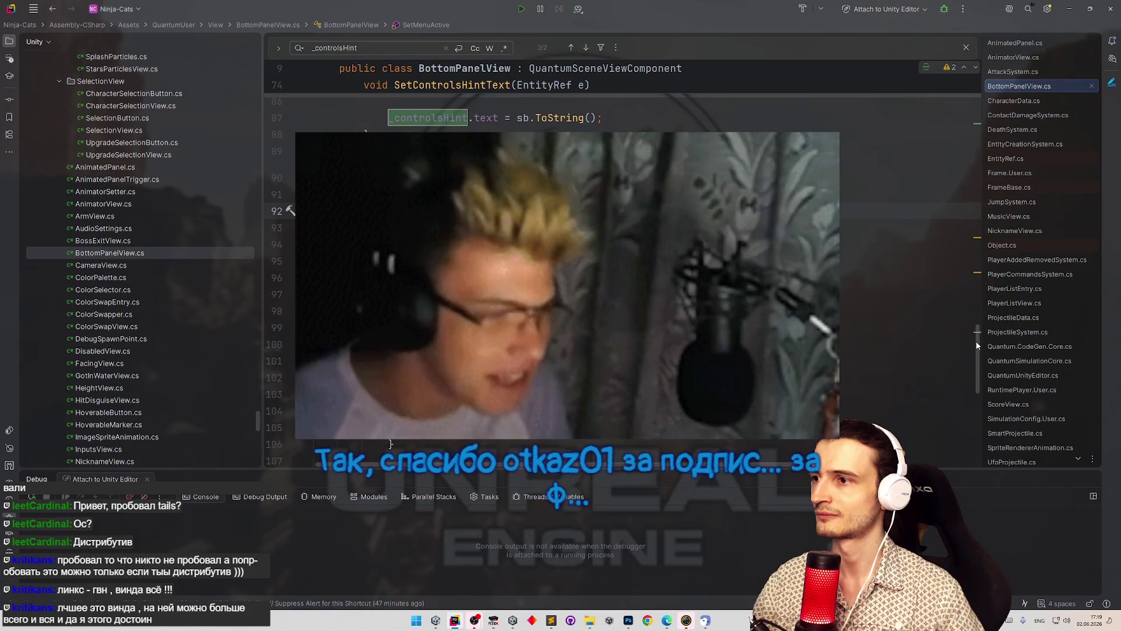
{"action": "left_click_drag", "start_coordinate": [977, 338], "coordinate": [972, 314]}
{"action": "double_click", "coordinate": [428, 272]}
{"action": "key", "text": "ctrl+c"}
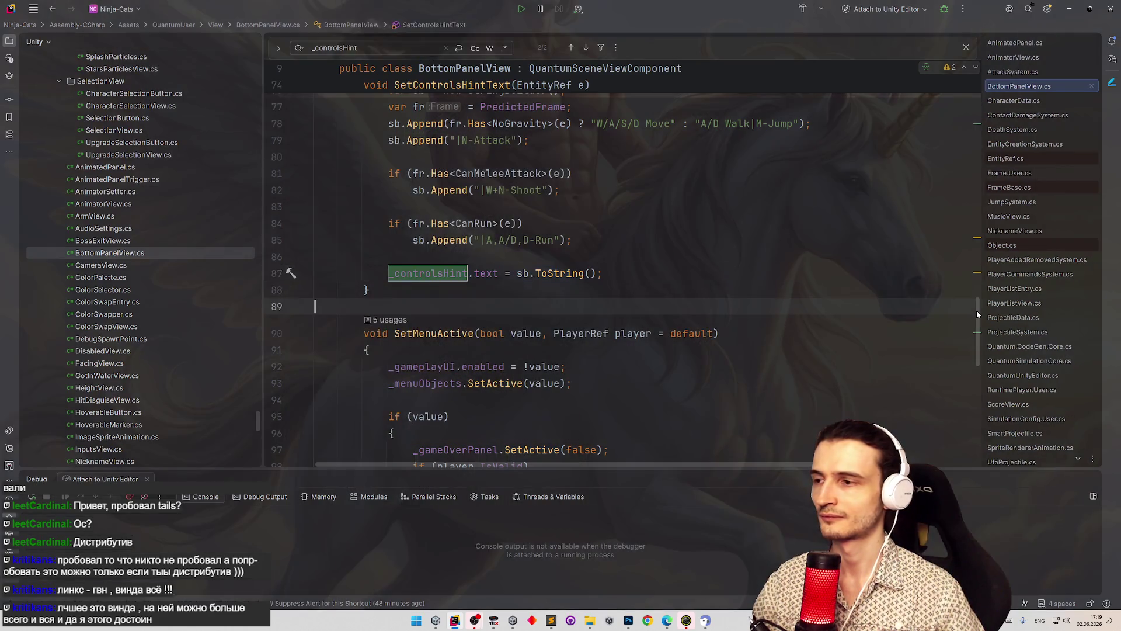
{"action": "left_click", "coordinate": [969, 309]}
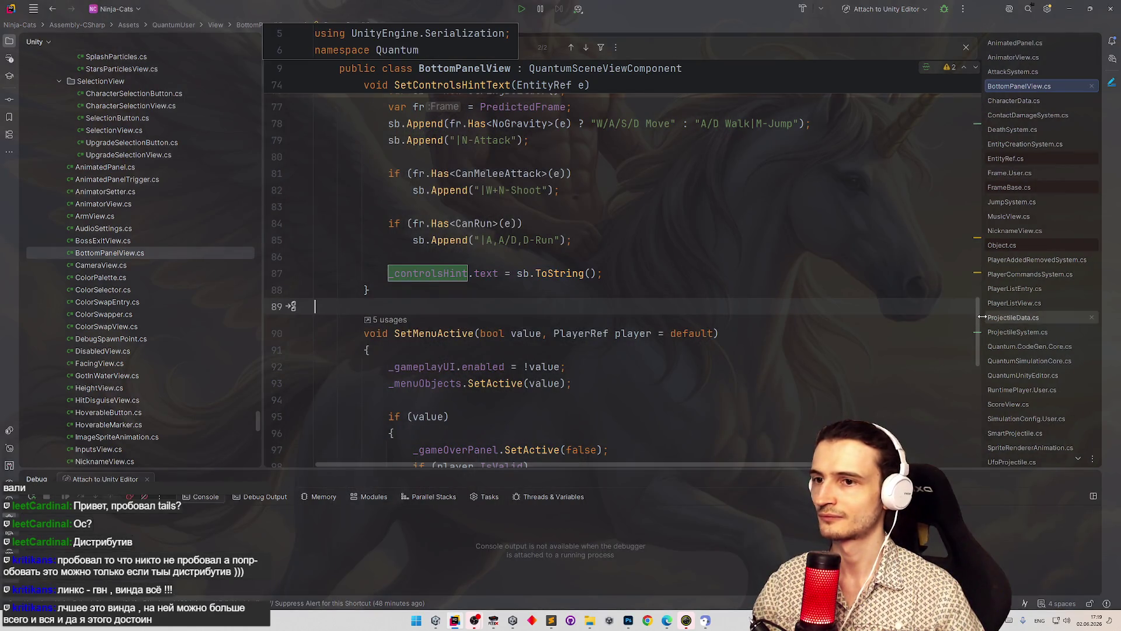
{"action": "scroll", "coordinate": [976, 324], "scroll_direction": "down", "scroll_amount": 1}
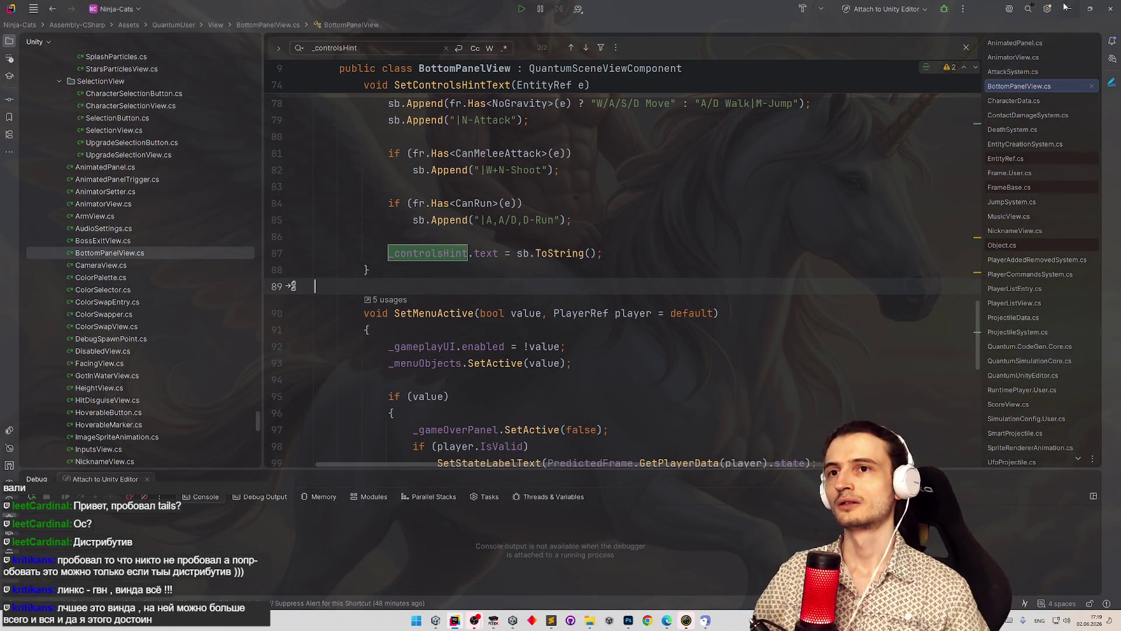
{"action": "left_click", "coordinate": [1064, 7]}
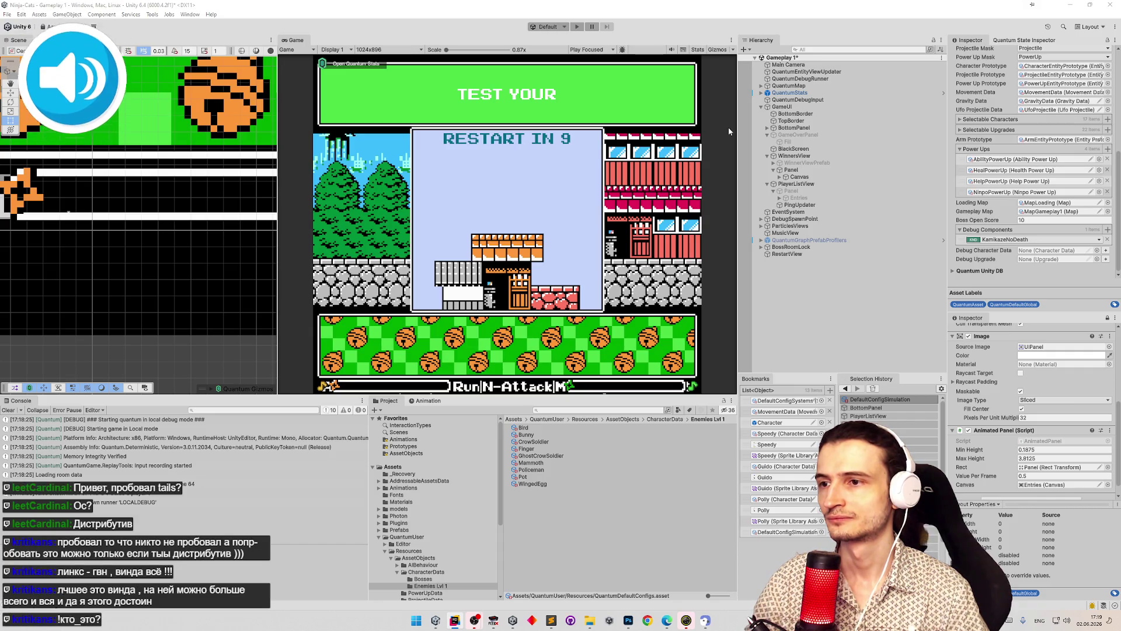
{"action": "left_click", "coordinate": [464, 624]}
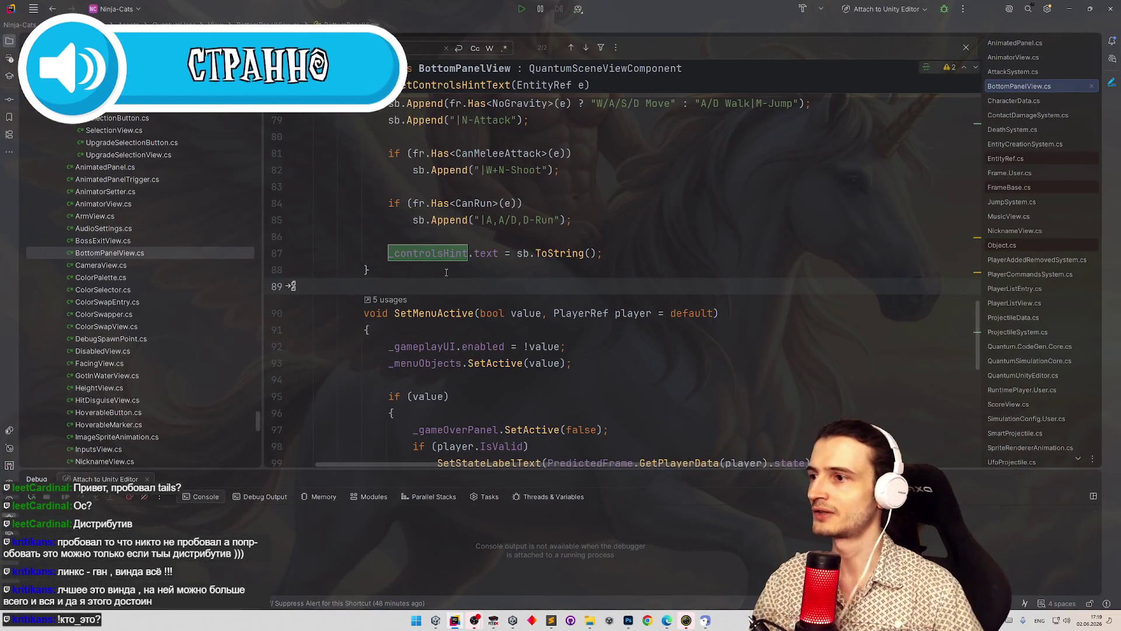
{"action": "left_click_drag", "start_coordinate": [976, 313], "coordinate": [977, 347]}
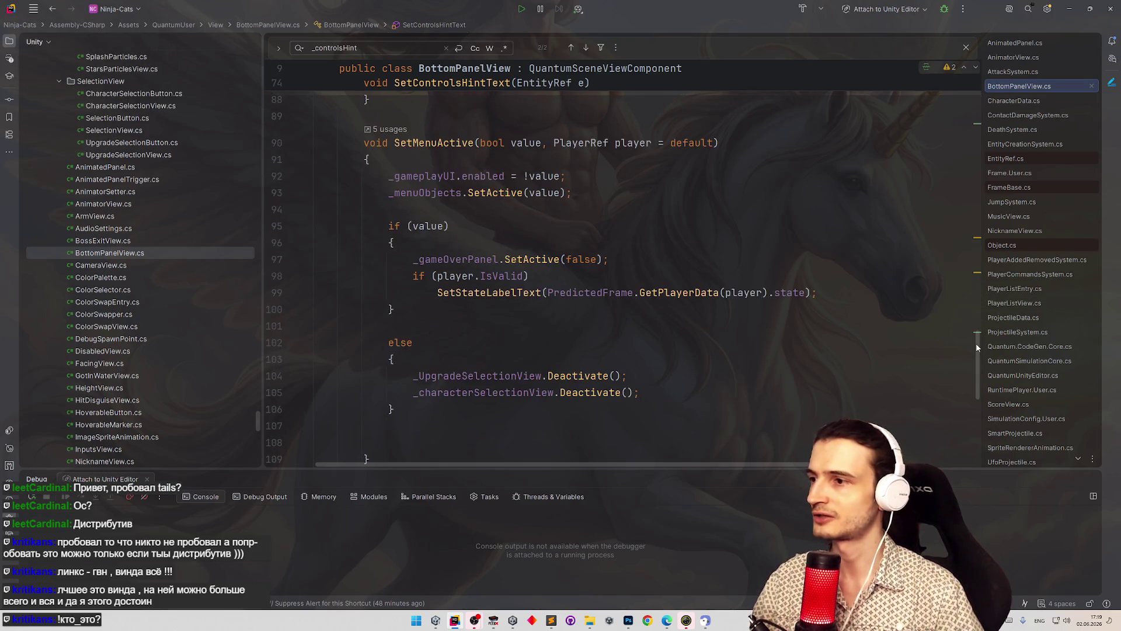
{"action": "left_click", "coordinate": [598, 194]}
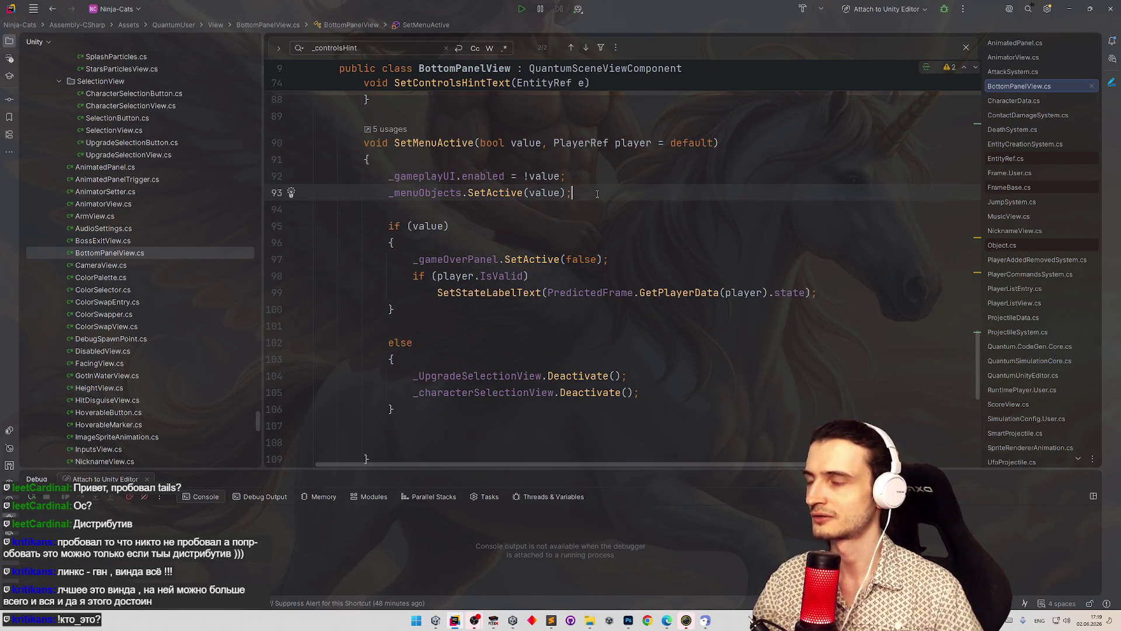
- Paste _controlsHint onto a new line in SetMenuActive's else branch
{"action": "left_click", "coordinate": [495, 242]}
{"action": "key", "text": "Return"}
{"action": "key", "text": "ctrl+v"}
{"action": "key", "text": "ctrl+z"}
{"action": "key", "text": "ctrl+z"}
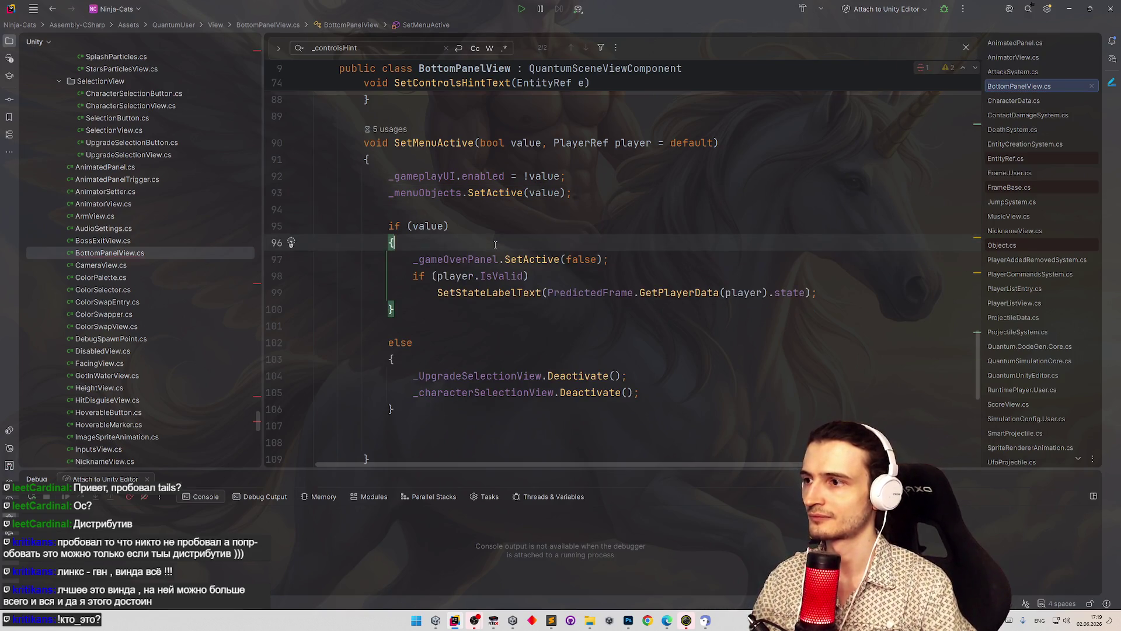
{"action": "left_click", "coordinate": [409, 359]}
{"action": "key", "text": "Return"}
{"action": "key", "text": "ctrl+v"}
- Complete the line as _controlsHint.gameObject.SetActive(true); using code completion
{"action": "type", "text": "."}
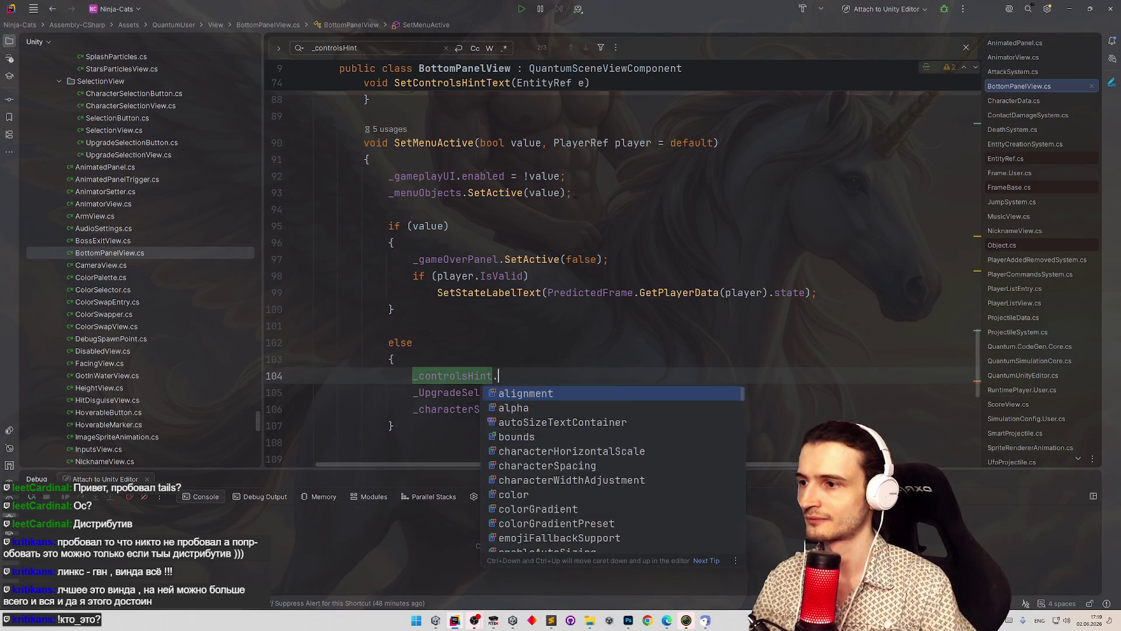
{"action": "type", "text": "setac"}
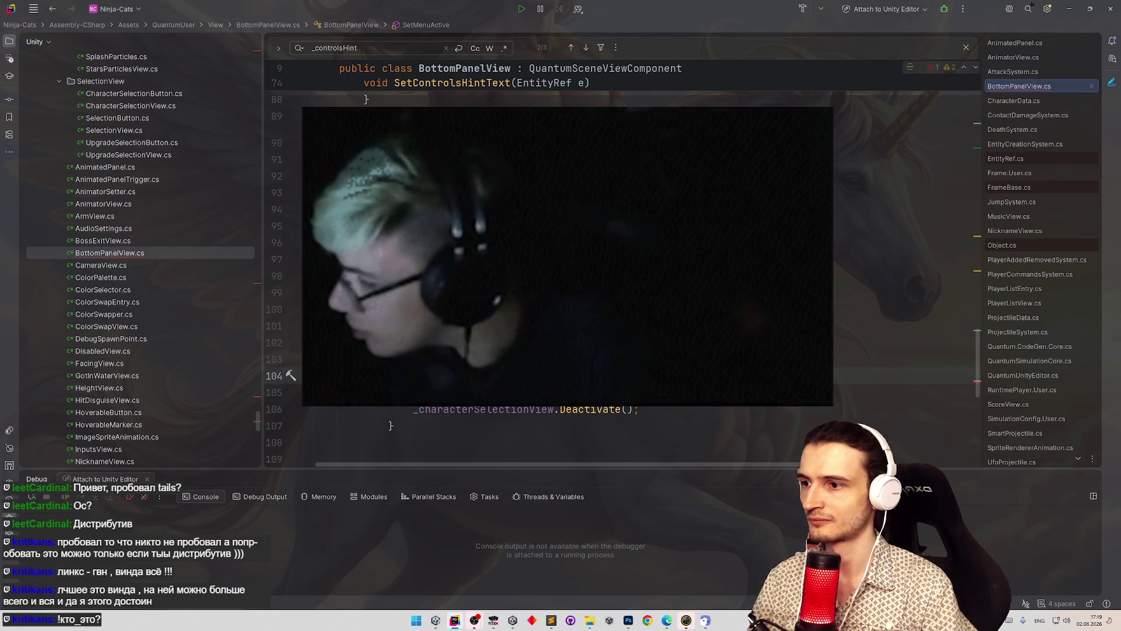
{"action": "key", "text": "BackSpace"}
{"action": "key", "text": "BackSpace"}
{"action": "key", "text": "BackSpace"}
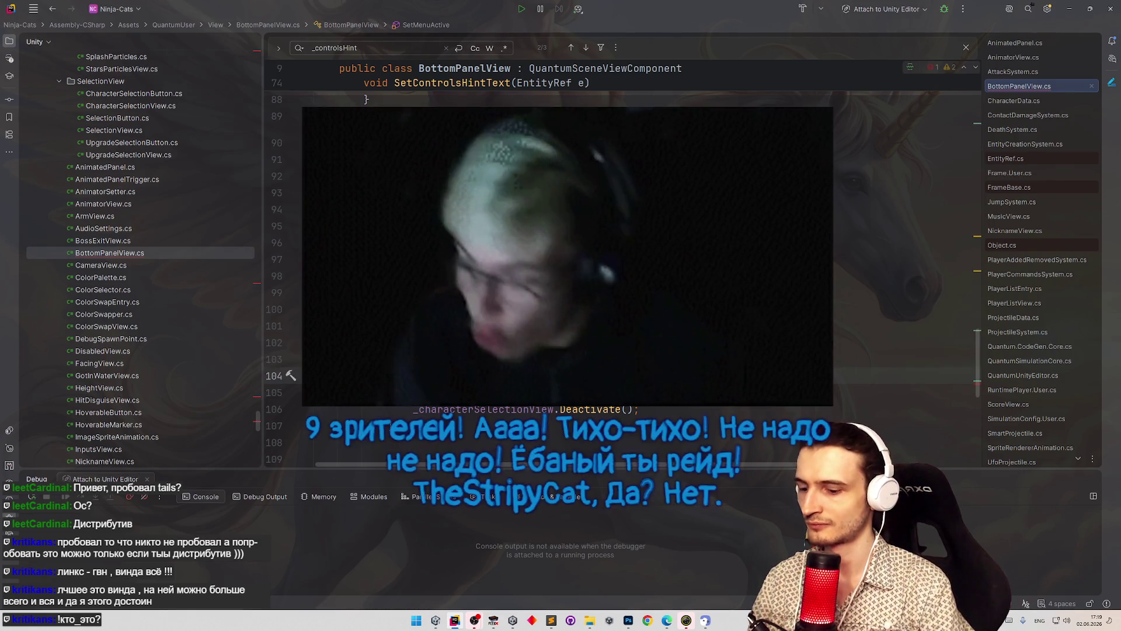
{"action": "type", "text": "e"}
{"action": "key", "text": "Return"}
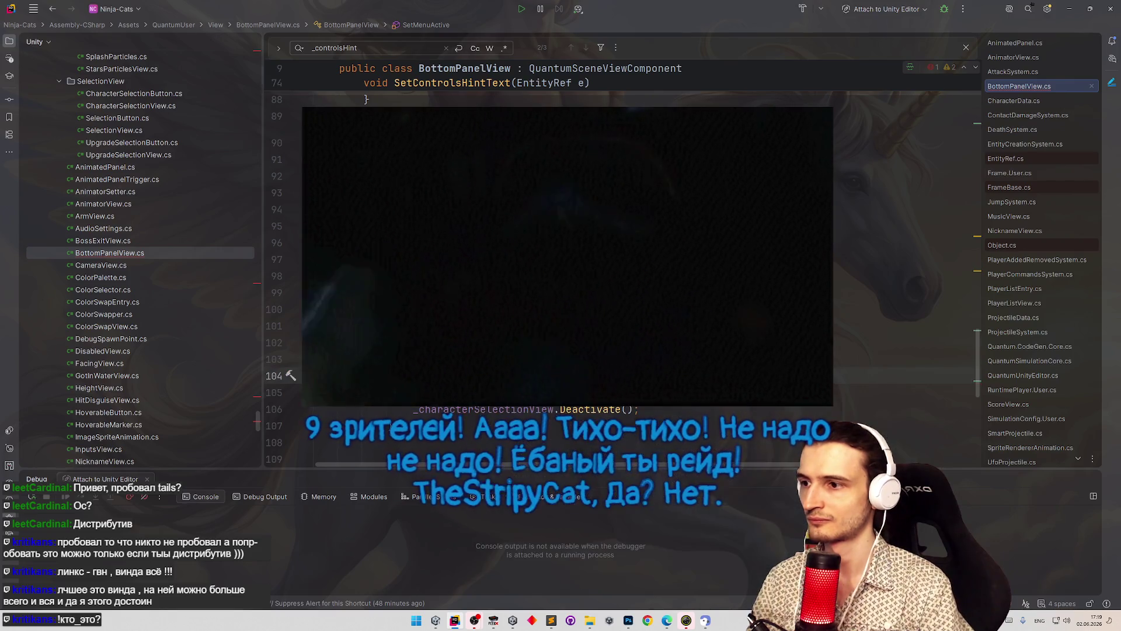
{"action": "key", "text": "ctrl+z"}
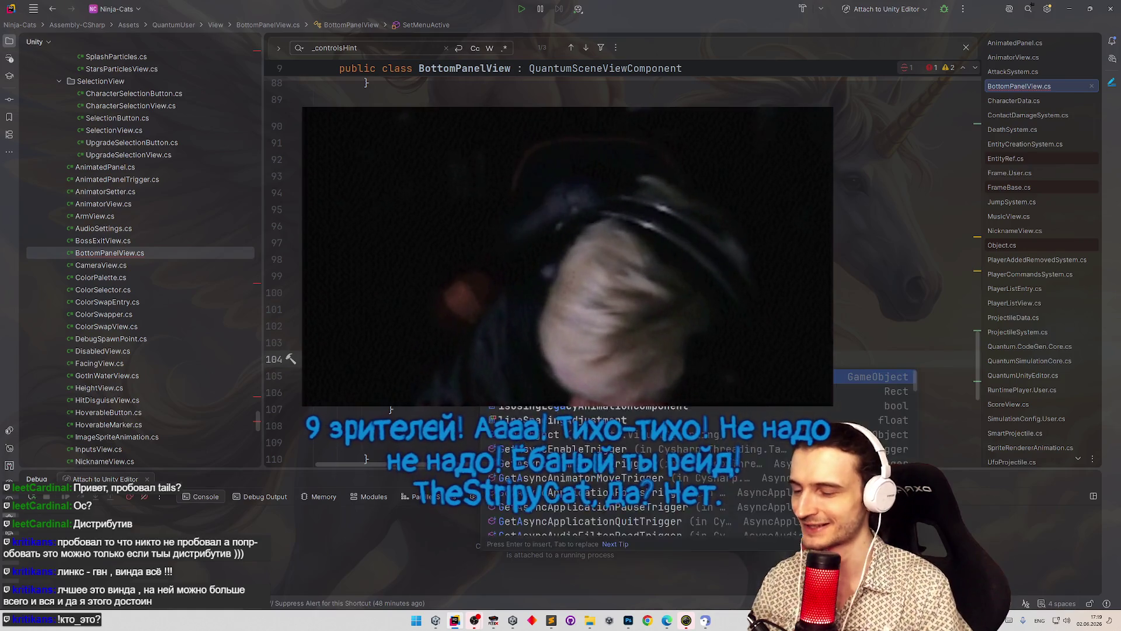
{"action": "type", "text": "."}
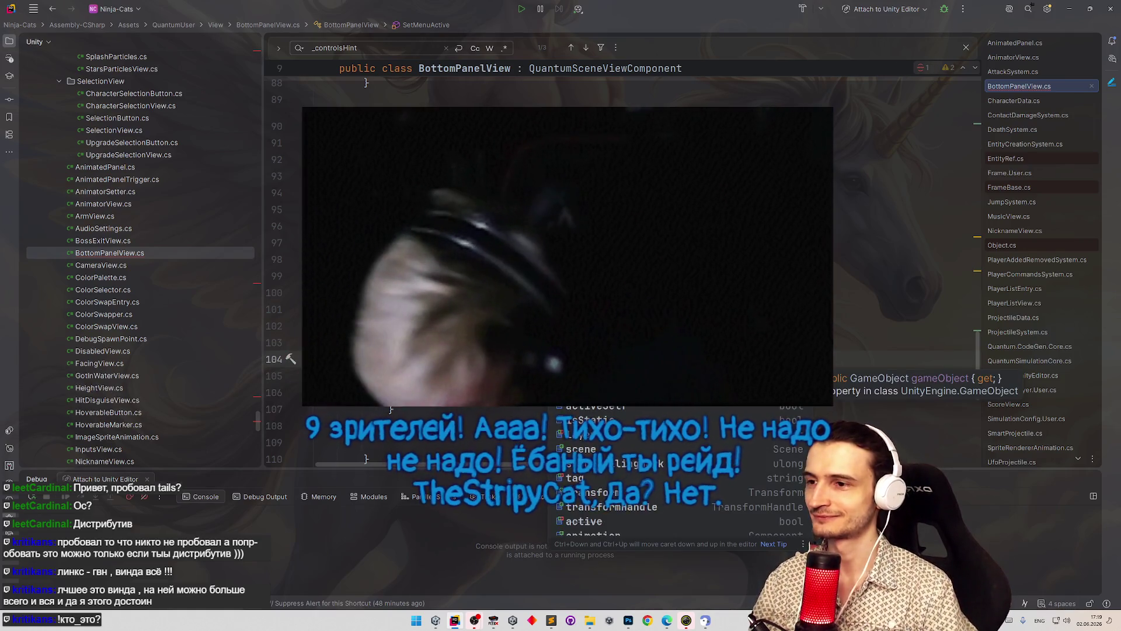
{"action": "key", "text": "Escape"}
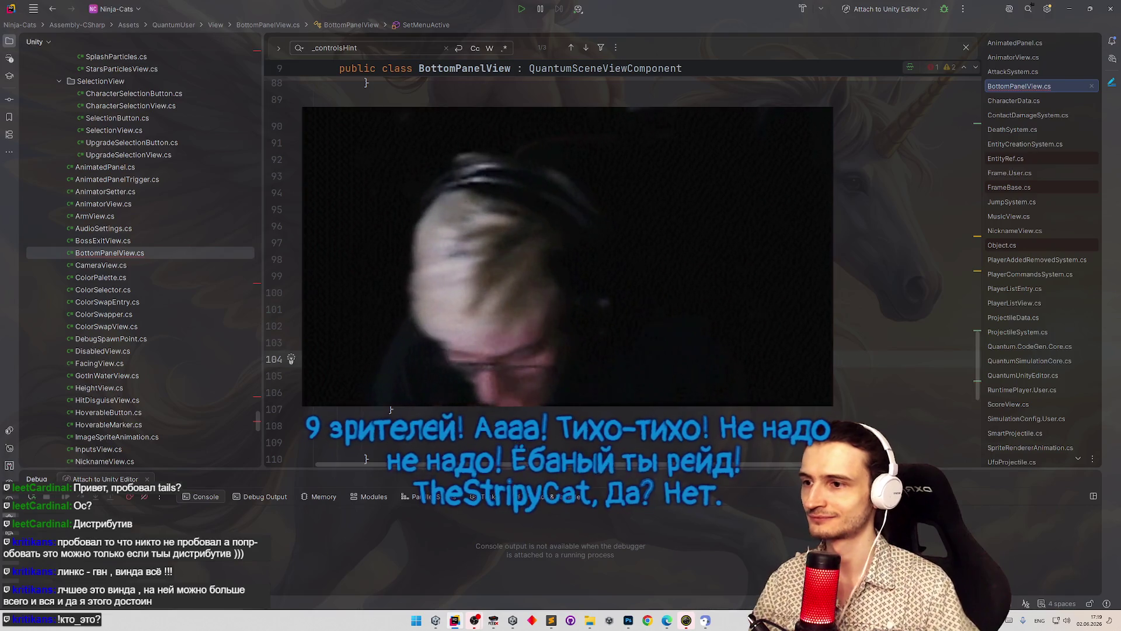
{"action": "key", "text": "ctrl+space"}
{"action": "key", "text": "Escape"}
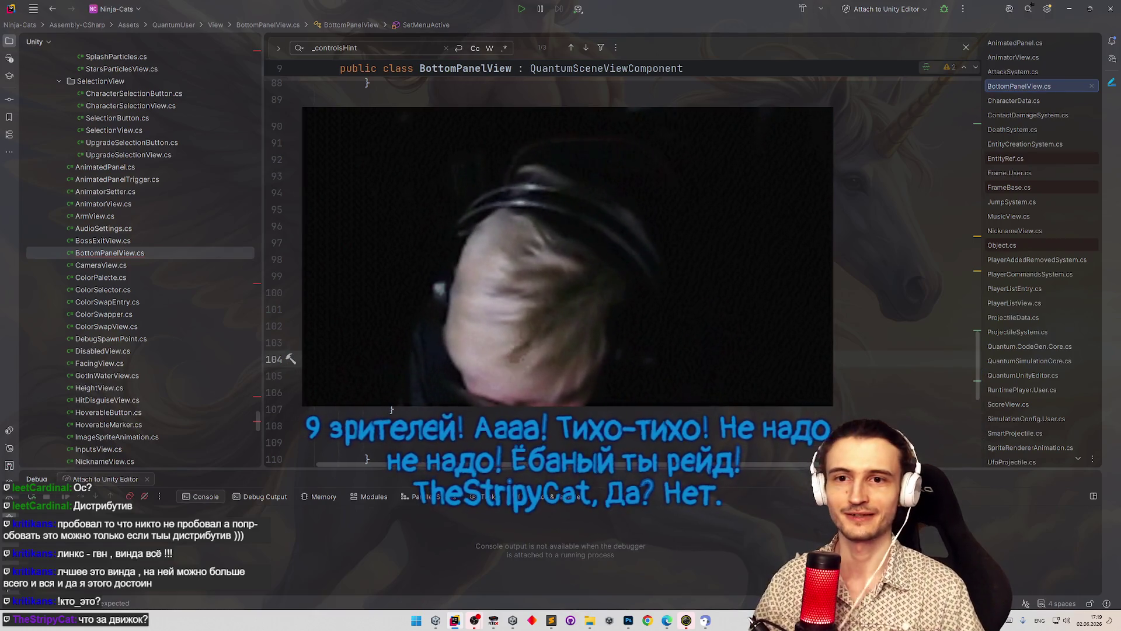
{"action": "key", "text": "Up"}
{"action": "key", "text": "Up"}
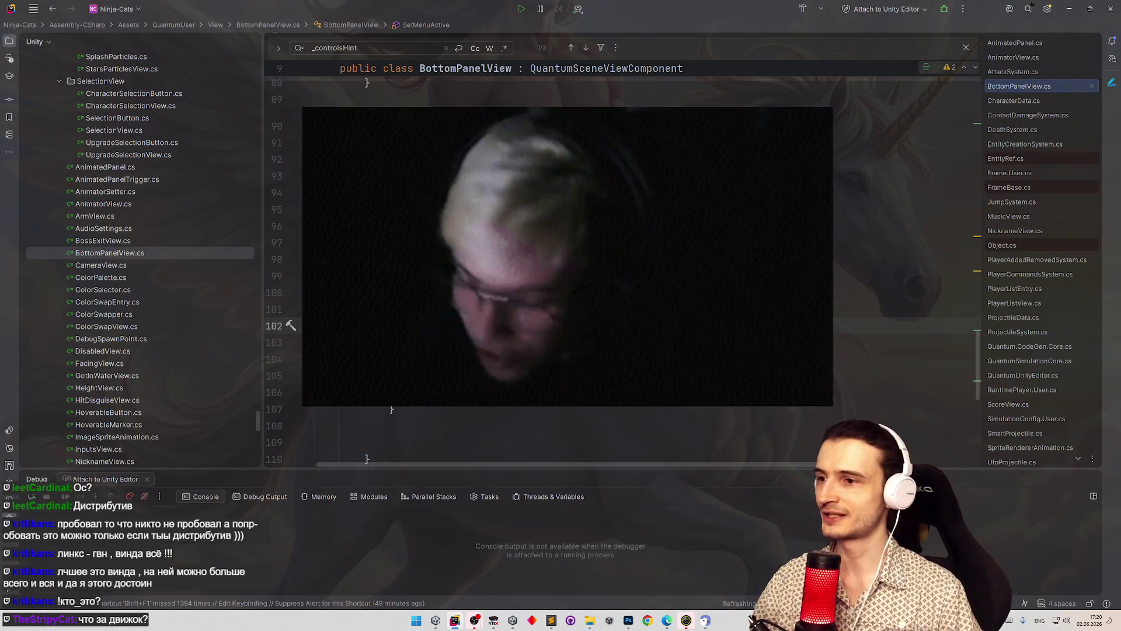
{"action": "key", "text": "Down"}
{"action": "key", "text": "Down"}
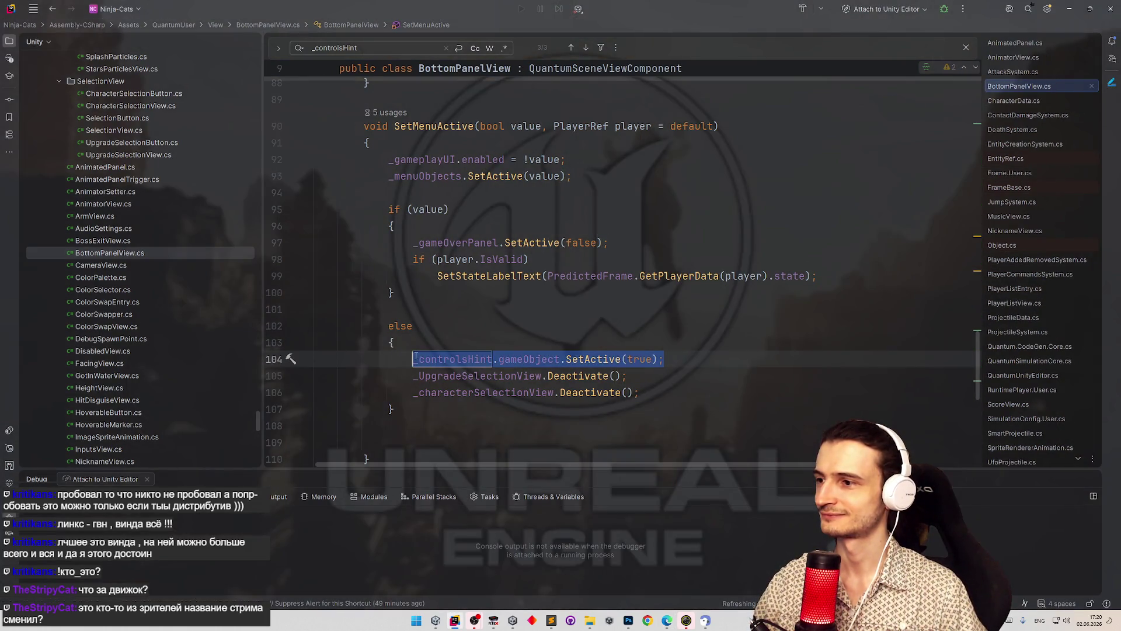
- Insert _controlsHint.gameObject.SetActive(false); in the player-died handler, then switch to Unity
{"action": "scroll", "coordinate": [415, 357], "scroll_direction": "up", "scroll_amount": 10}
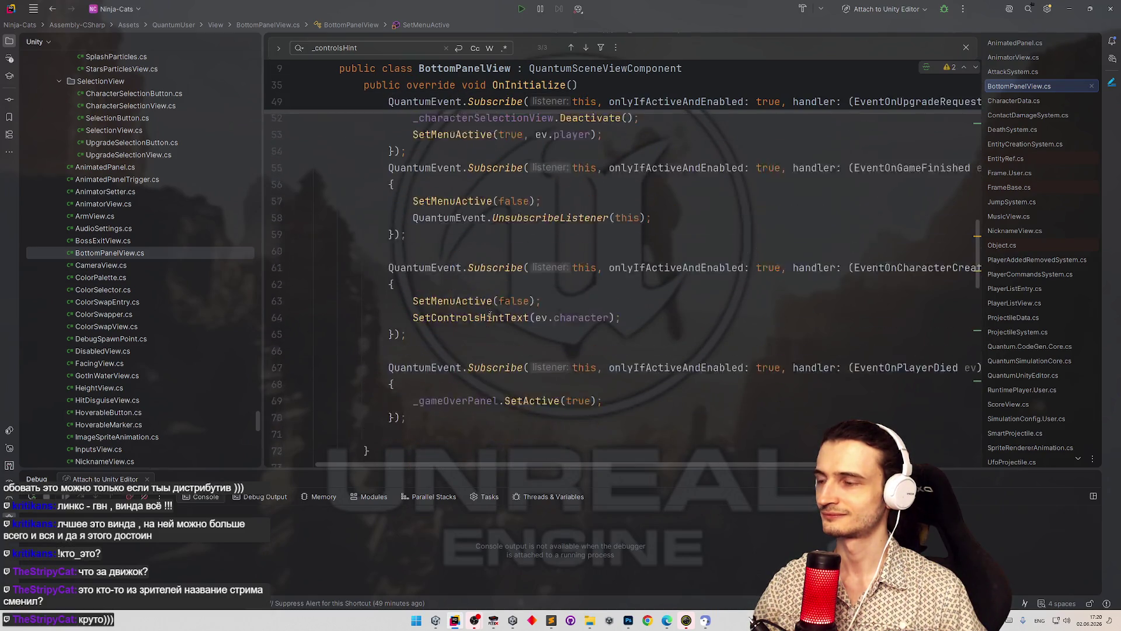
{"action": "scroll", "coordinate": [491, 316], "scroll_direction": "up", "scroll_amount": 1}
{"action": "left_click", "coordinate": [489, 411]}
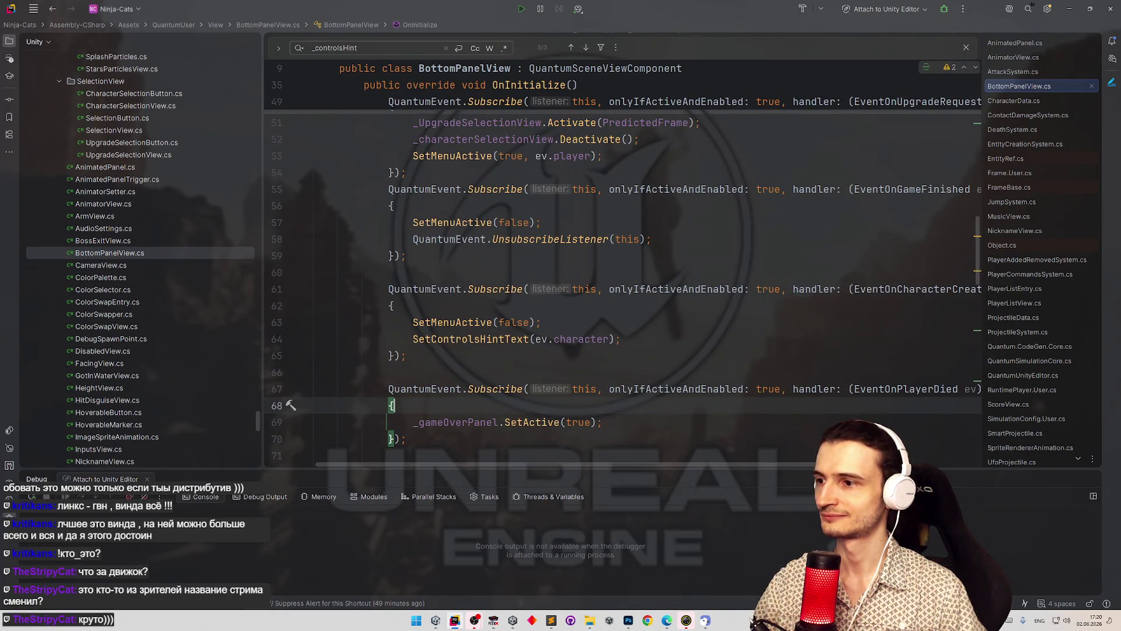
{"action": "key", "text": "Return"}
{"action": "type", "text": "_controlsHint.gameObject.SetActive(true);"}
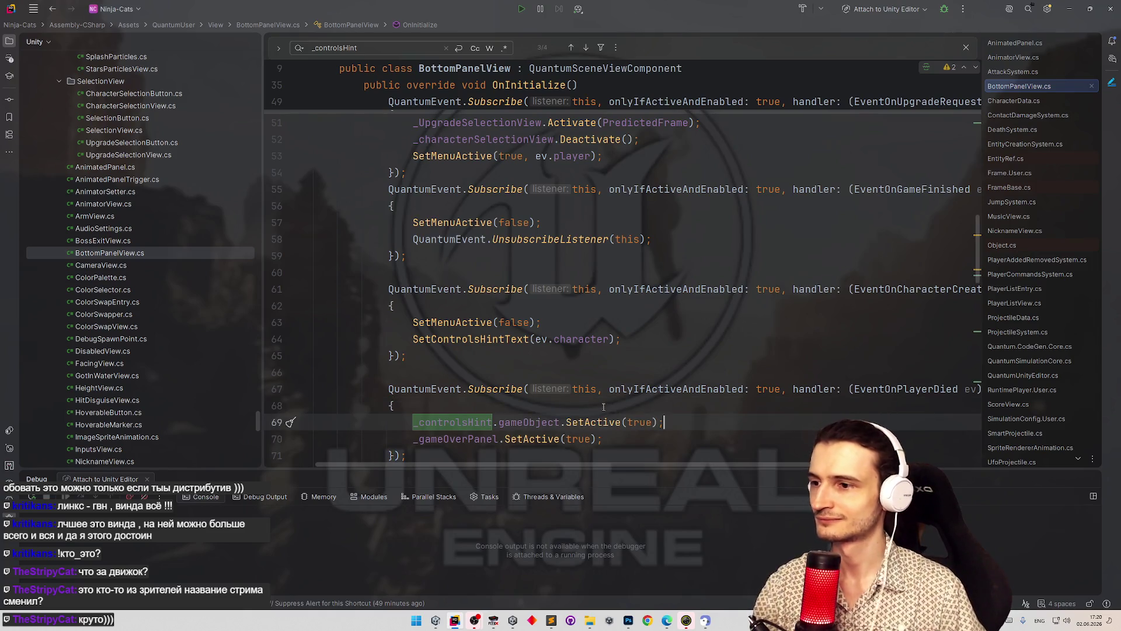
{"action": "double_click", "coordinate": [639, 422]}
{"action": "type", "text": "false"}
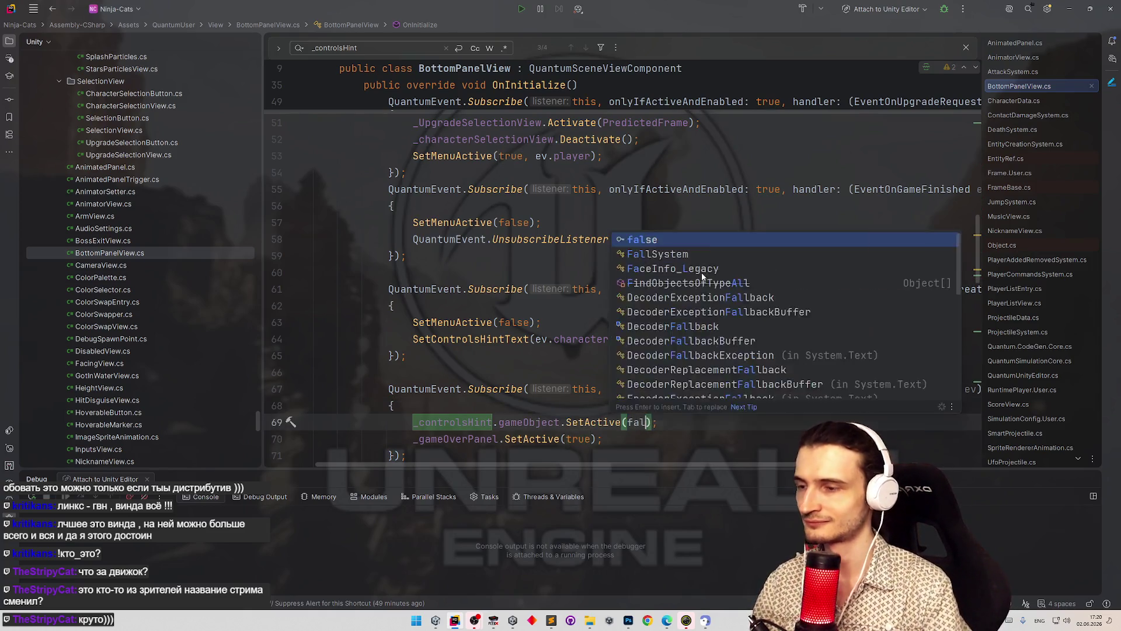
{"action": "left_click", "coordinate": [693, 255]}
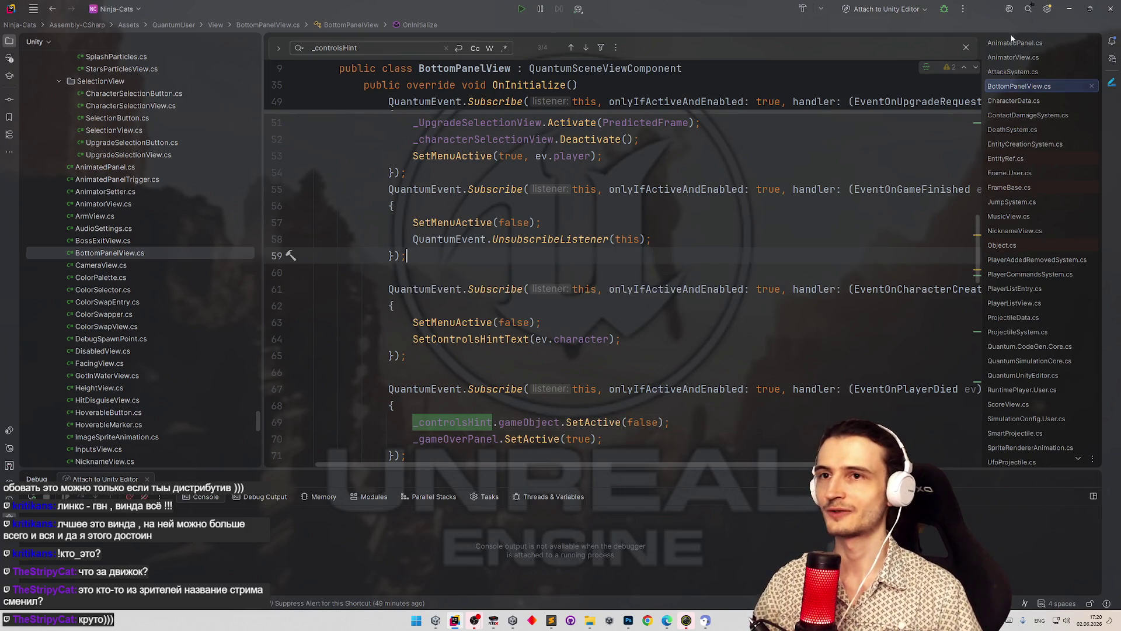
{"action": "key", "text": "alt+Tab"}
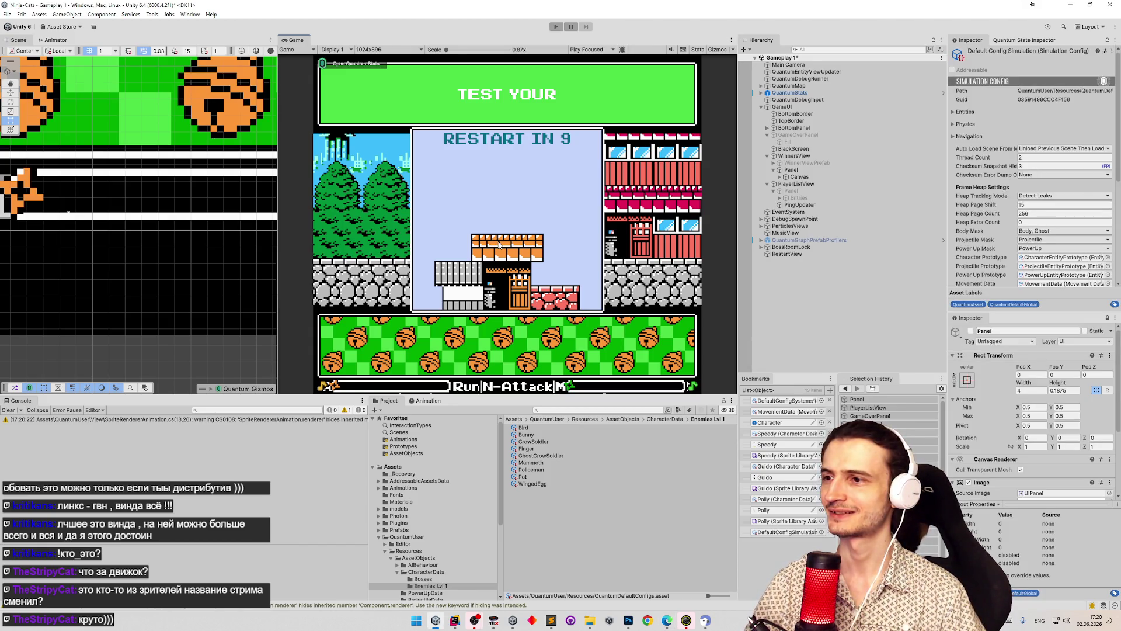
{"action": "key", "text": "ctrl+p"}
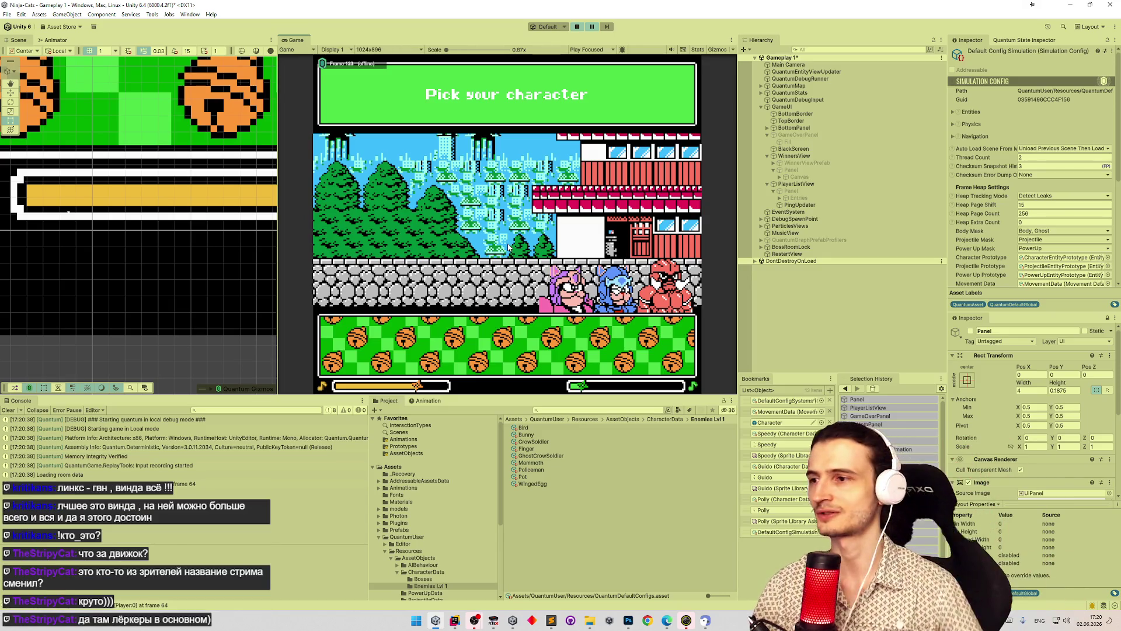
{"action": "key", "text": "shift+space"}
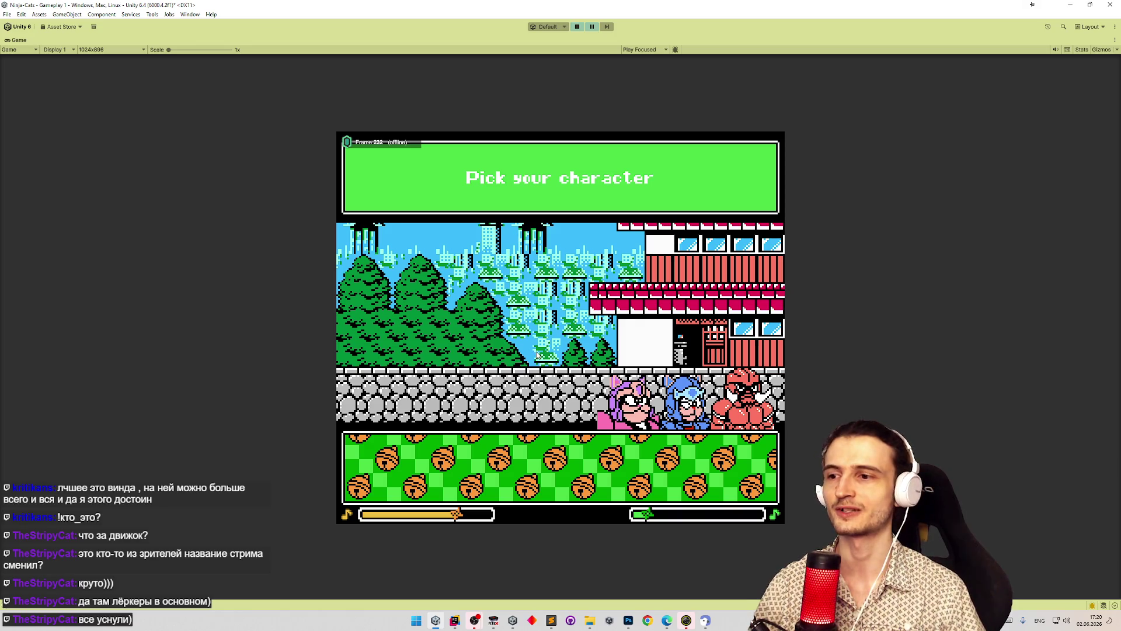
{"action": "key", "text": "d"}
{"action": "key", "text": "n"}
{"action": "key", "text": "n"}
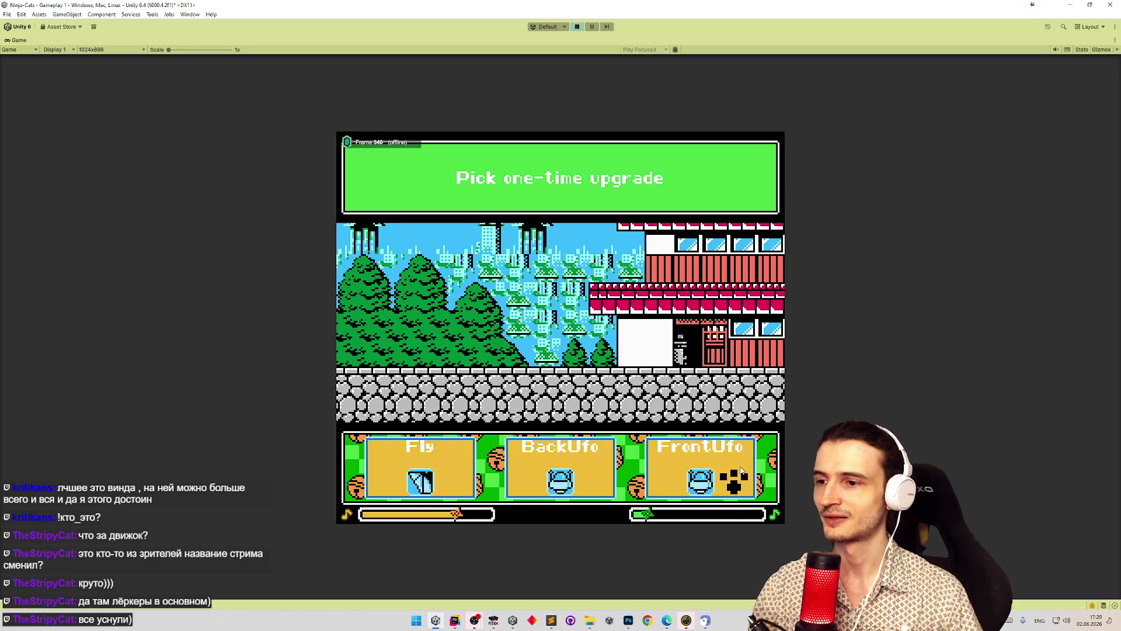
{"action": "key", "text": "n"}
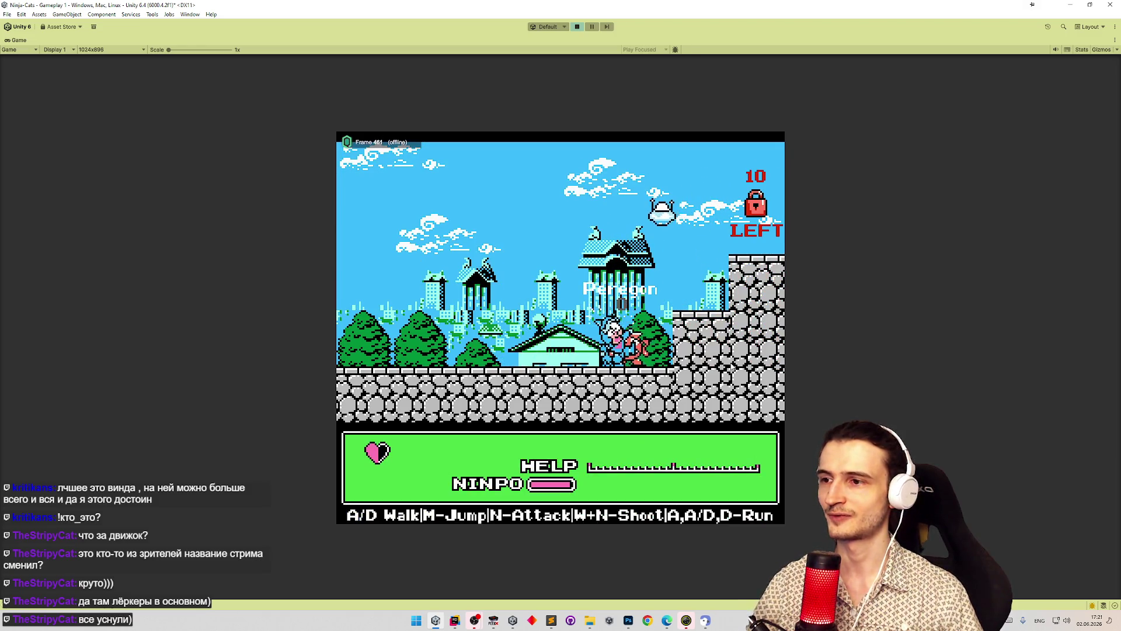
{"action": "key", "text": "a"}
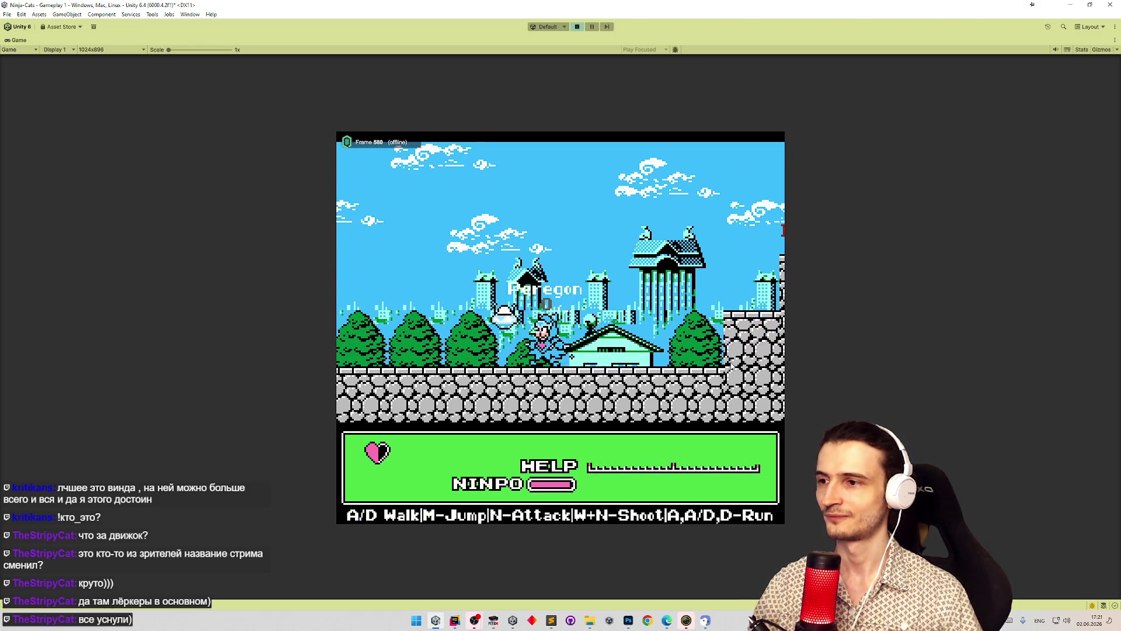
{"action": "key", "text": "a"}
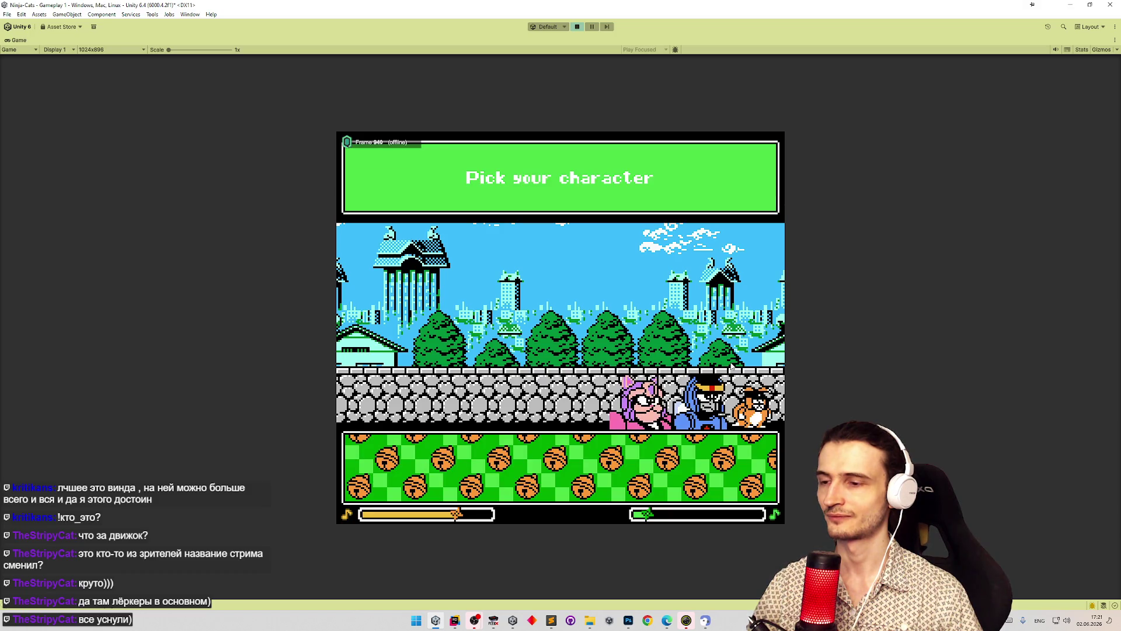
{"action": "key", "text": "ctrl+p"}
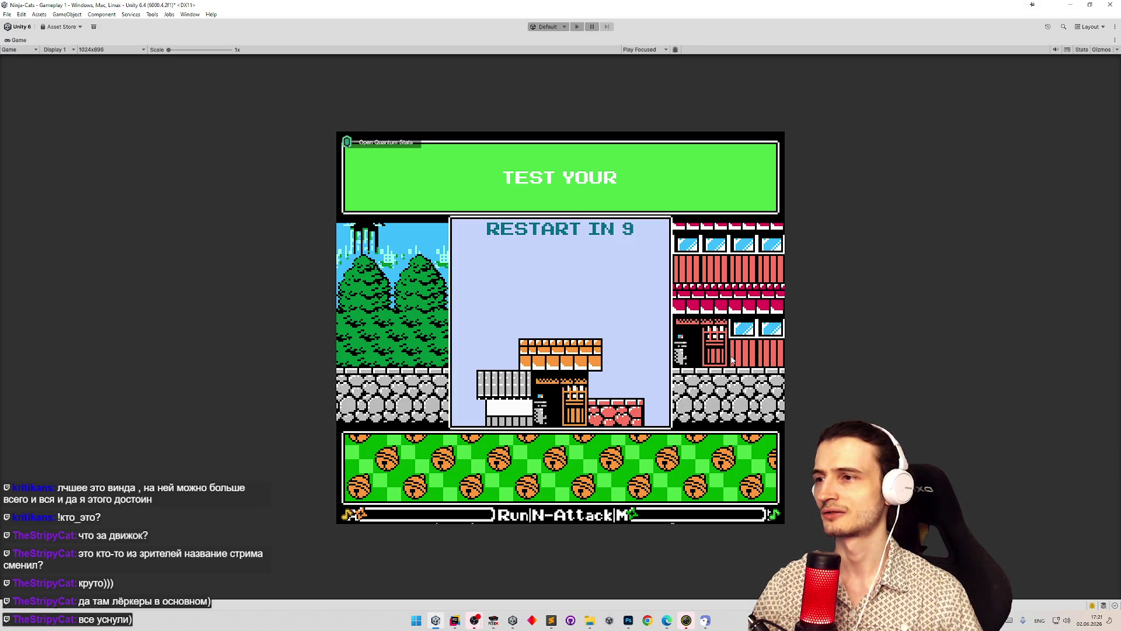
{"action": "key", "text": "shift+space"}
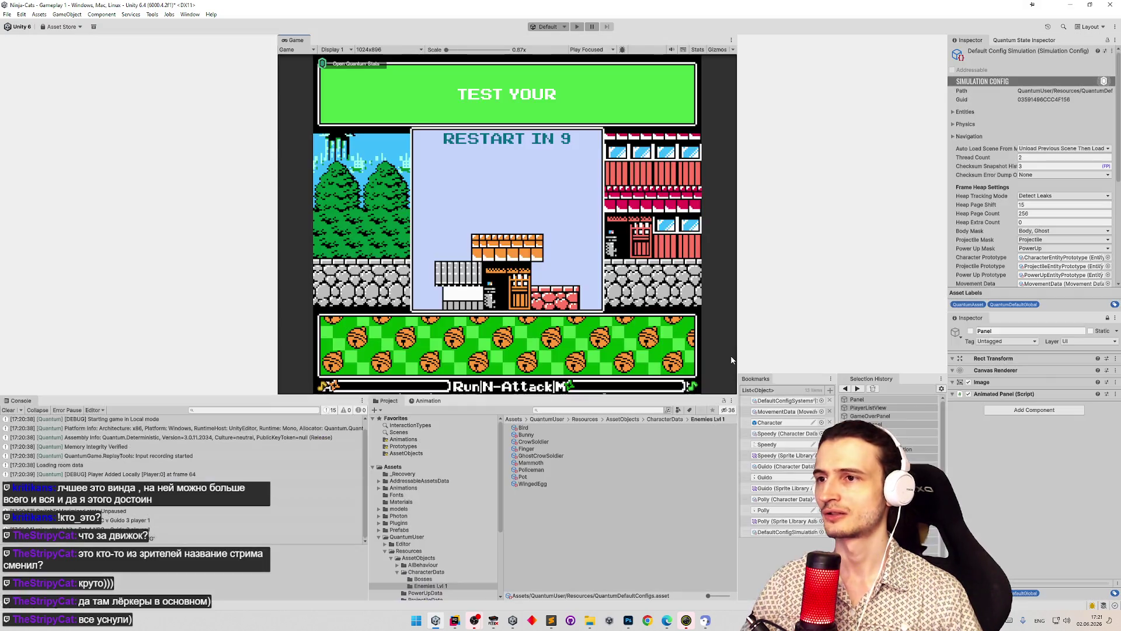
{"action": "left_click", "coordinate": [202, 106]}
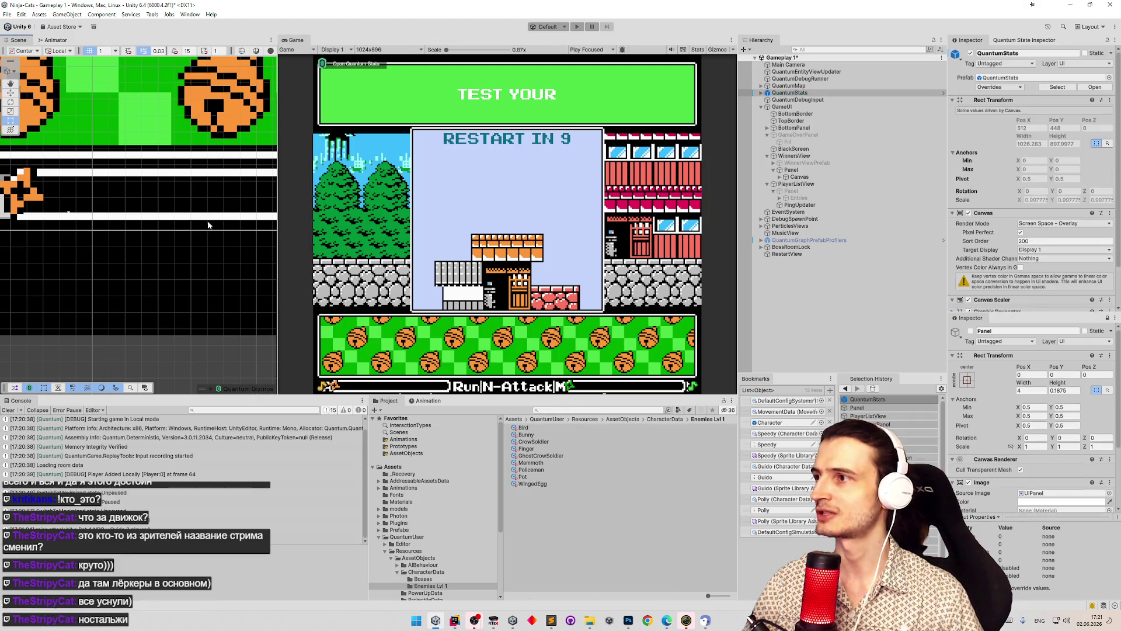
- Inspect PlayerStatePanel's Value Per Frame (0.5), then start play mode with the Game view maximized
{"action": "key", "text": "f"}
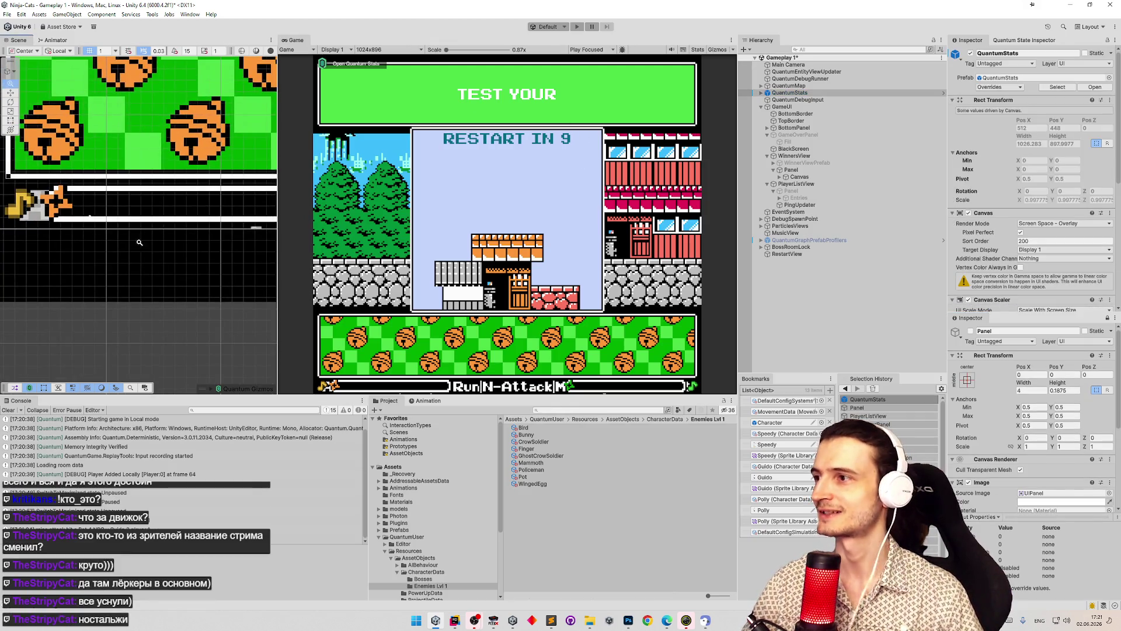
{"action": "scroll", "coordinate": [155, 244], "scroll_direction": "down", "scroll_amount": 10}
{"action": "left_click", "coordinate": [192, 126]}
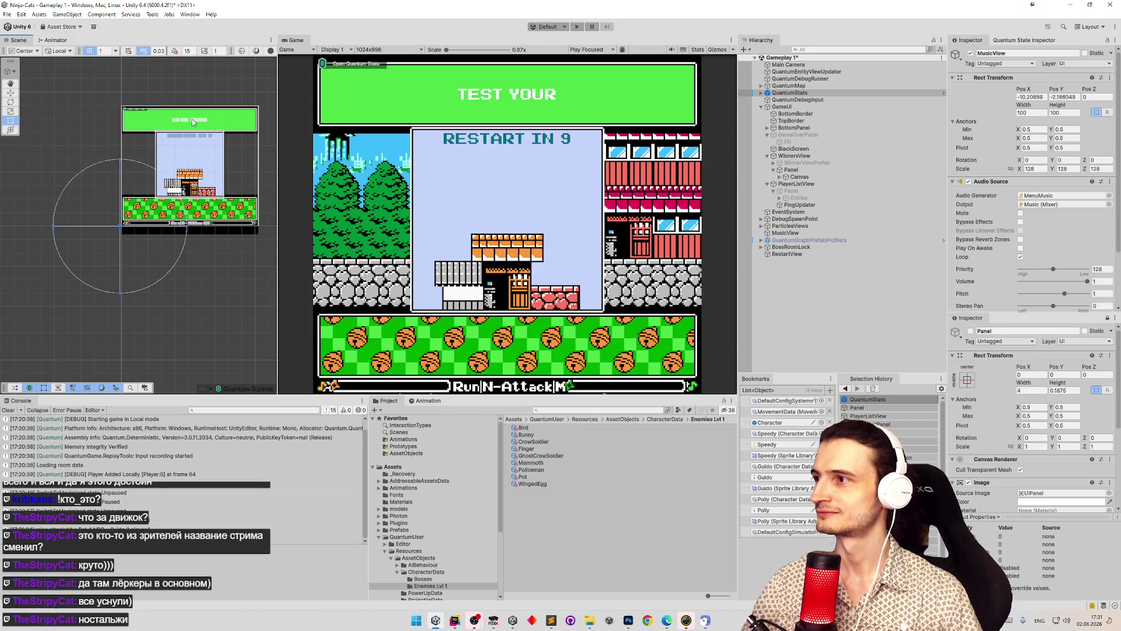
{"action": "left_click", "coordinate": [227, 126]}
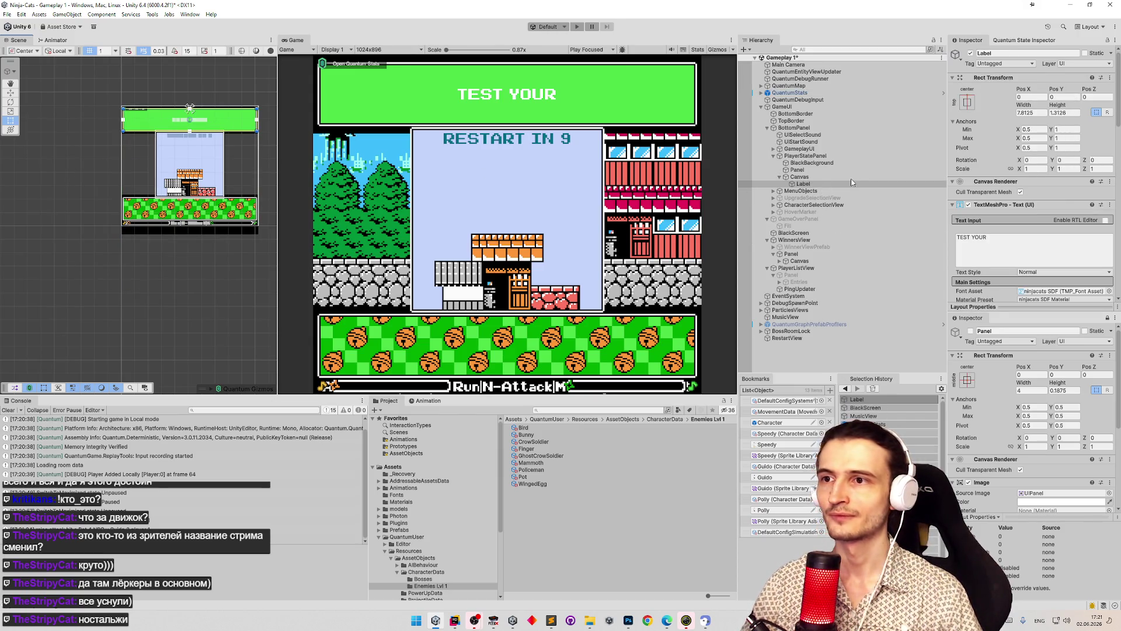
{"action": "left_click", "coordinate": [817, 156]}
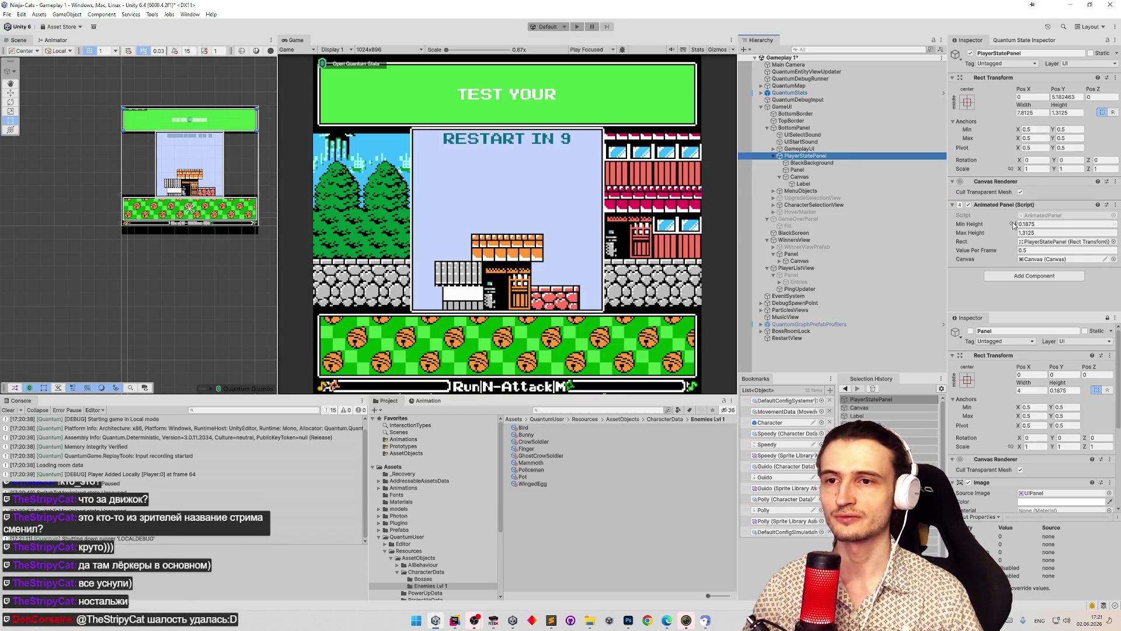
{"action": "left_click", "coordinate": [1032, 250]}
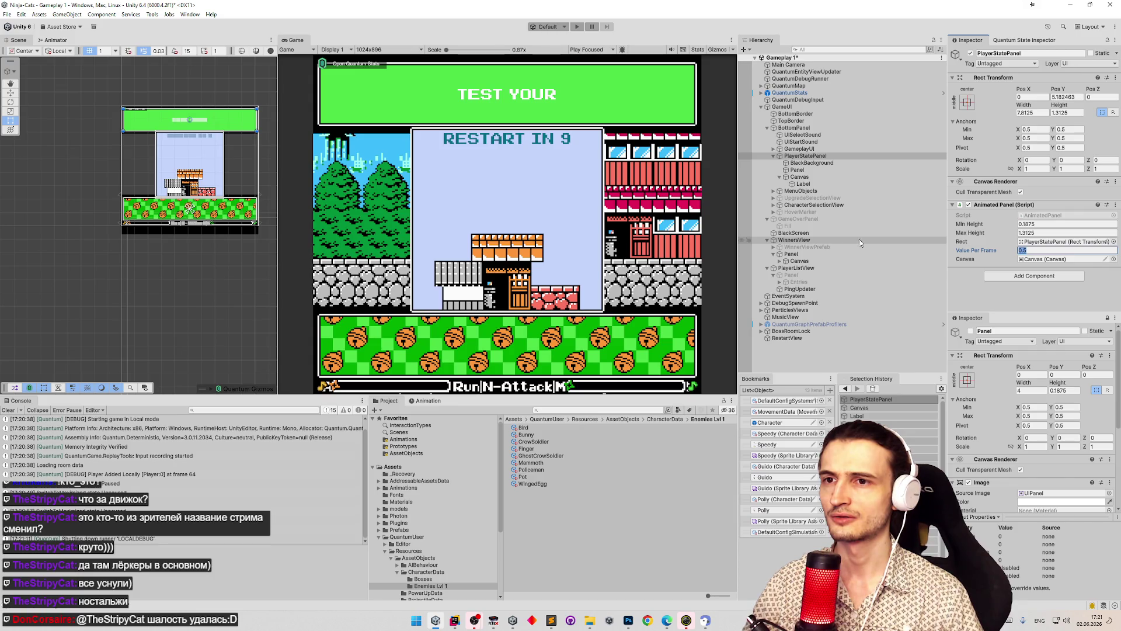
{"action": "left_click", "coordinate": [542, 244]}
{"action": "key", "text": "ctrl+p"}
{"action": "key", "text": "shift+space"}
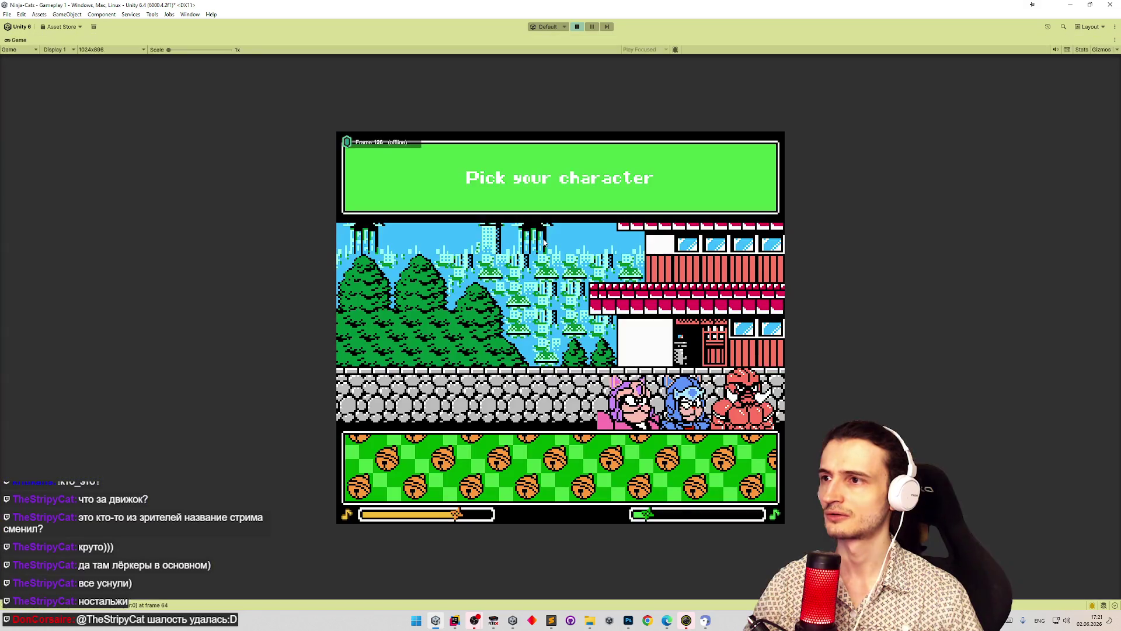
- Play as the pink ninja cat until dying, then pick Armor, a character and an upgrade
{"action": "key", "text": "n"}
{"action": "key", "text": "m"}
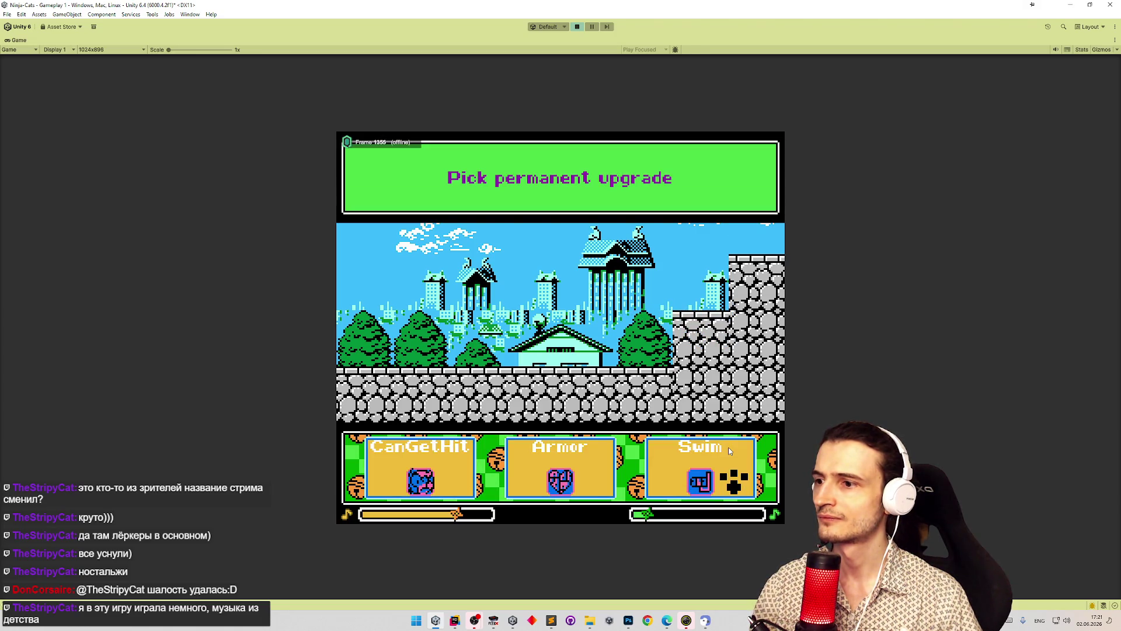
{"action": "left_click", "coordinate": [612, 489]}
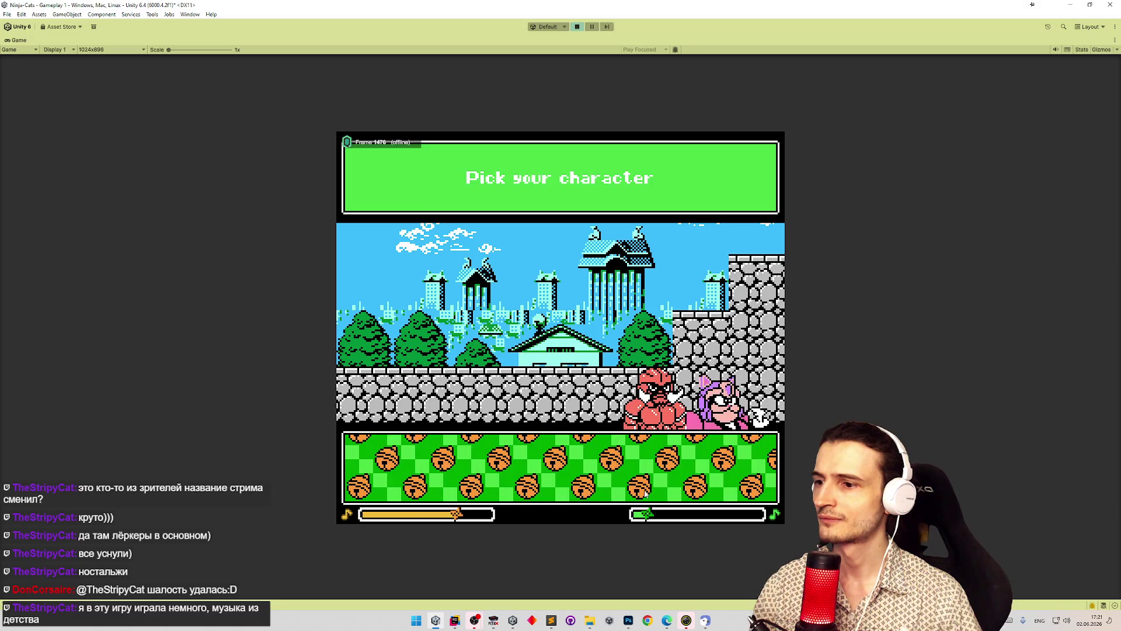
{"action": "left_click", "coordinate": [748, 442]}
{"action": "left_click", "coordinate": [752, 447]}
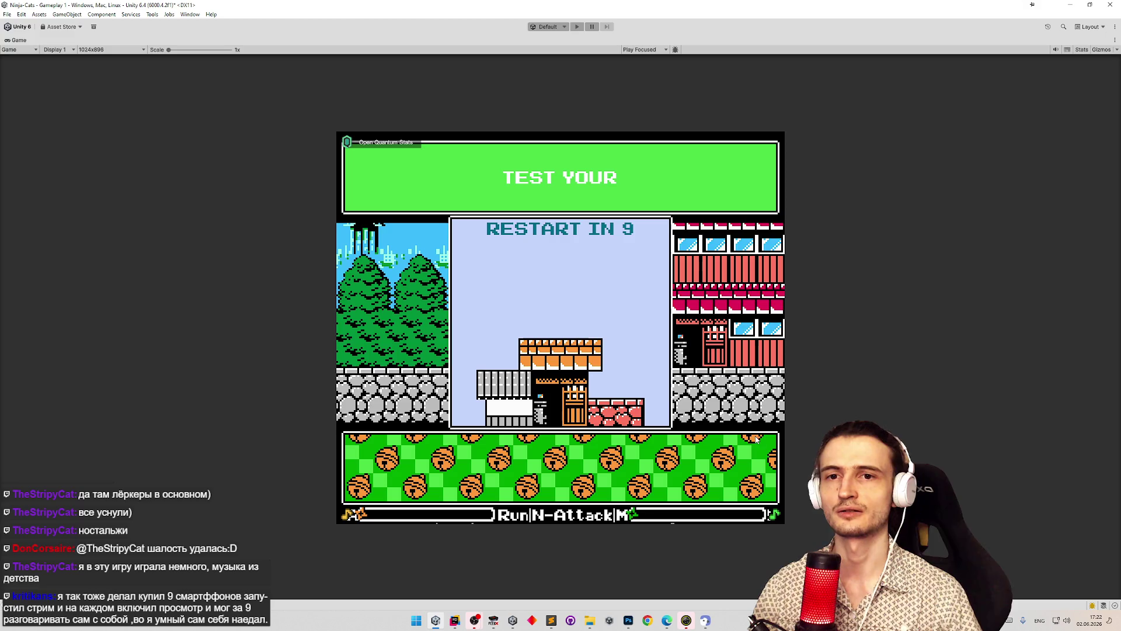
- Restart for one more test, stop play mode, and reselect PlayerStatePanel
{"action": "key", "text": "ctrl+p"}
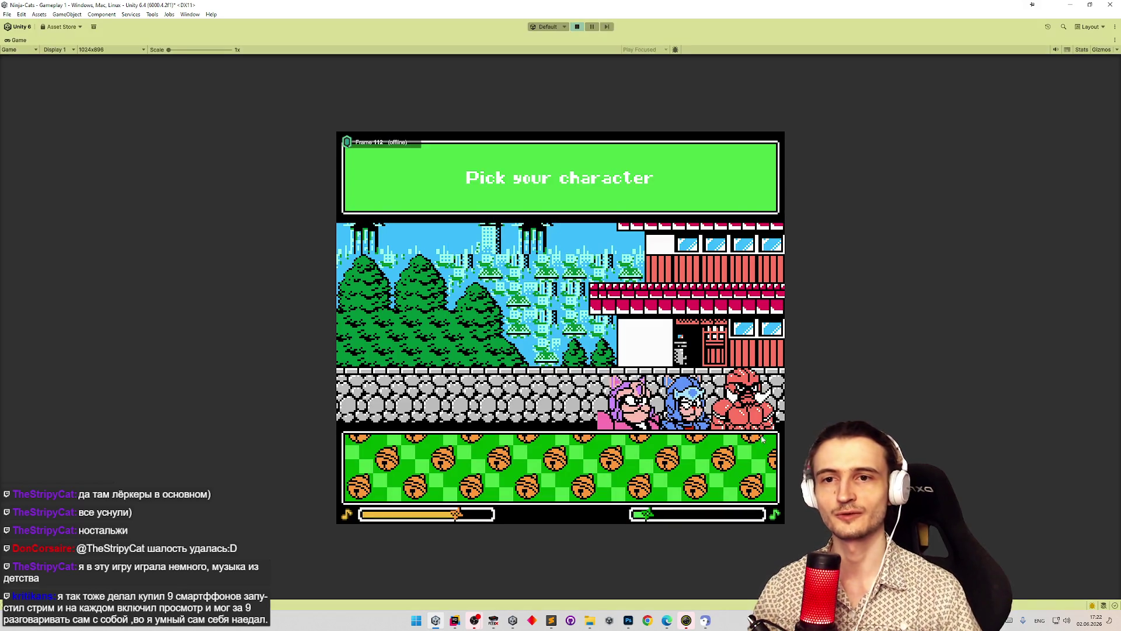
{"action": "key", "text": "n"}
{"action": "key", "text": "n"}
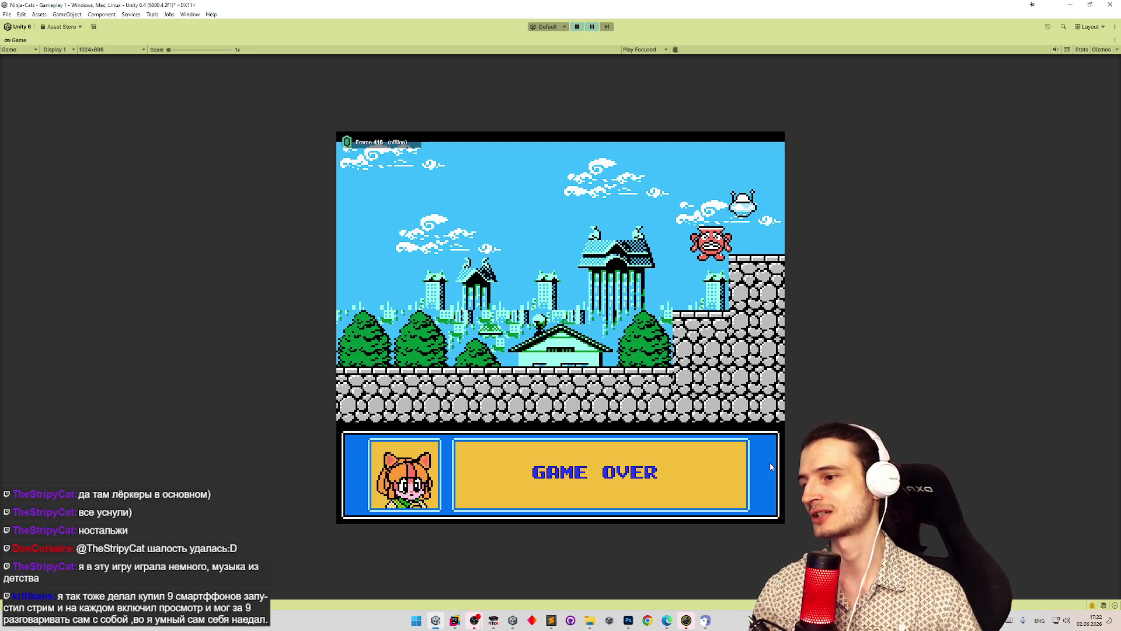
{"action": "key", "text": "ctrl+p"}
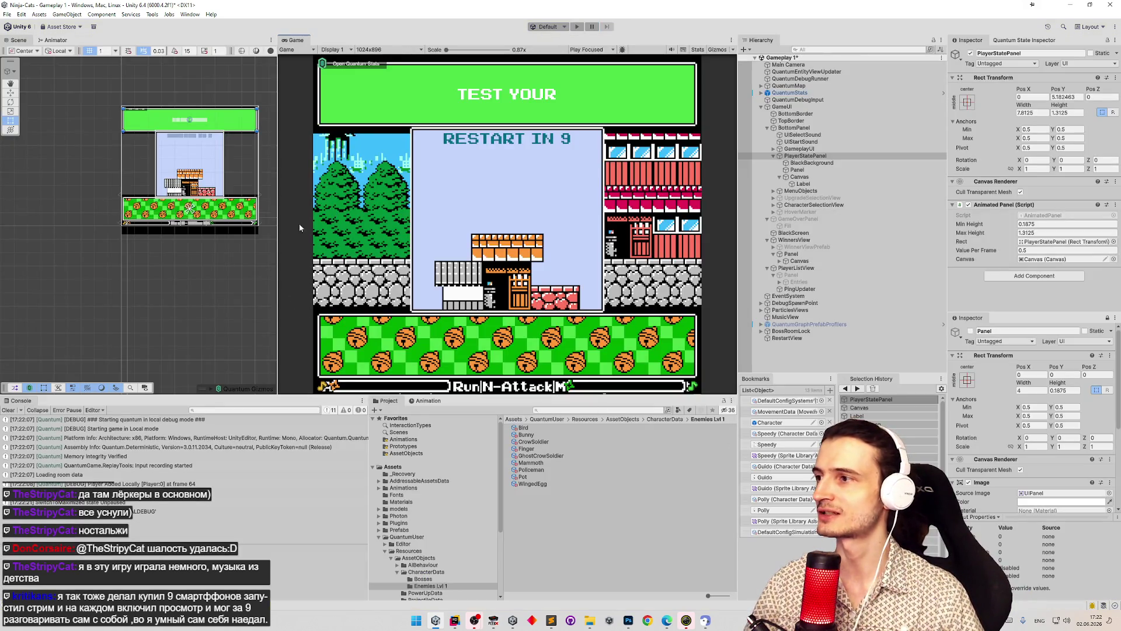
{"action": "scroll", "coordinate": [166, 231], "scroll_direction": "up", "scroll_amount": 10}
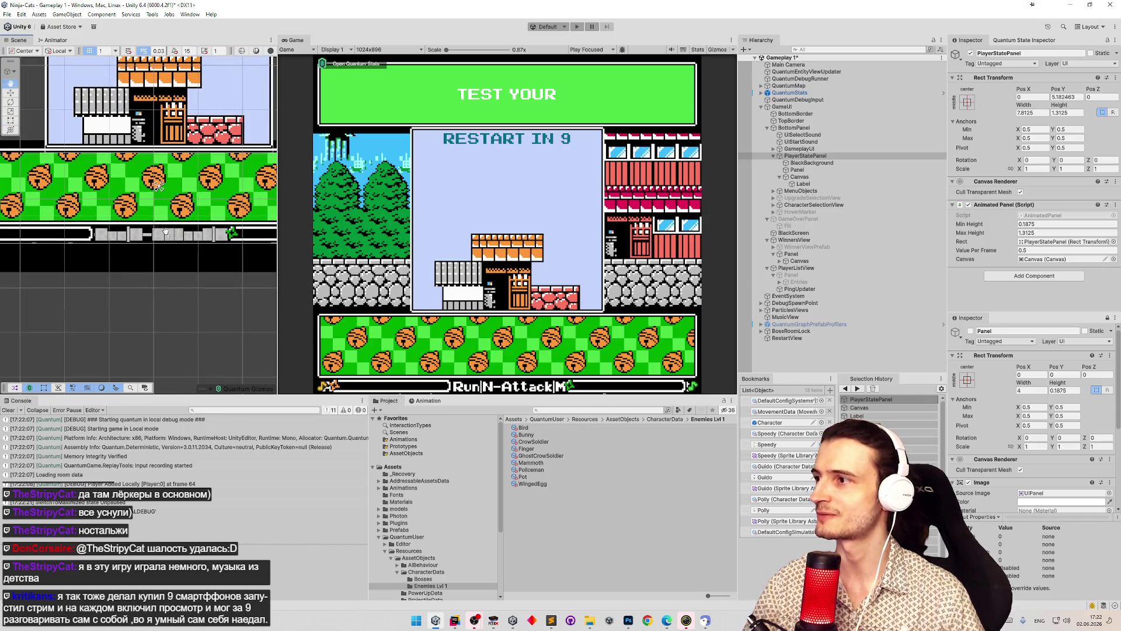
{"action": "left_click", "coordinate": [798, 157]}
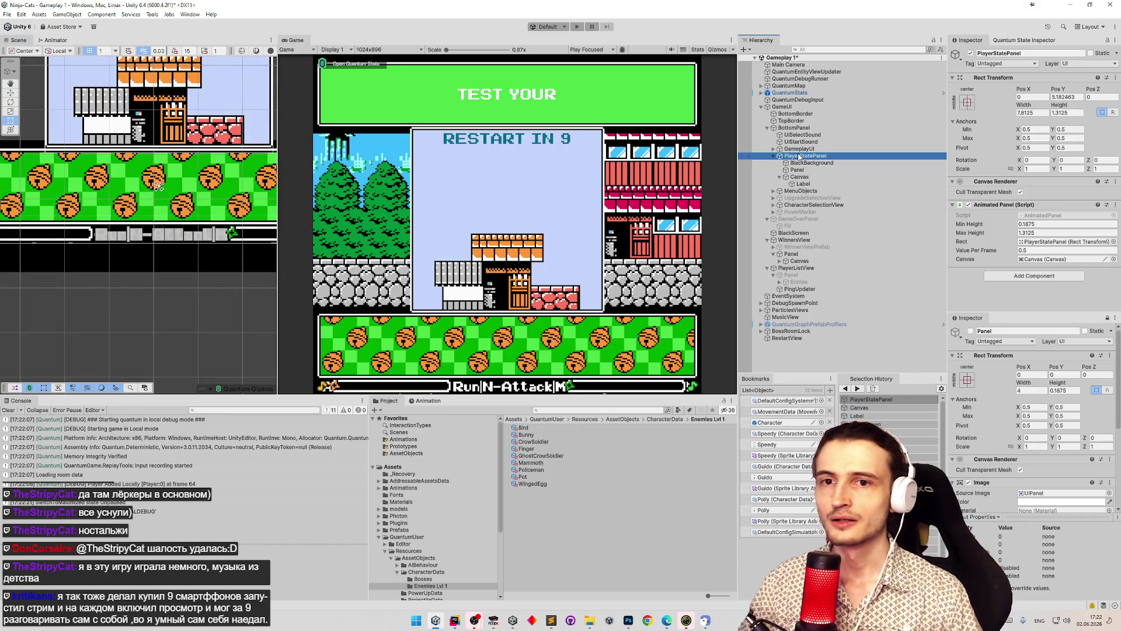
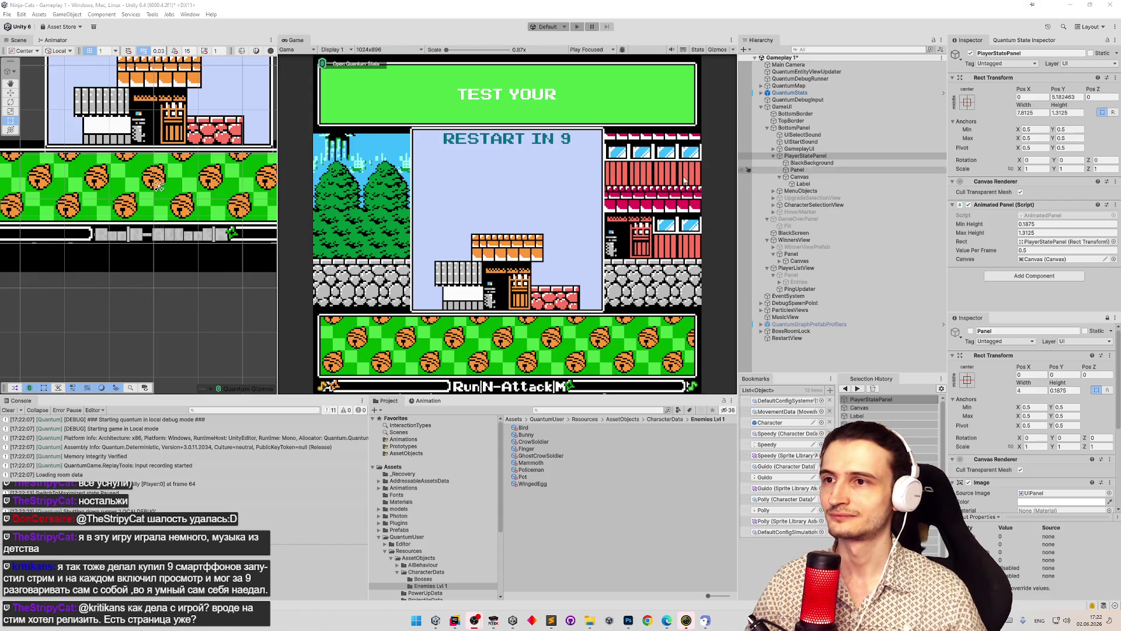
- Widen the Scene view beside the Game view, frame the level, and select PlayerStatePanel
{"action": "left_click_drag", "start_coordinate": [275, 169], "coordinate": [348, 171]}
{"action": "scroll", "coordinate": [212, 215], "scroll_direction": "down", "scroll_amount": 3}
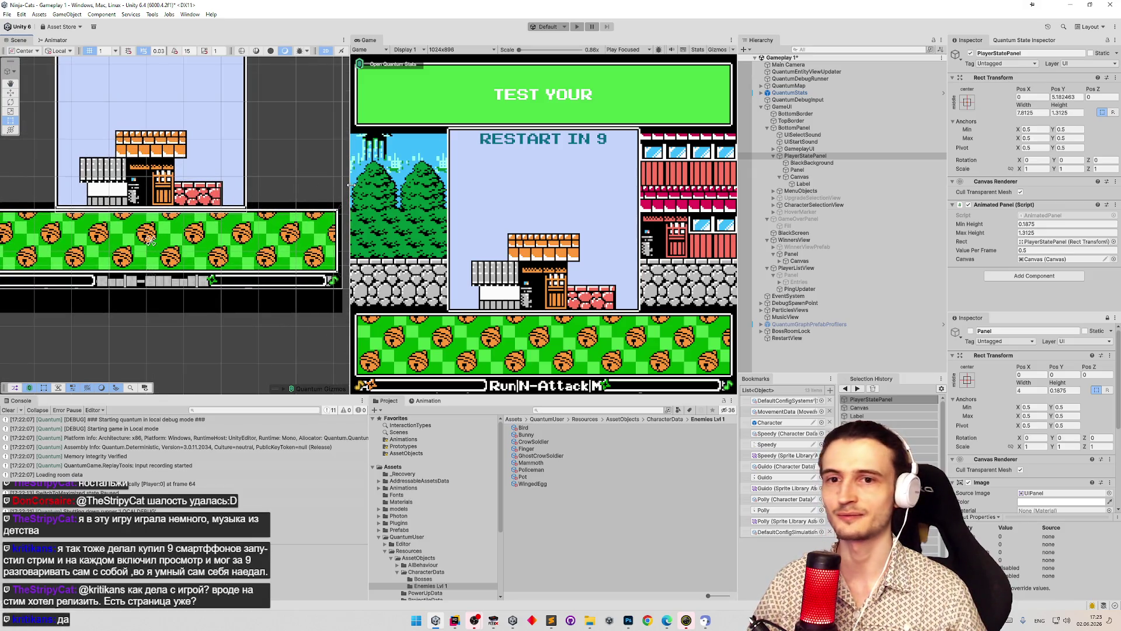
{"action": "left_click_drag", "start_coordinate": [349, 184], "coordinate": [363, 186]}
{"action": "scroll", "coordinate": [281, 180], "scroll_direction": "up", "scroll_amount": 2}
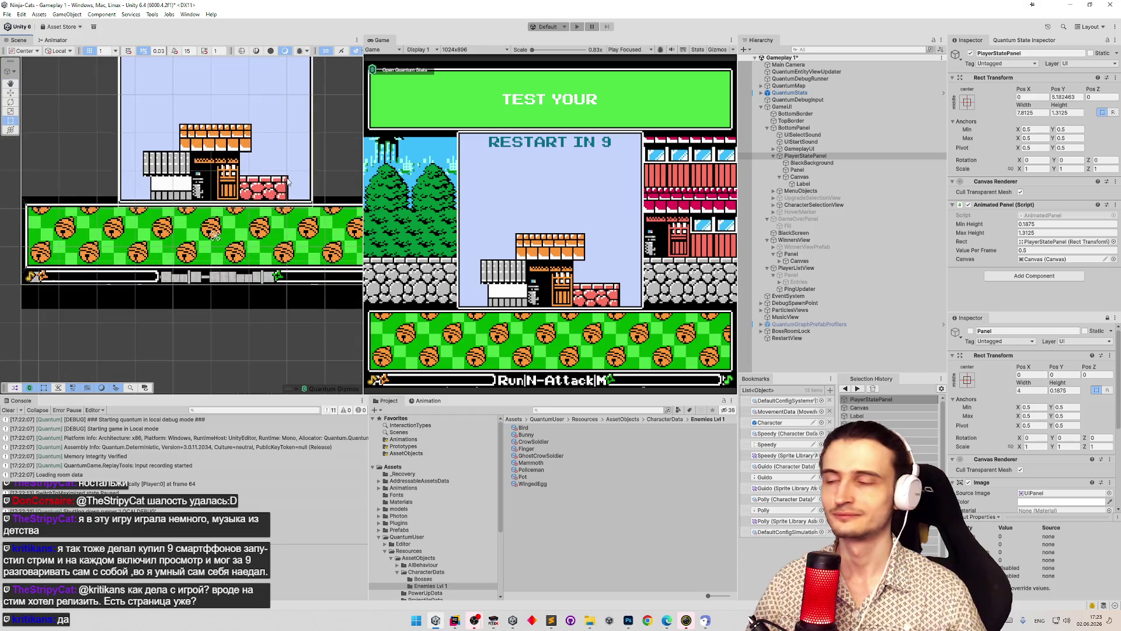
{"action": "left_click_drag", "start_coordinate": [281, 180], "coordinate": [254, 191]}
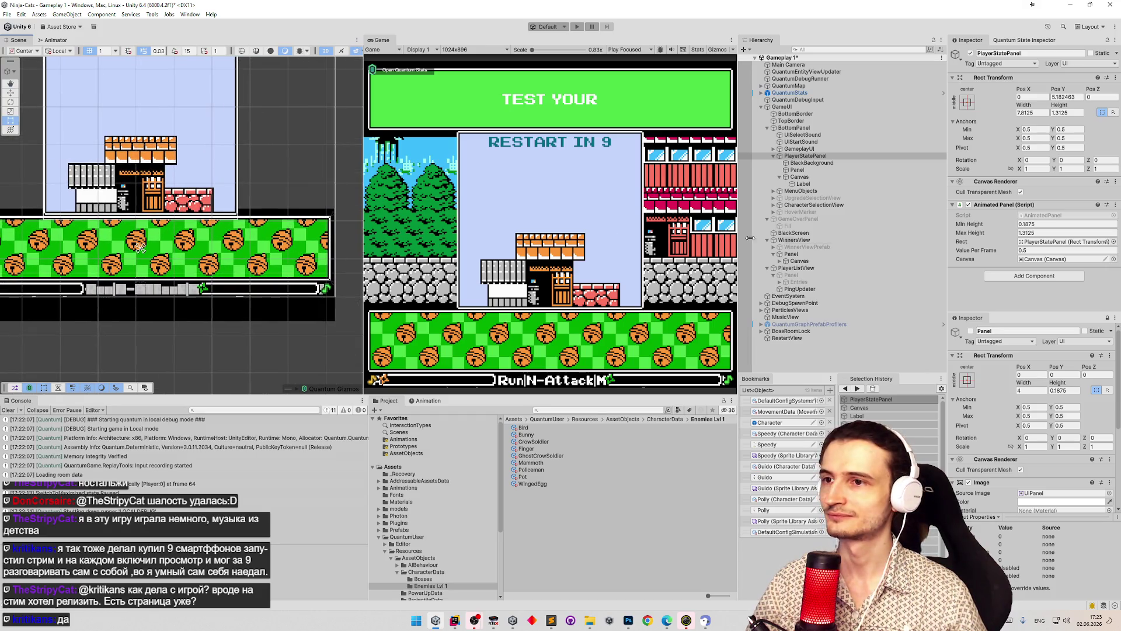
{"action": "left_click", "coordinate": [867, 158]}
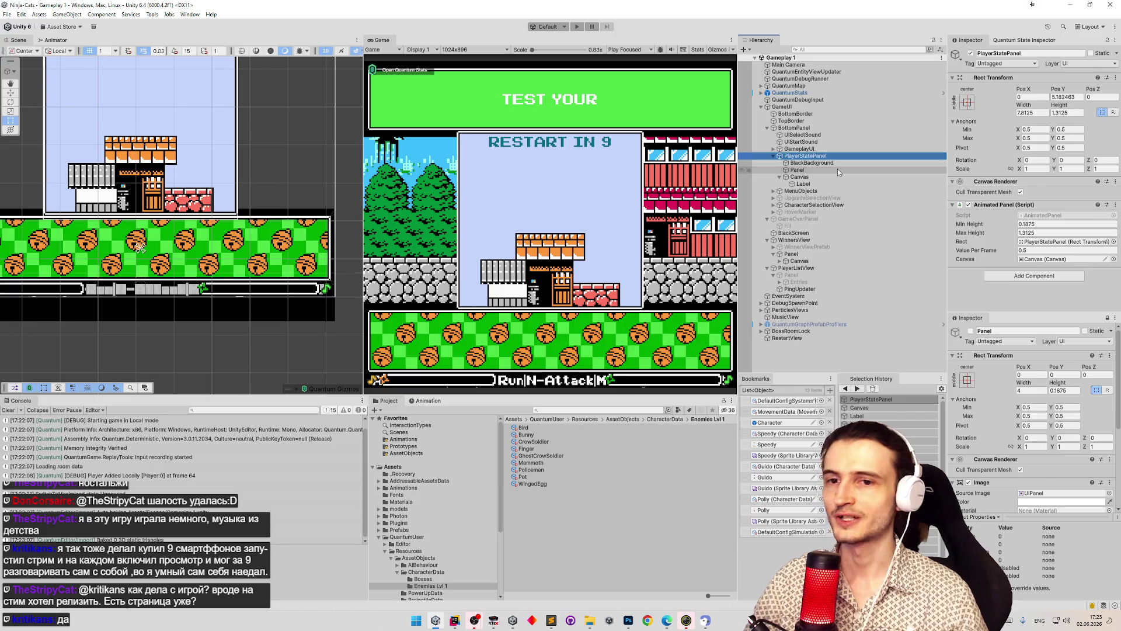
{"action": "key", "text": "alt+Tab"}
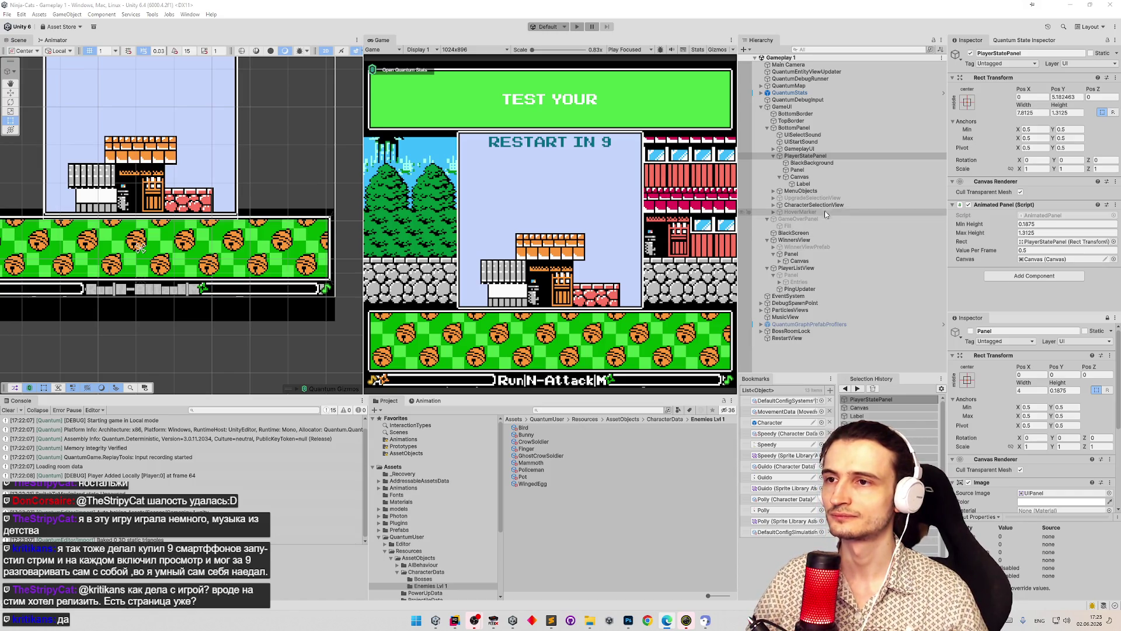
- Collapse PlayerStatePanel's children and select GameOverPanel in the Hierarchy
{"action": "left_click", "coordinate": [773, 157]}
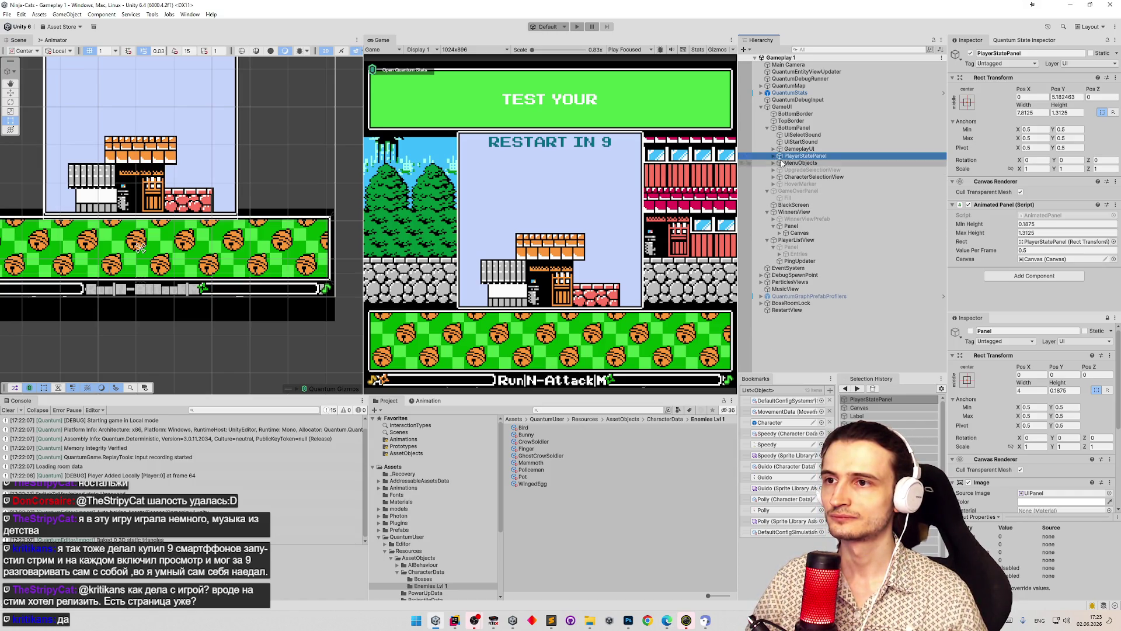
{"action": "left_click", "coordinate": [773, 157]}
{"action": "left_click", "coordinate": [773, 157]}
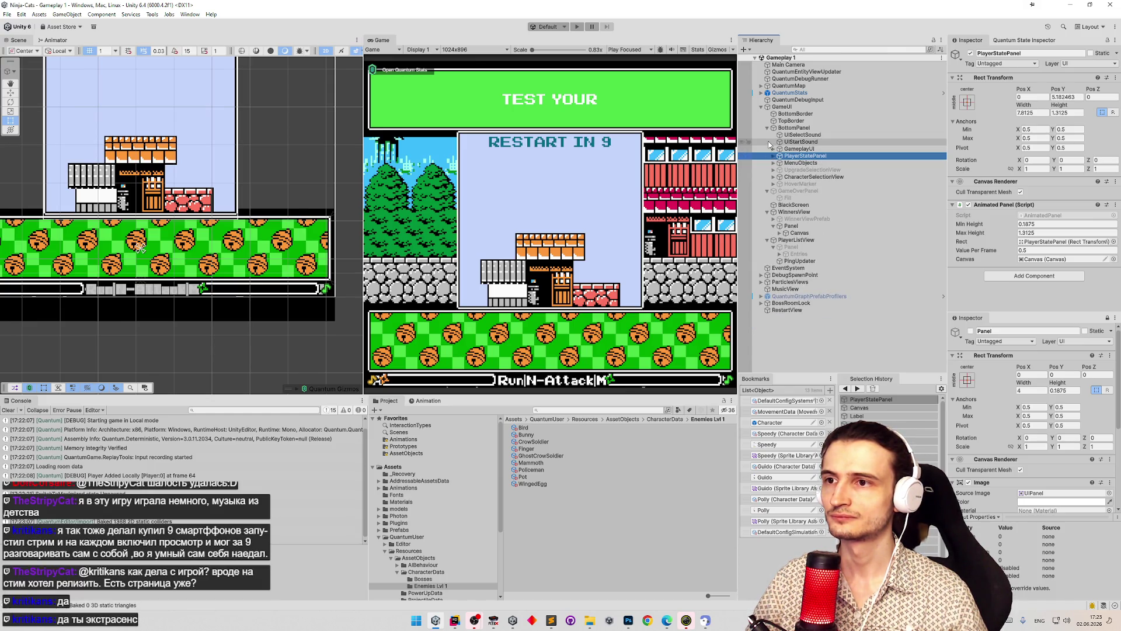
{"action": "left_click", "coordinate": [799, 191]}
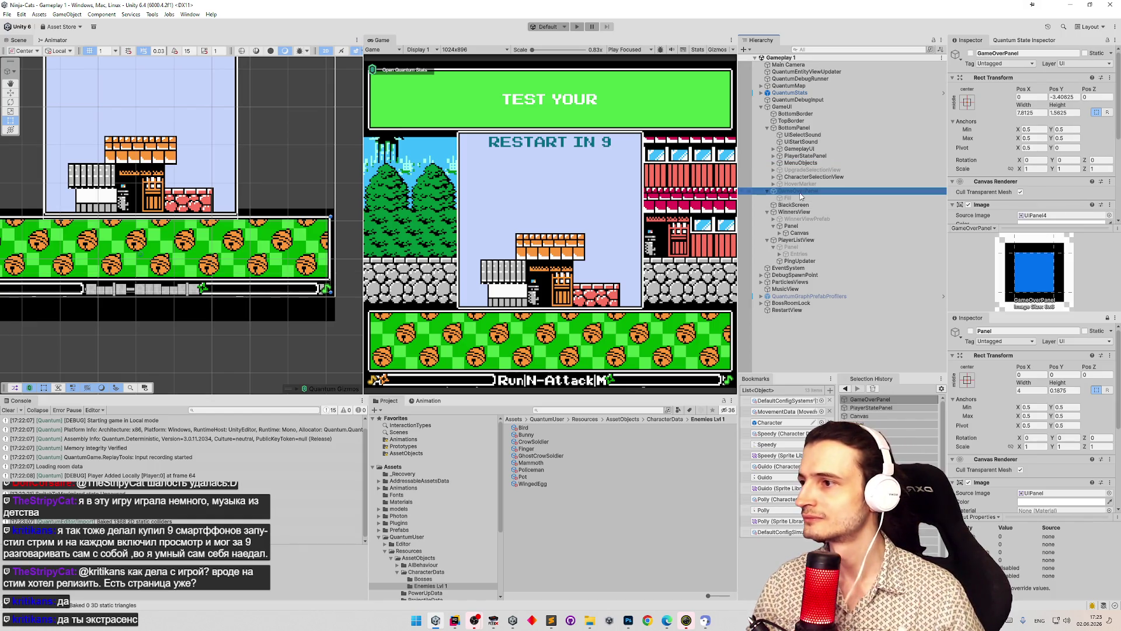
- Anchor GameOverPanel to bottom-center, activate it, and nudge Pos Y to 0.03125
{"action": "left_click", "coordinate": [967, 102]}
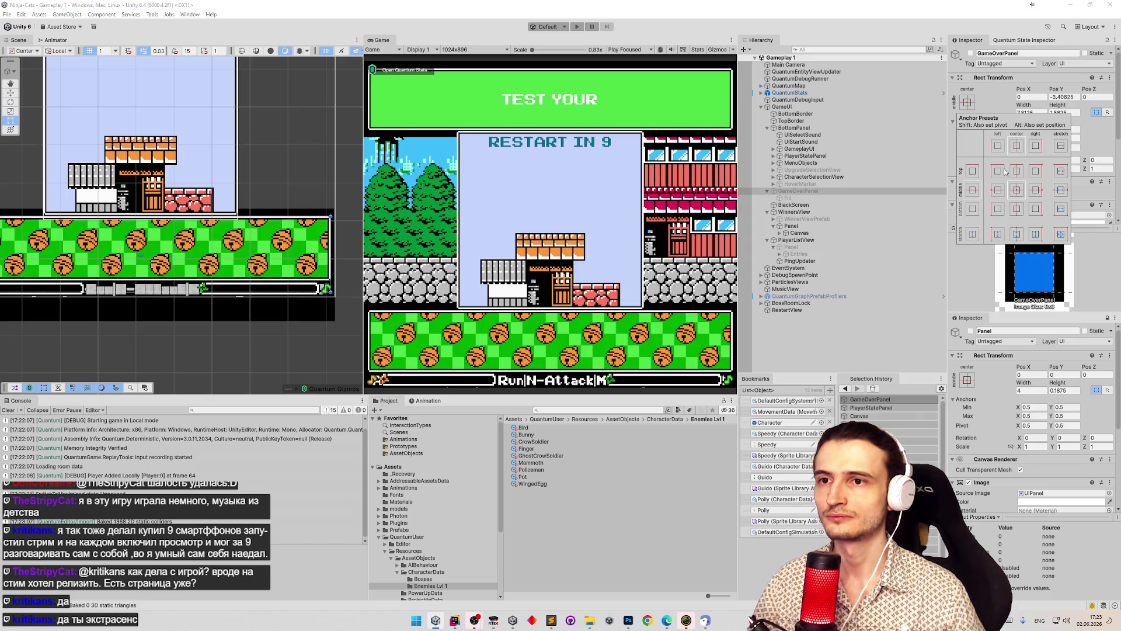
{"action": "left_click", "coordinate": [1016, 209]}
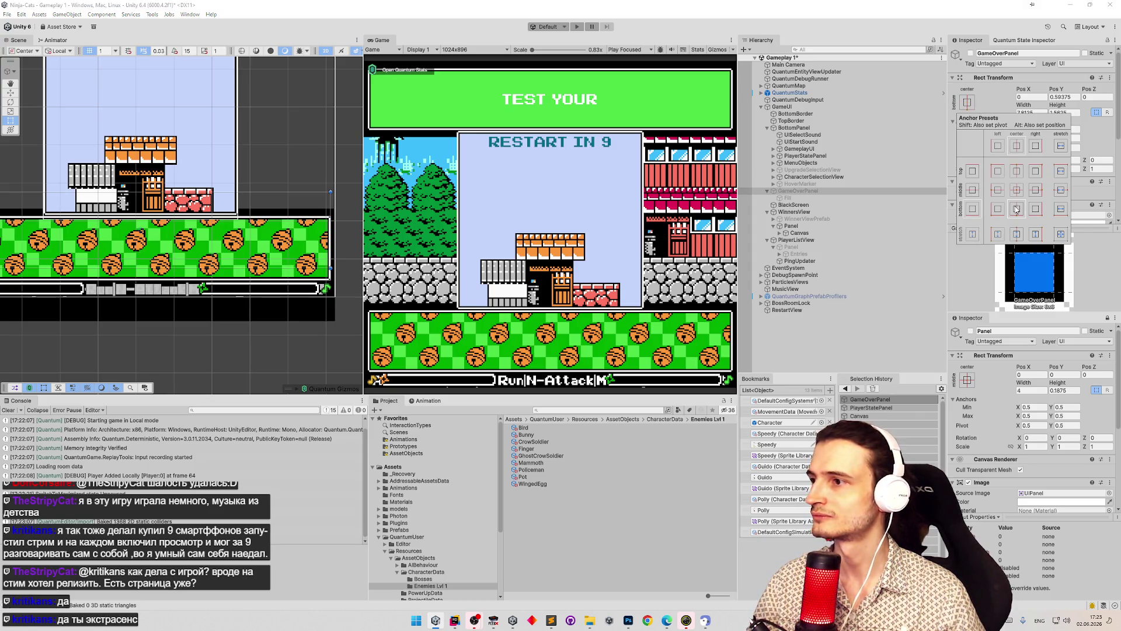
{"action": "left_click", "coordinate": [971, 53]}
{"action": "left_click", "coordinate": [970, 53]}
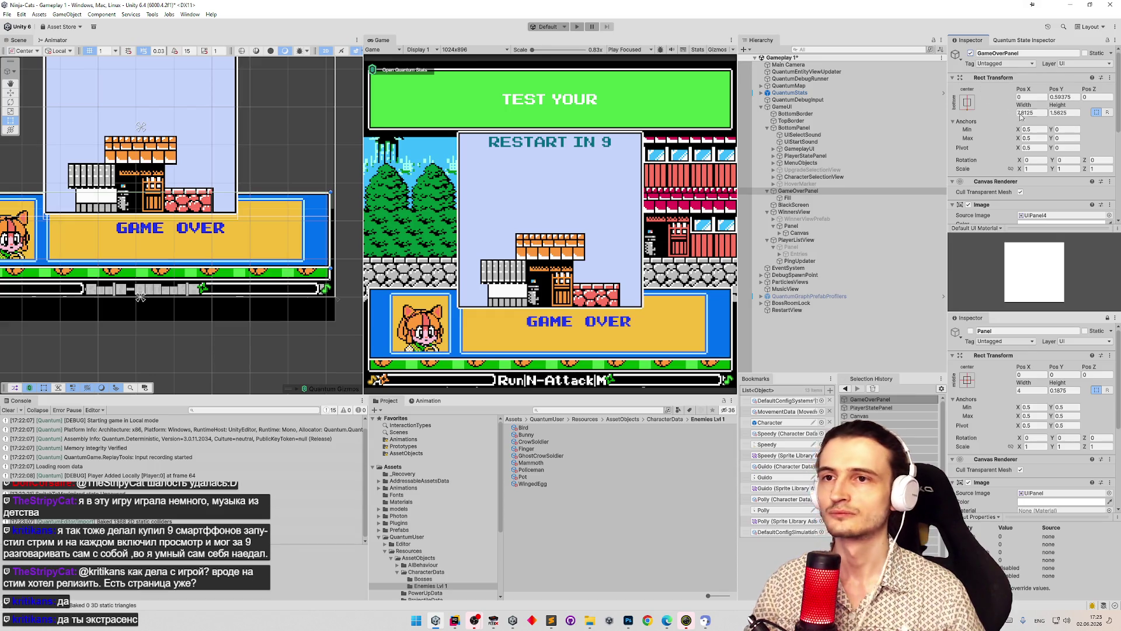
{"action": "left_click_drag", "start_coordinate": [1076, 97], "coordinate": [1072, 92]}
{"action": "type", "text": "-0.03125"}
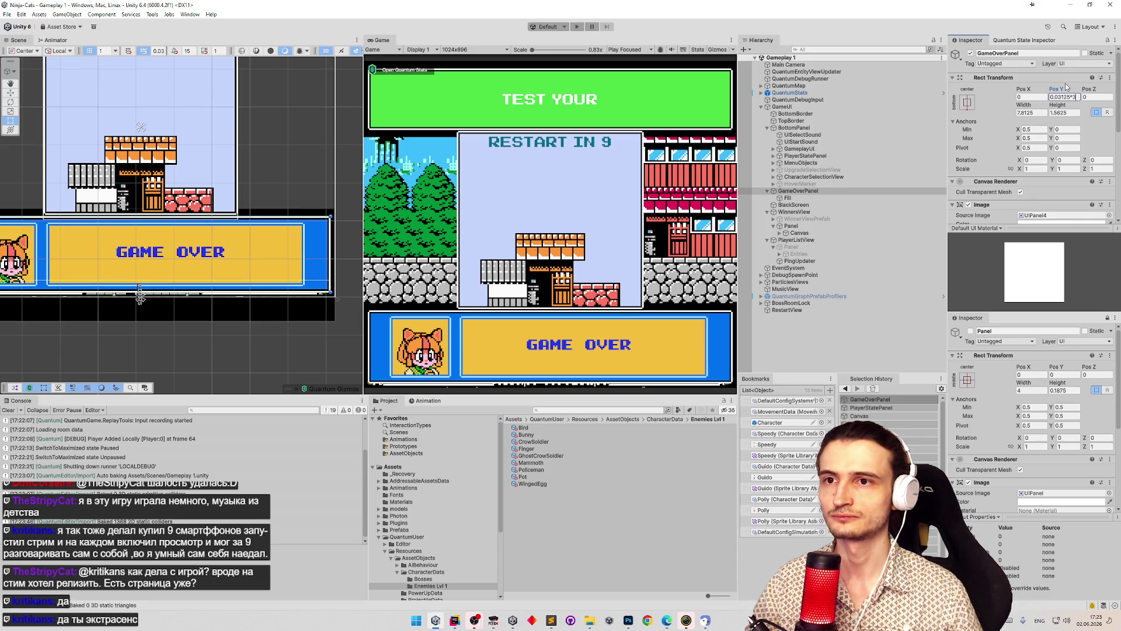
- Commit Pos Y 0.09375, then try anchor values 0.94 and 0.18 and cancel them
{"action": "key", "text": "Return"}
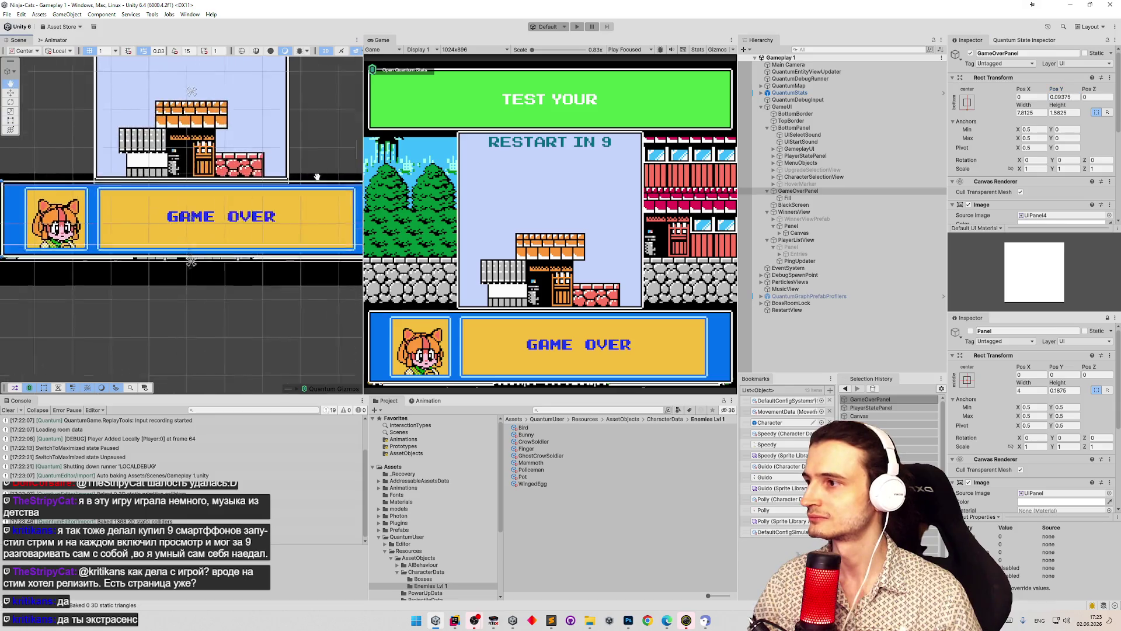
{"action": "scroll", "coordinate": [267, 192], "scroll_direction": "up", "scroll_amount": 5}
{"action": "scroll", "coordinate": [268, 193], "scroll_direction": "down", "scroll_amount": 5}
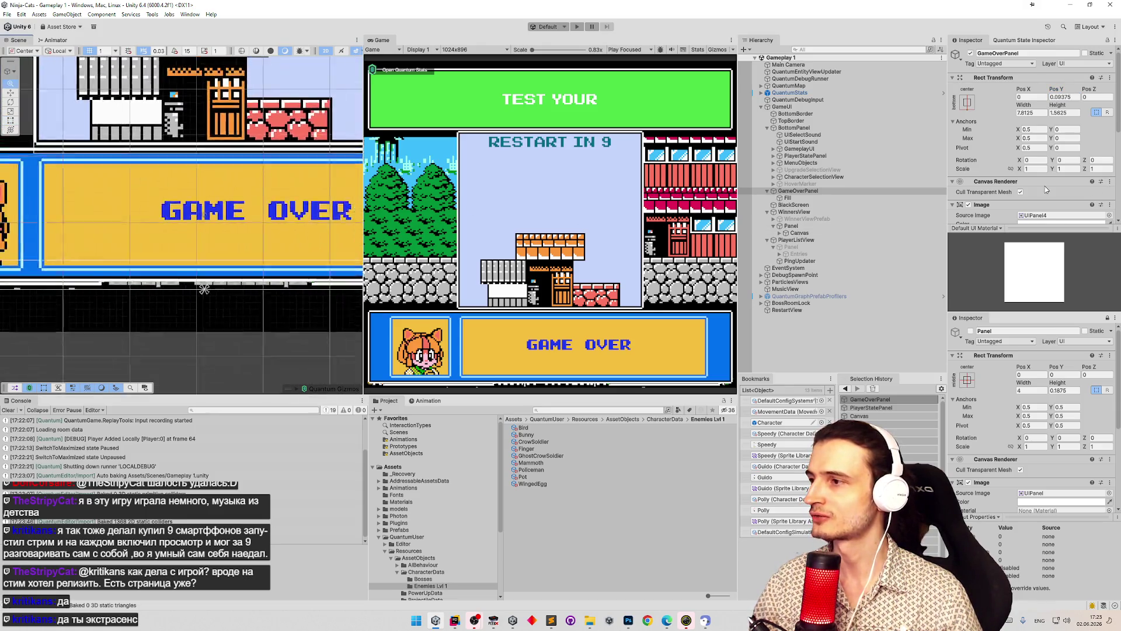
{"action": "double_click", "coordinate": [1028, 129]}
{"action": "type", "text": "0.94"}
{"action": "key", "text": "Escape"}
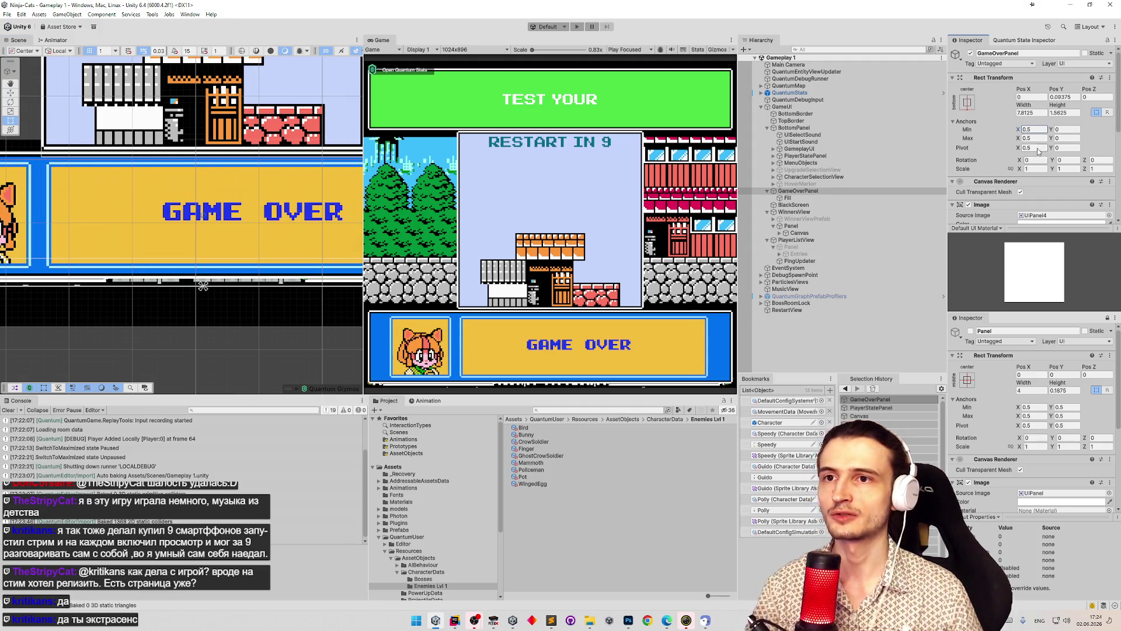
{"action": "double_click", "coordinate": [1058, 129]}
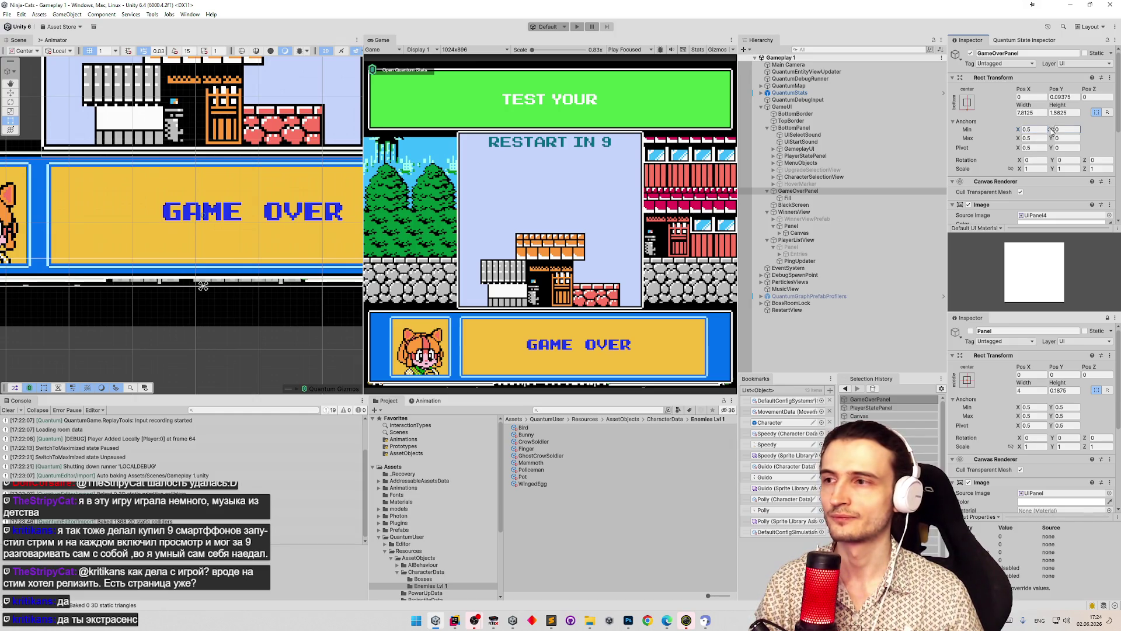
{"action": "type", "text": "0.18"}
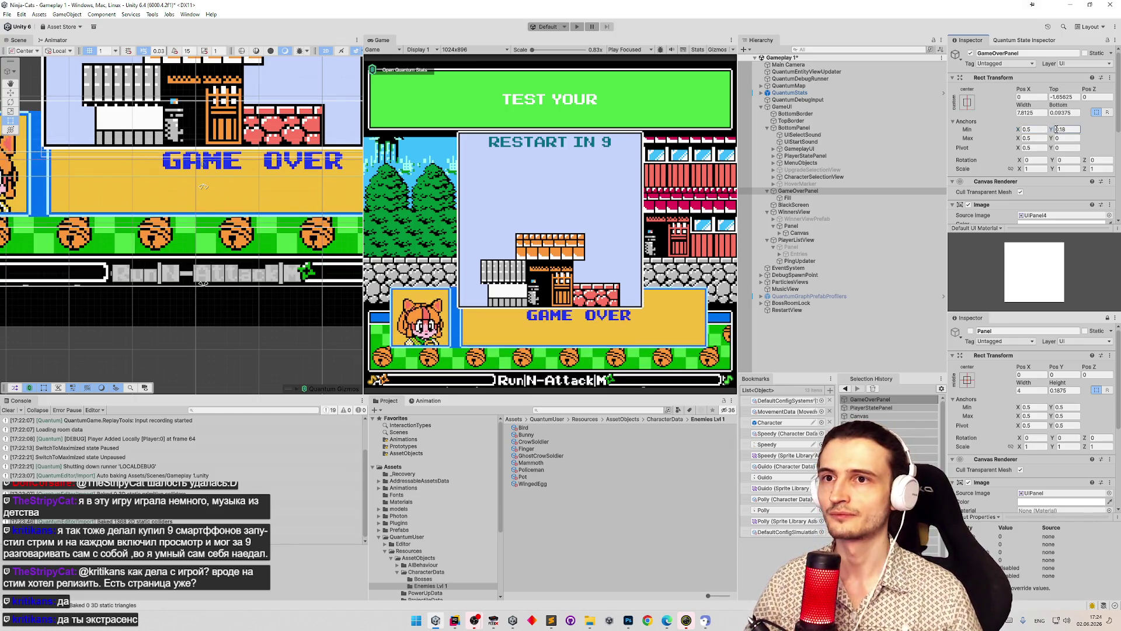
{"action": "key", "text": "Escape"}
- Set GameOverPanel's Anchors Min Y and Max Y both to 0.5
{"action": "left_click", "coordinate": [1060, 98]}
{"action": "double_click", "coordinate": [1062, 129]}
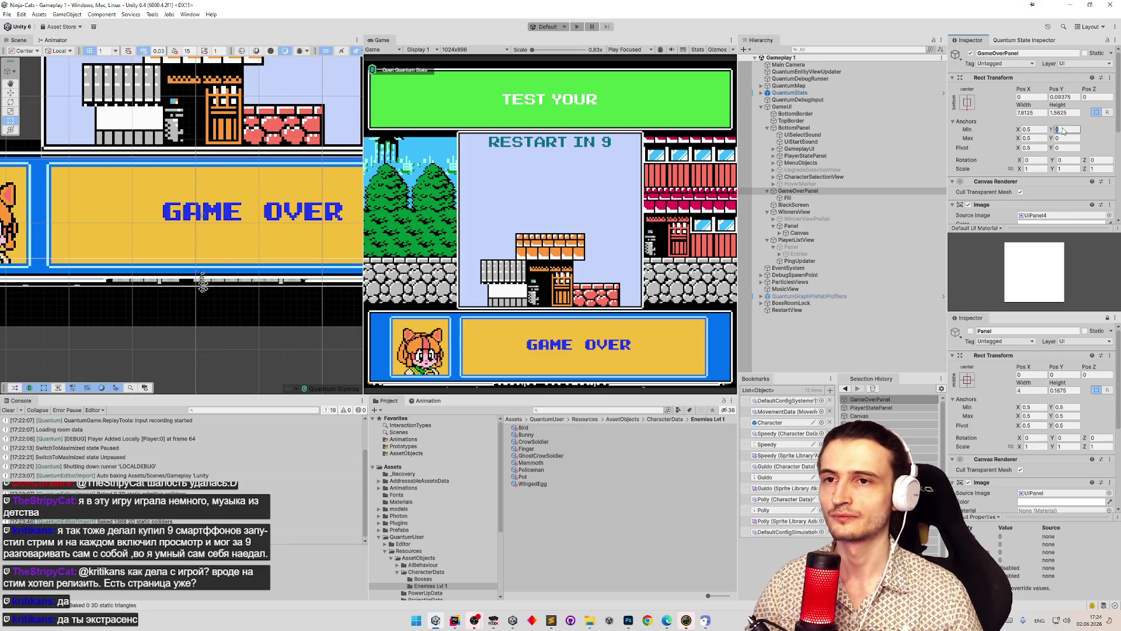
{"action": "type", "text": "0.5"}
{"action": "double_click", "coordinate": [1067, 138]}
{"action": "type", "text": "0.5"}
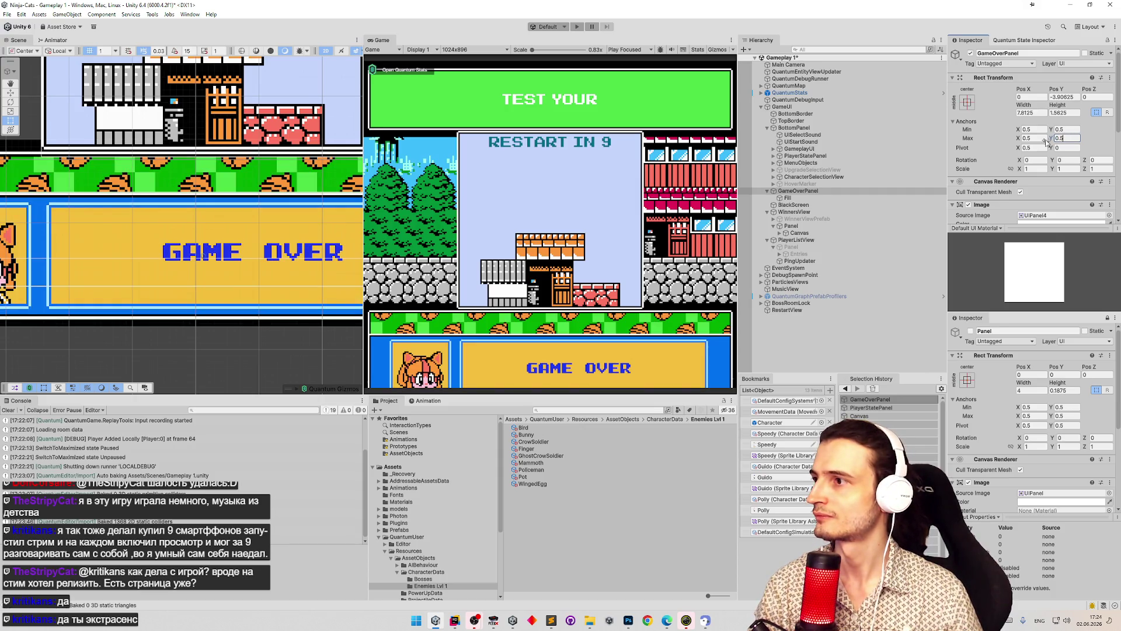
{"action": "key", "text": "Return"}
- Frame the GAME OVER panel, raise Pos Y by 4, then return it to -3.90625
{"action": "key", "text": "f"}
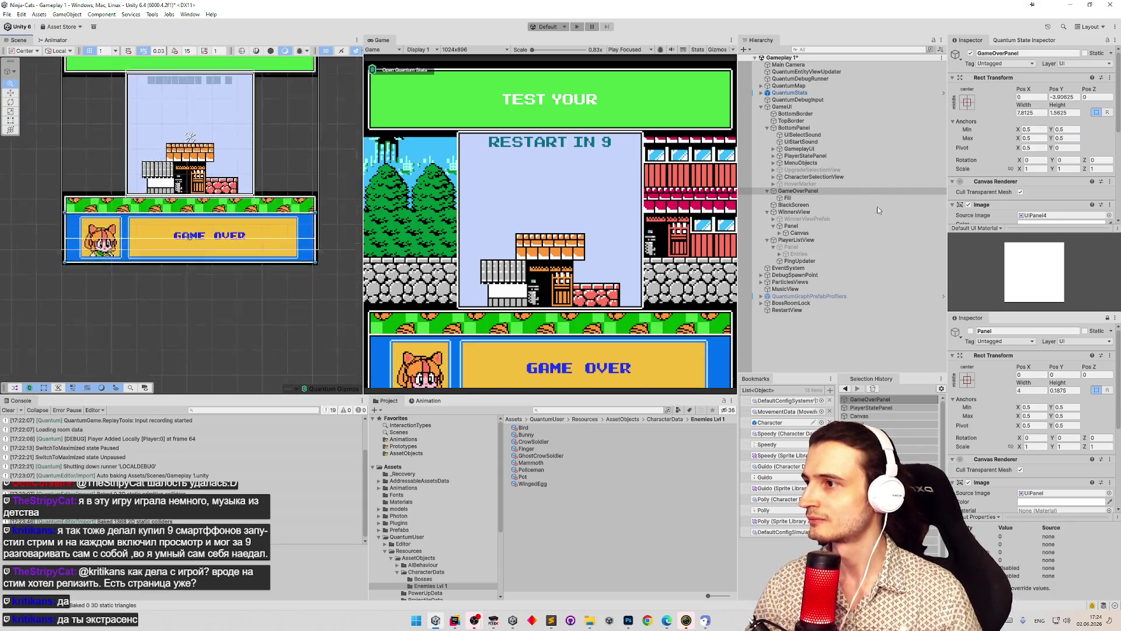
{"action": "scroll", "coordinate": [181, 344], "scroll_direction": "up", "scroll_amount": 2}
{"action": "left_click_drag", "start_coordinate": [357, 79], "coordinate": [342, 207]}
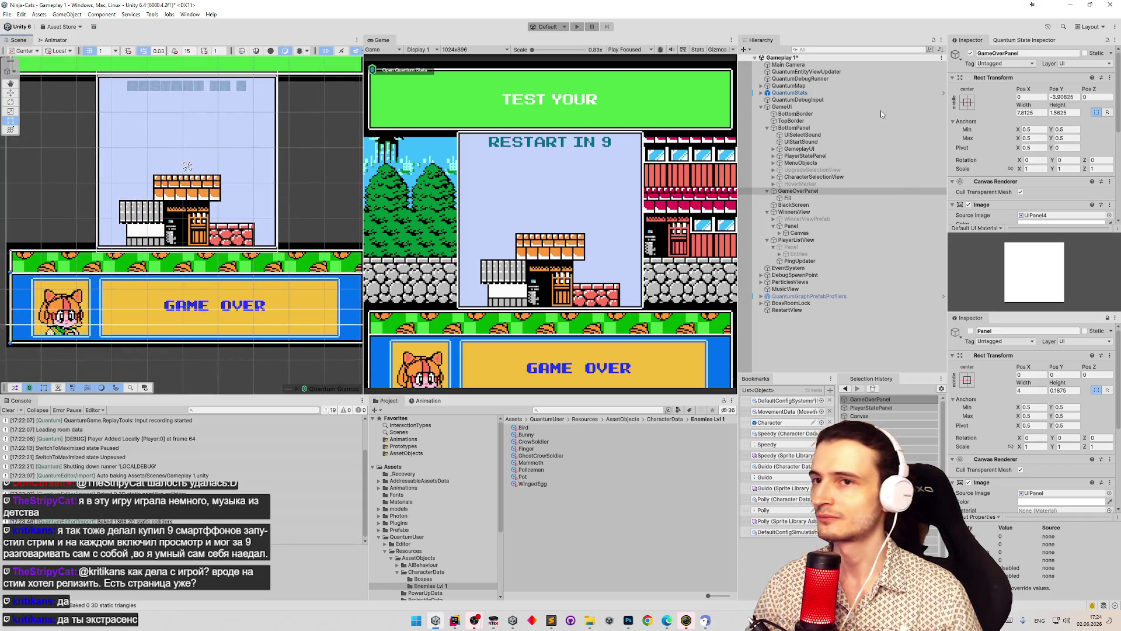
{"action": "left_click", "coordinate": [1068, 97]}
{"action": "type", "text": "+4"}
{"action": "key", "text": "Return"}
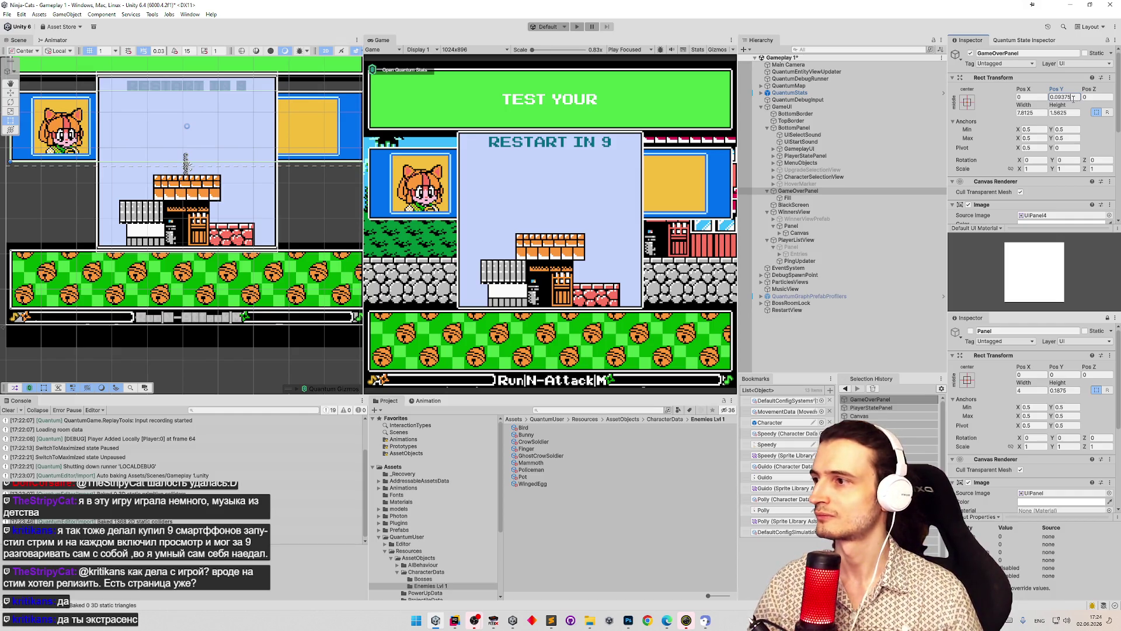
{"action": "type", "text": "-4"}
{"action": "key", "text": "Return"}
{"action": "left_click_drag", "start_coordinate": [296, 221], "coordinate": [286, 169]}
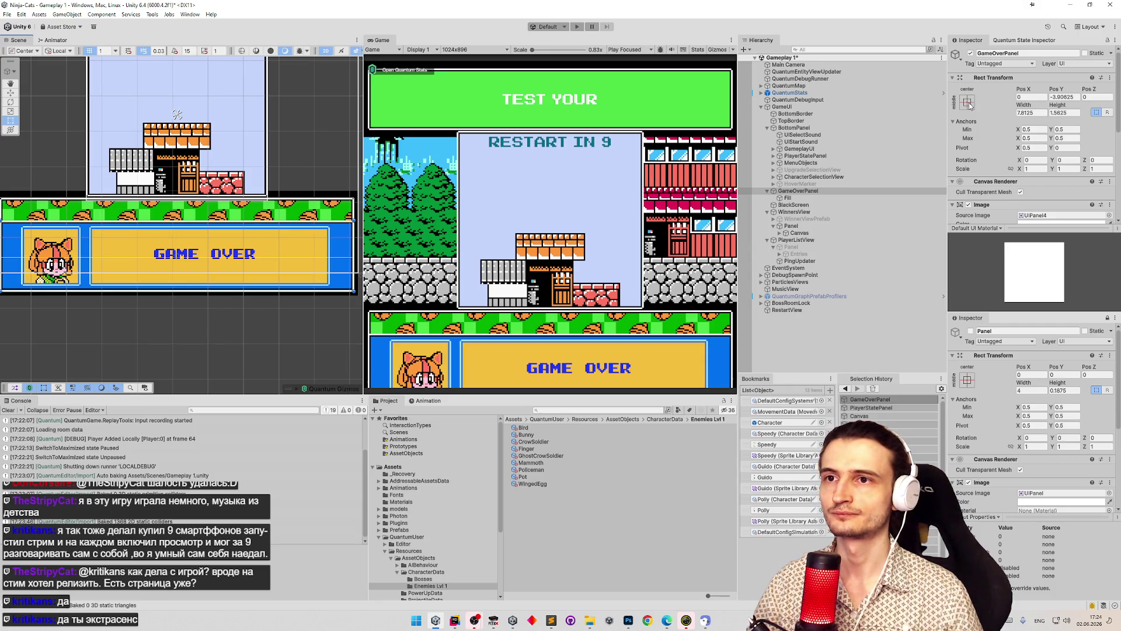
- Set both vertical anchors of GameOverPanel to 0.16 and start editing Pos Y
{"action": "left_click", "coordinate": [1063, 96]}
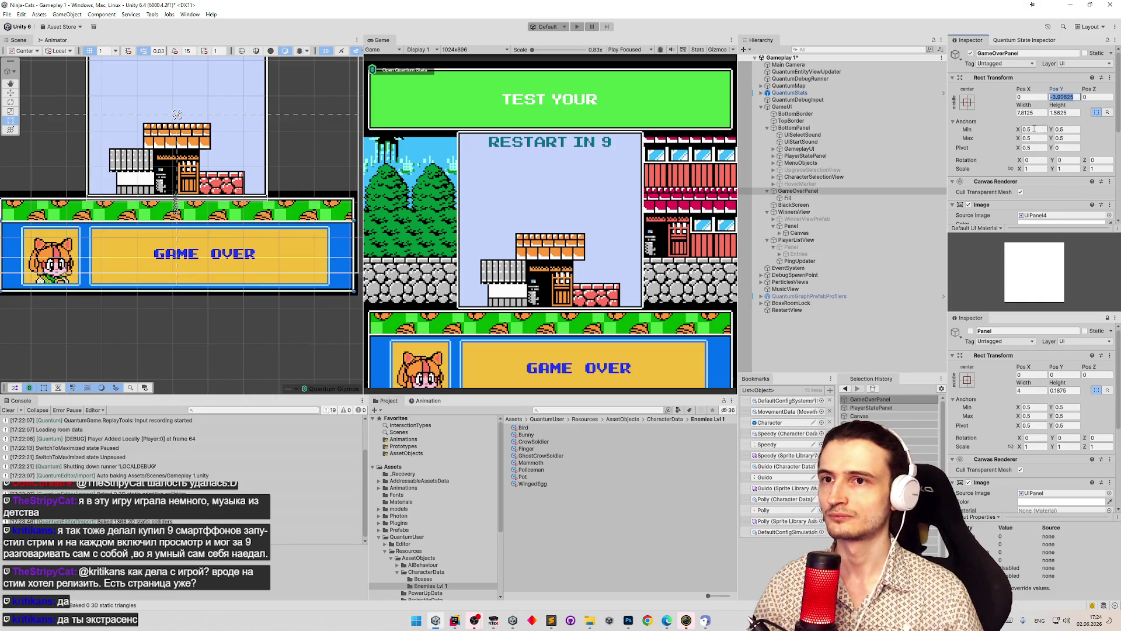
{"action": "left_click", "coordinate": [1058, 129]}
{"action": "type", "text": "0.19"}
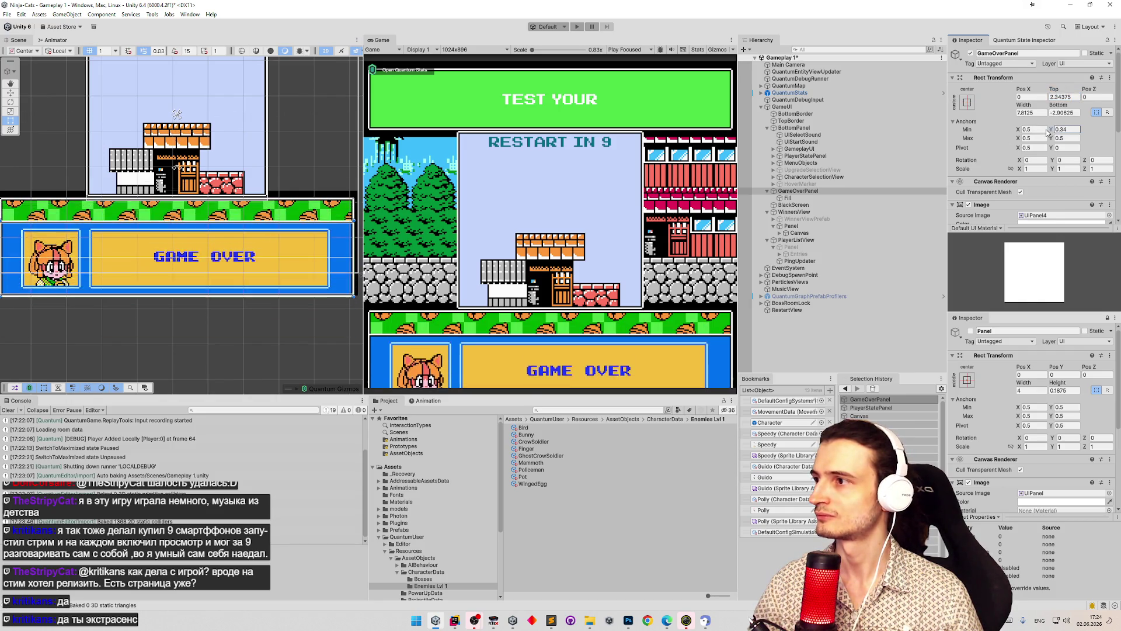
{"action": "key", "text": "BackSpace"}
{"action": "type", "text": "3"}
{"action": "key", "text": "BackSpace"}
{"action": "type", "text": "6"}
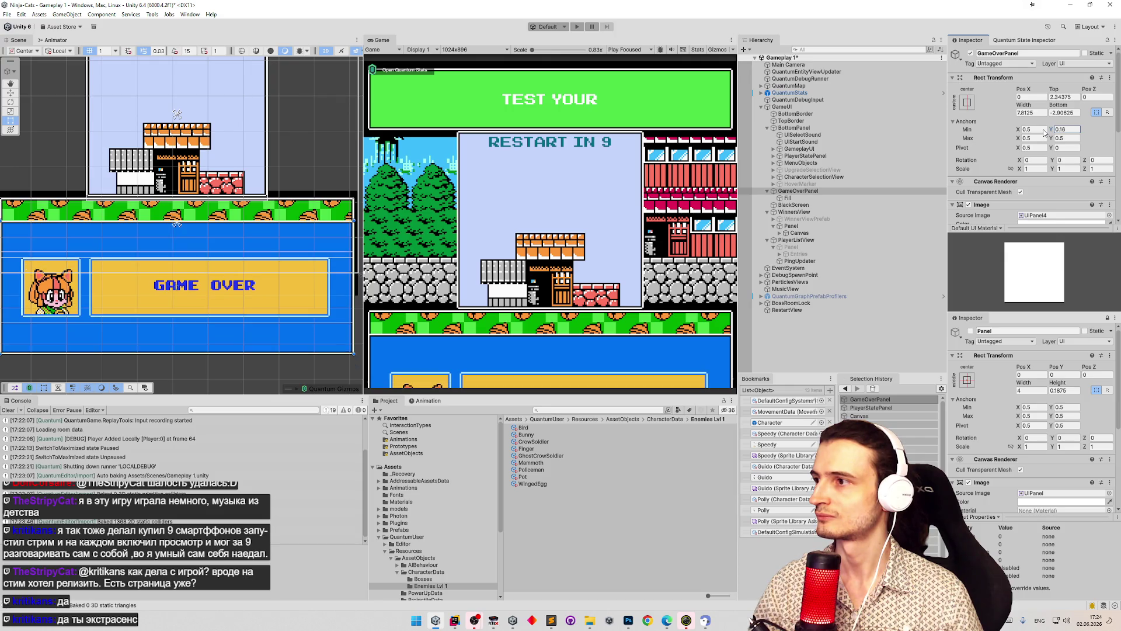
{"action": "key", "text": "Tab"}
{"action": "key", "text": "Tab"}
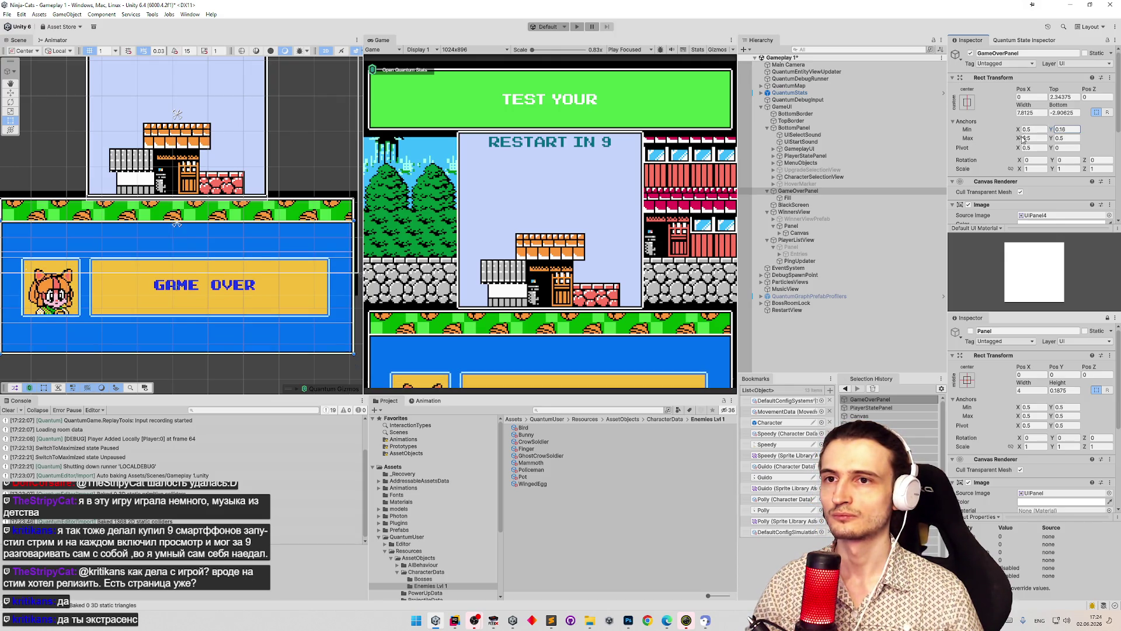
{"action": "type", "text": "0"}
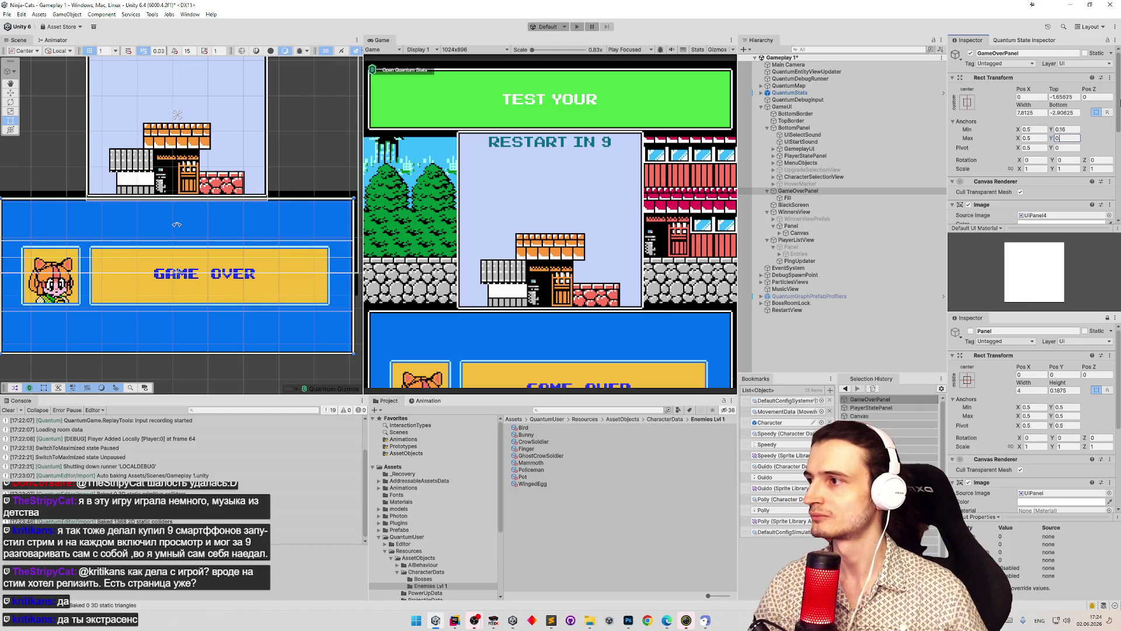
{"action": "type", "text": ".16"}
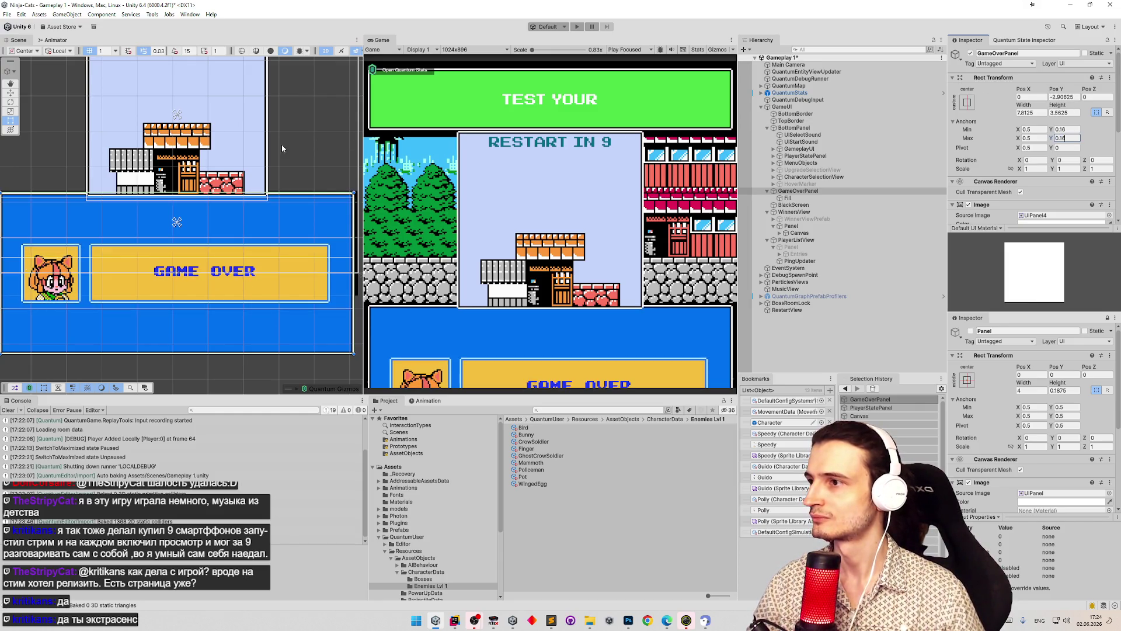
{"action": "scroll", "coordinate": [234, 147], "scroll_direction": "down", "scroll_amount": 2}
{"action": "left_click", "coordinate": [1061, 98]}
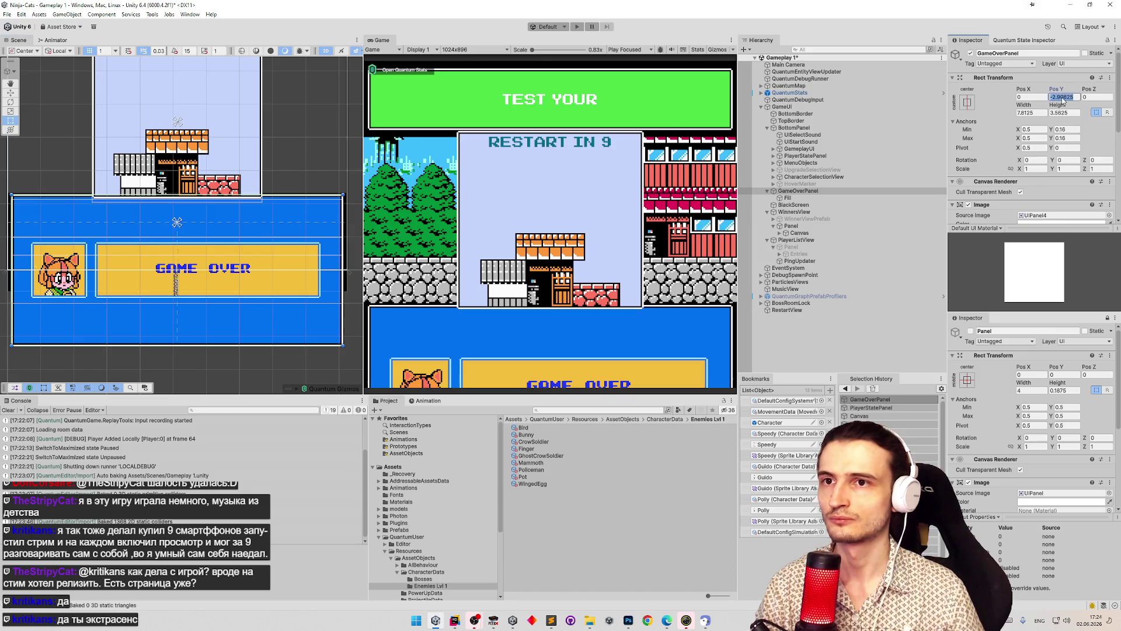
- Set Pos Y to 0 and apply the middle-center anchor preset to the Game Over panel
{"action": "type", "text": "0"}
{"action": "left_click", "coordinate": [966, 102]}
{"action": "left_click", "coordinate": [1016, 190]}
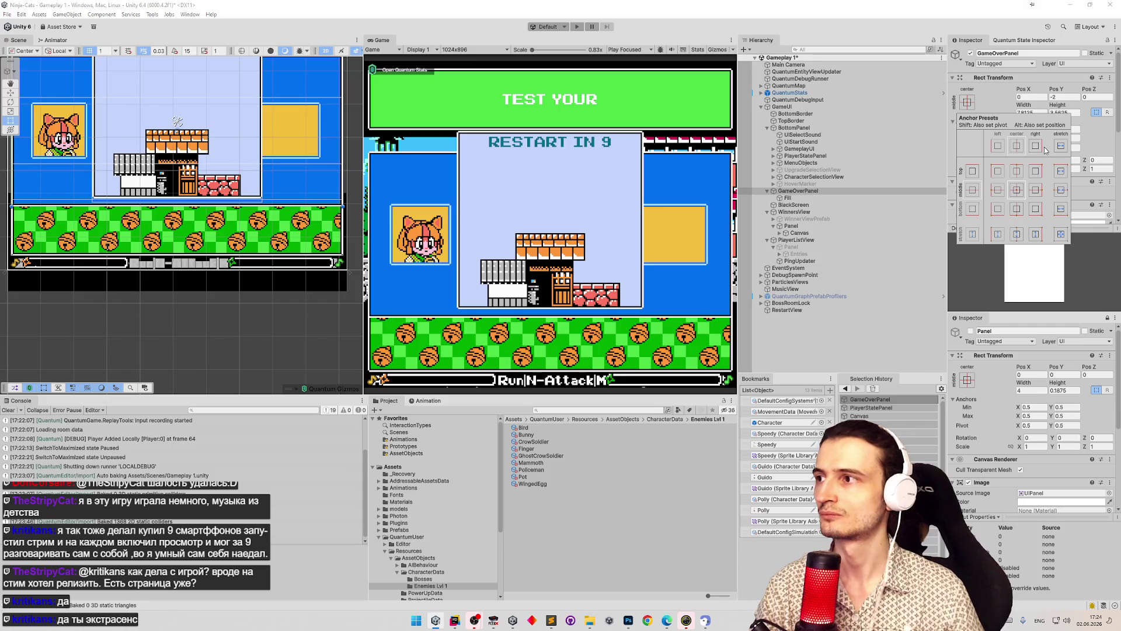
{"action": "left_click", "coordinate": [1060, 97]}
{"action": "type", "text": "0"}
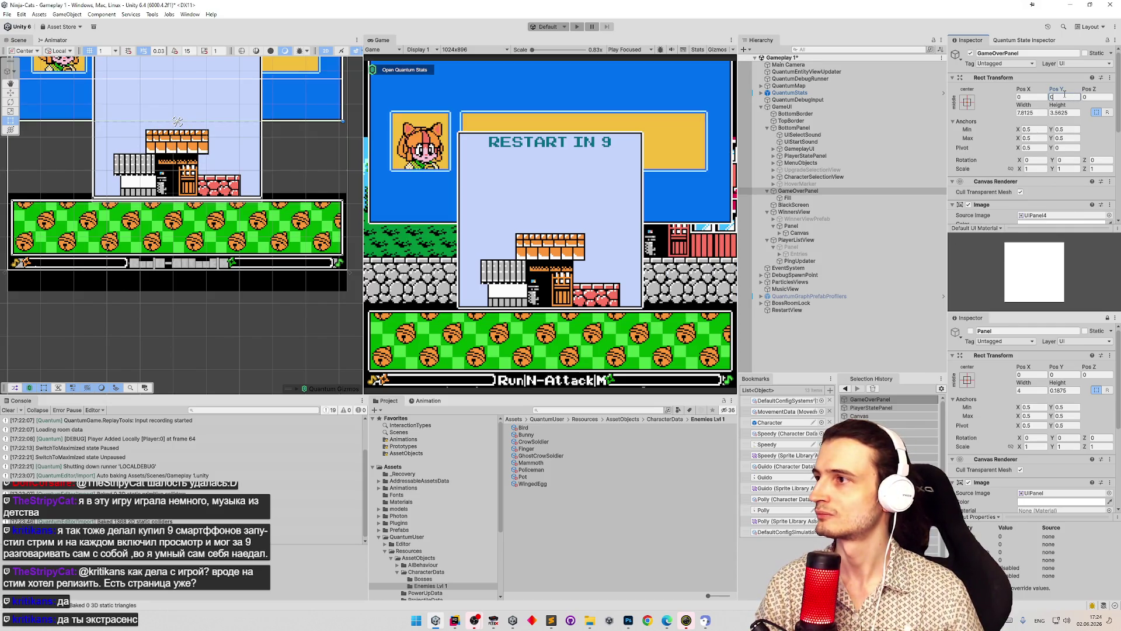
{"action": "mouse_move", "coordinate": [343, 135]}
{"action": "left_mouse_down"}
{"action": "mouse_move", "coordinate": [352, 217]}
{"action": "mouse_move", "coordinate": [344, 193]}
{"action": "left_mouse_up"}
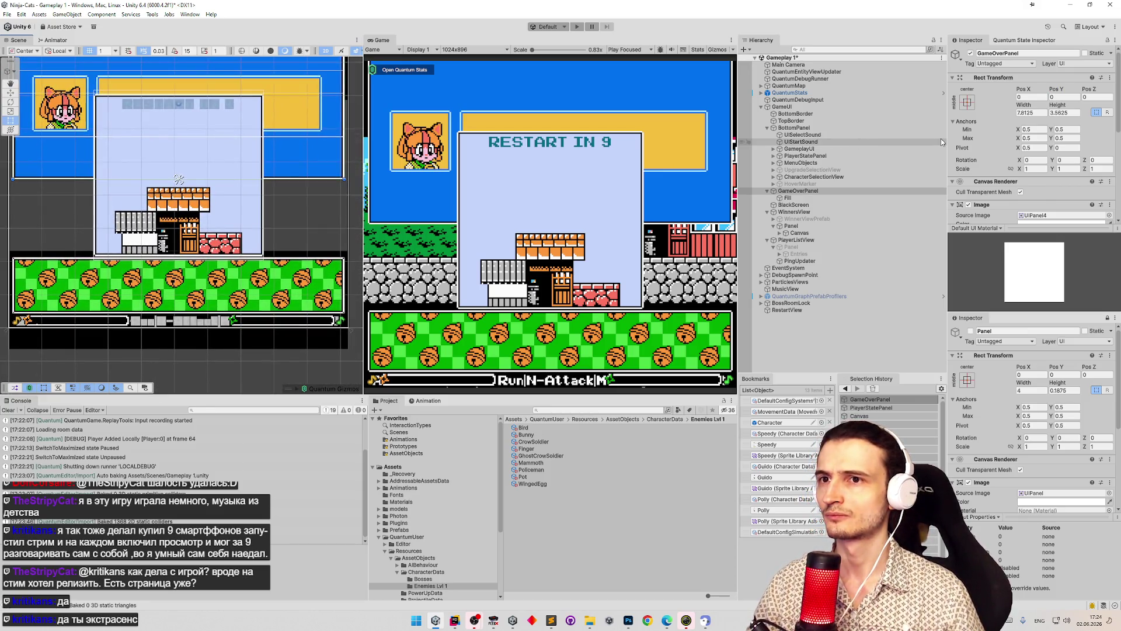
- Set the panel's Anchors Min Y and Max Y to 0.13
{"action": "double_click", "coordinate": [1060, 129]}
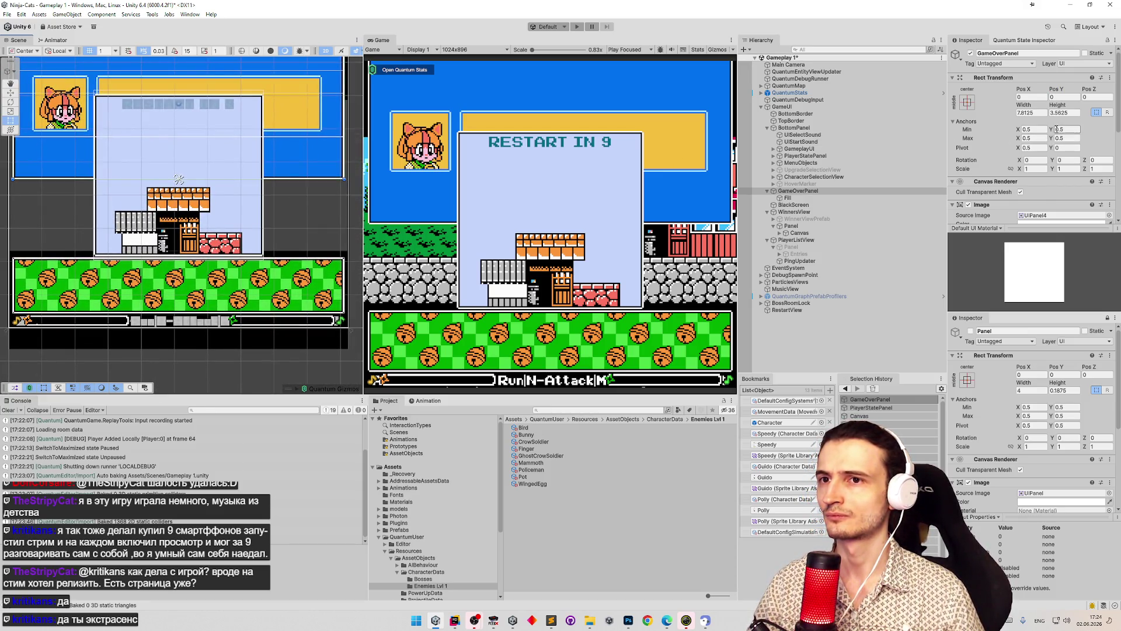
{"action": "type", "text": "6"}
{"action": "key", "text": "BackSpace"}
{"action": "type", "text": "13"}
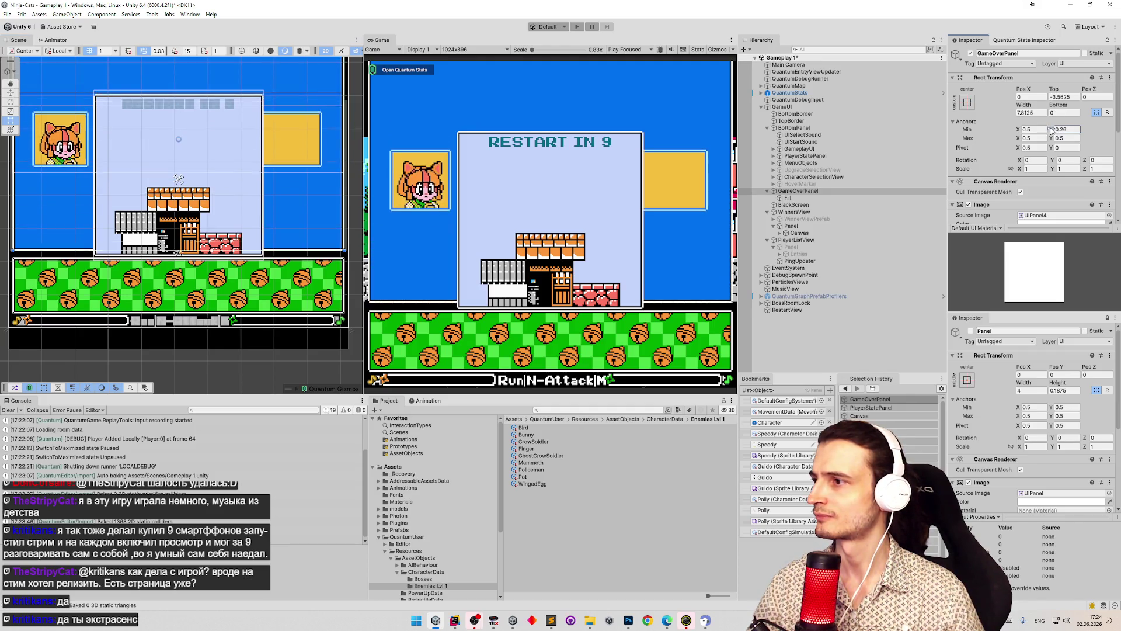
{"action": "left_click", "coordinate": [1068, 139]}
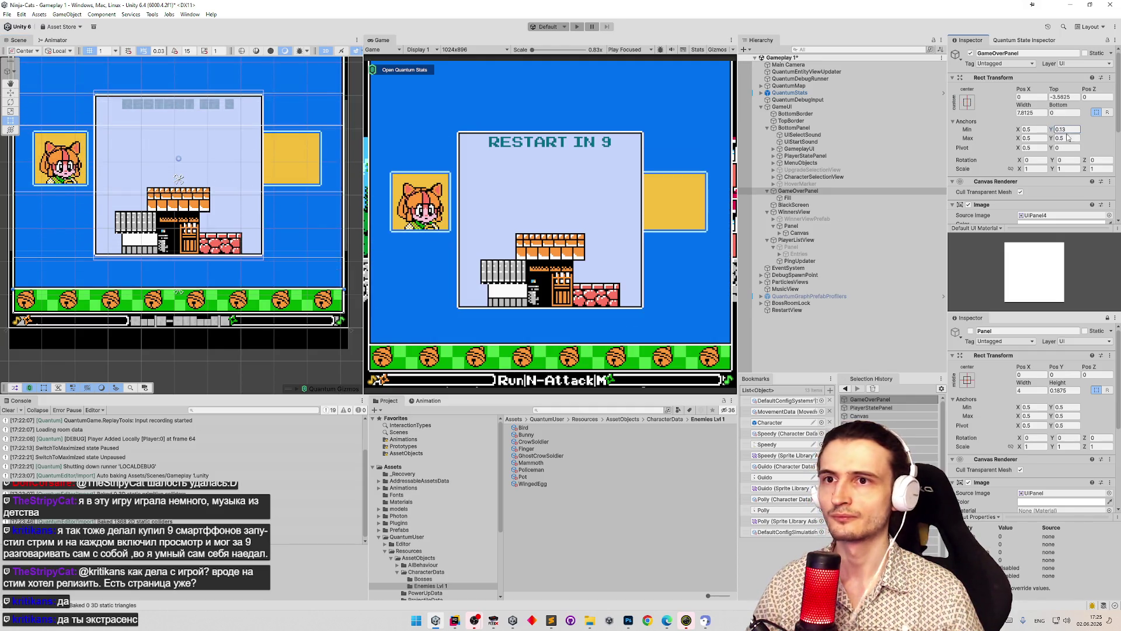
{"action": "type", "text": "0.13"}
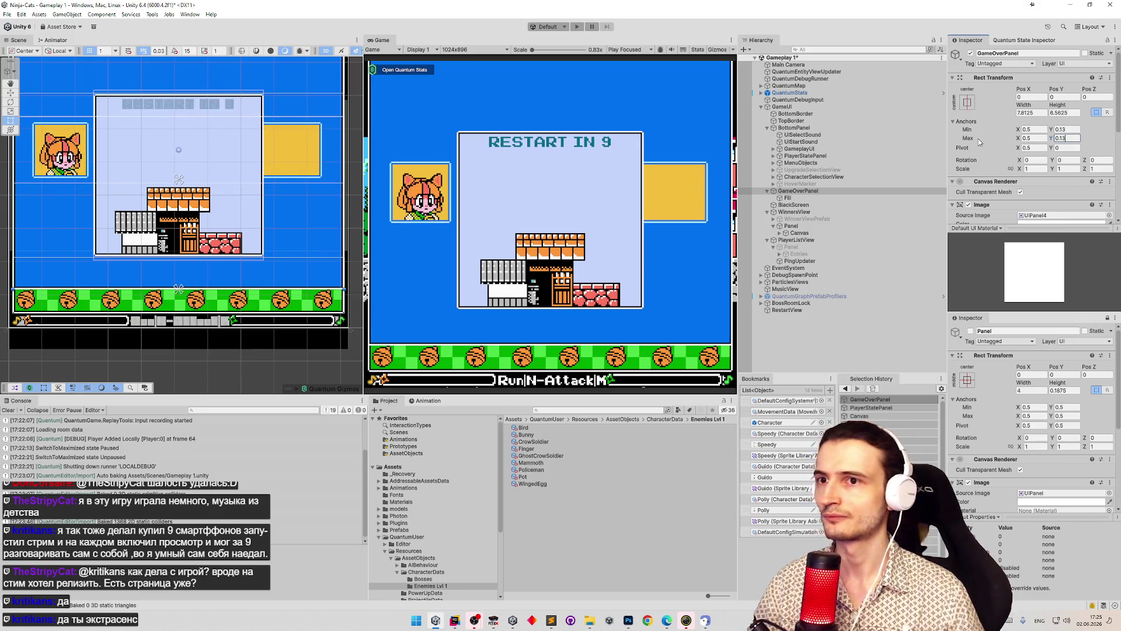
{"action": "left_click", "coordinate": [839, 193]}
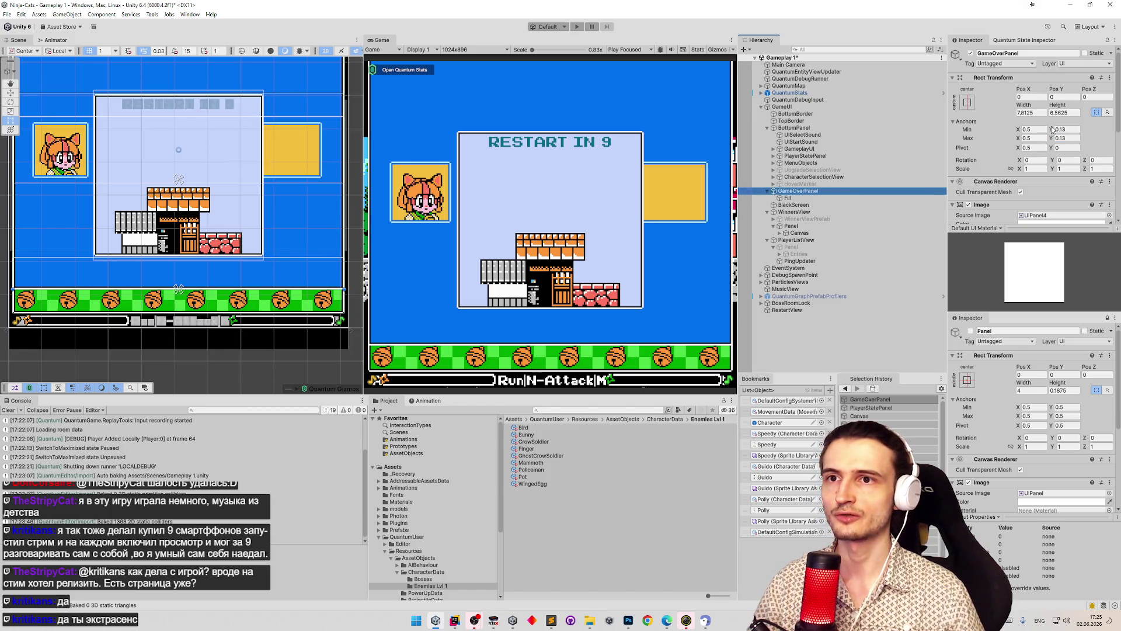
{"action": "scroll", "coordinate": [182, 224], "scroll_direction": "down", "scroll_amount": 3}
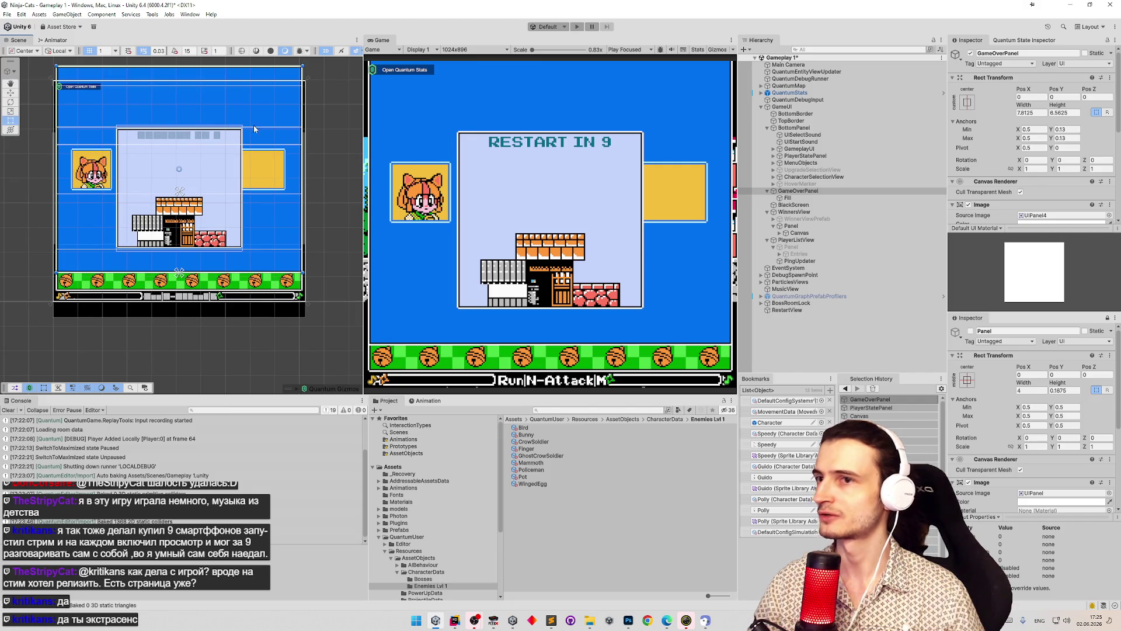
- Reapply the middle-center anchor, try shortening the panel by dragging, and undo it
{"action": "left_click", "coordinate": [967, 103]}
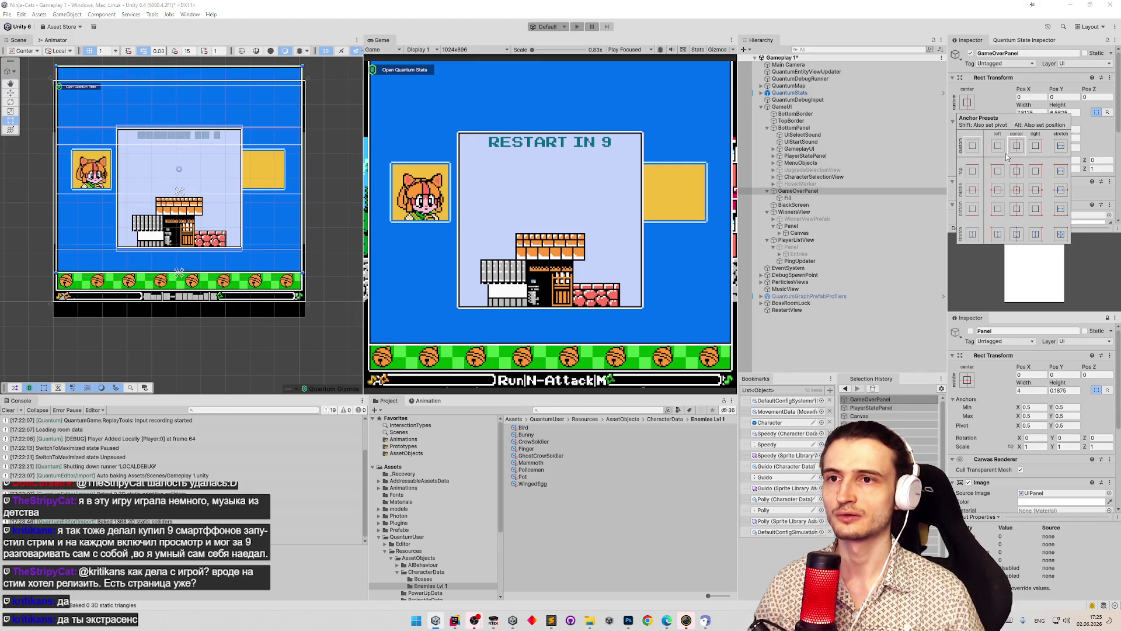
{"action": "left_click", "coordinate": [1016, 188]}
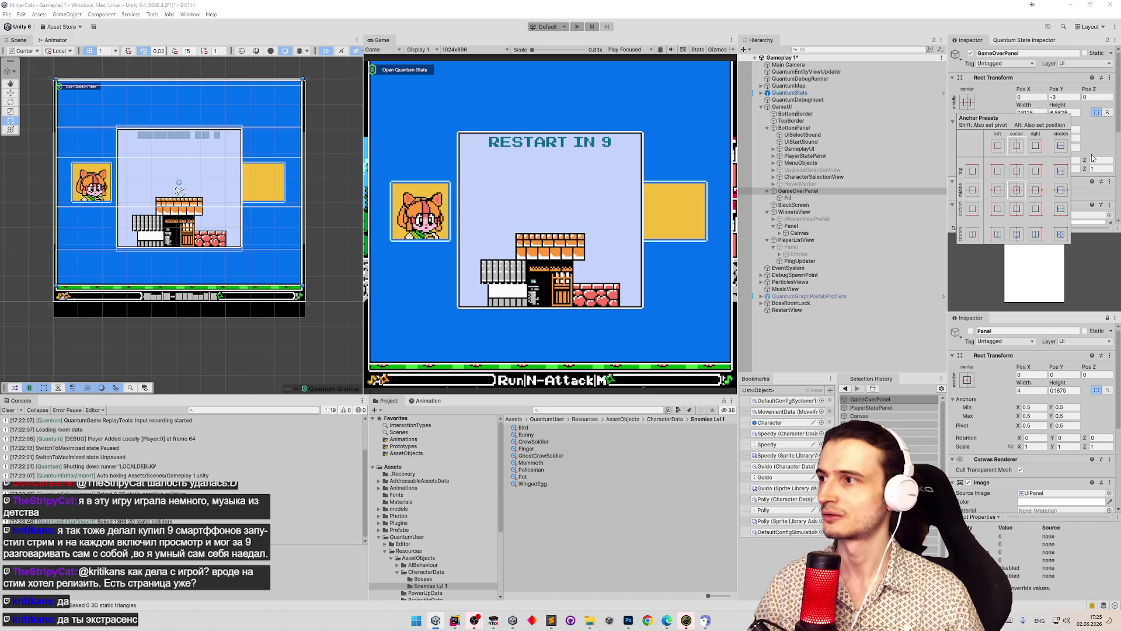
{"action": "left_click", "coordinate": [1093, 153]}
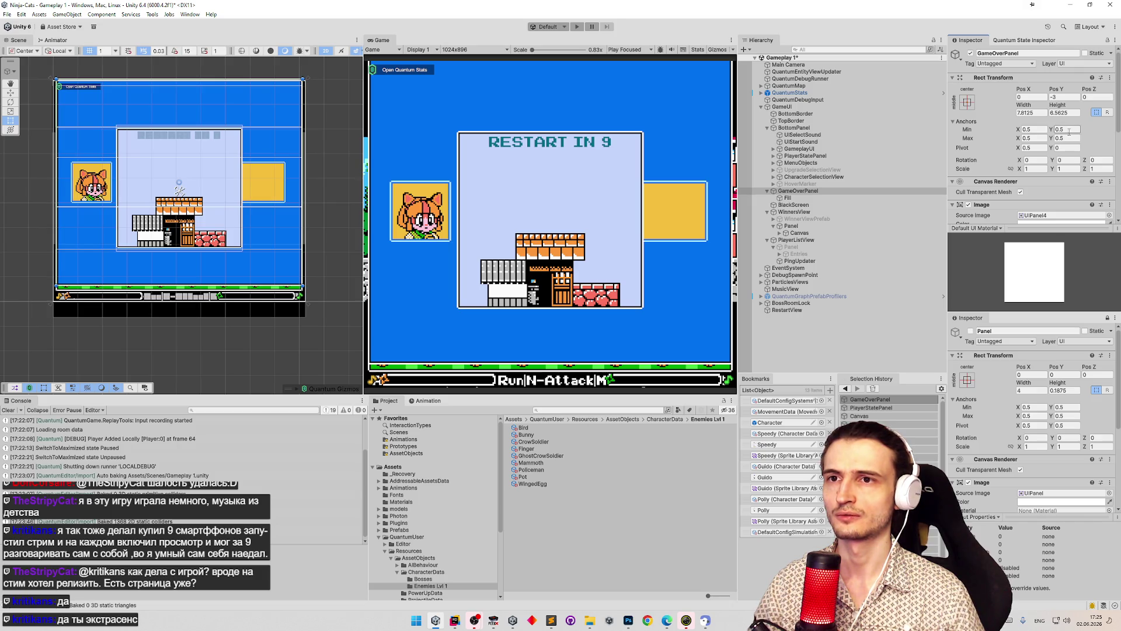
{"action": "mouse_move", "coordinate": [264, 78]}
{"action": "left_mouse_down"}
{"action": "mouse_move", "coordinate": [260, 235]}
{"action": "mouse_move", "coordinate": [269, 191]}
{"action": "left_mouse_up"}
{"action": "key", "text": "ctrl+z"}
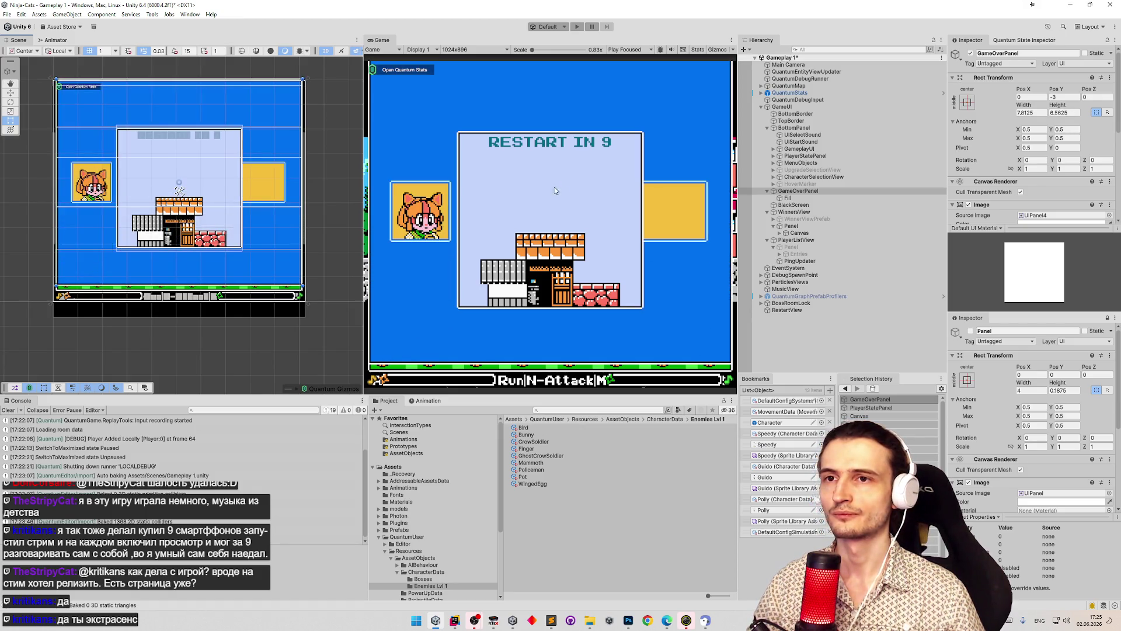
- Copy Fill's Height 1.5625 and paste it into GameOverPanel's Height
{"action": "left_click", "coordinate": [786, 198]}
{"action": "left_click", "coordinate": [1059, 113]}
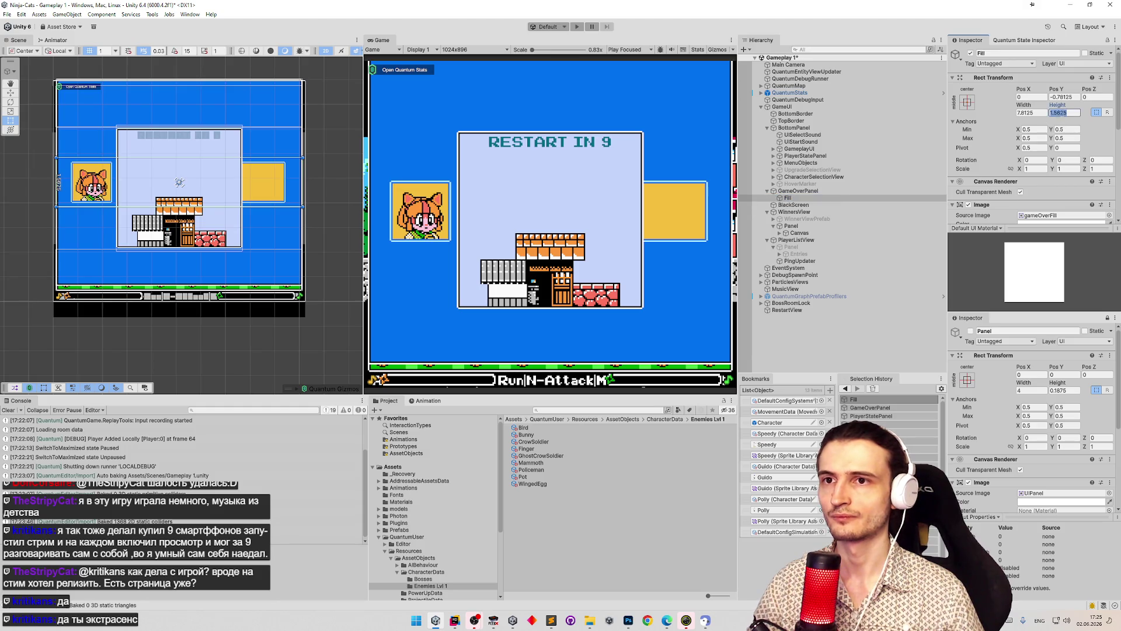
{"action": "left_click", "coordinate": [798, 190]}
{"action": "left_click", "coordinate": [1058, 113]}
{"action": "type", "text": "1.5625"}
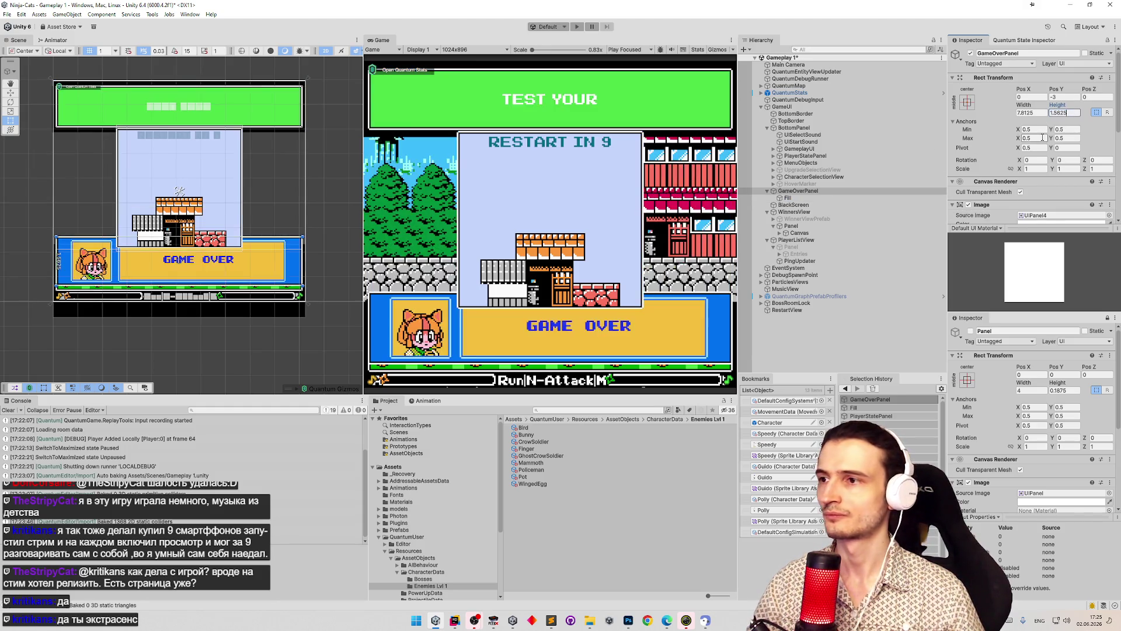
- Try a 0.39 minimum anchor, then set the panel's vertical anchors to 0.25
{"action": "scroll", "coordinate": [243, 188], "scroll_direction": "up", "scroll_amount": 3}
{"action": "scroll", "coordinate": [244, 188], "scroll_direction": "up", "scroll_amount": 2}
{"action": "left_click", "coordinate": [1076, 98]}
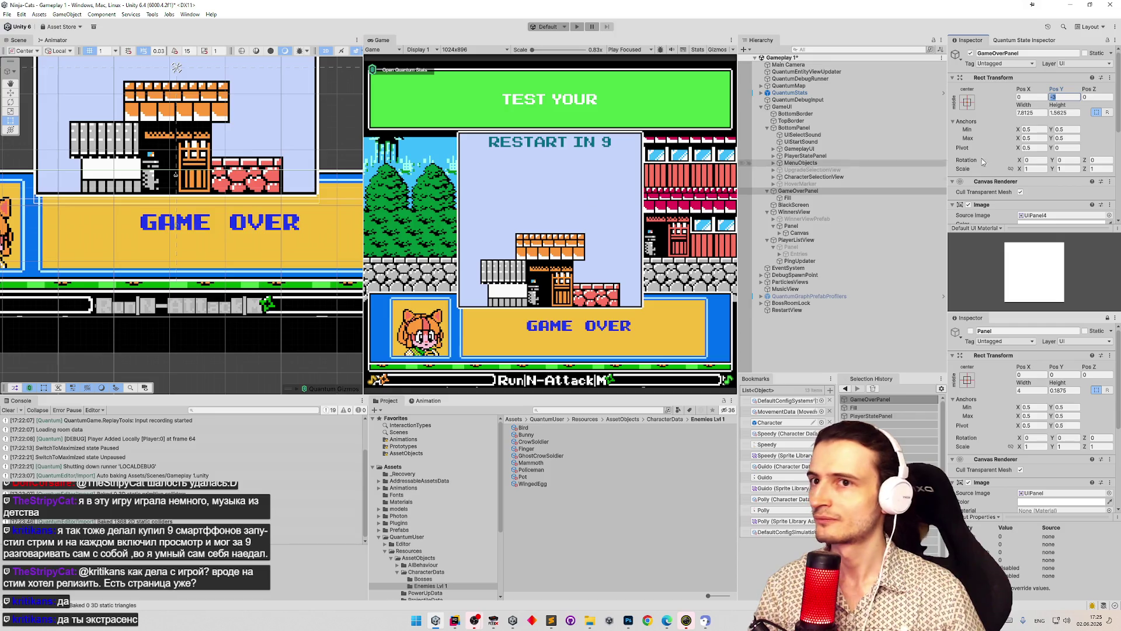
{"action": "left_click", "coordinate": [1050, 130]}
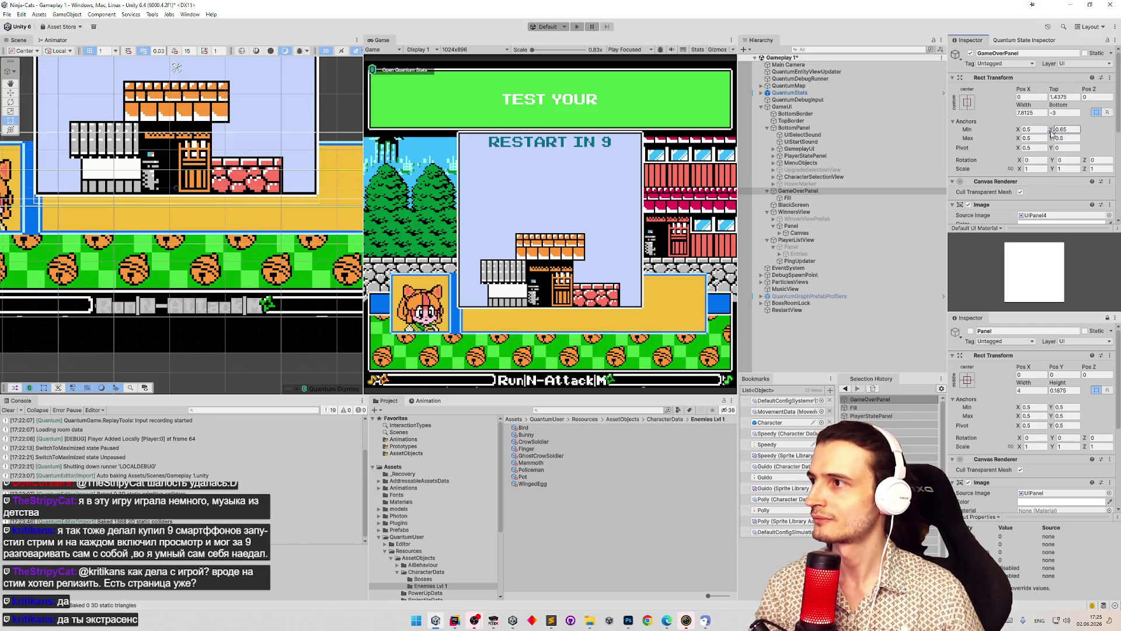
{"action": "type", "text": "0.39"}
{"action": "left_click_drag", "start_coordinate": [1048, 133], "coordinate": [1045, 131]}
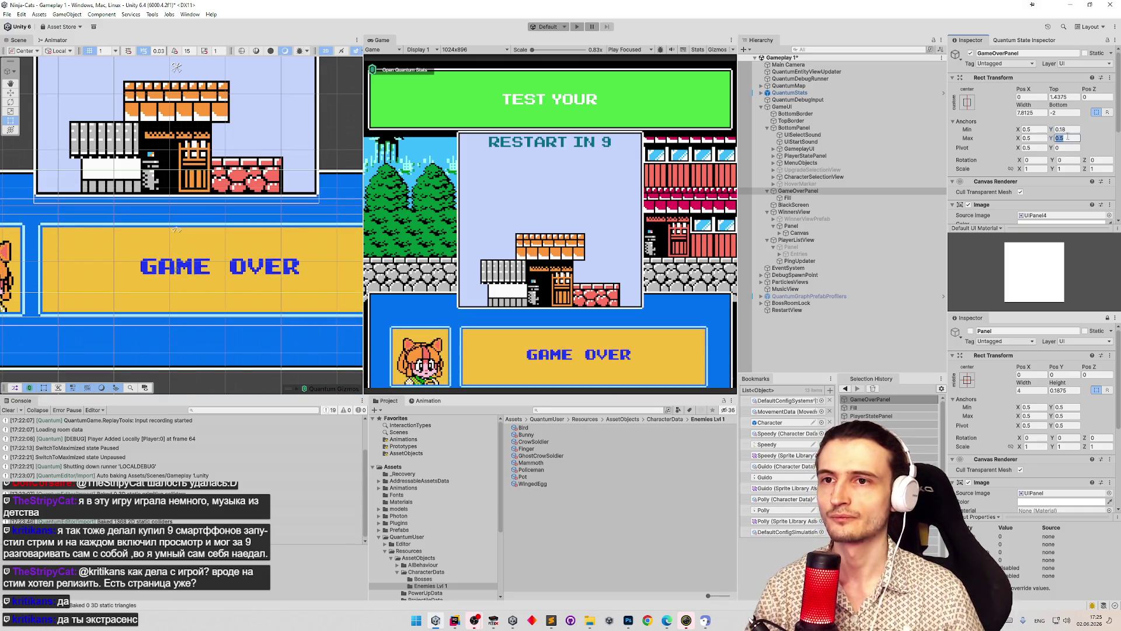
{"action": "type", "text": "0.250.25"}
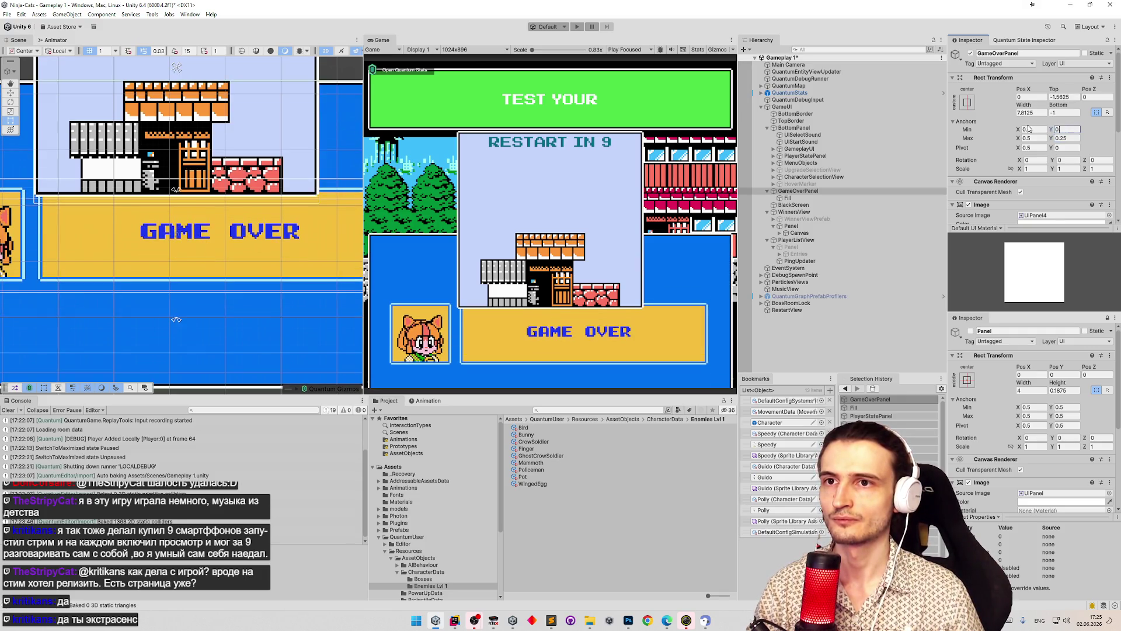
- Set the panel's Pos Y to 0 and Height to 1.5625, then frame the canvas
{"action": "left_click", "coordinate": [1054, 97]}
{"action": "type", "text": "0"}
{"action": "left_click", "coordinate": [1070, 113]}
{"action": "type", "text": "1.5625"}
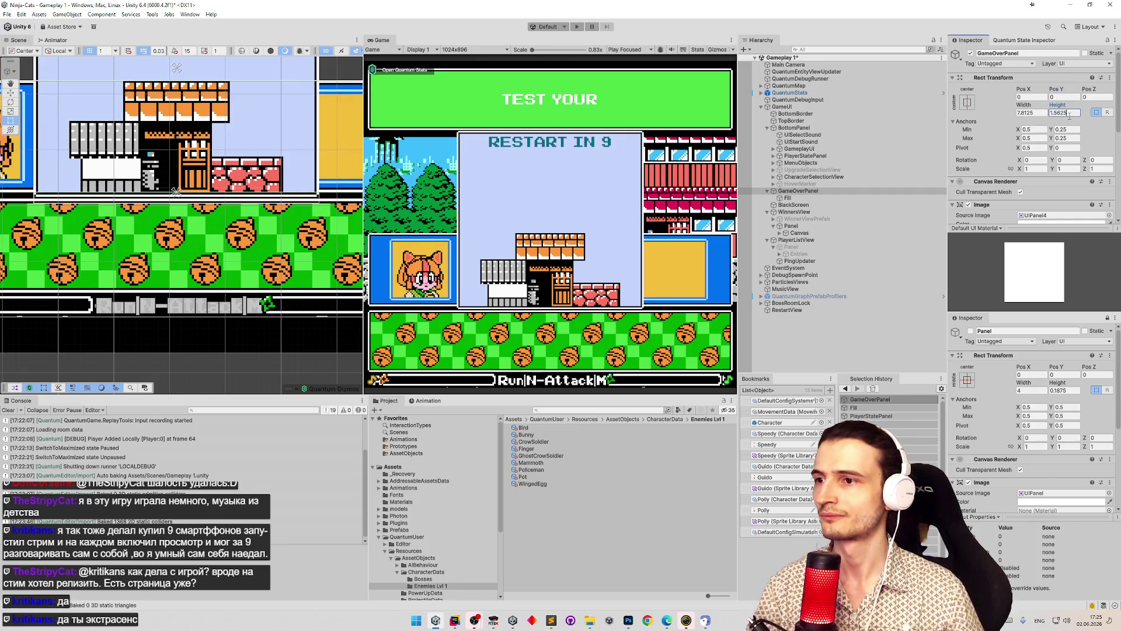
{"action": "key", "text": "Return"}
{"action": "key", "text": "f"}
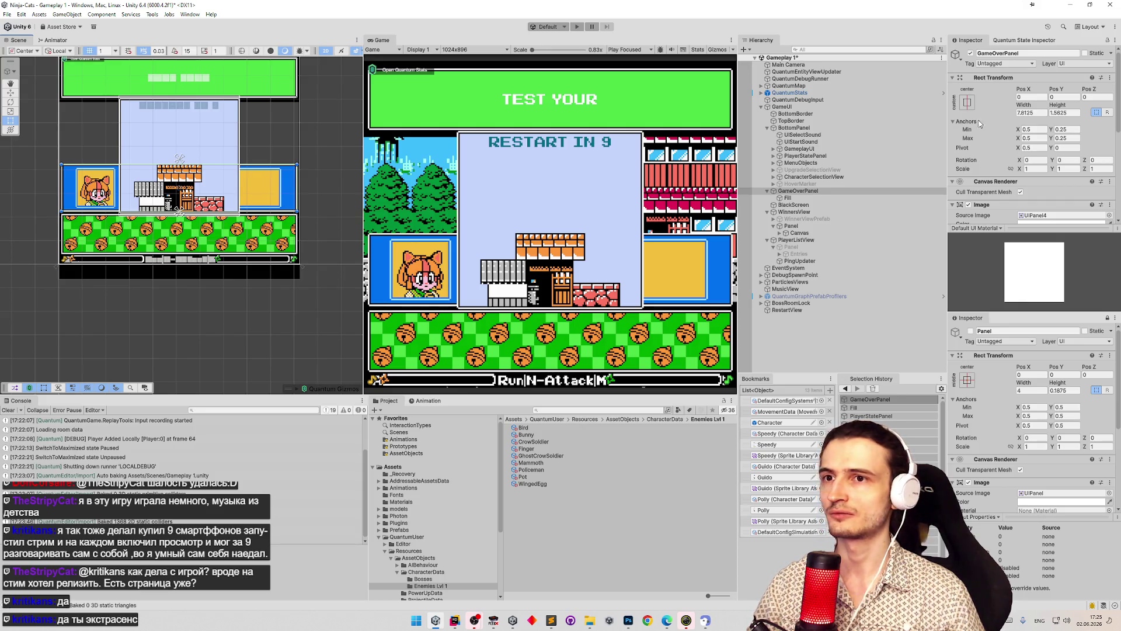
- Try a 0.32 maximum anchor, revert, and keep both vertical anchors at 0.25
{"action": "left_click", "coordinate": [1059, 138]}
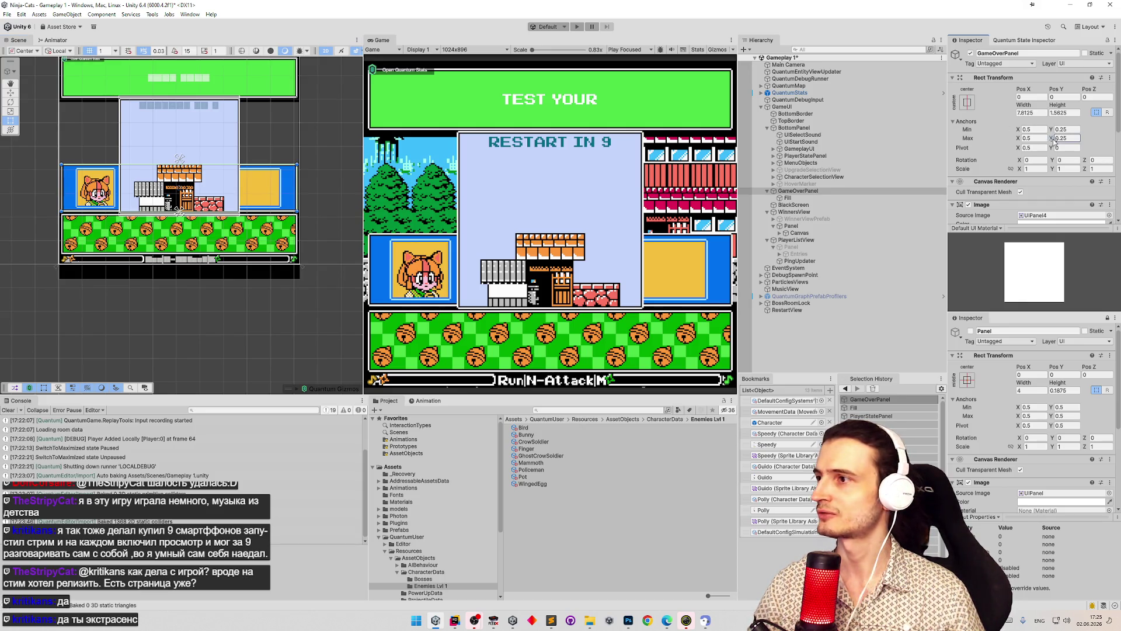
{"action": "type", "text": "0.32"}
{"action": "key", "text": "Escape"}
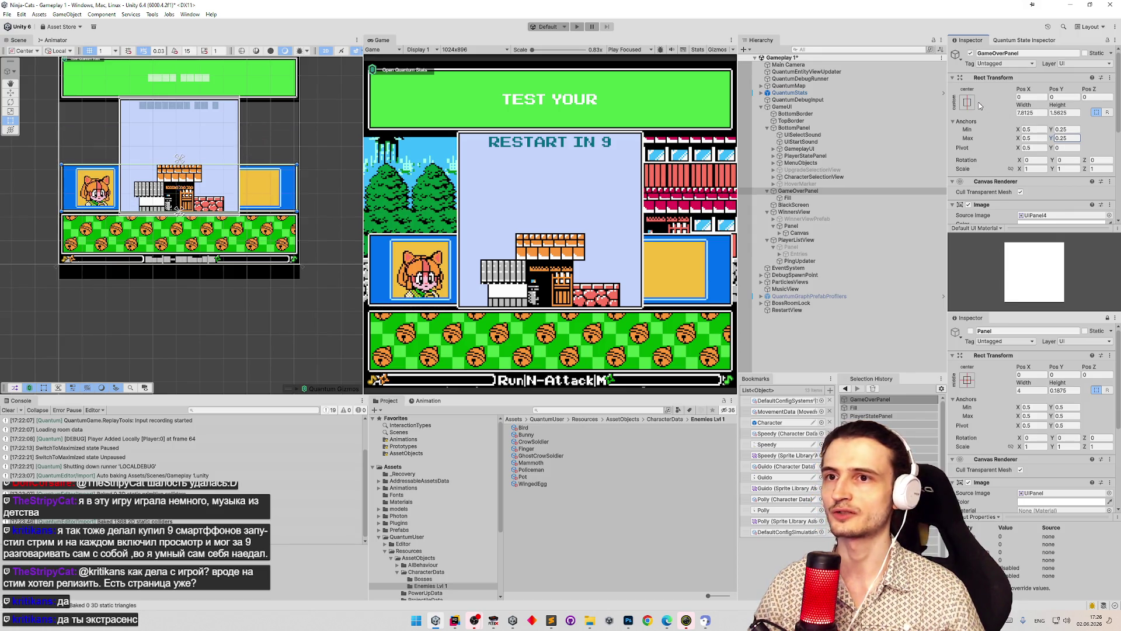
{"action": "left_click", "coordinate": [968, 103]}
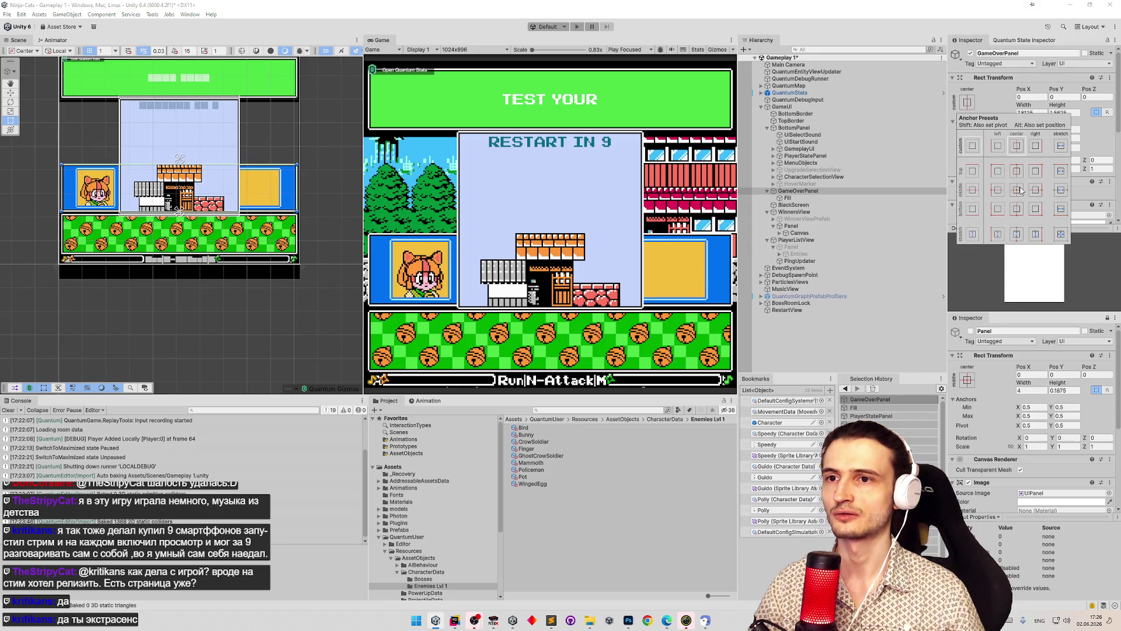
{"action": "left_click", "coordinate": [1101, 146]}
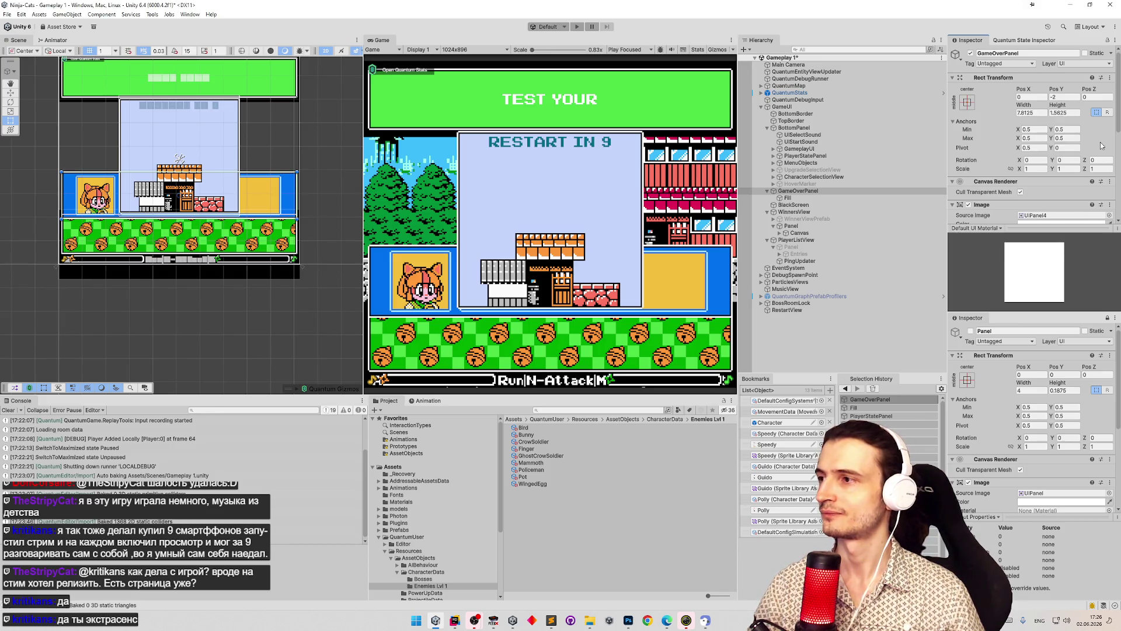
{"action": "left_click", "coordinate": [1067, 129]}
{"action": "type", "text": "0"}
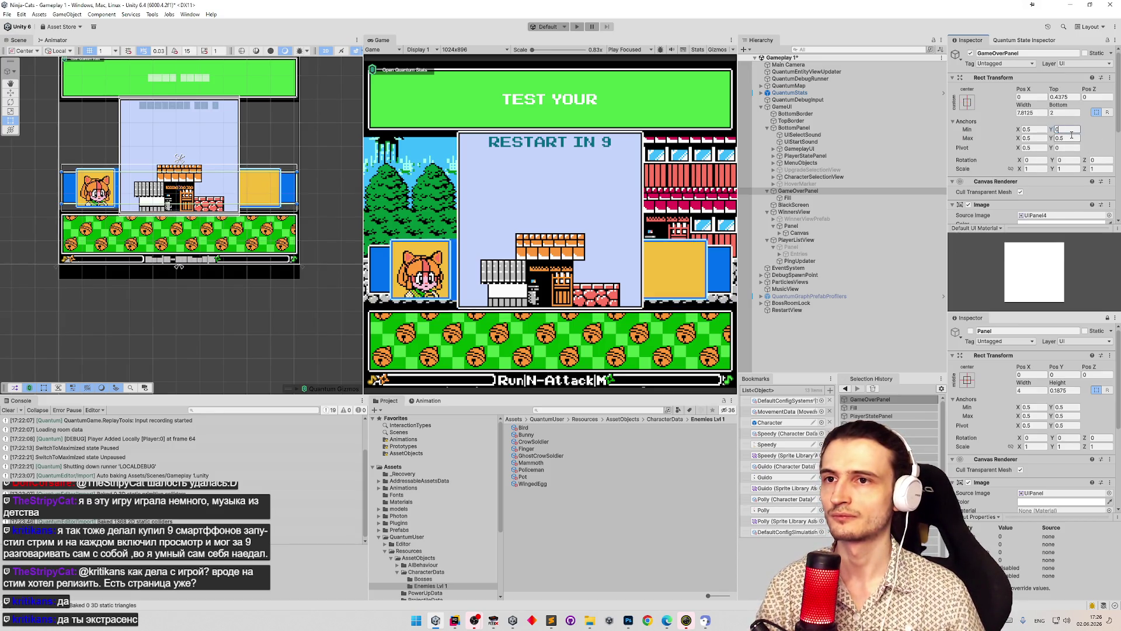
{"action": "type", "text": ".25"}
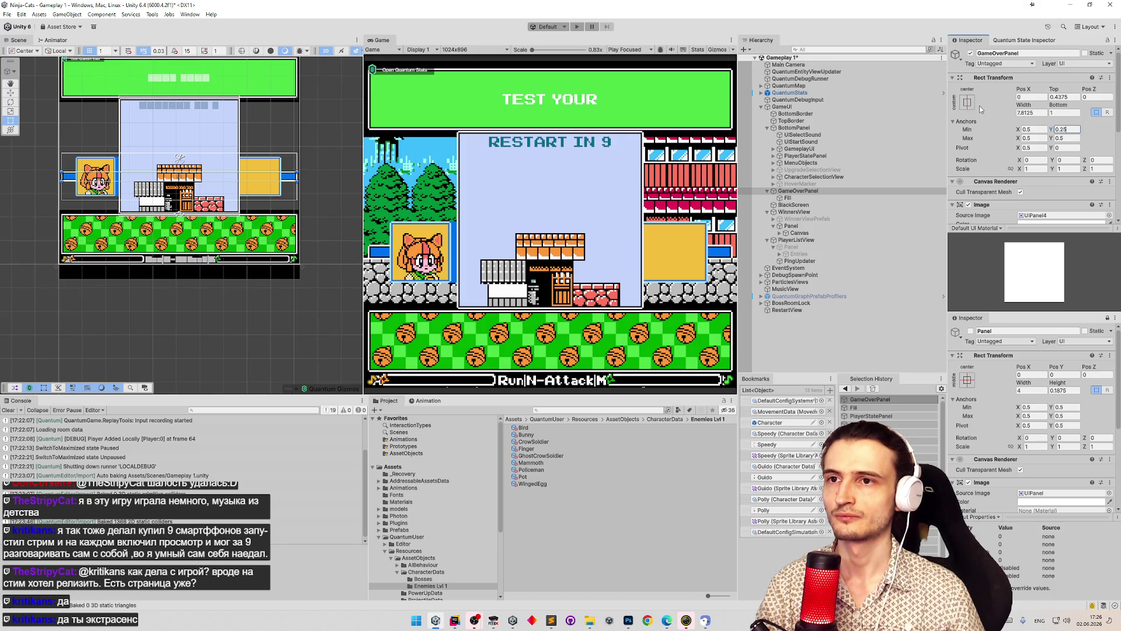
{"action": "left_click", "coordinate": [1069, 138]}
{"action": "type", "text": "0"}
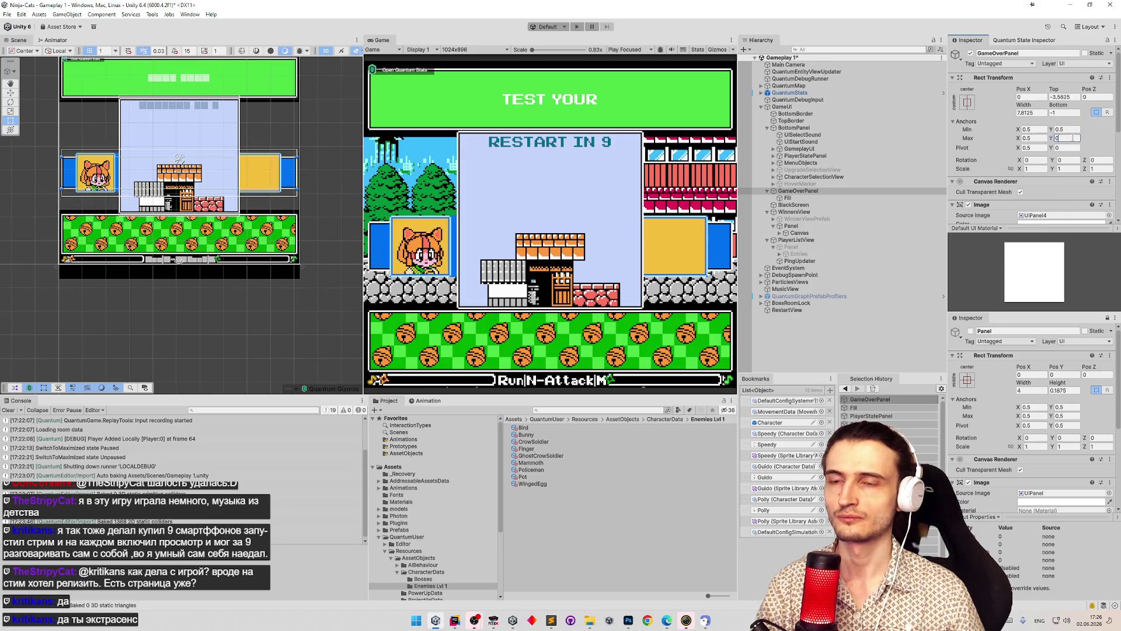
{"action": "type", "text": ".25"}
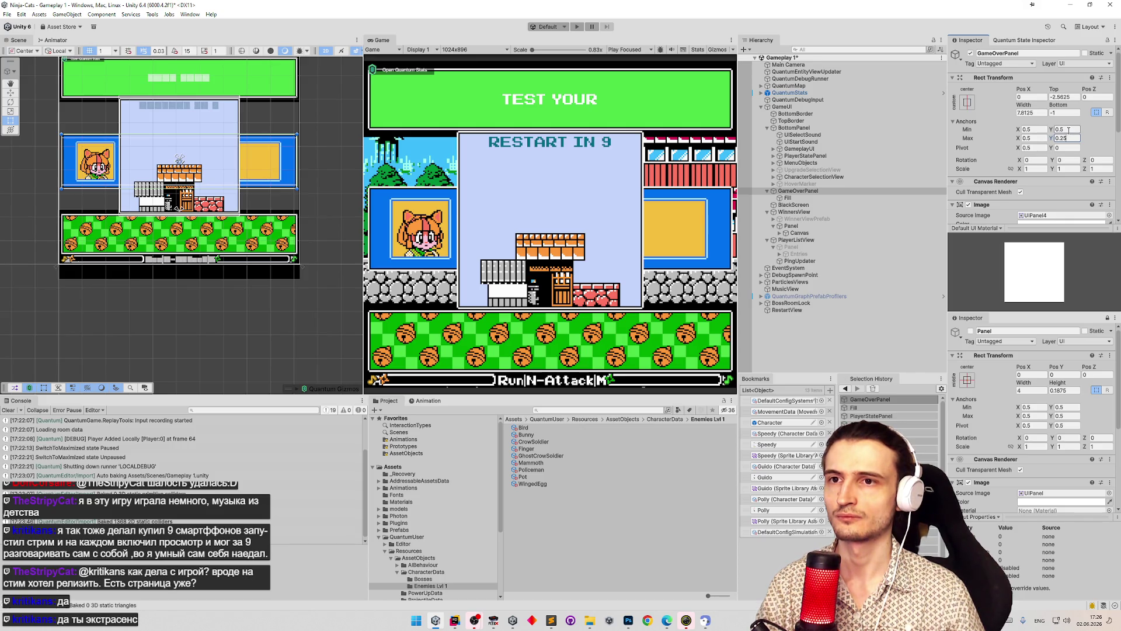
- Apply the middle-center anchor preset to GameOverPanel and select the GameUI canvas
{"action": "left_click", "coordinate": [966, 101]}
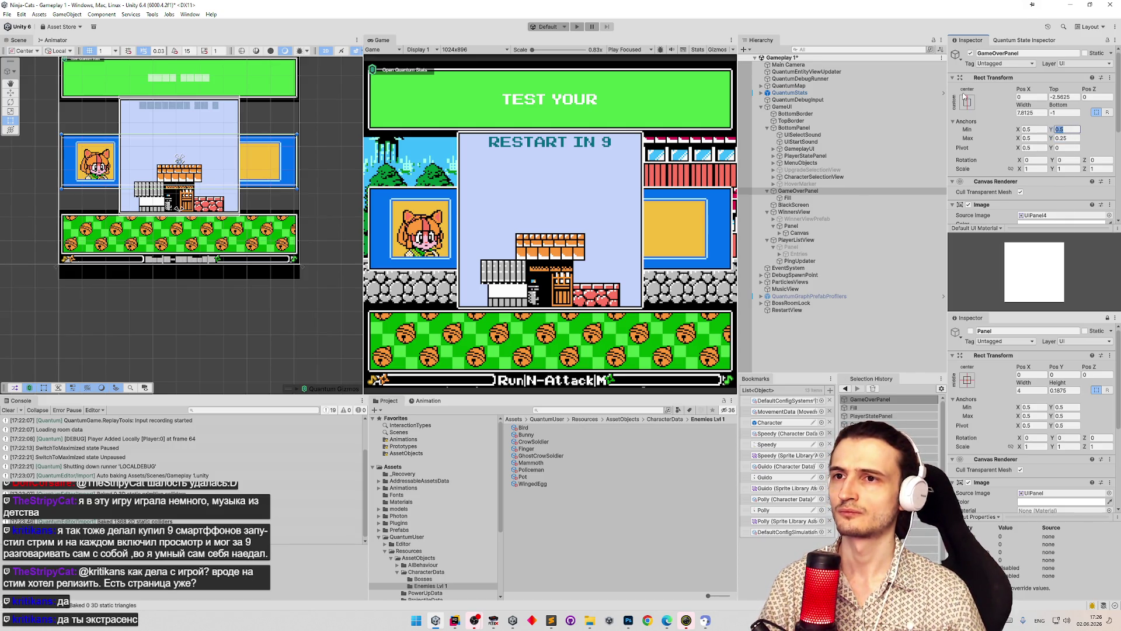
{"action": "left_click", "coordinate": [1018, 191]}
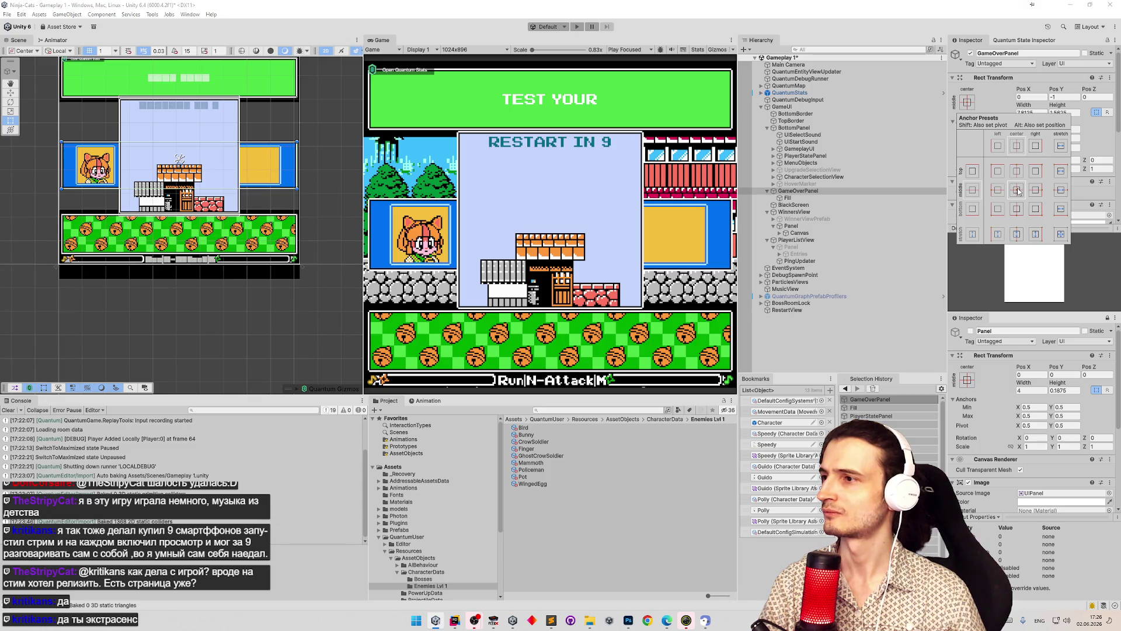
{"action": "left_click", "coordinate": [782, 107]}
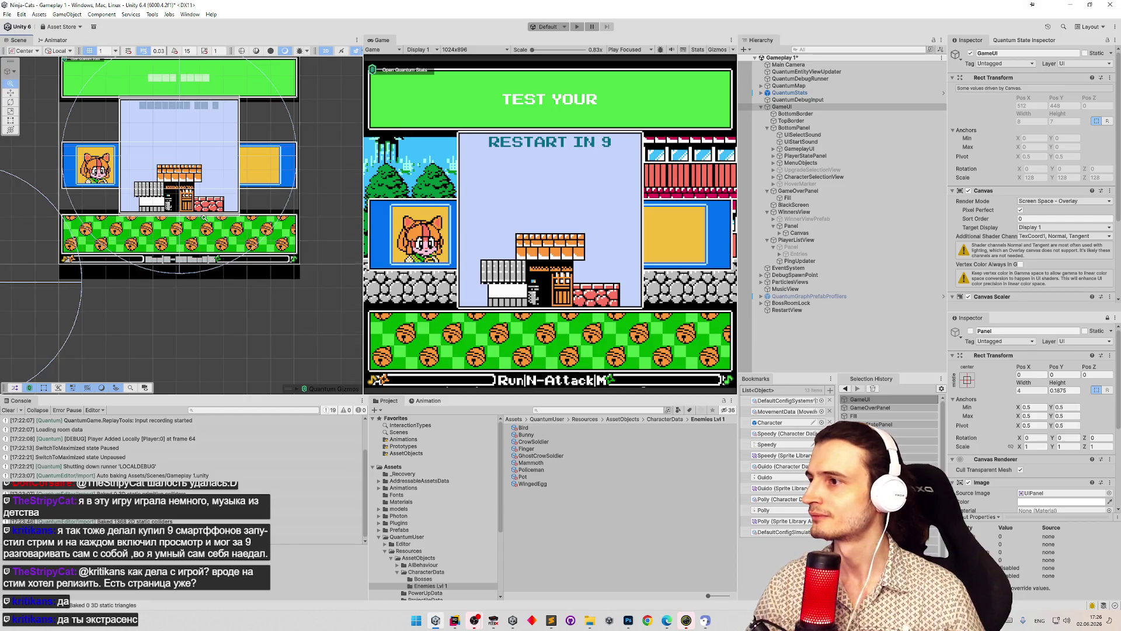
- Frame the GameUI canvas, zoom onto its lower part, and select PlayerStatePanel
{"action": "scroll", "coordinate": [105, 232], "scroll_direction": "down", "scroll_amount": 2}
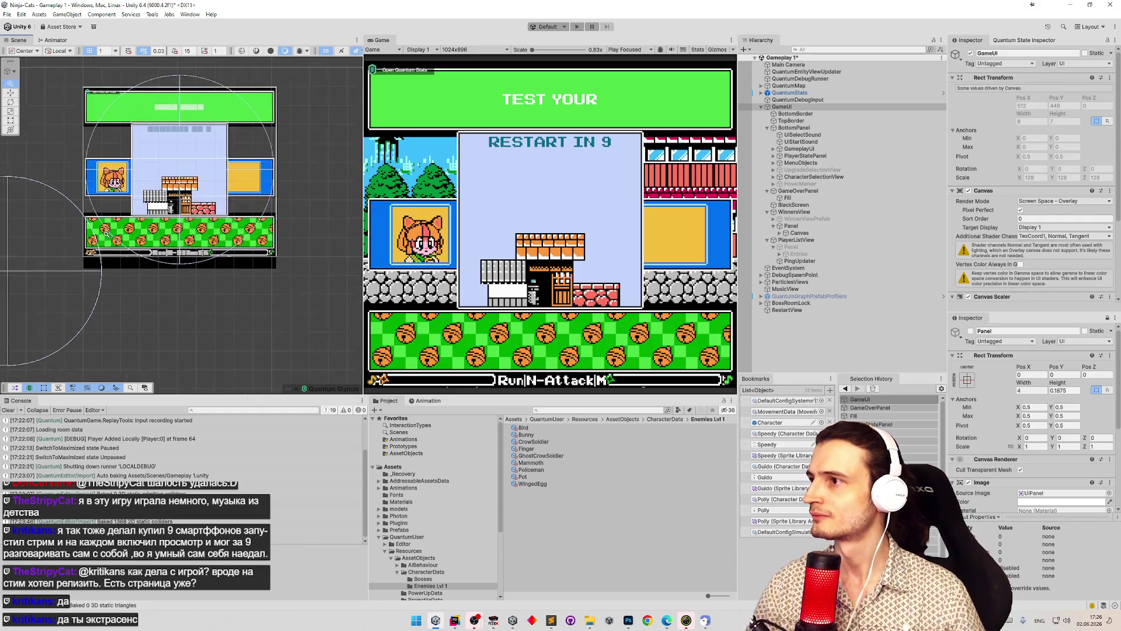
{"action": "double_click", "coordinate": [835, 110]}
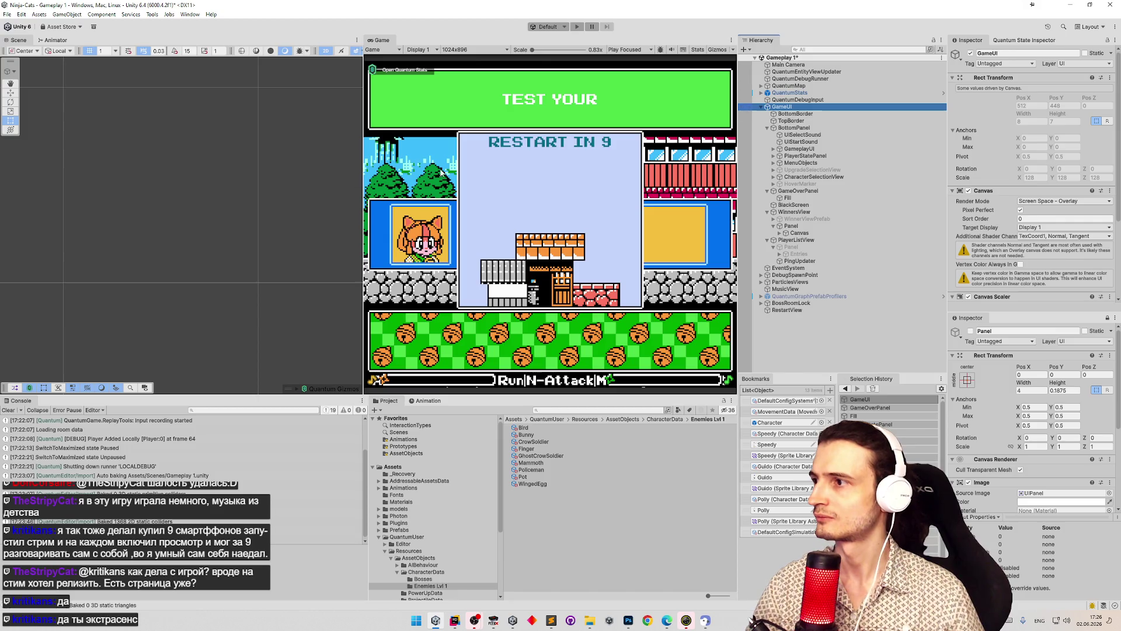
{"action": "scroll", "coordinate": [302, 159], "scroll_direction": "up", "scroll_amount": 5}
{"action": "scroll", "coordinate": [309, 169], "scroll_direction": "down", "scroll_amount": 5}
{"action": "scroll", "coordinate": [321, 181], "scroll_direction": "up", "scroll_amount": 6}
{"action": "scroll", "coordinate": [324, 184], "scroll_direction": "up", "scroll_amount": 6}
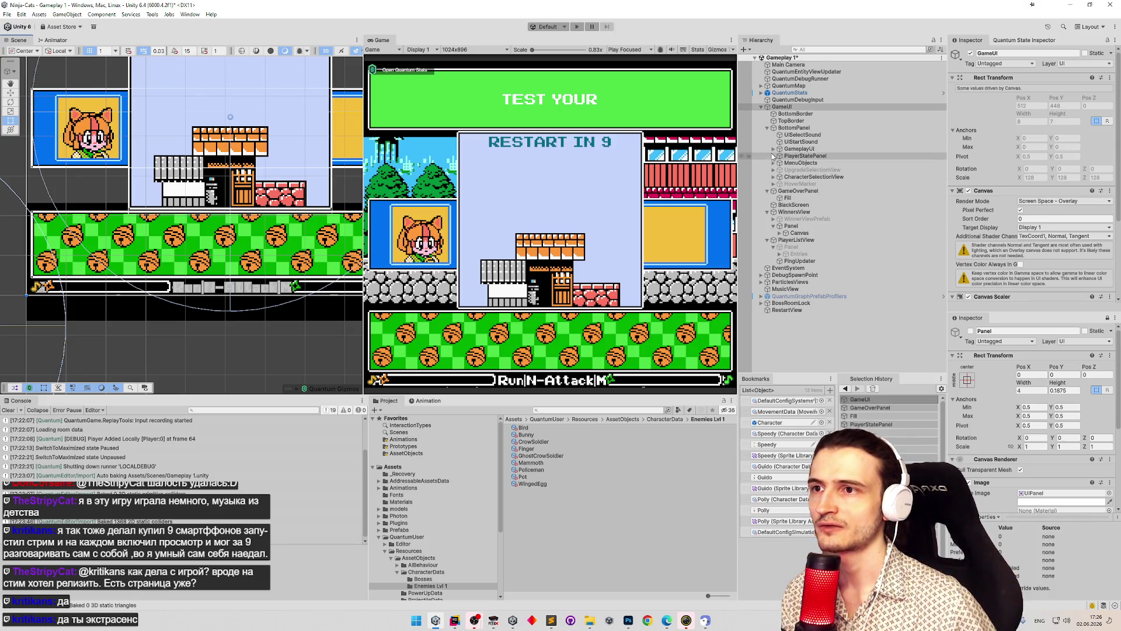
{"action": "left_click", "coordinate": [788, 157]}
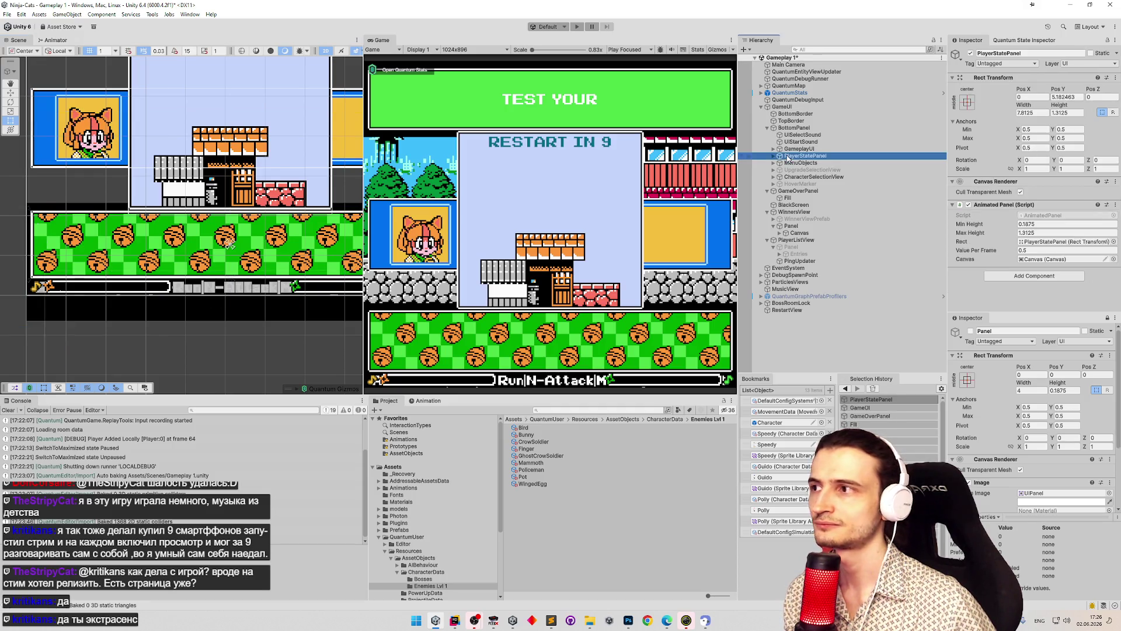
- Expand PlayerStatePanel, frame its child Panel in the Scene view, and return to PlayerStatePanel
{"action": "left_click", "coordinate": [774, 156]}
{"action": "left_click", "coordinate": [800, 170]}
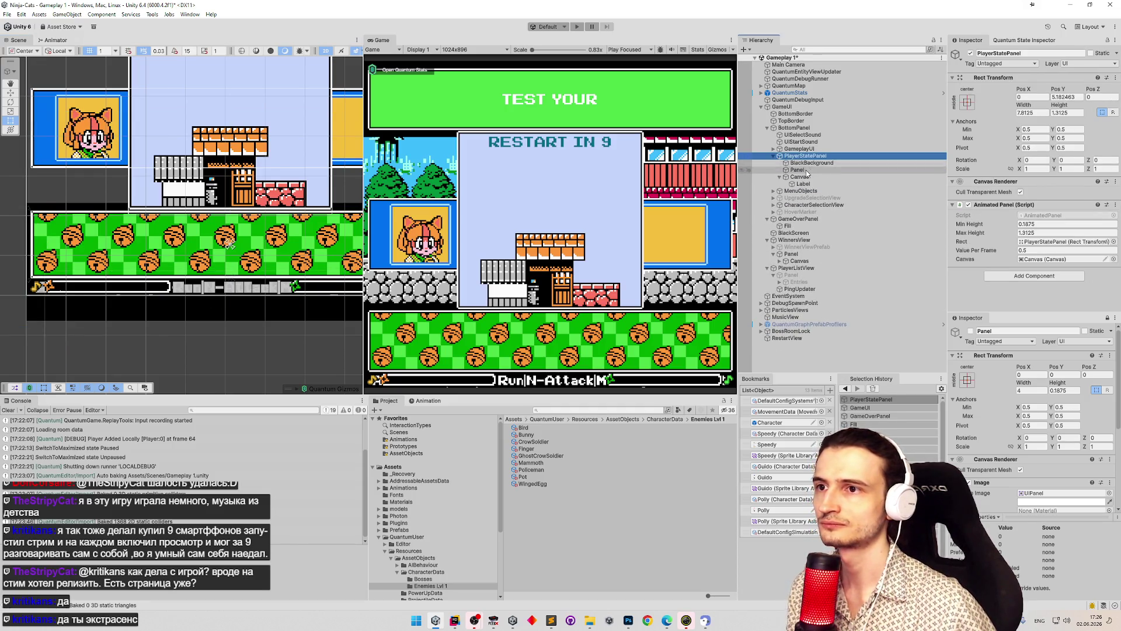
{"action": "double_click", "coordinate": [807, 171]}
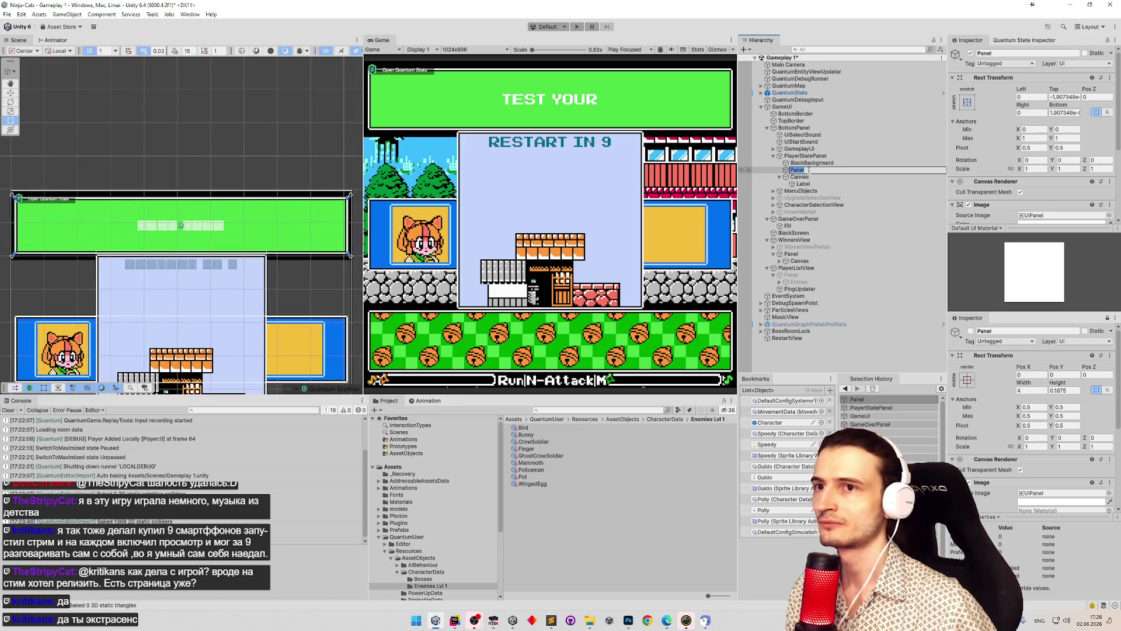
{"action": "left_click", "coordinate": [834, 178]}
{"action": "left_click", "coordinate": [824, 170]}
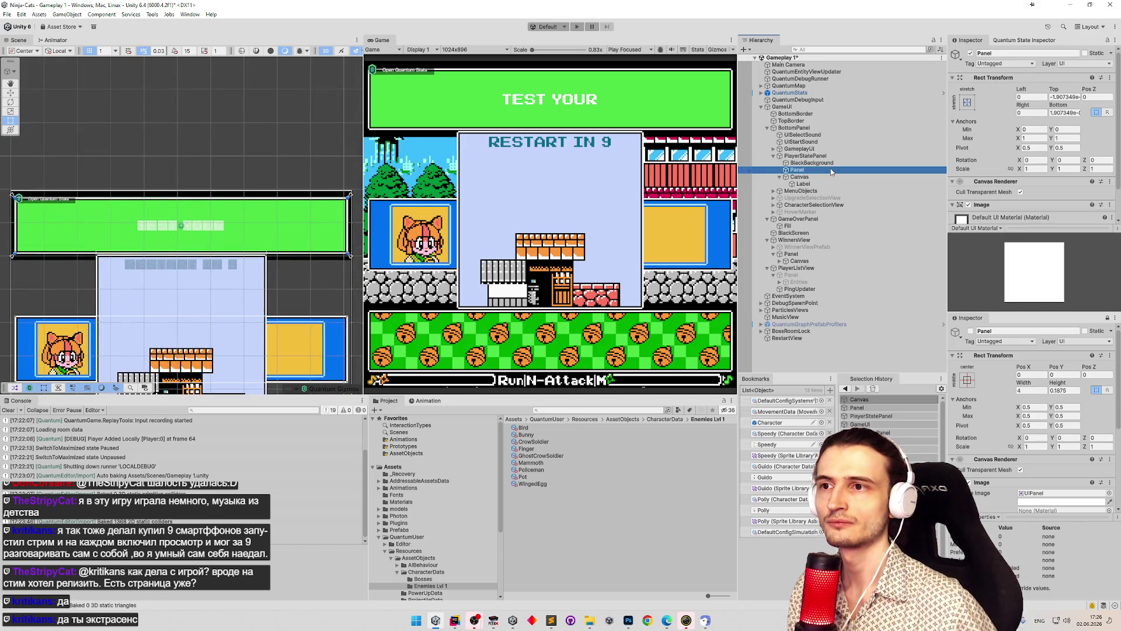
{"action": "key", "text": "Left"}
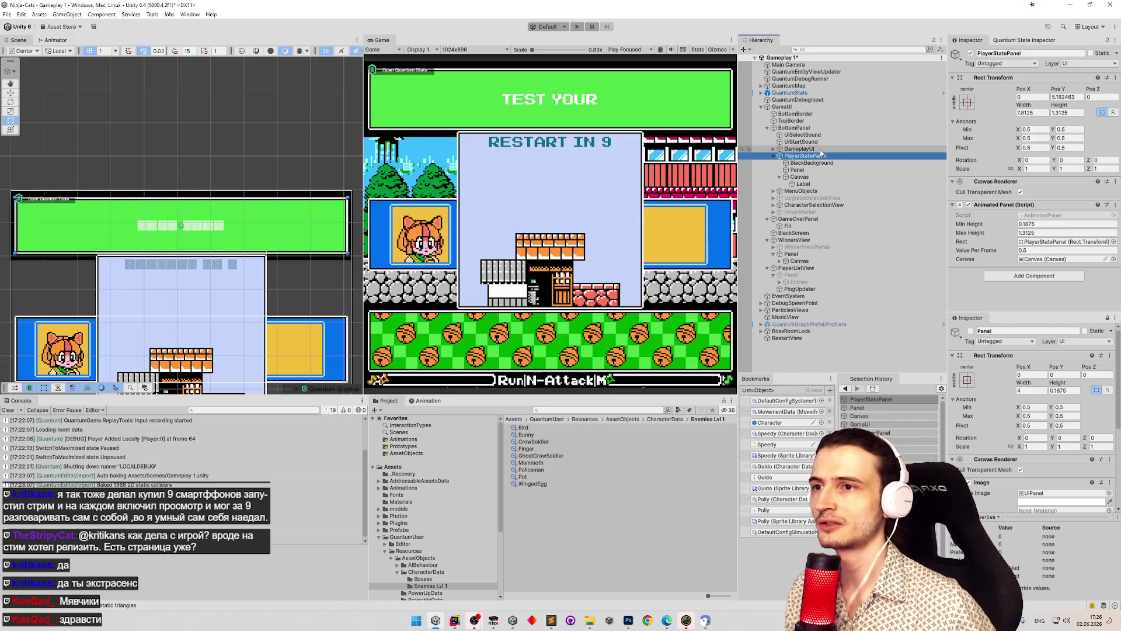
- Step through the Hierarchy and select GameOverPanel to edit its layout
{"action": "key", "text": "Down"}
{"action": "key", "text": "Up"}
{"action": "key", "text": "Down"}
{"action": "key", "text": "Down"}
{"action": "key", "text": "Up"}
{"action": "left_click", "coordinate": [181, 339]}
{"action": "left_click", "coordinate": [182, 339]}
{"action": "left_click", "coordinate": [182, 339]}
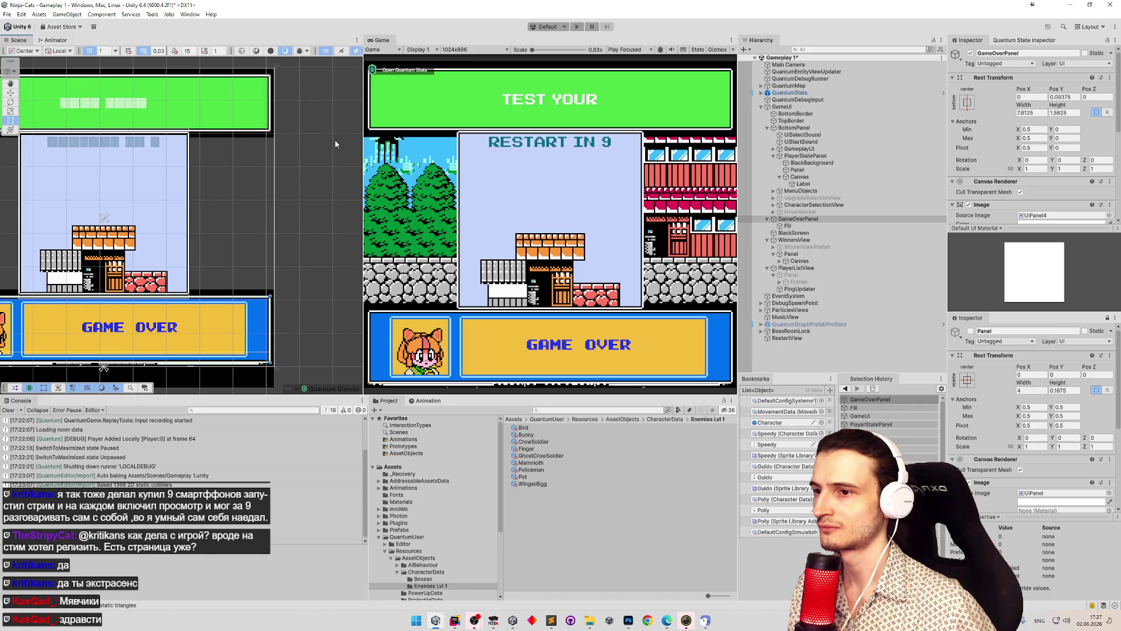
- Re-anchor GameOverPanel to middle-center and set Pos Y to -3.40625 via a 0.03125 multiplier expression
{"action": "left_click", "coordinate": [968, 103]}
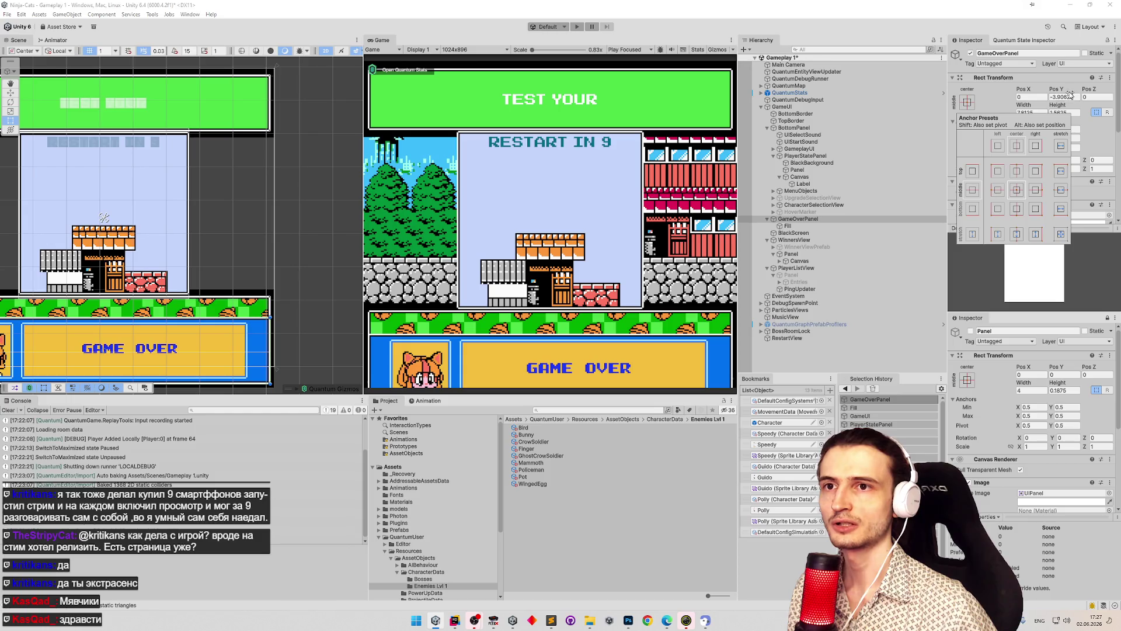
{"action": "left_click", "coordinate": [1071, 95]}
{"action": "left_click", "coordinate": [1069, 96]}
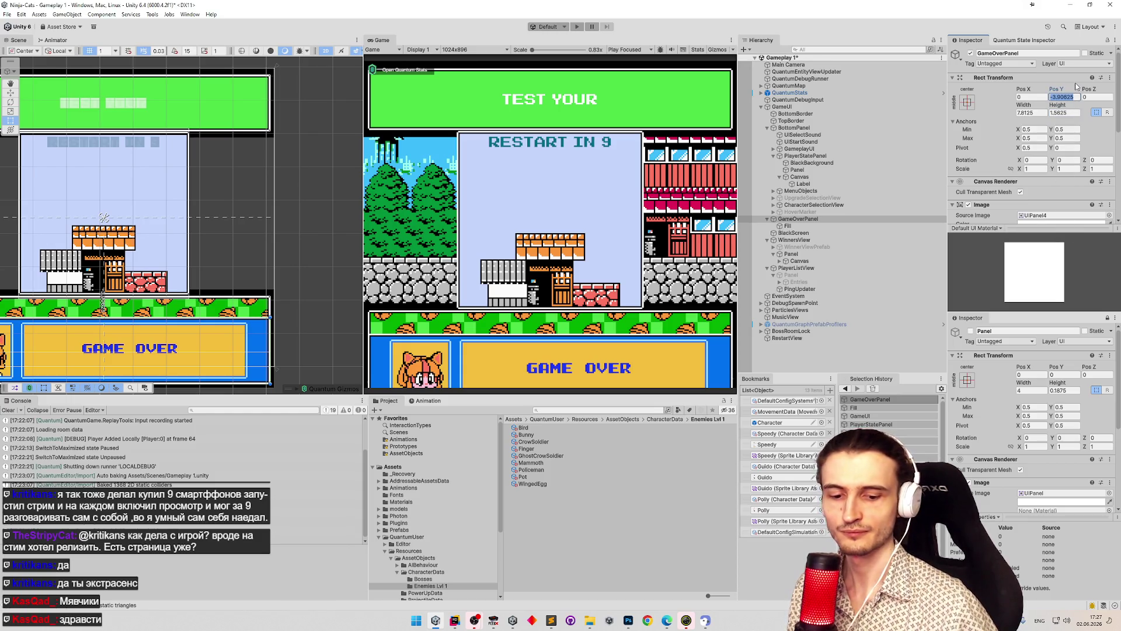
{"action": "type", "text": "0.031"}
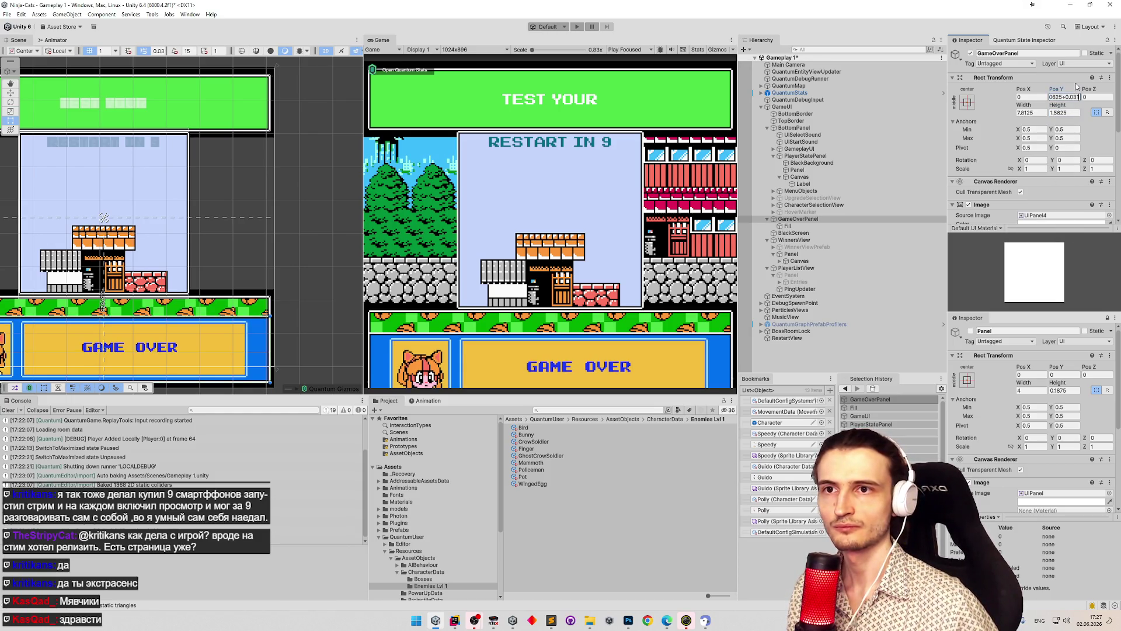
{"action": "type", "text": "25*16"}
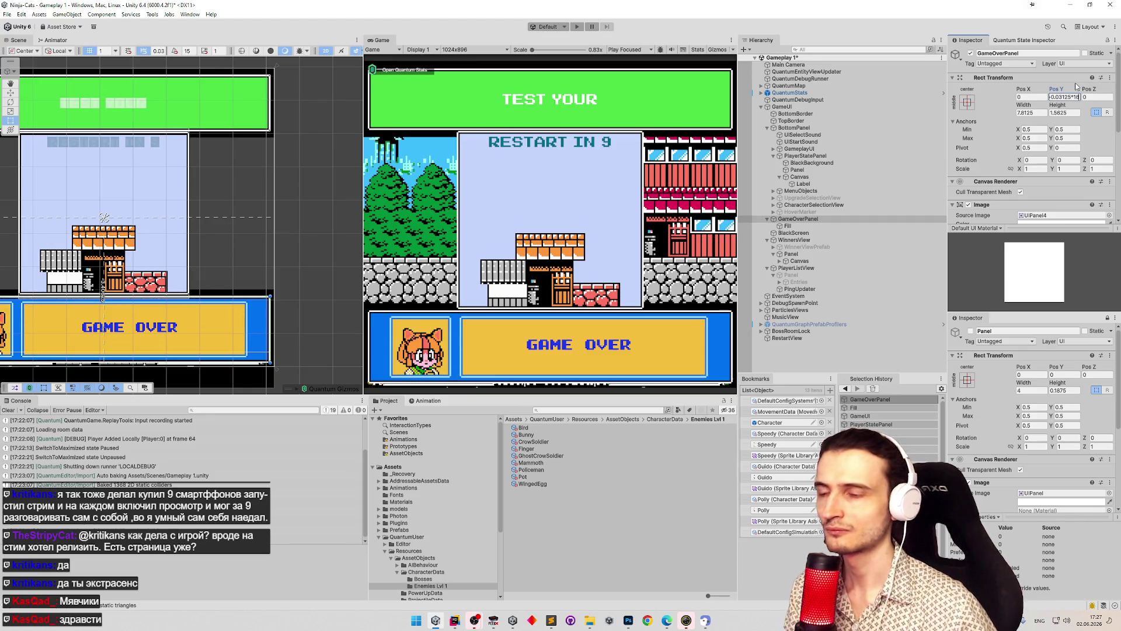
{"action": "key", "text": "BackSpace"}
{"action": "type", "text": "7"}
{"action": "key", "text": "BackSpace"}
{"action": "key", "text": "BackSpace"}
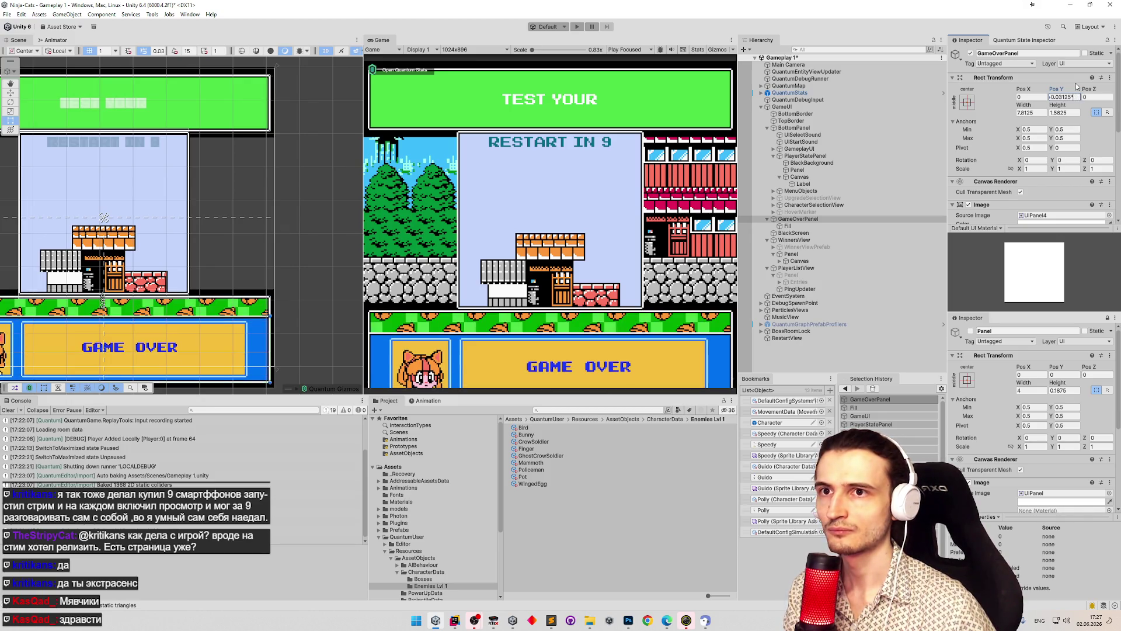
{"action": "type", "text": "14"}
{"action": "key", "text": "BackSpace"}
{"action": "type", "text": "6"}
{"action": "left_click", "coordinate": [1063, 113]}
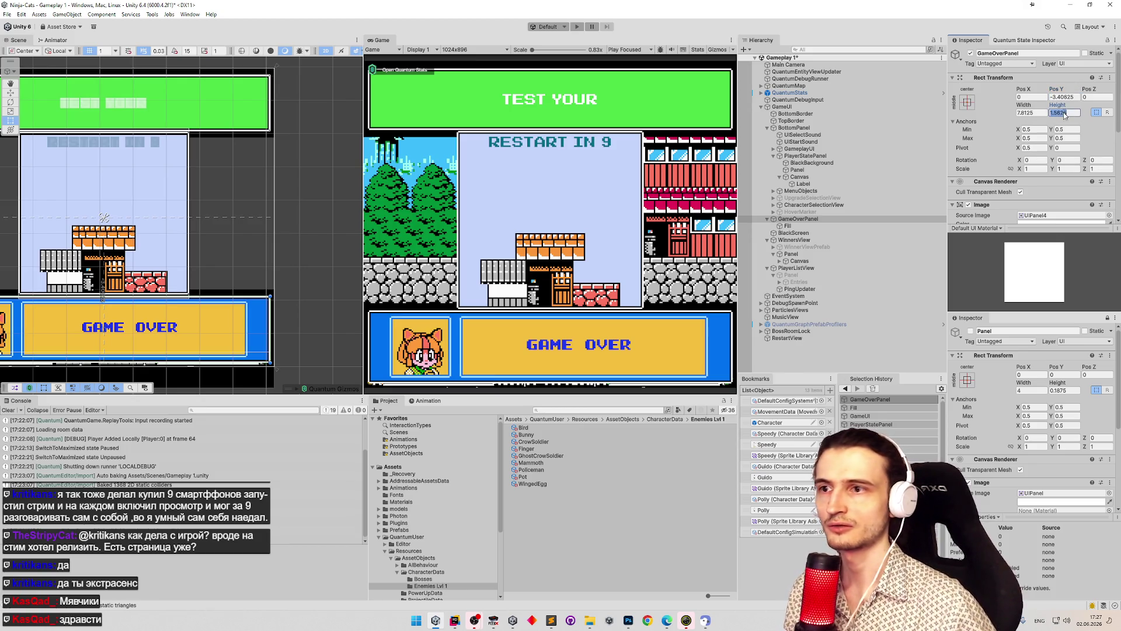
- Deactivate GameOverPanel and open the Twitch reward request queue in the browser
{"action": "left_click", "coordinate": [970, 53]}
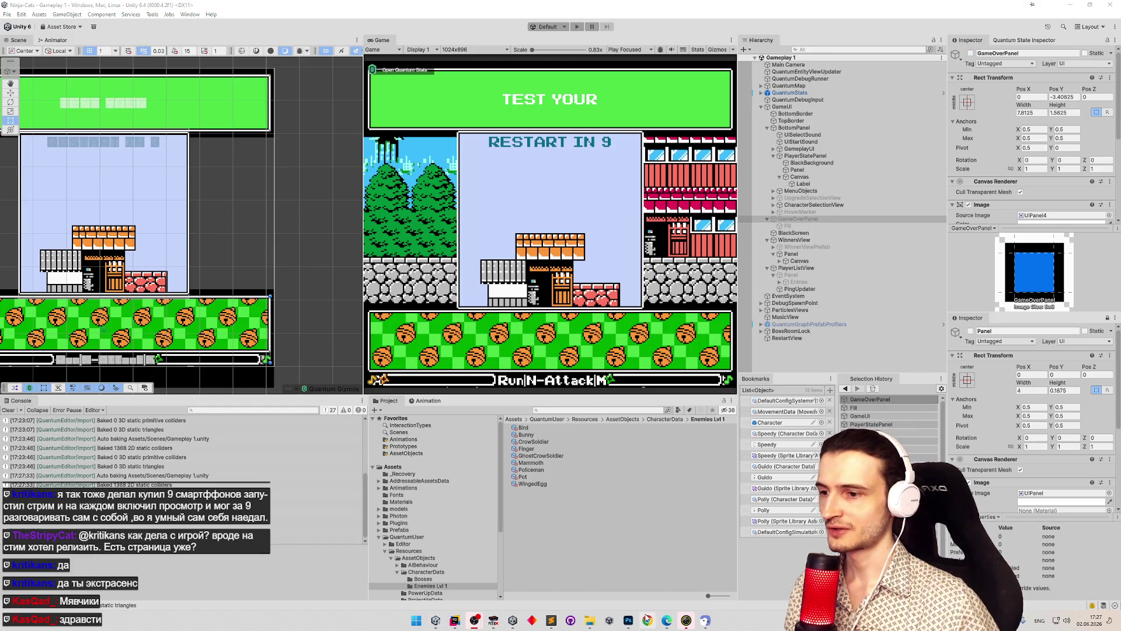
{"action": "left_click", "coordinate": [647, 619]}
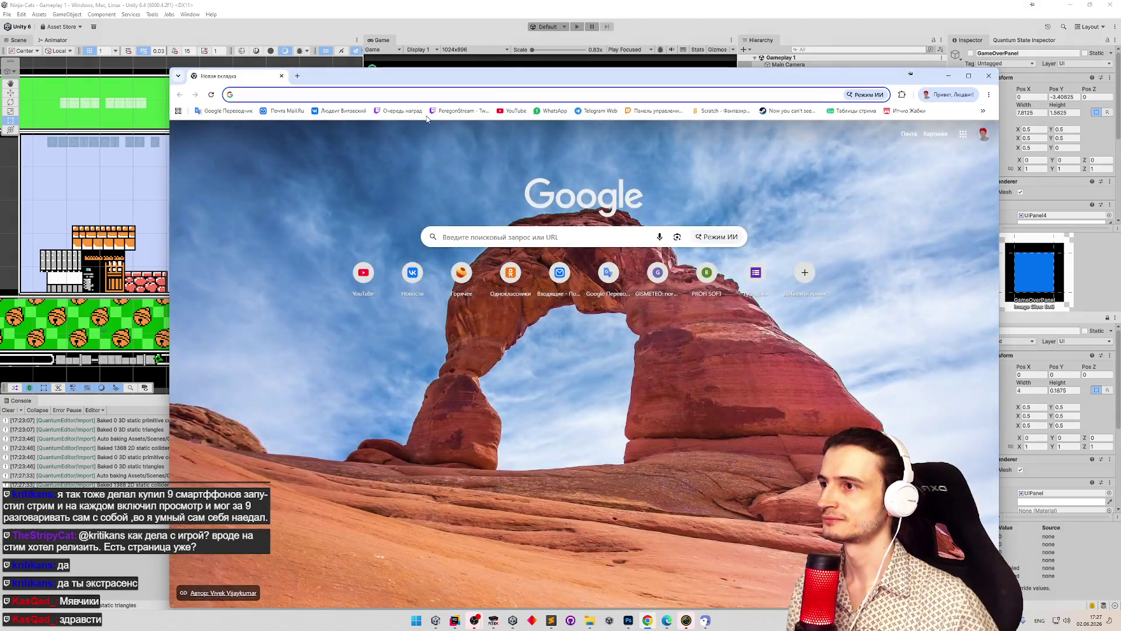
{"action": "left_click", "coordinate": [401, 111]}
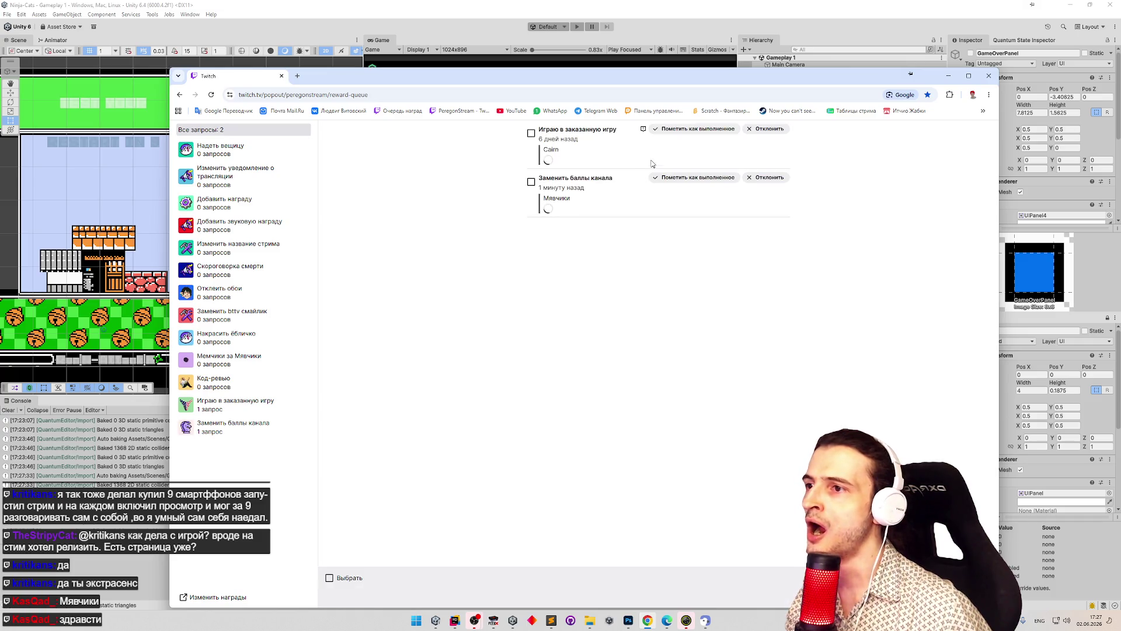
- Mark the played-game request done and rename the channel points to Мявчики
{"action": "left_click", "coordinate": [692, 129]}
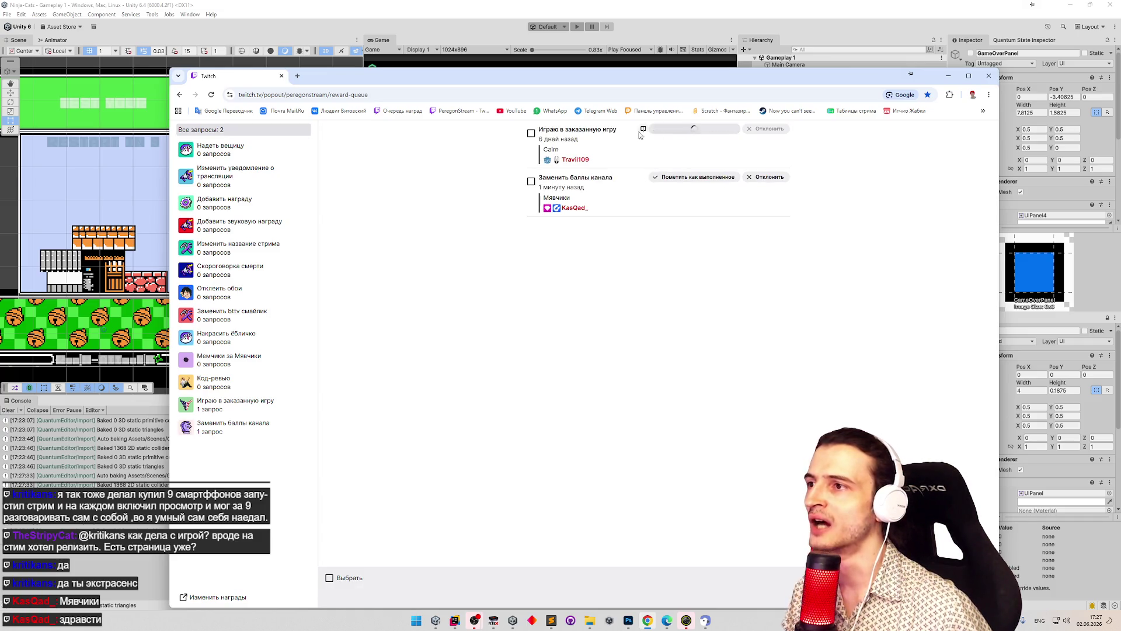
{"action": "middle_click", "coordinate": [459, 110]}
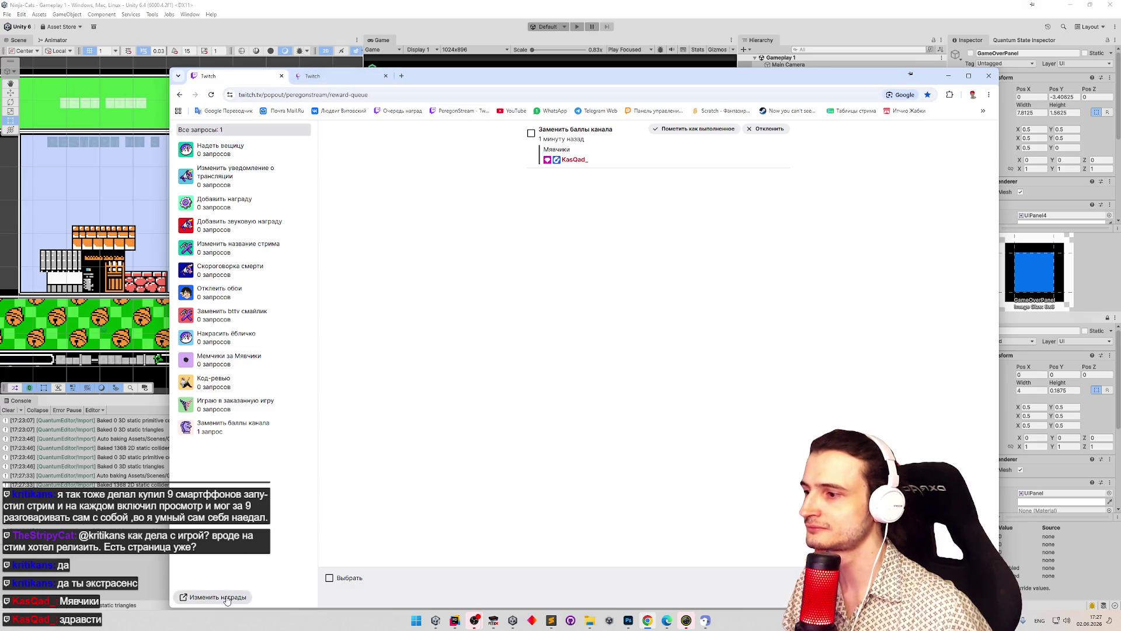
{"action": "left_click", "coordinate": [217, 597]}
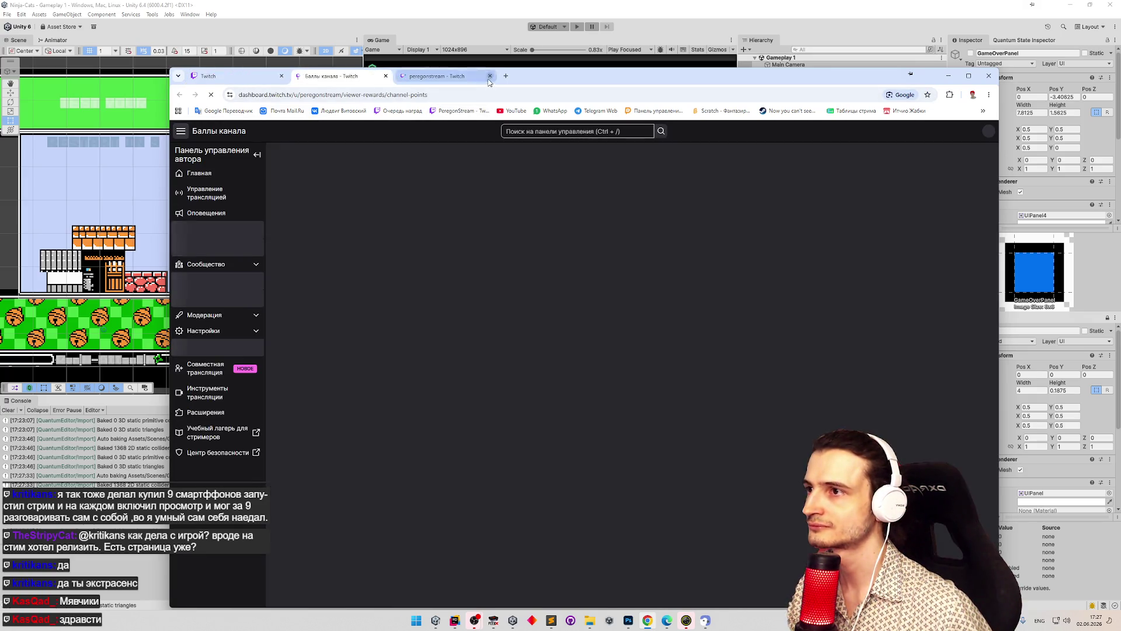
{"action": "left_click", "coordinate": [490, 77]}
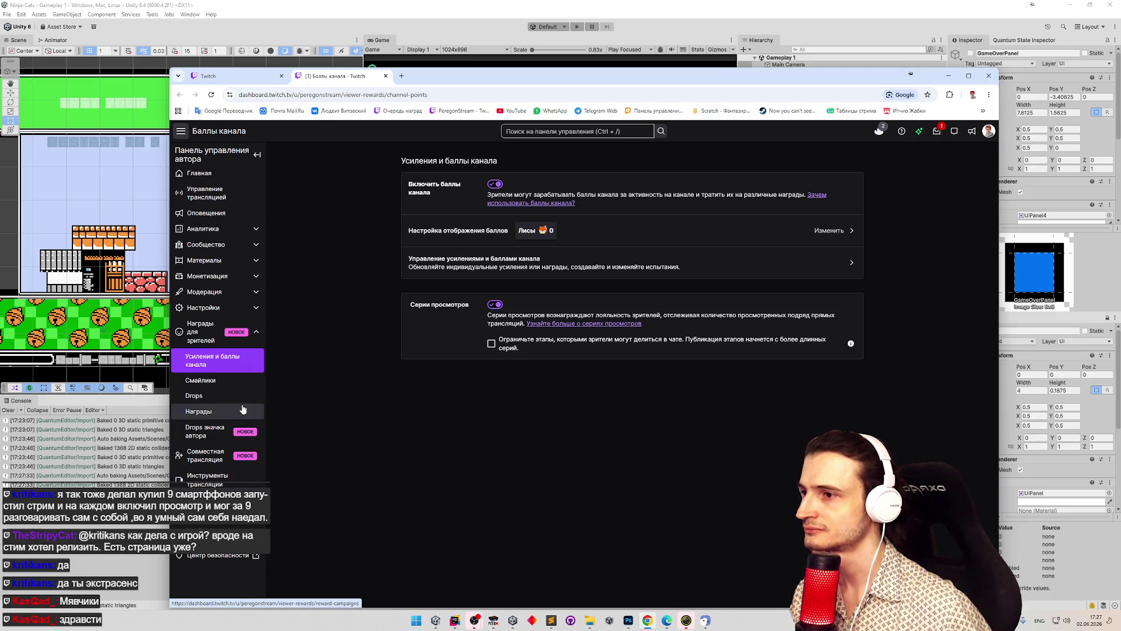
{"action": "left_click", "coordinate": [603, 230]}
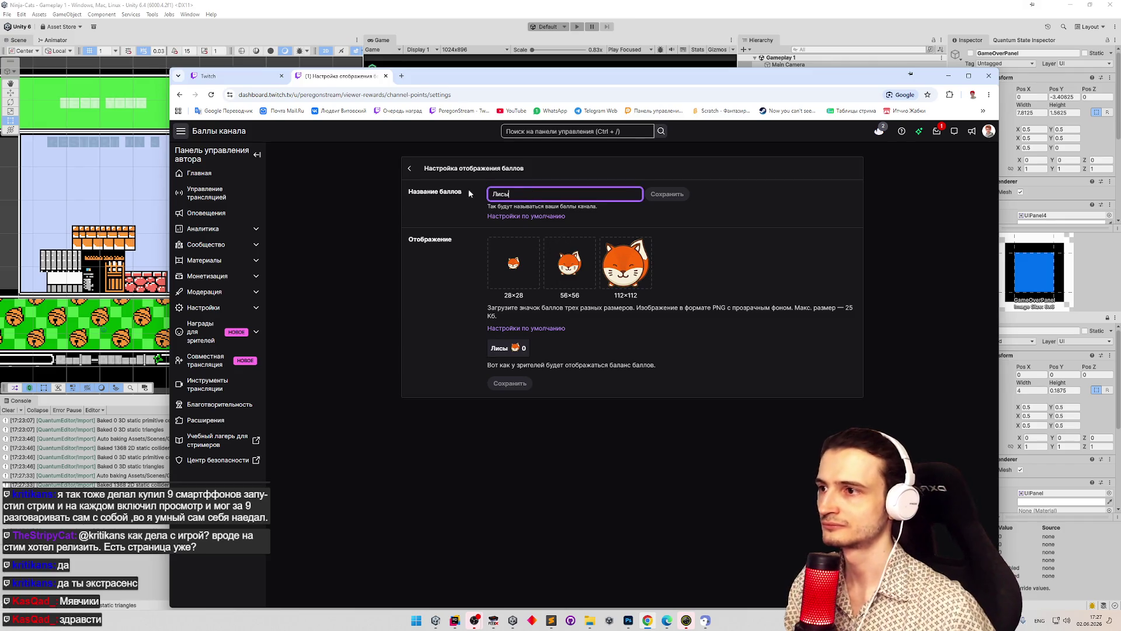
{"action": "key", "text": "ctrl+a"}
{"action": "type", "text": "Мявчики"}
- Set the 28×28 points icon to the small cat image from the мявчики folder
{"action": "left_click", "coordinate": [523, 264]}
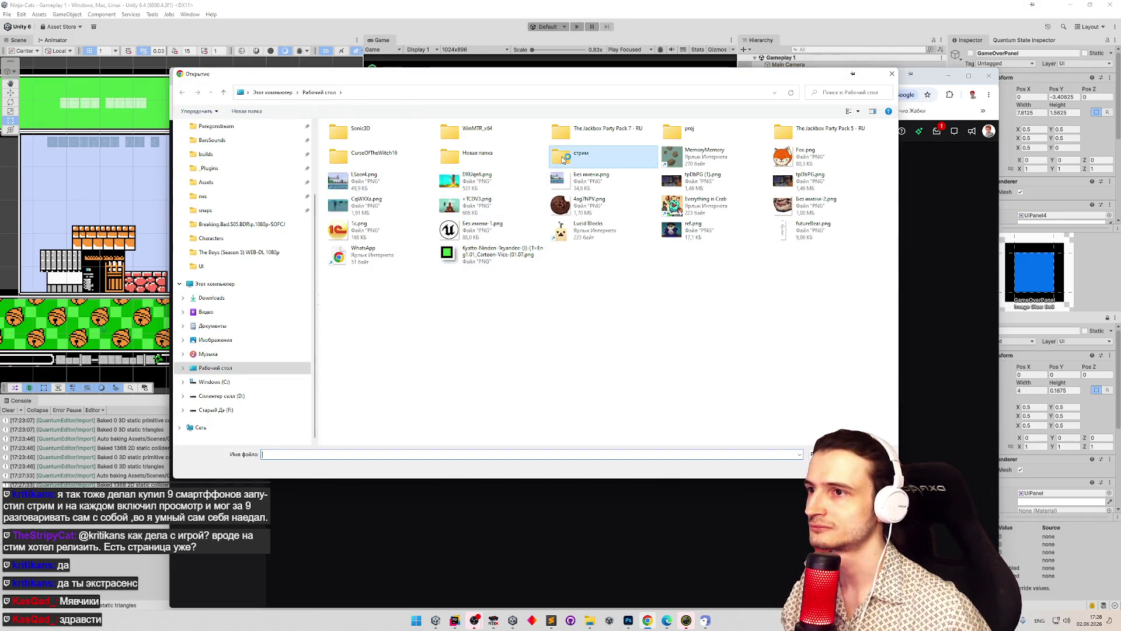
{"action": "double_click", "coordinate": [560, 153]}
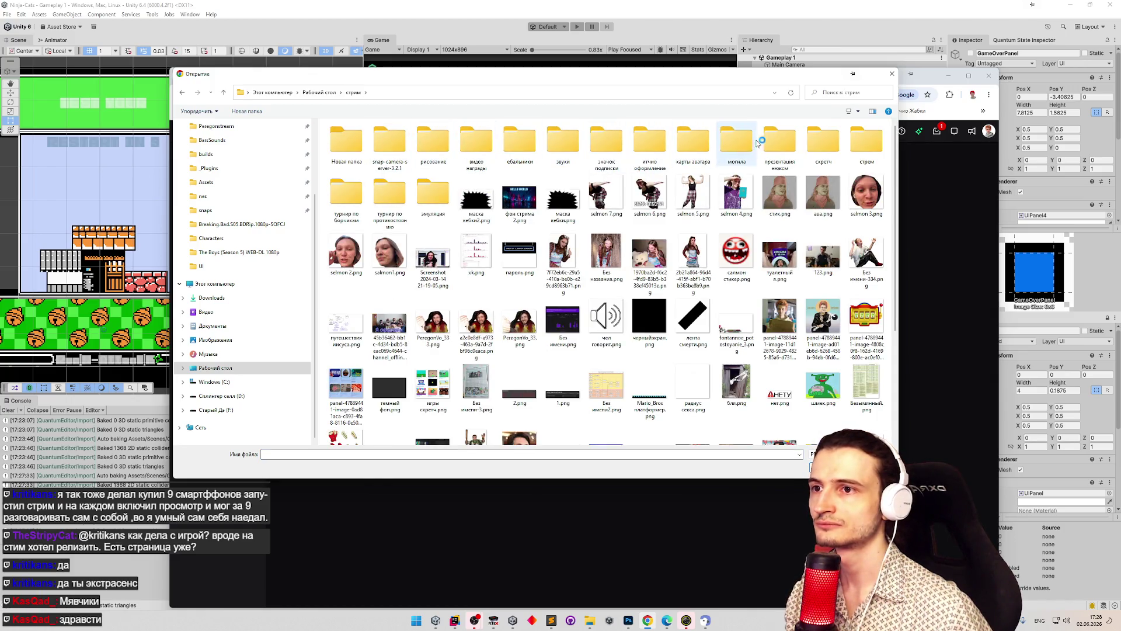
{"action": "double_click", "coordinate": [615, 143]}
{"action": "scroll", "coordinate": [435, 260], "scroll_direction": "down", "scroll_amount": 10}
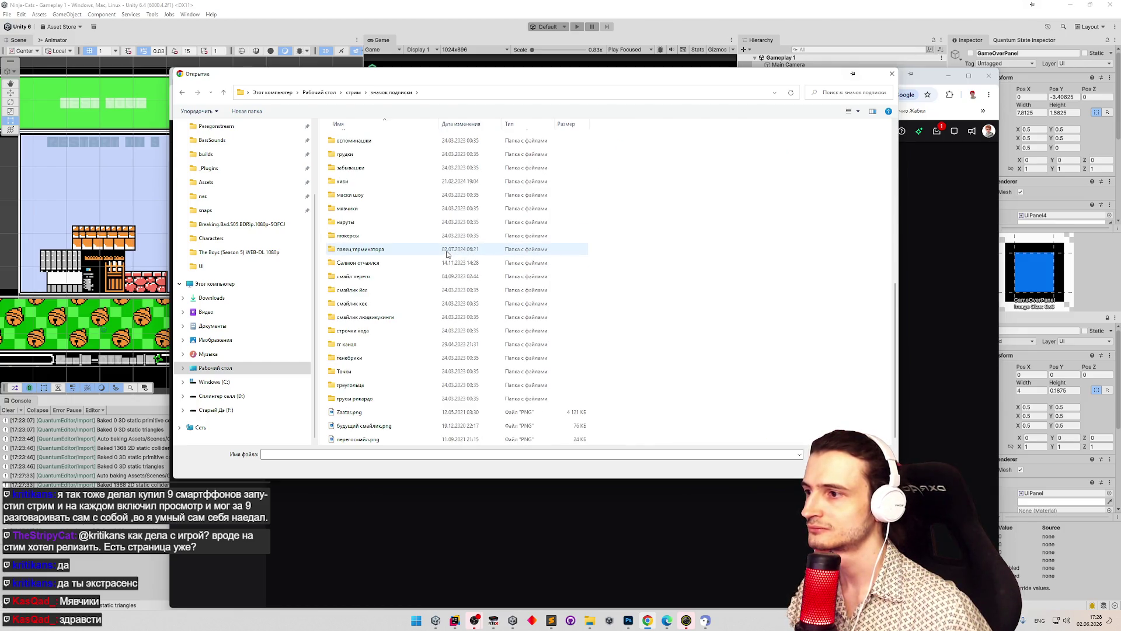
{"action": "double_click", "coordinate": [369, 210]}
{"action": "double_click", "coordinate": [347, 148]}
- Add the 56×56 and 112×112 (112.png) cat icons, save, and return to Unity
{"action": "left_click", "coordinate": [569, 263]}
{"action": "double_click", "coordinate": [393, 155]}
{"action": "left_click", "coordinate": [623, 262]}
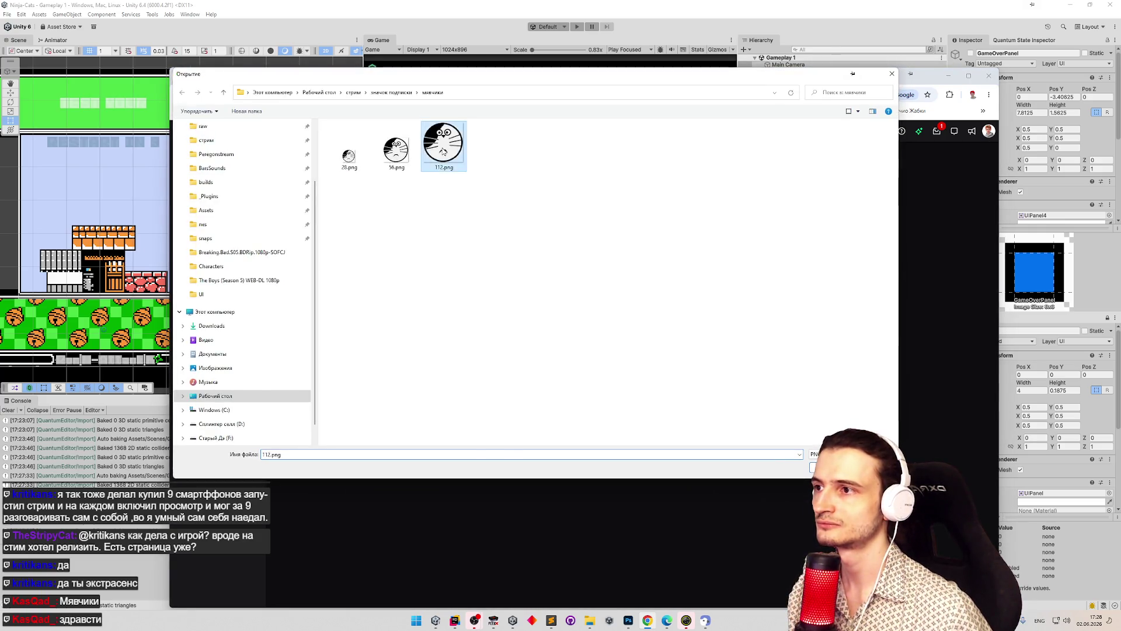
{"action": "double_click", "coordinate": [445, 108]}
{"action": "left_click", "coordinate": [510, 383]}
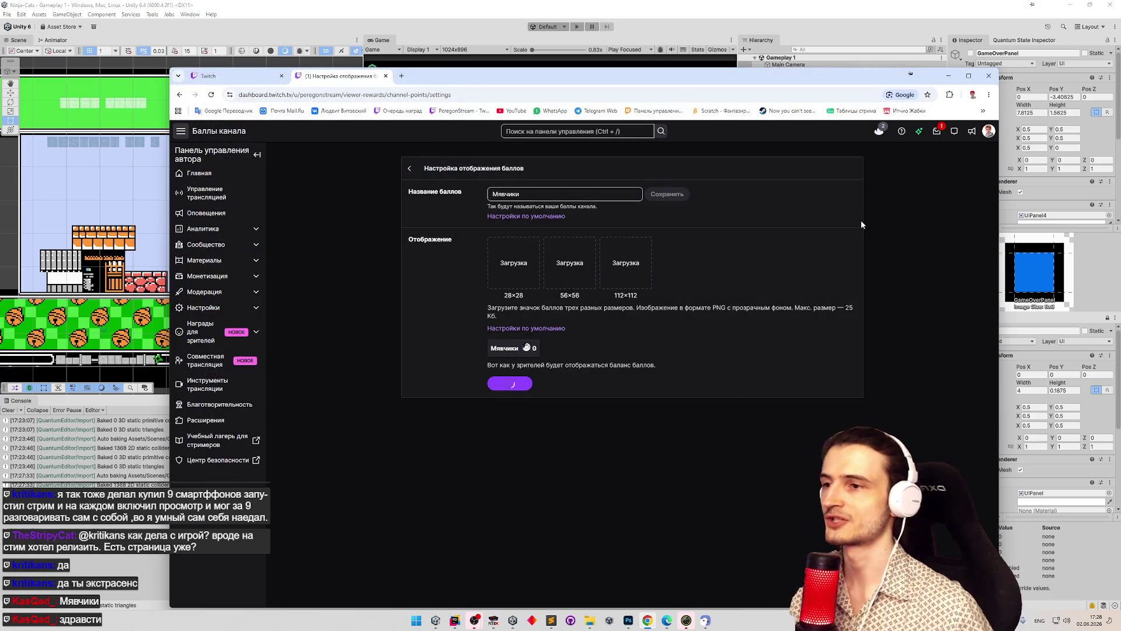
{"action": "left_click", "coordinate": [948, 76]}
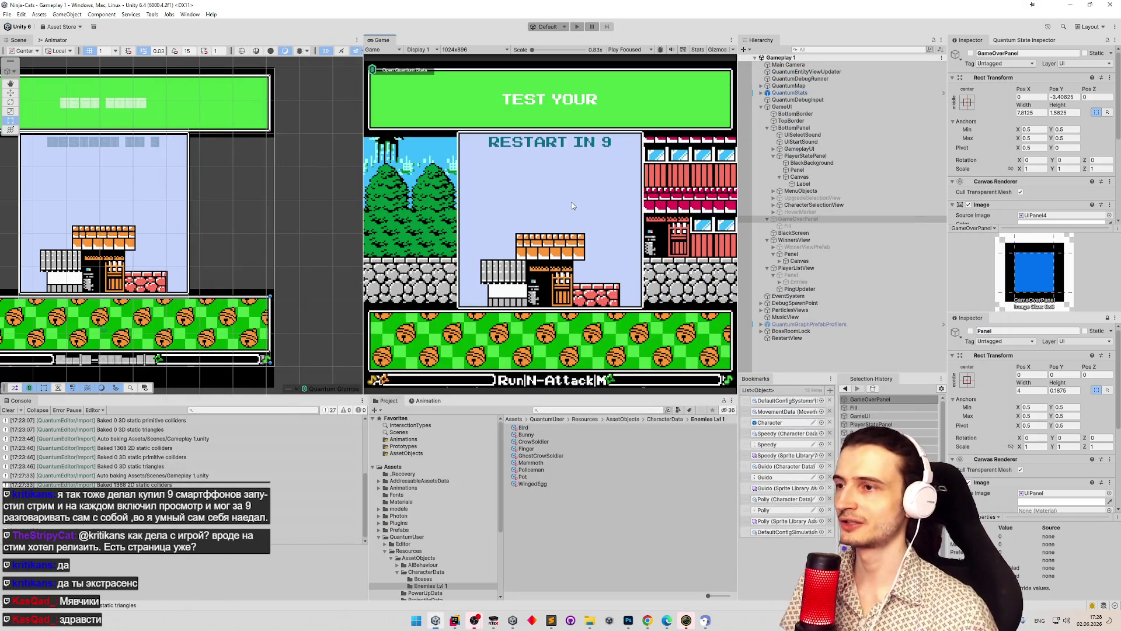
- In a maximized Game view, pick a permanent upgrade, a cat and a one-time upgrade, playing to GAME OVER
{"action": "scroll", "coordinate": [1018, 161], "scroll_direction": "down", "scroll_amount": 5}
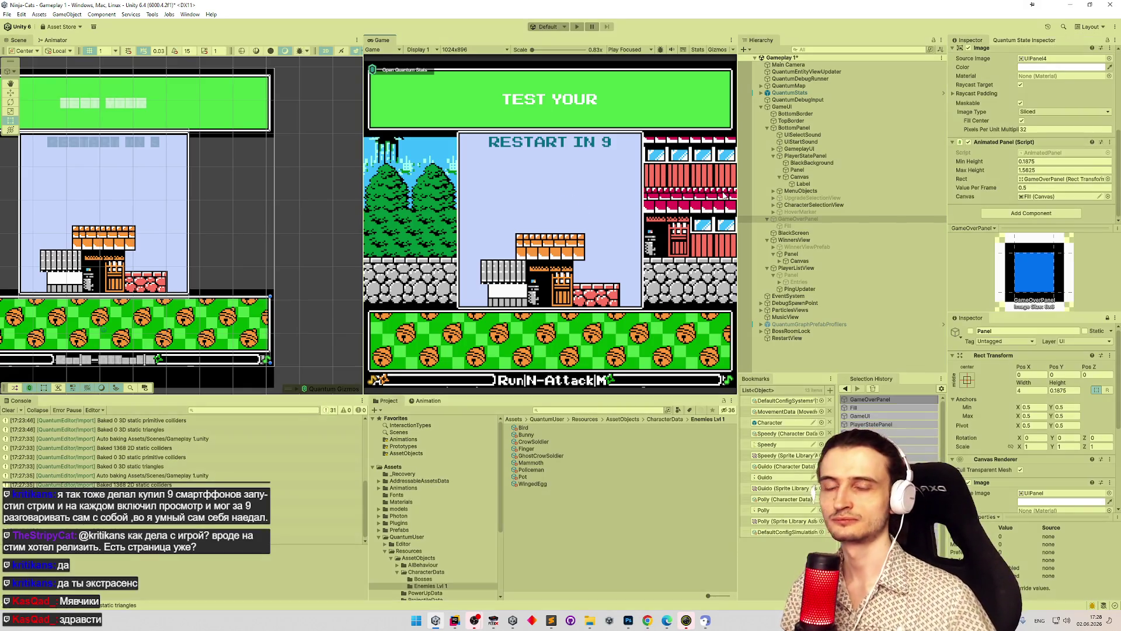
{"action": "key", "text": "shift+space"}
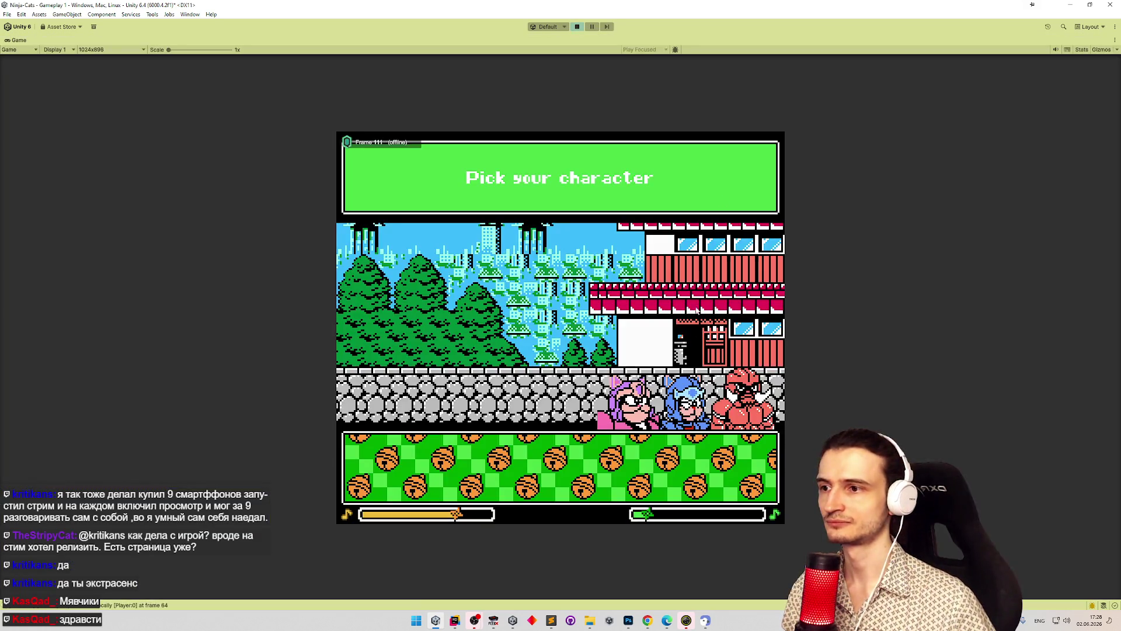
{"action": "key", "text": "n"}
{"action": "key", "text": "n"}
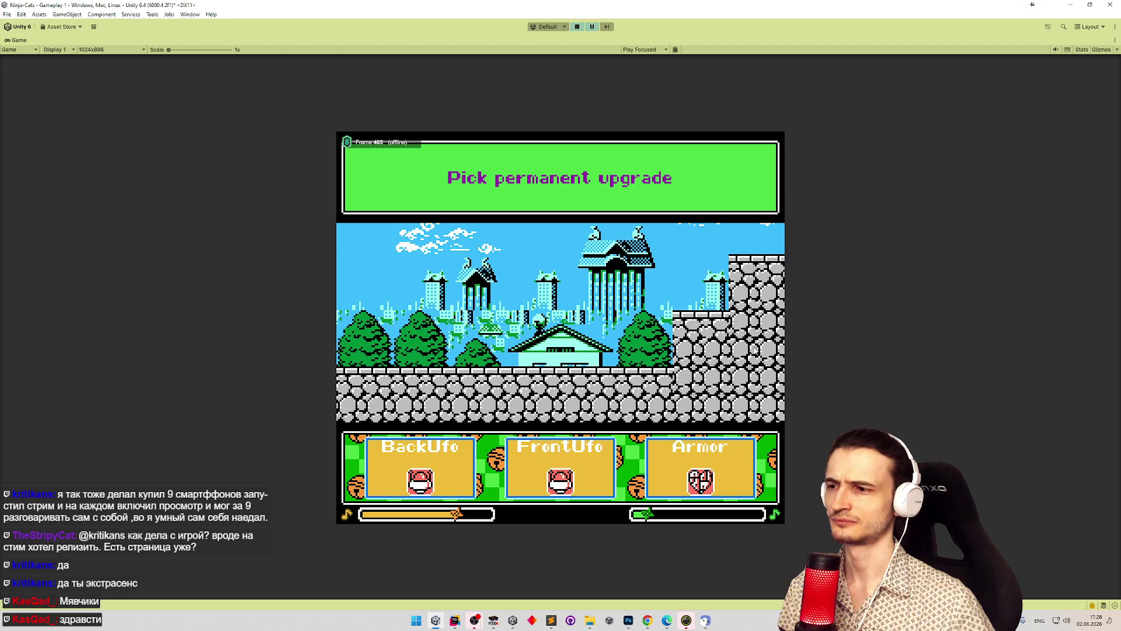
{"action": "left_click", "coordinate": [541, 494]}
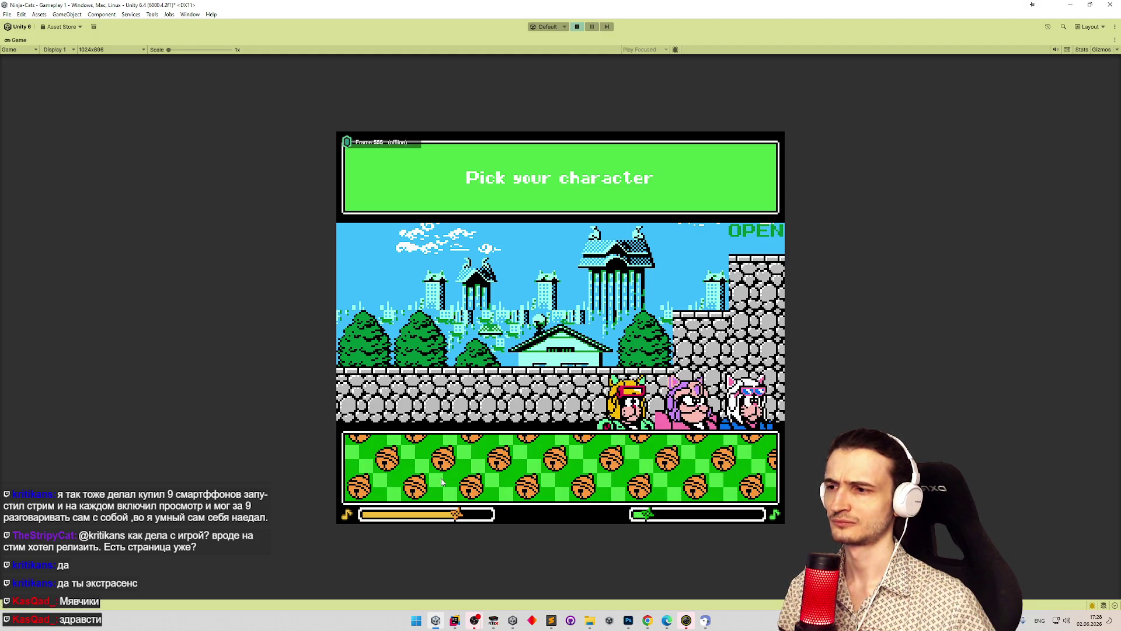
{"action": "left_click", "coordinate": [736, 476]}
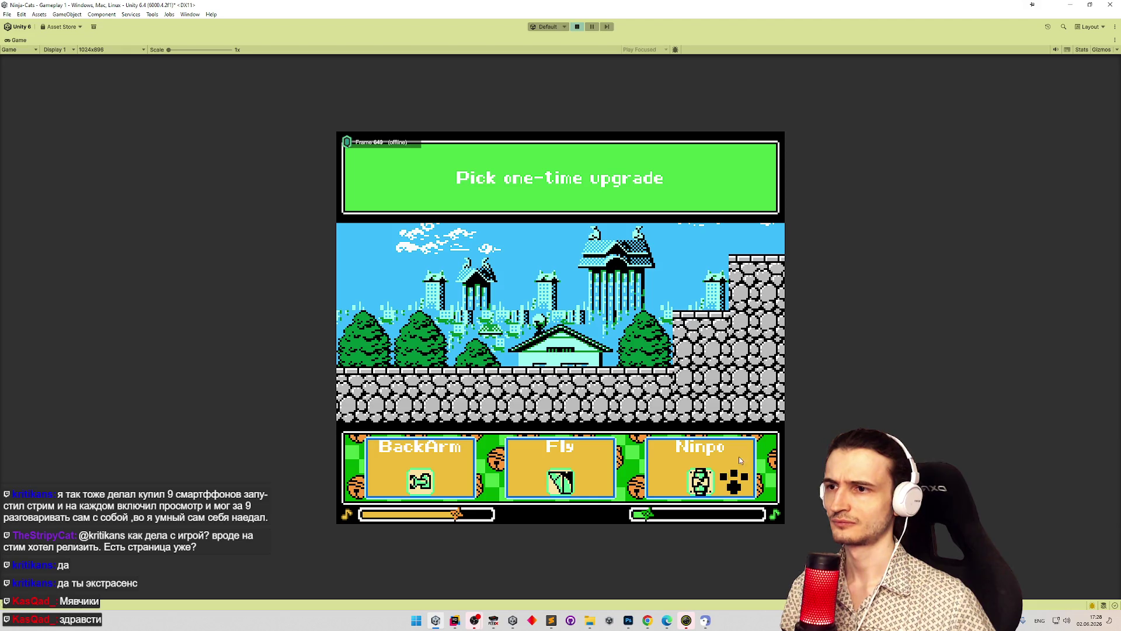
{"action": "left_click", "coordinate": [733, 471]}
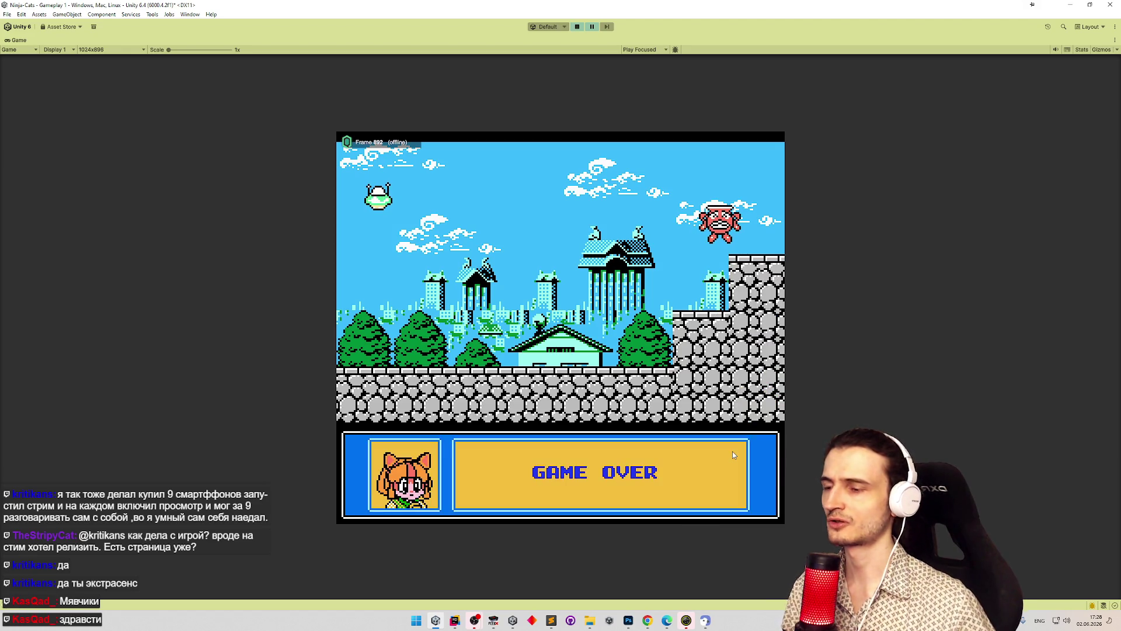
{"action": "key", "text": "shift+space"}
{"action": "scroll", "coordinate": [240, 286], "scroll_direction": "up", "scroll_amount": 5}
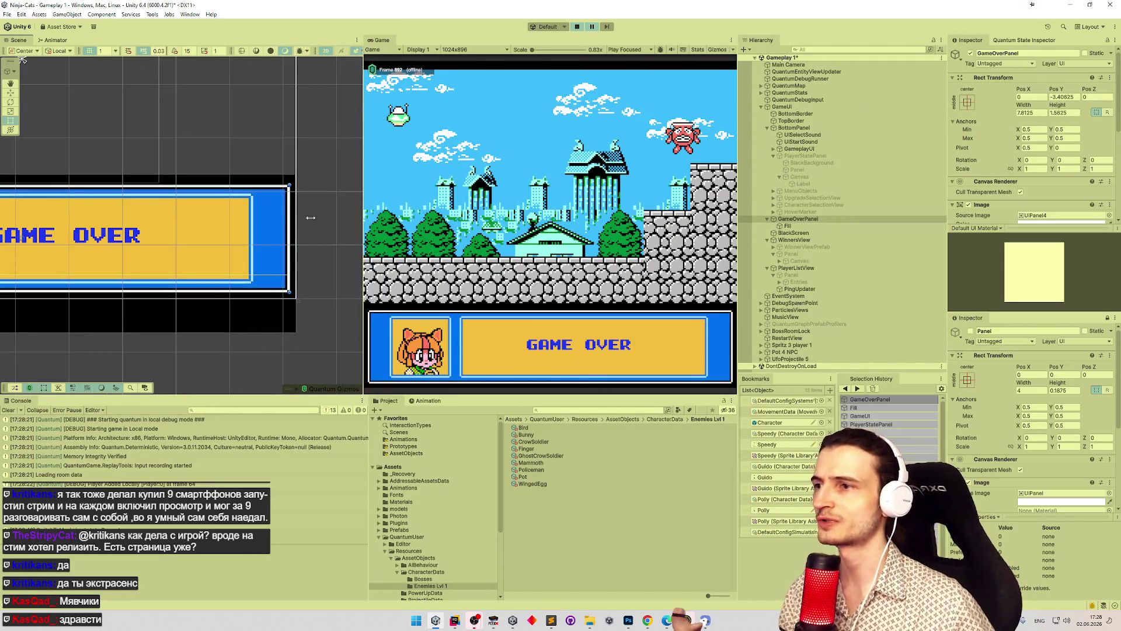
- Stop play, enable GameOverPanel, and try a full-width stretch with extended bottom, then undo
{"action": "left_click_drag", "start_coordinate": [279, 168], "coordinate": [349, 163]}
{"action": "mouse_move", "coordinate": [1064, 106]}
{"action": "left_mouse_down"}
{"action": "mouse_move", "coordinate": [1003, 106]}
{"action": "mouse_move", "coordinate": [1049, 115]}
{"action": "left_mouse_up"}
{"action": "key", "text": "ctrl+p"}
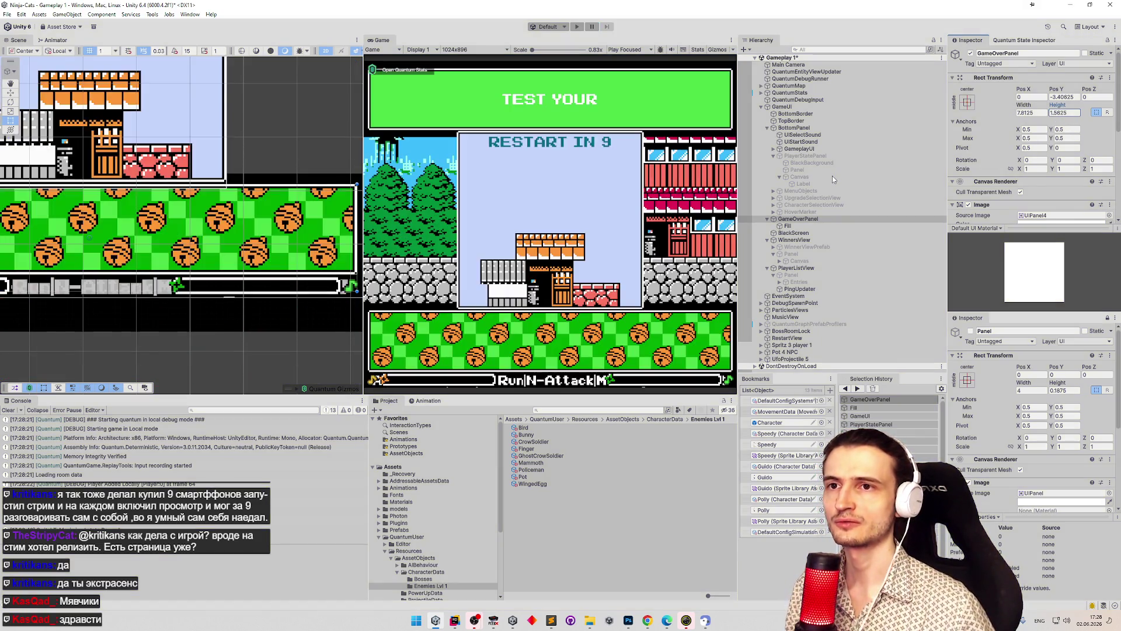
{"action": "left_click", "coordinate": [970, 54]}
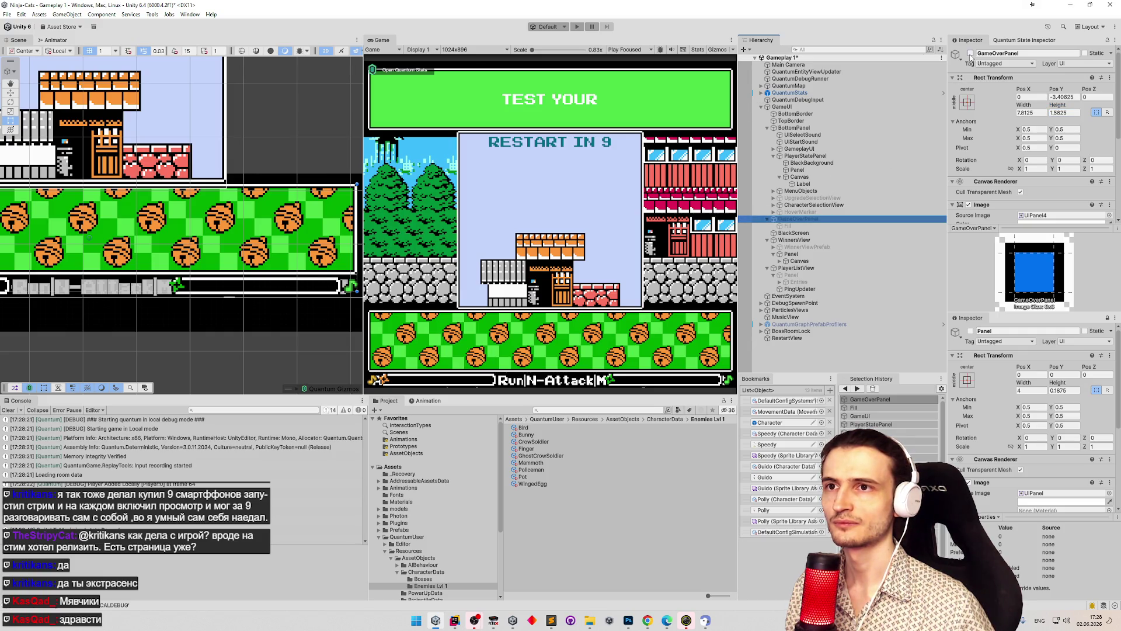
{"action": "scroll", "coordinate": [182, 225], "scroll_direction": "down", "scroll_amount": 5}
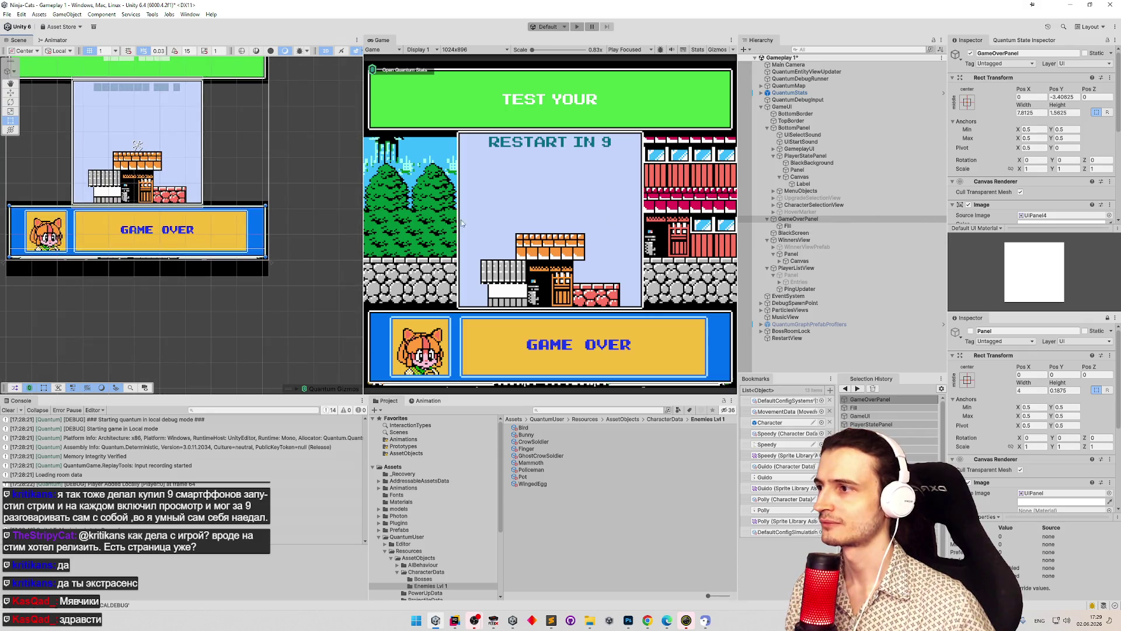
{"action": "scroll", "coordinate": [117, 222], "scroll_direction": "up", "scroll_amount": 2}
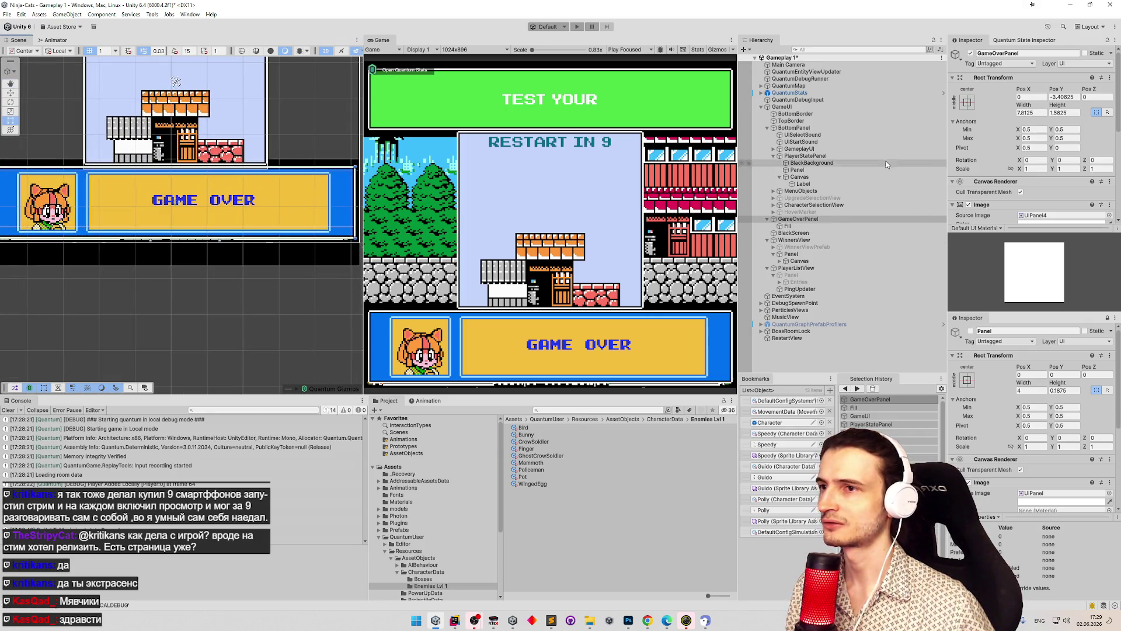
{"action": "left_click", "coordinate": [967, 102]}
{"action": "left_click", "coordinate": [1061, 235]}
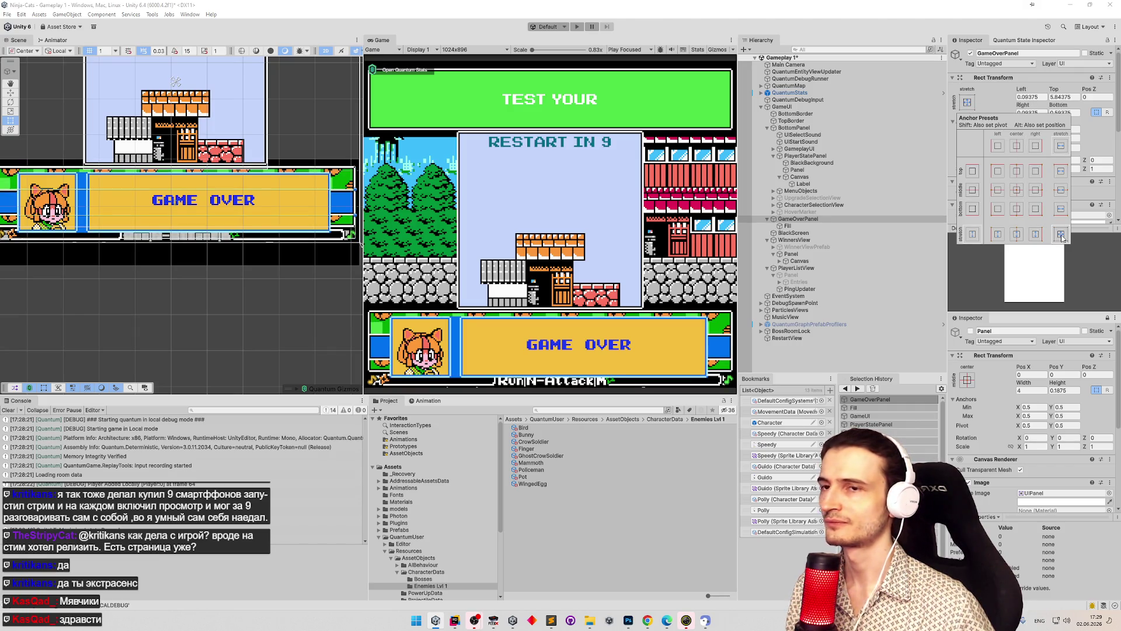
{"action": "left_click", "coordinate": [1068, 109]}
{"action": "left_click_drag", "start_coordinate": [1059, 106], "coordinate": [1048, 104]}
{"action": "key", "text": "ctrl+z"}
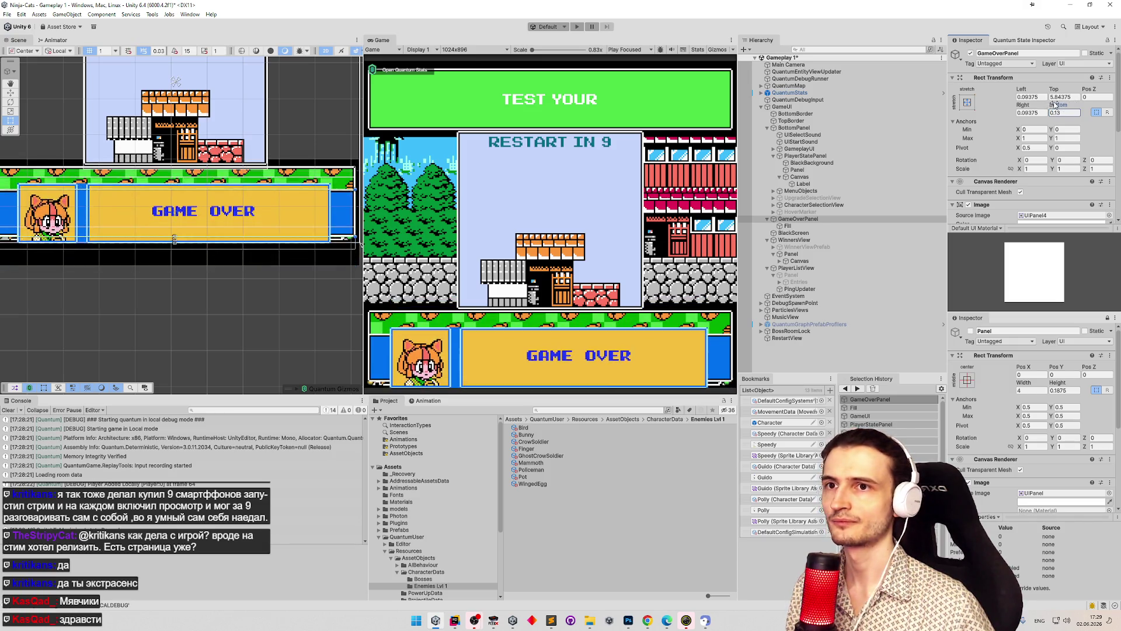
- Re-anchor the panel to middle centre and experiment with its height, restoring 1.5625
{"action": "left_click", "coordinate": [970, 102]}
{"action": "left_click", "coordinate": [1016, 188]}
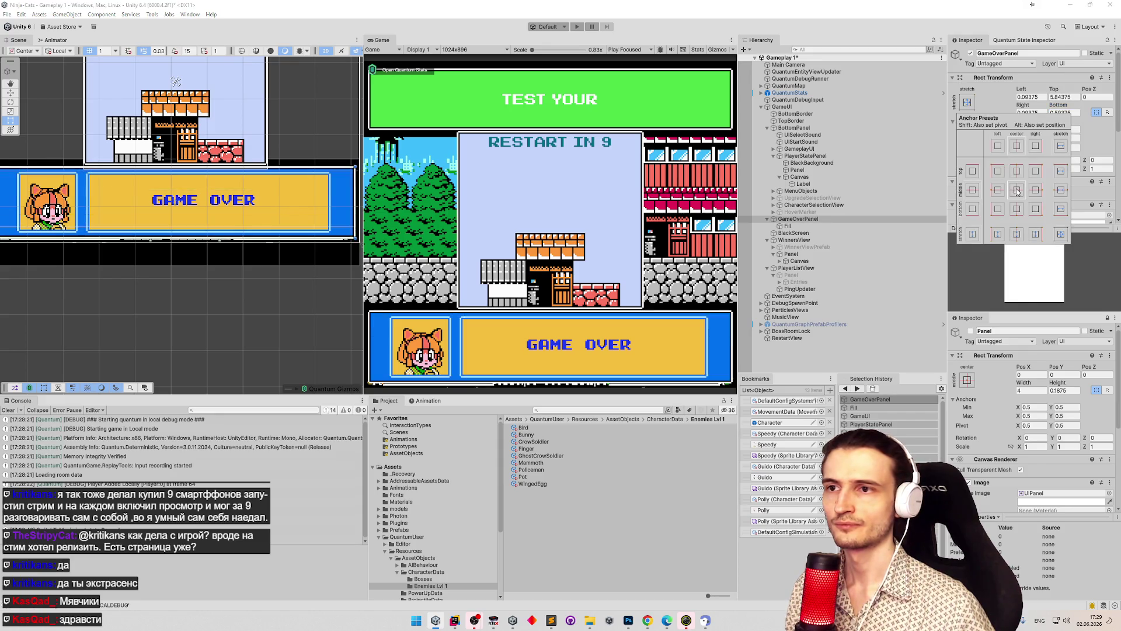
{"action": "left_click", "coordinate": [1071, 115]}
{"action": "mouse_move", "coordinate": [1062, 108]}
{"action": "left_mouse_down"}
{"action": "mouse_move", "coordinate": [1097, 108]}
{"action": "mouse_move", "coordinate": [6, 106]}
{"action": "mouse_move", "coordinate": [1098, 100]}
{"action": "mouse_move", "coordinate": [932, 91]}
{"action": "mouse_move", "coordinate": [1106, 100]}
{"action": "left_mouse_up"}
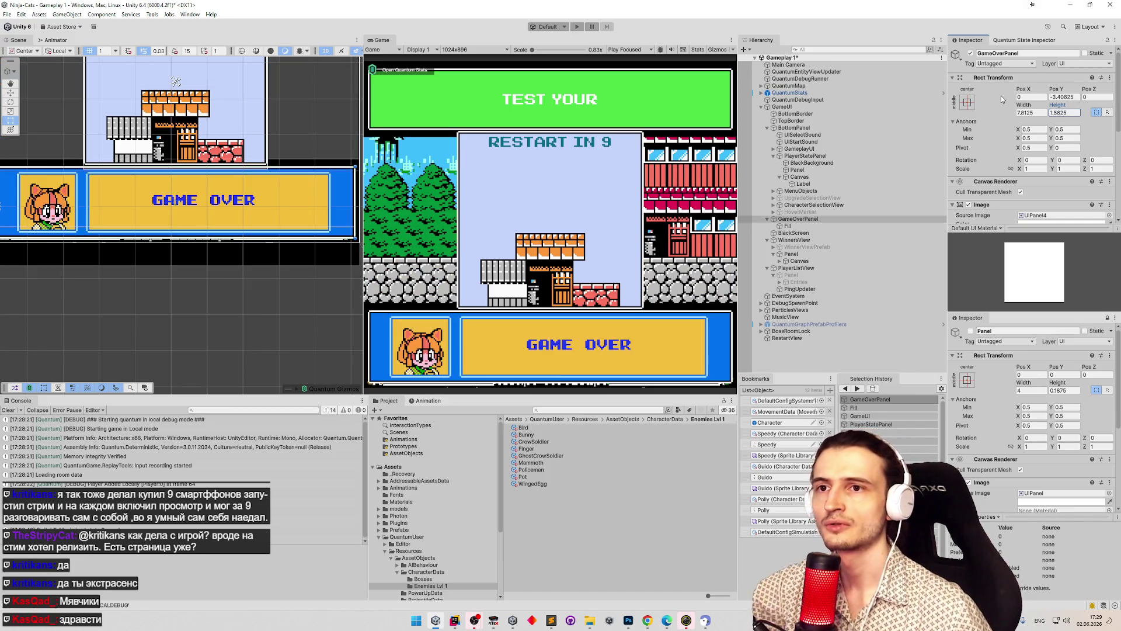
{"action": "double_click", "coordinate": [1072, 147]}
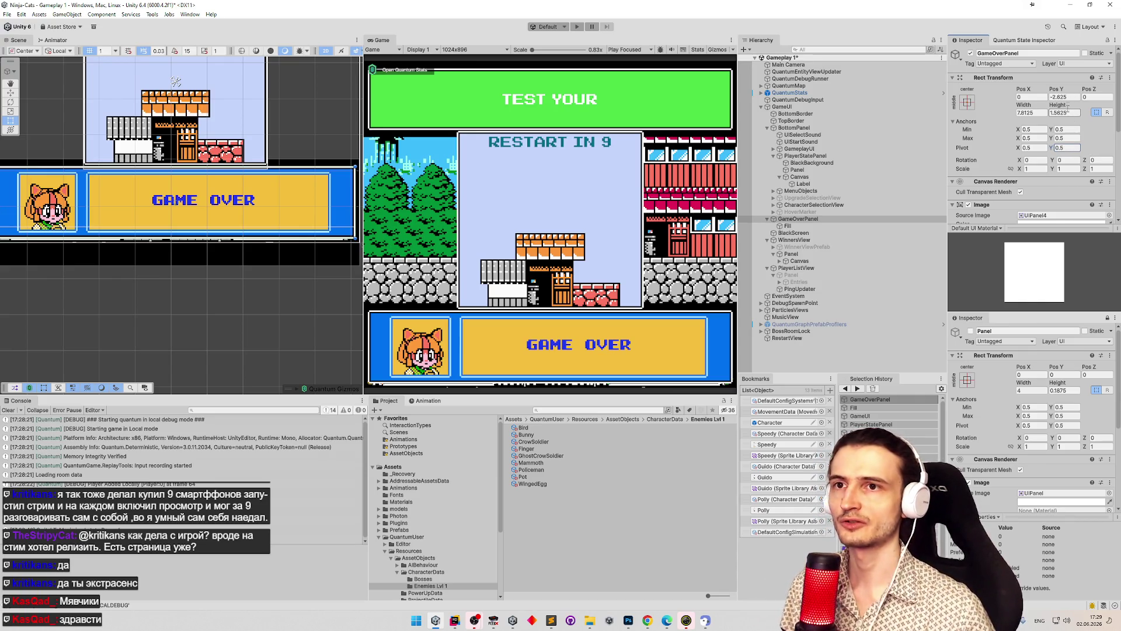
{"action": "left_click_drag", "start_coordinate": [1059, 105], "coordinate": [1041, 107]}
{"action": "key", "text": "ctrl+z"}
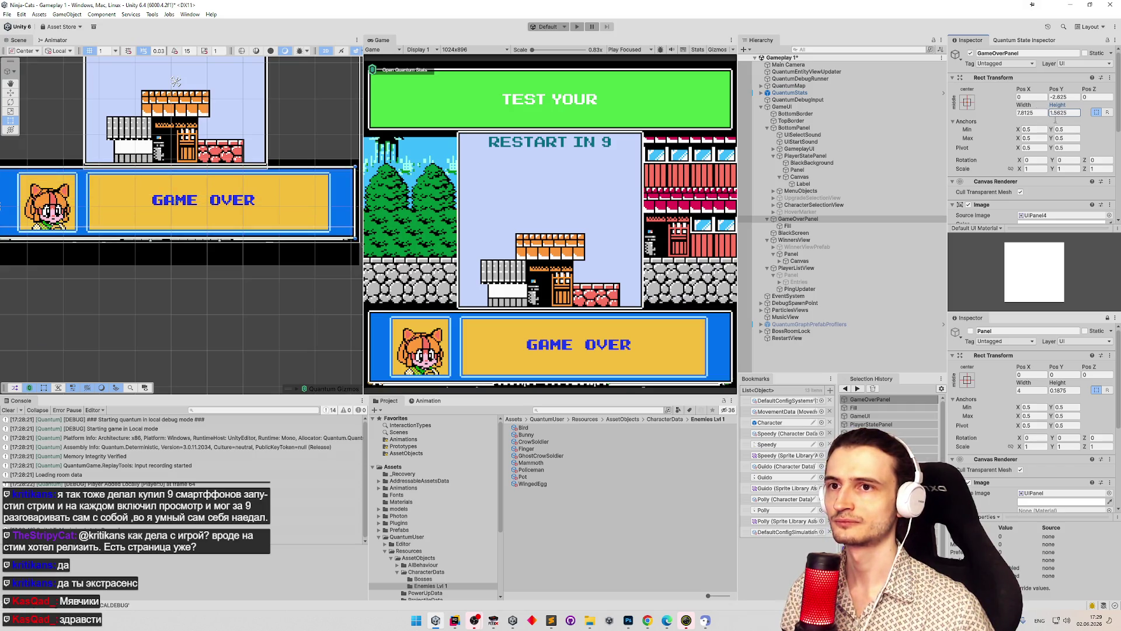
- Set the panel Height to 1.79, disable GameOverPanel, and start play mode
{"action": "type", "text": "1.79"}
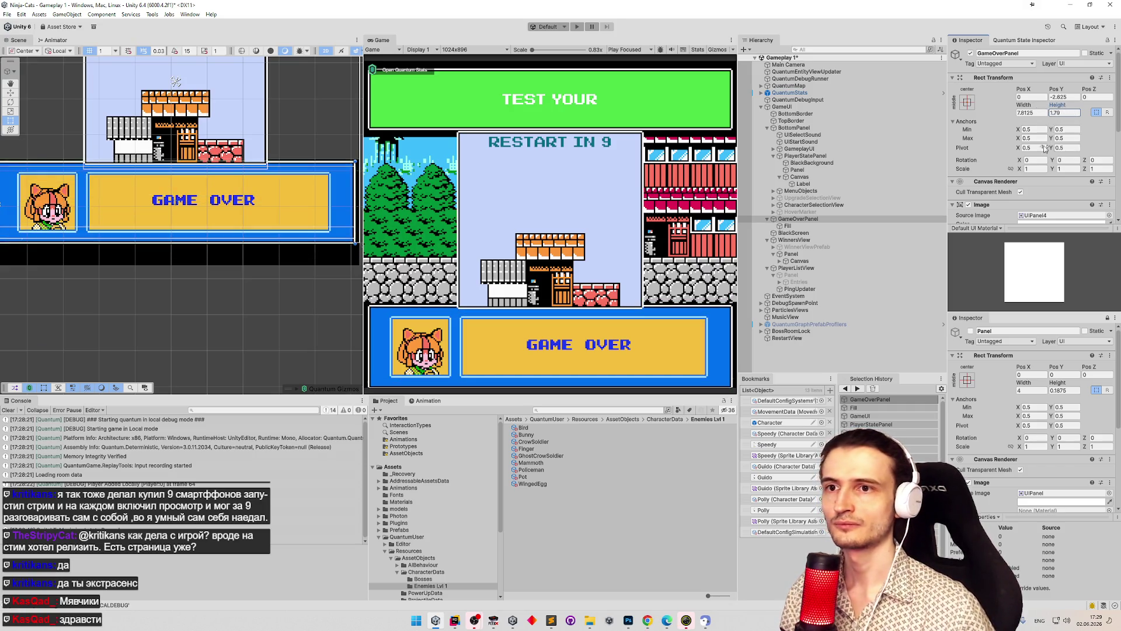
{"action": "scroll", "coordinate": [1045, 145], "scroll_direction": "down", "scroll_amount": 5}
{"action": "scroll", "coordinate": [1052, 112], "scroll_direction": "up", "scroll_amount": 5}
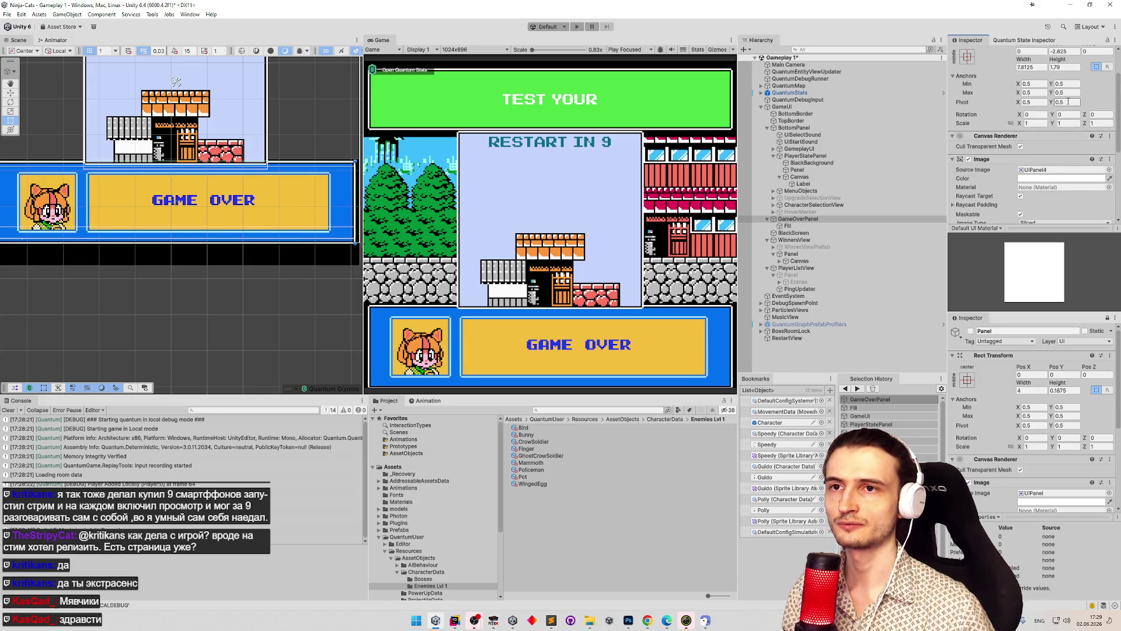
{"action": "type", "text": "0.1875"}
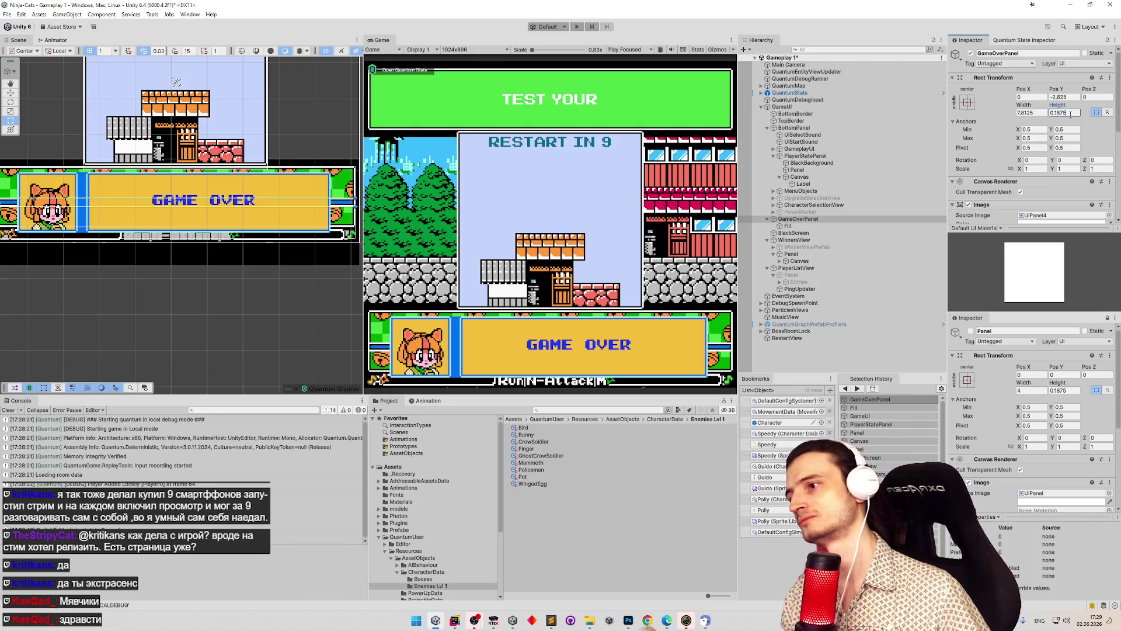
{"action": "key", "text": "ctrl+z"}
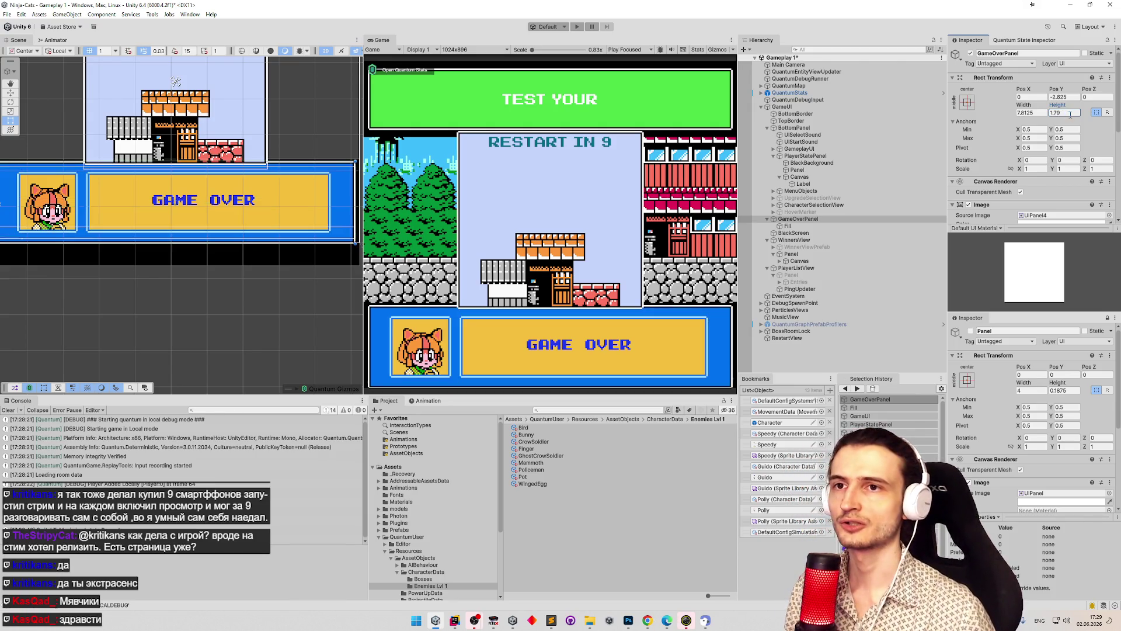
{"action": "left_click", "coordinate": [970, 53]}
{"action": "key", "text": "ctrl+p"}
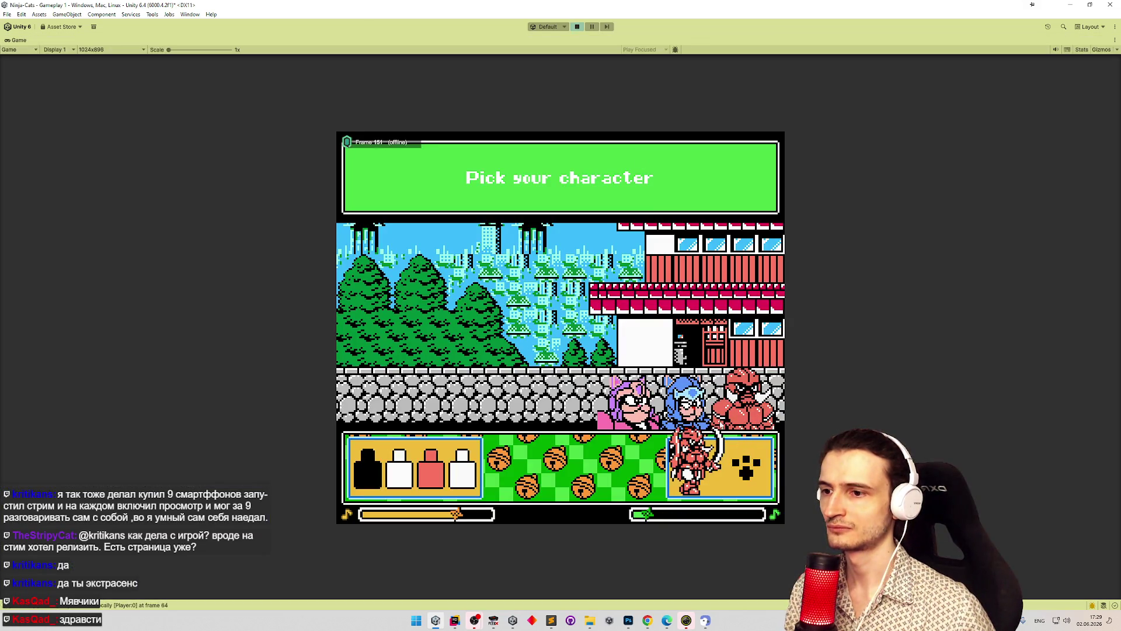
- Play a run with the Armor upgrade and the white cat, stop play, and open tasks.todo
{"action": "left_click", "coordinate": [730, 484]}
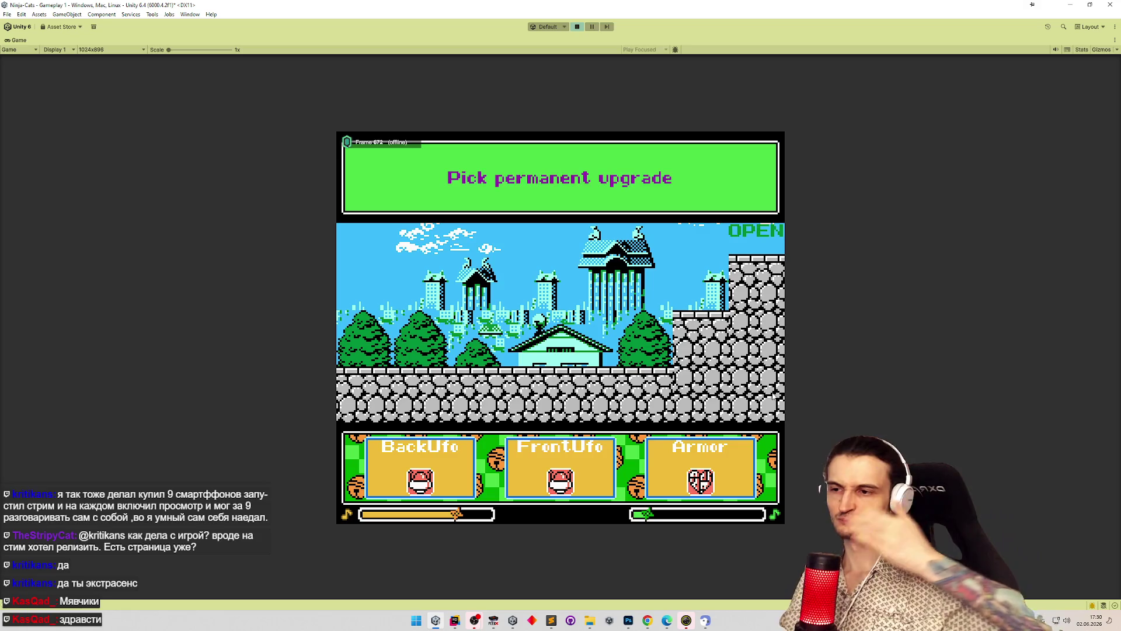
{"action": "left_click", "coordinate": [734, 487]}
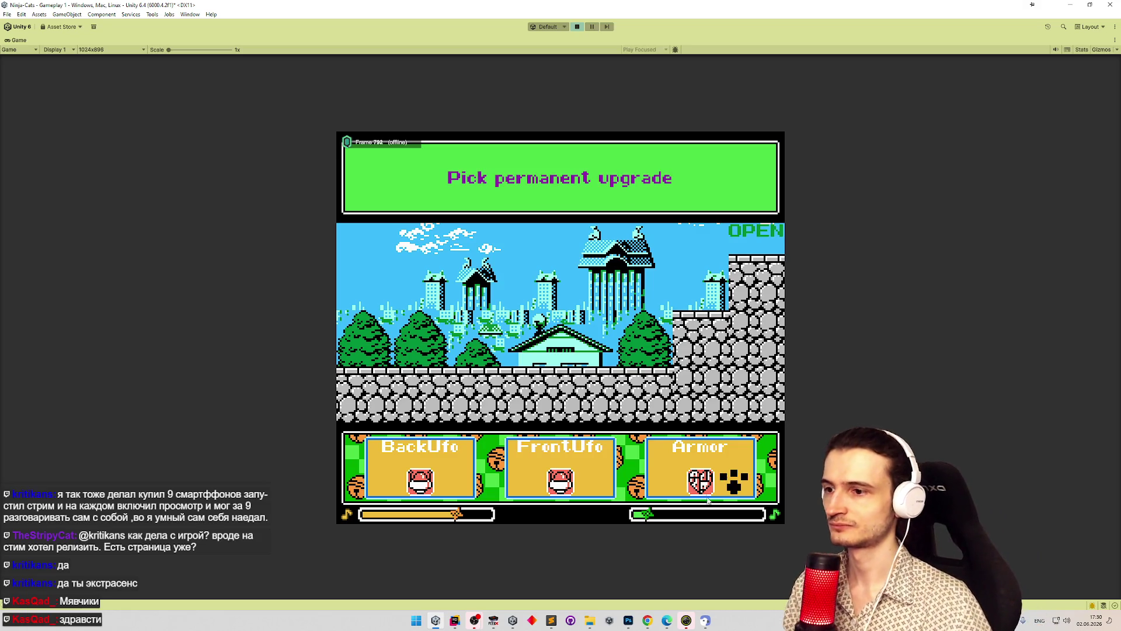
{"action": "left_click", "coordinate": [753, 429]}
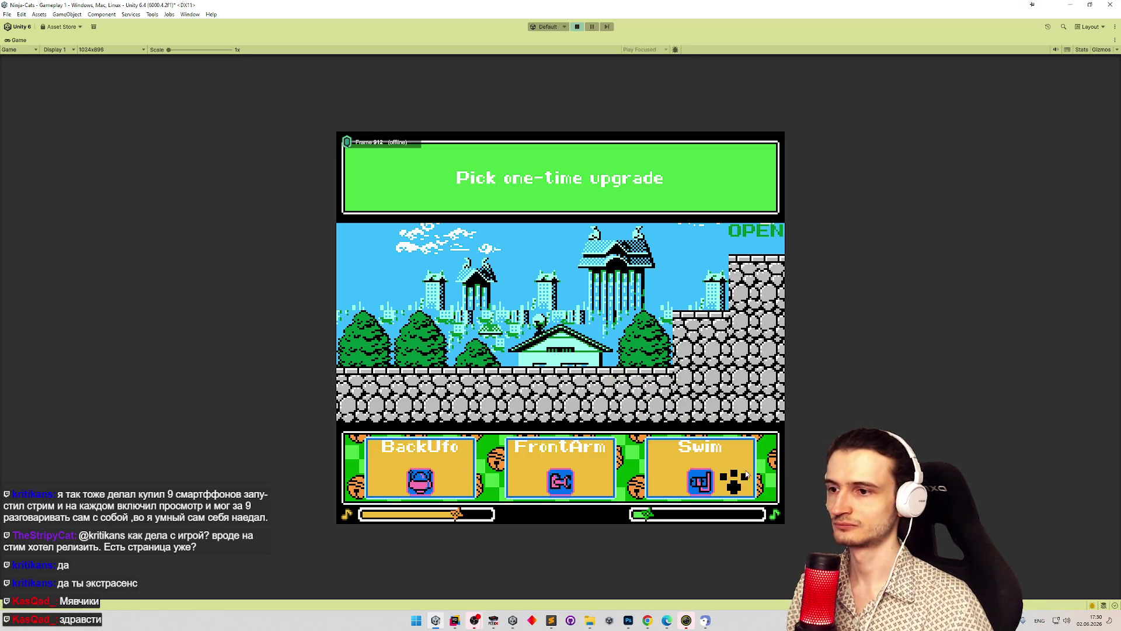
{"action": "left_click", "coordinate": [747, 473]}
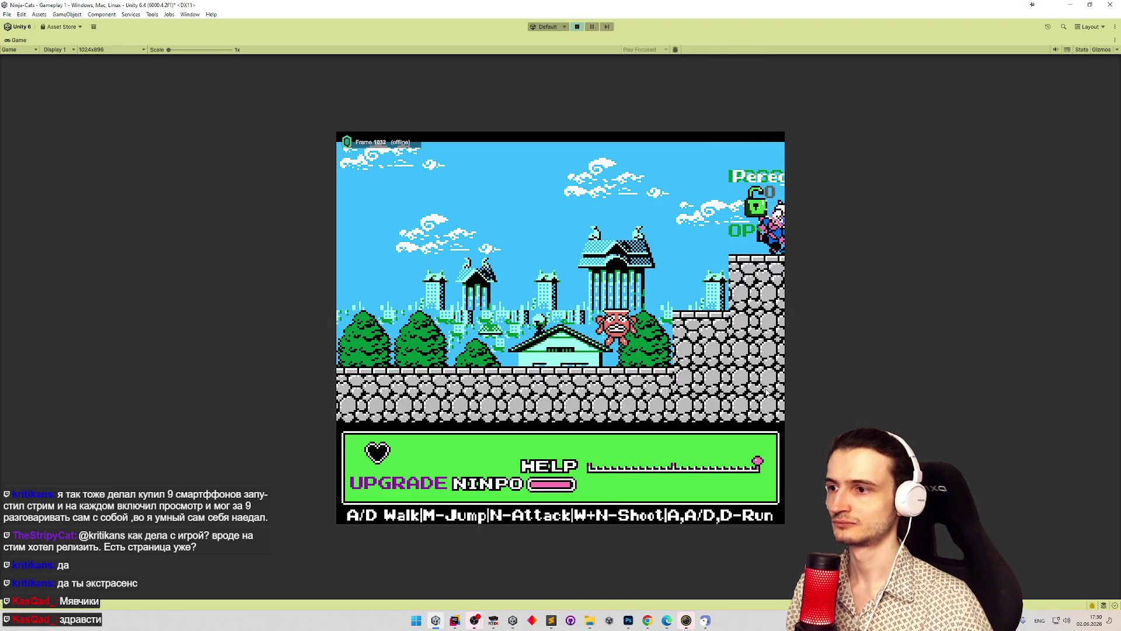
{"action": "key", "text": "m"}
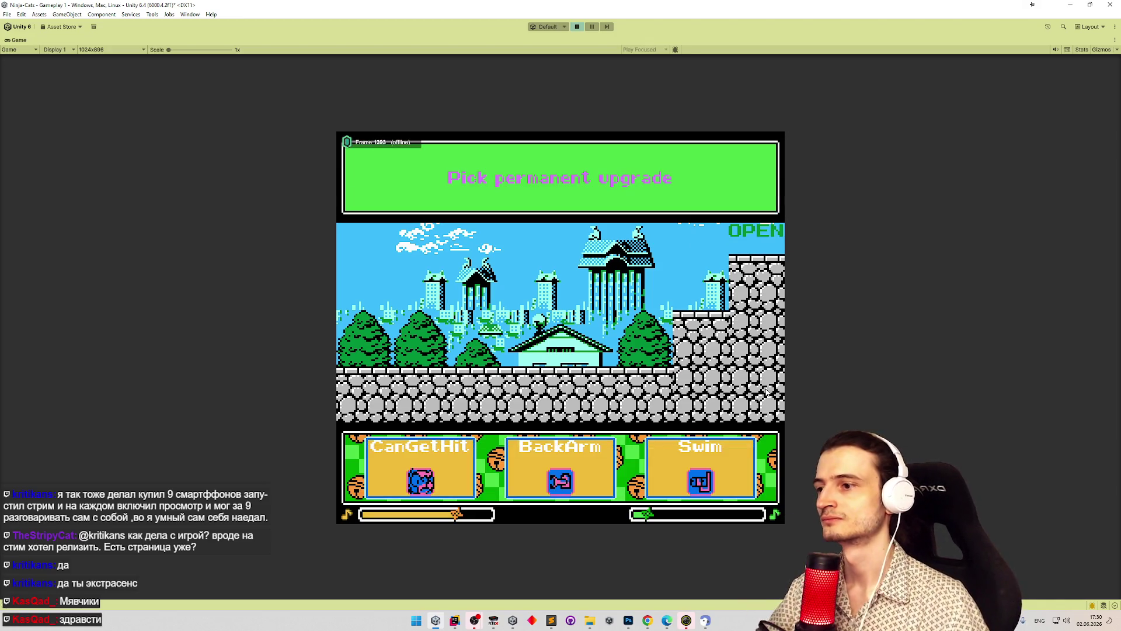
{"action": "key", "text": "ctrl+p"}
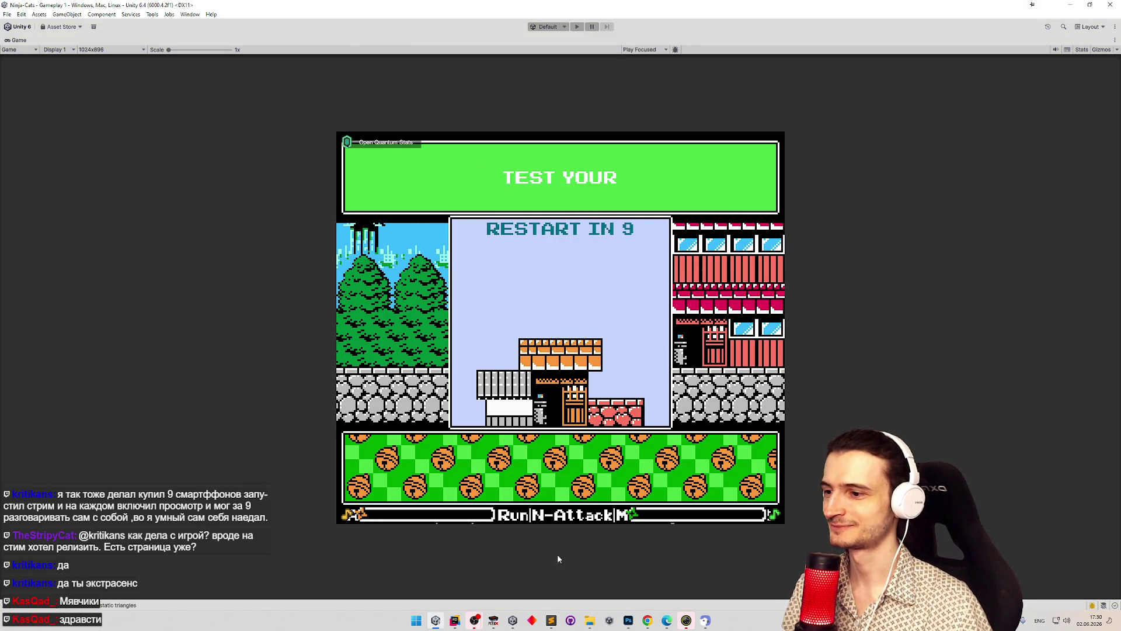
{"action": "left_click", "coordinate": [552, 619]}
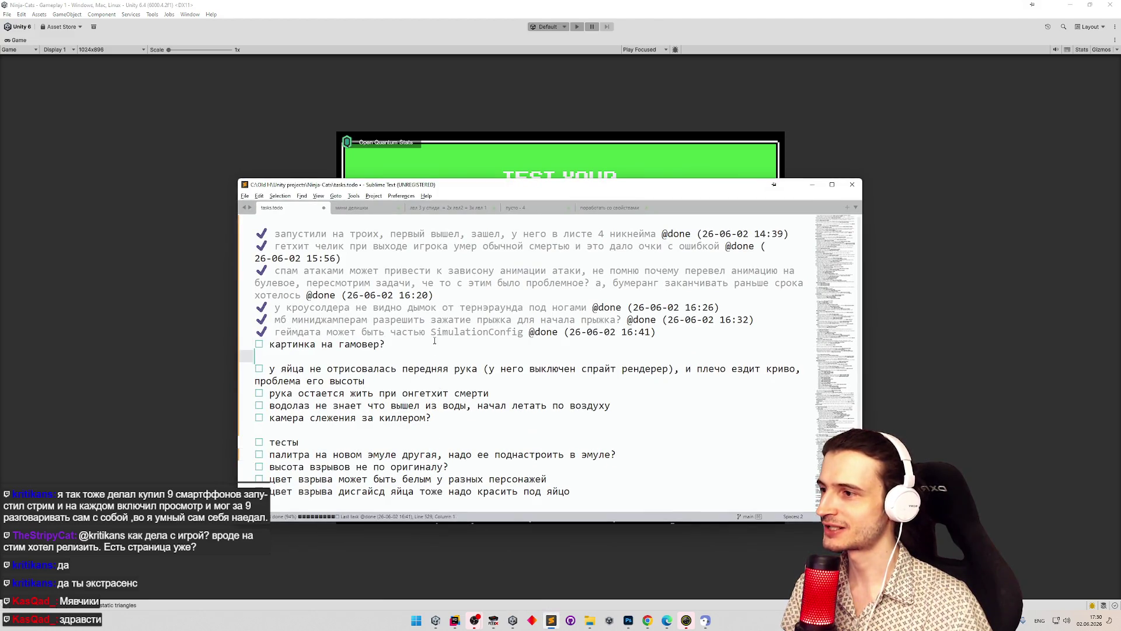
{"action": "left_click", "coordinate": [434, 344]}
{"action": "key", "text": "ctrl+d"}
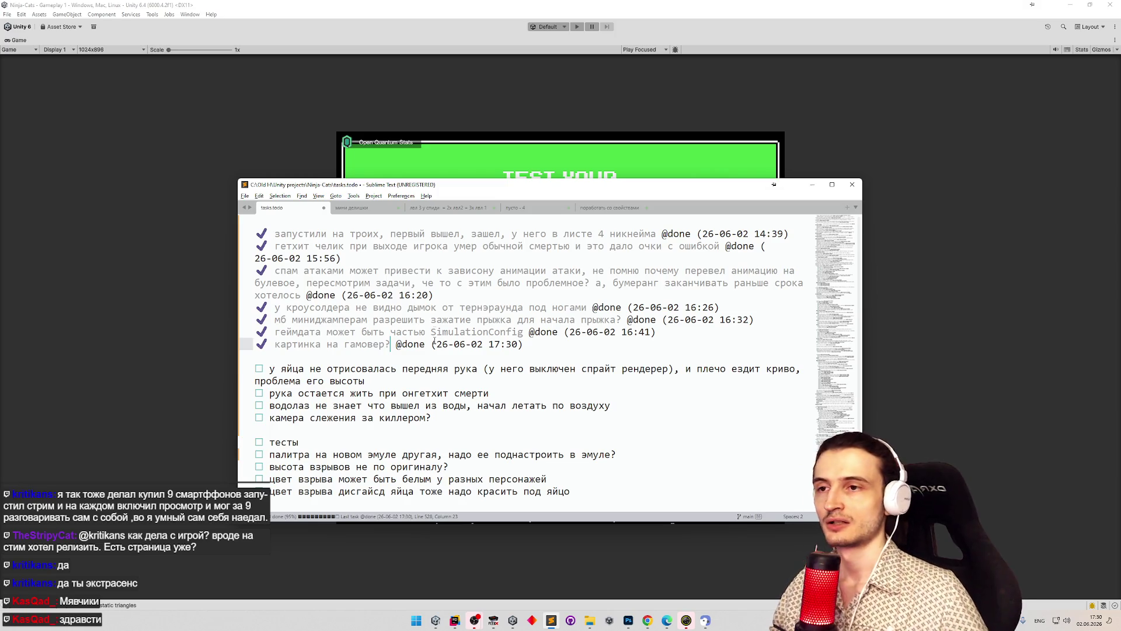
{"action": "left_click", "coordinate": [809, 185]}
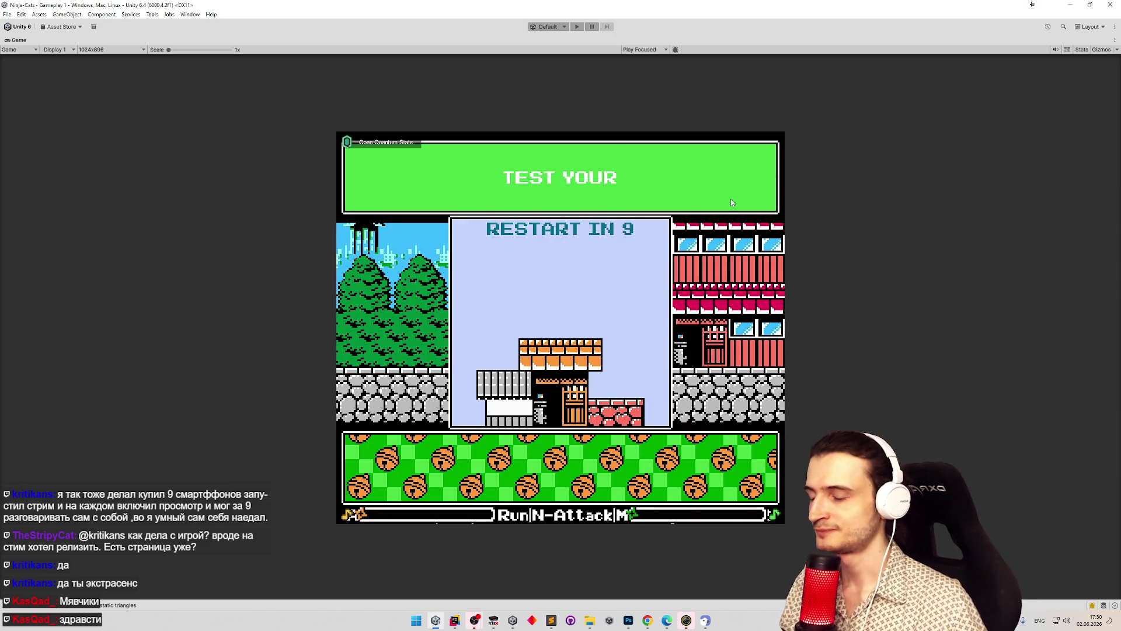
- Clear the console, open DefaultConfigSimulation, and set Debug Character Data to WingedEgg
{"action": "key", "text": "shift+space"}
{"action": "left_click", "coordinate": [8, 411]}
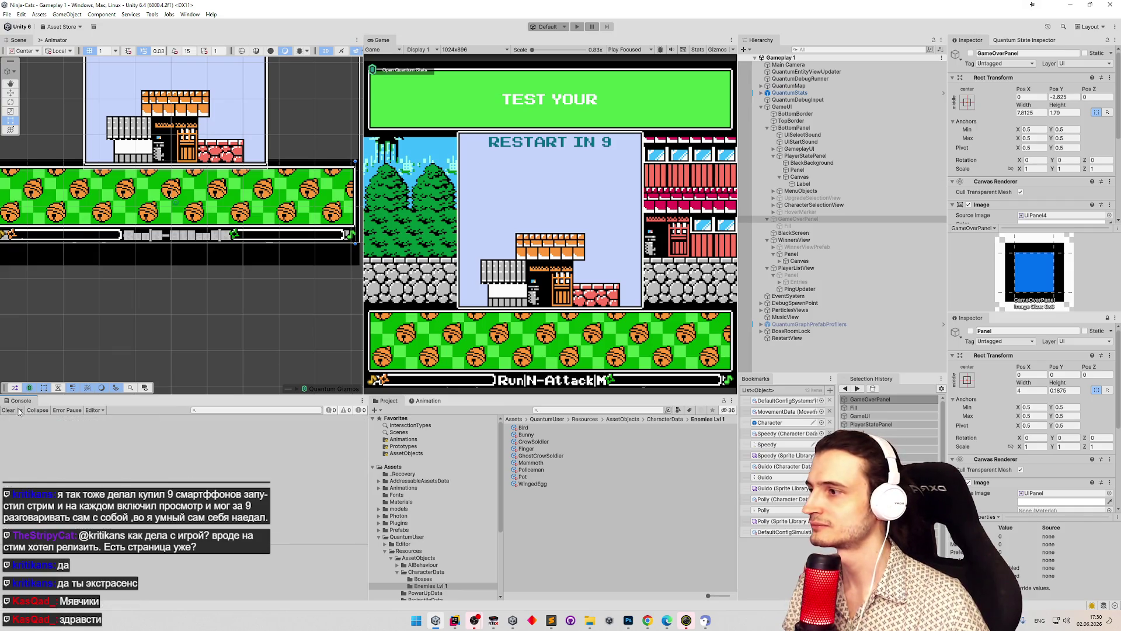
{"action": "left_click", "coordinate": [553, 411]}
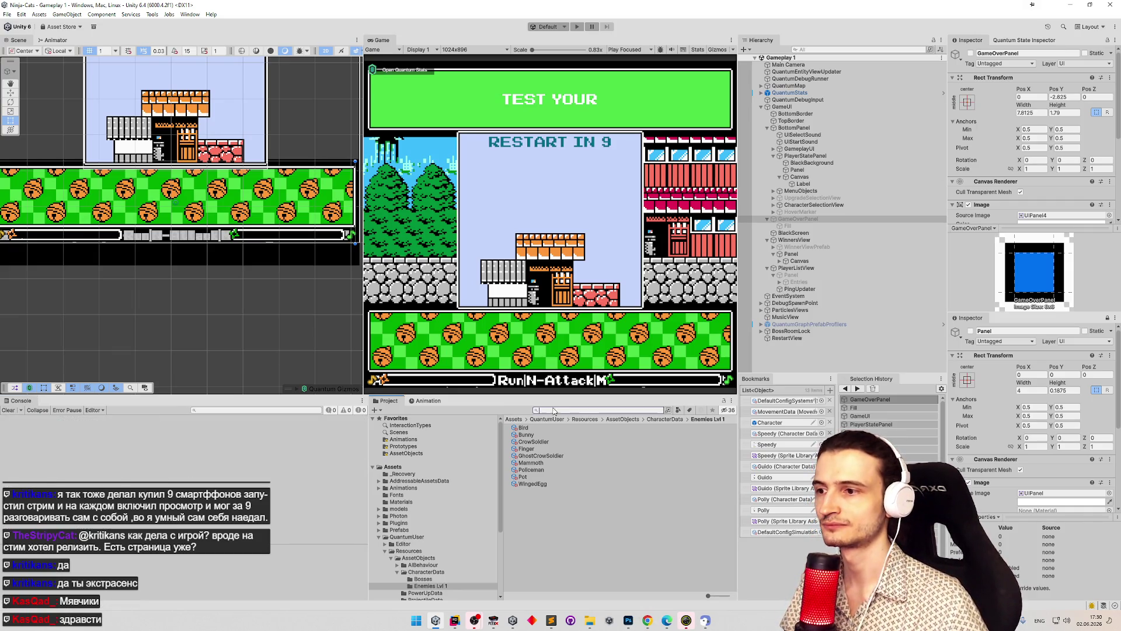
{"action": "left_click", "coordinate": [786, 532]}
{"action": "scroll", "coordinate": [1001, 217], "scroll_direction": "down", "scroll_amount": 5}
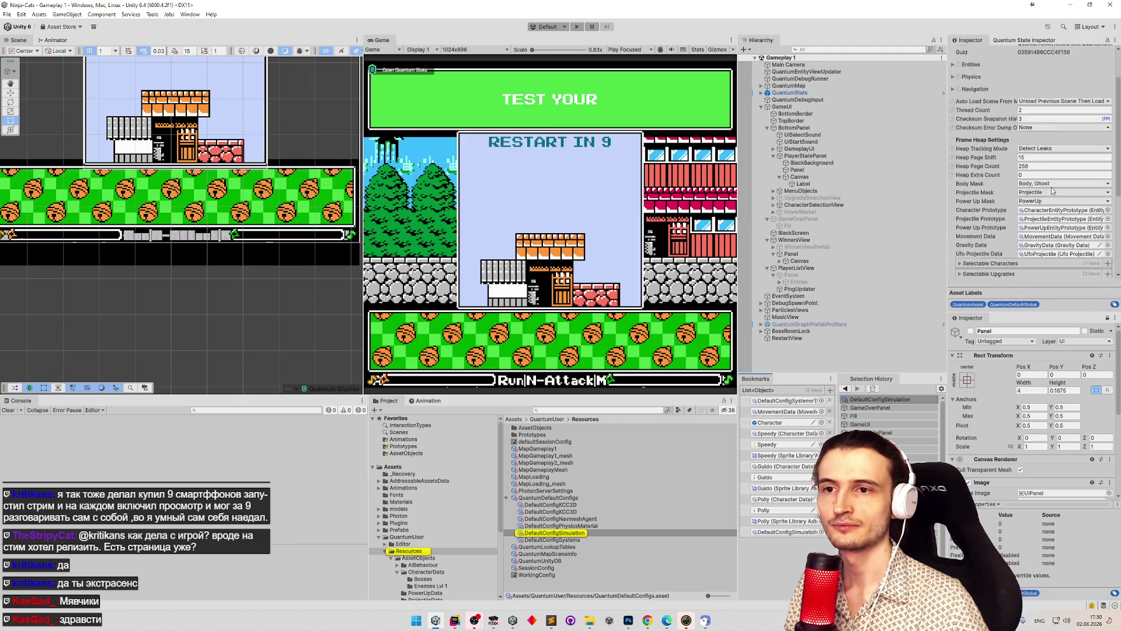
{"action": "left_click", "coordinate": [1097, 251]}
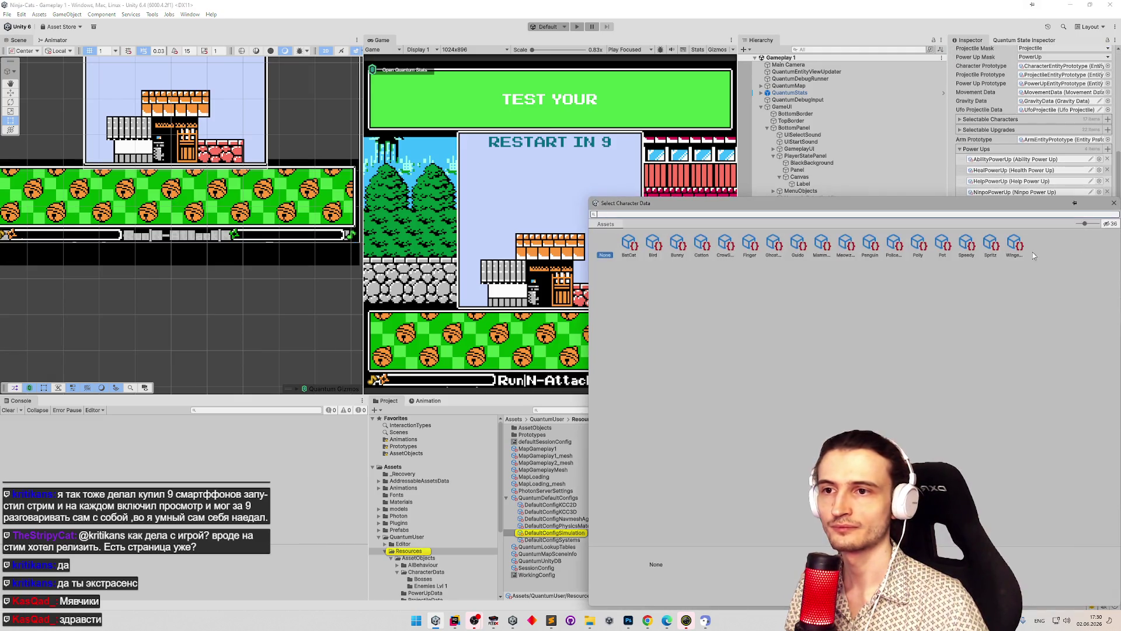
{"action": "type", "text": "in"}
{"action": "double_click", "coordinate": [629, 243]}
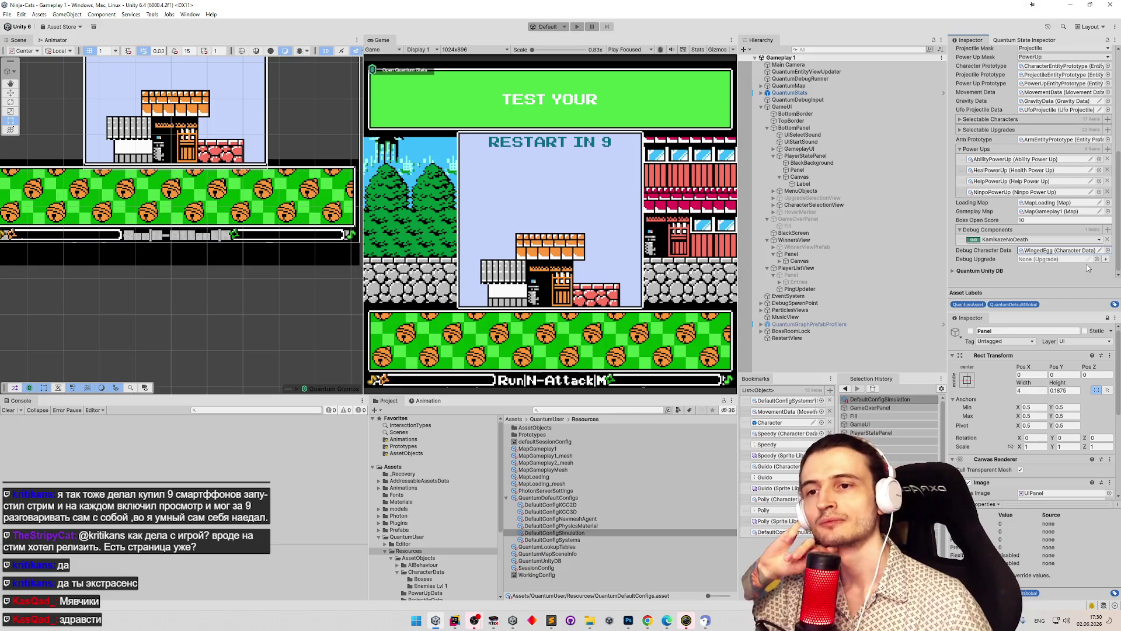
- Add a new Debug Components entry set to FrontArm
{"action": "left_click", "coordinate": [1108, 230]}
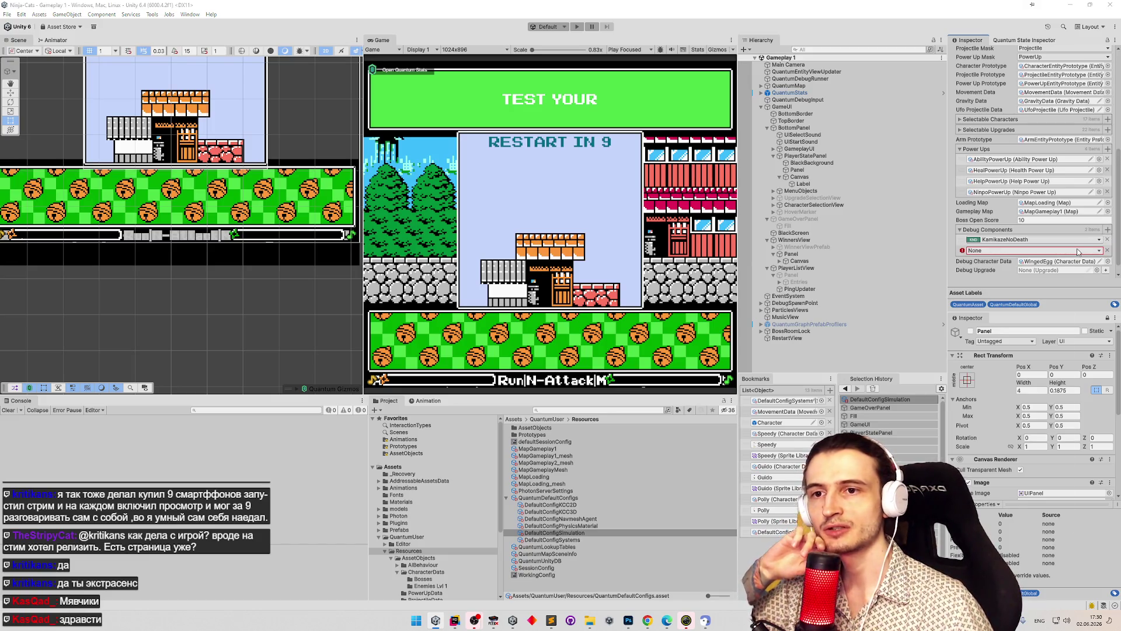
{"action": "left_click", "coordinate": [1077, 251]}
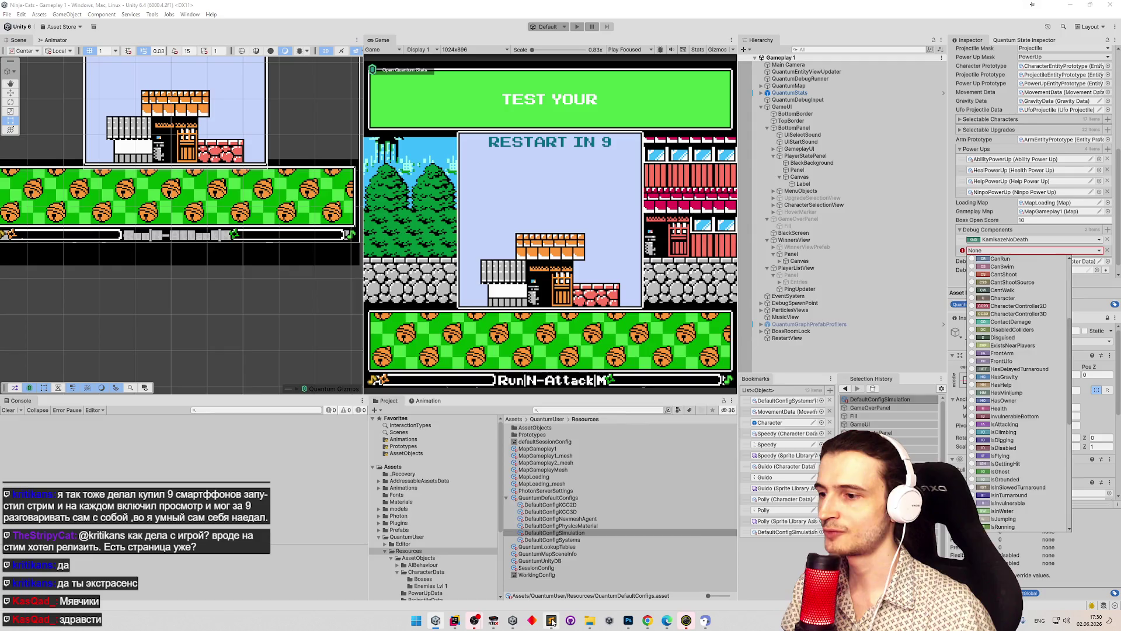
{"action": "left_click", "coordinate": [552, 621]}
{"action": "left_click", "coordinate": [552, 621]}
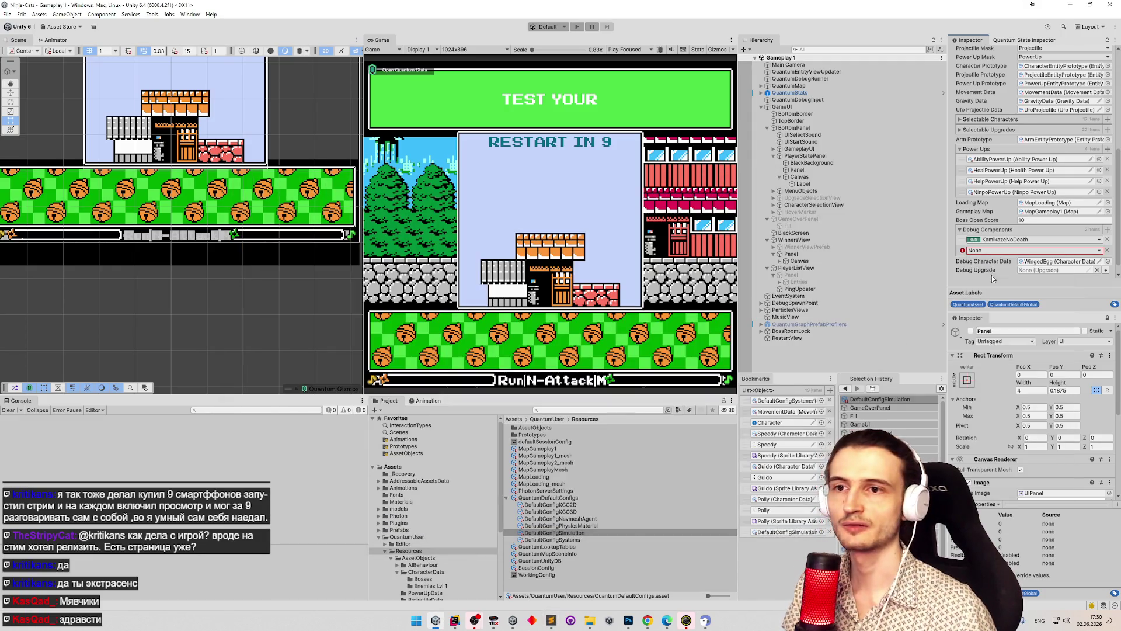
{"action": "left_click", "coordinate": [1030, 251]}
{"action": "scroll", "coordinate": [998, 390], "scroll_direction": "down", "scroll_amount": 5}
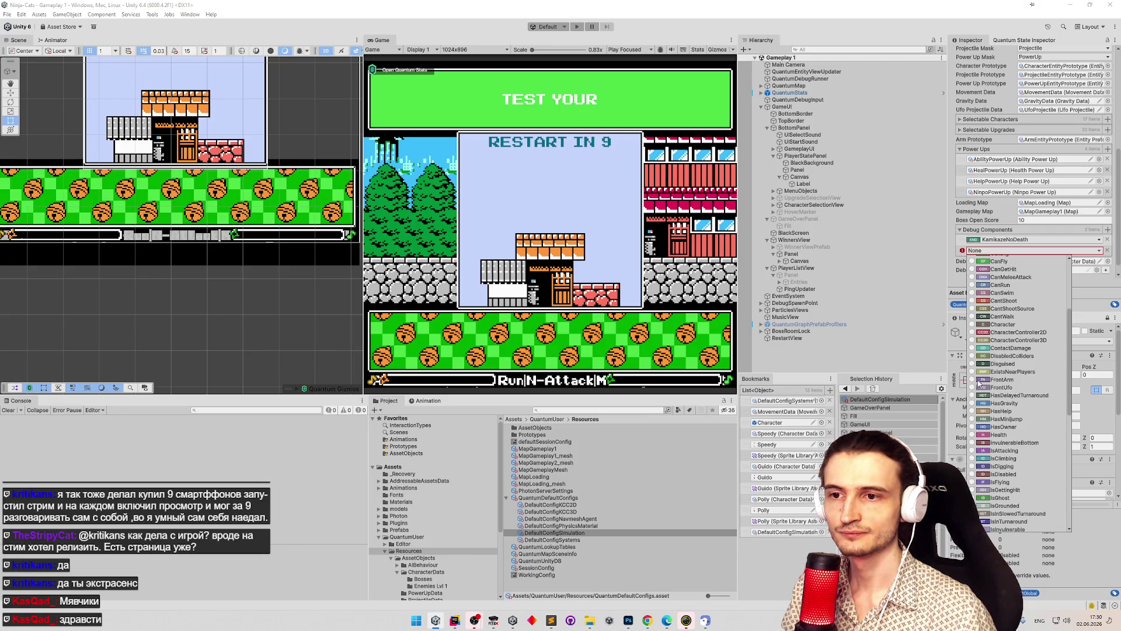
{"action": "left_click", "coordinate": [974, 380]}
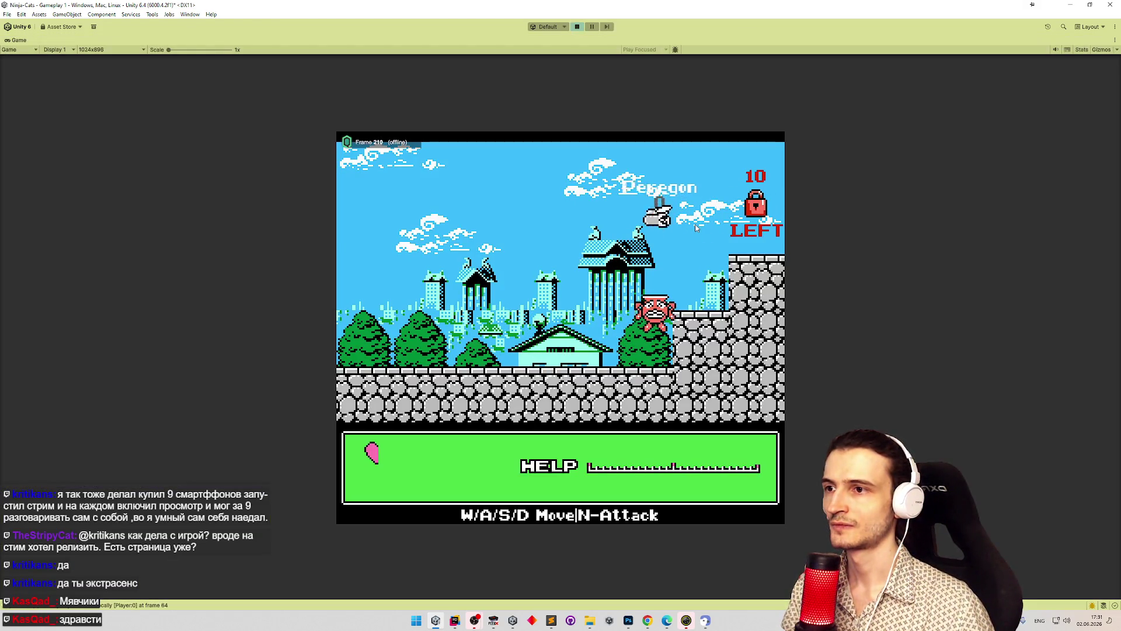
- Fly Peregon left, up and right with W/A/D, attacking with N, then switch to tasks.todo
{"action": "key", "text": "a"}
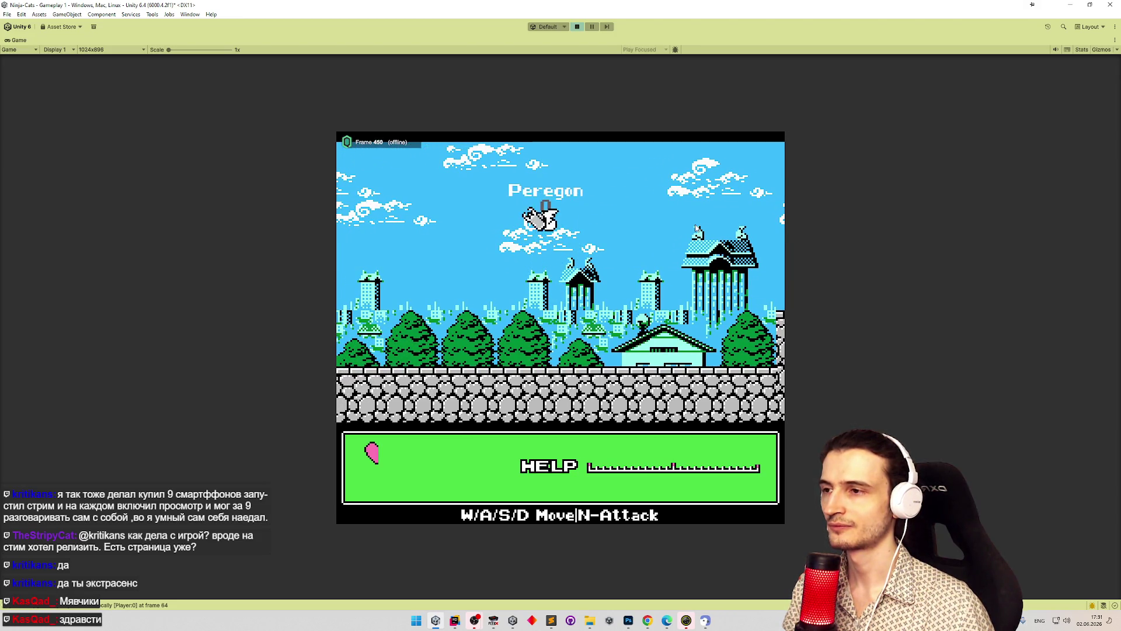
{"action": "key", "text": "w"}
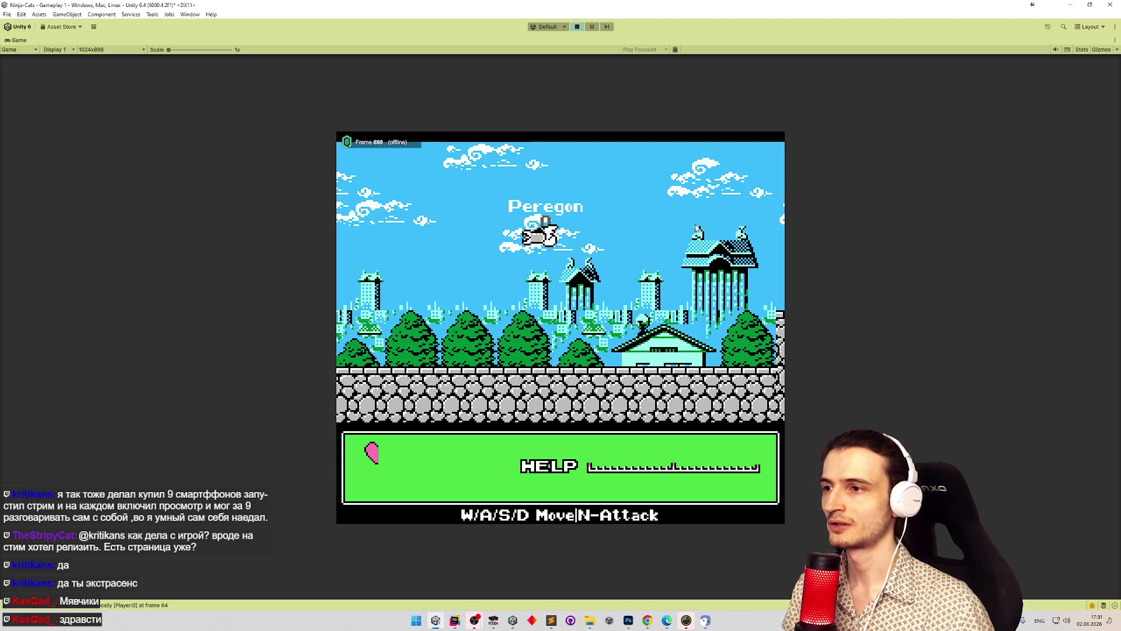
{"action": "key", "text": "a"}
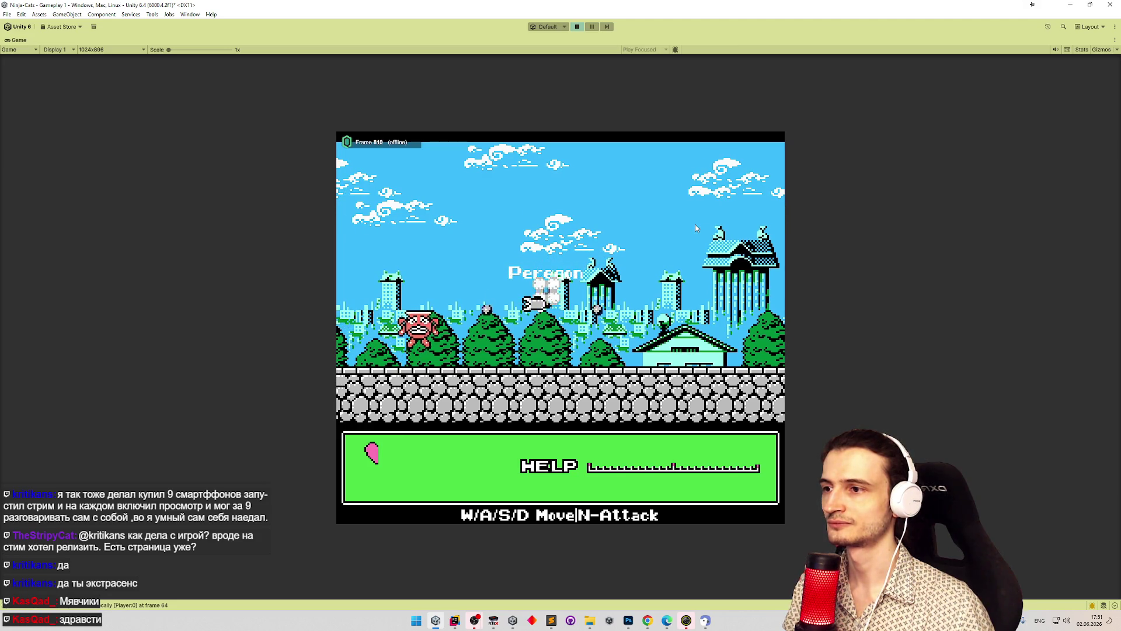
{"action": "key", "text": "a"}
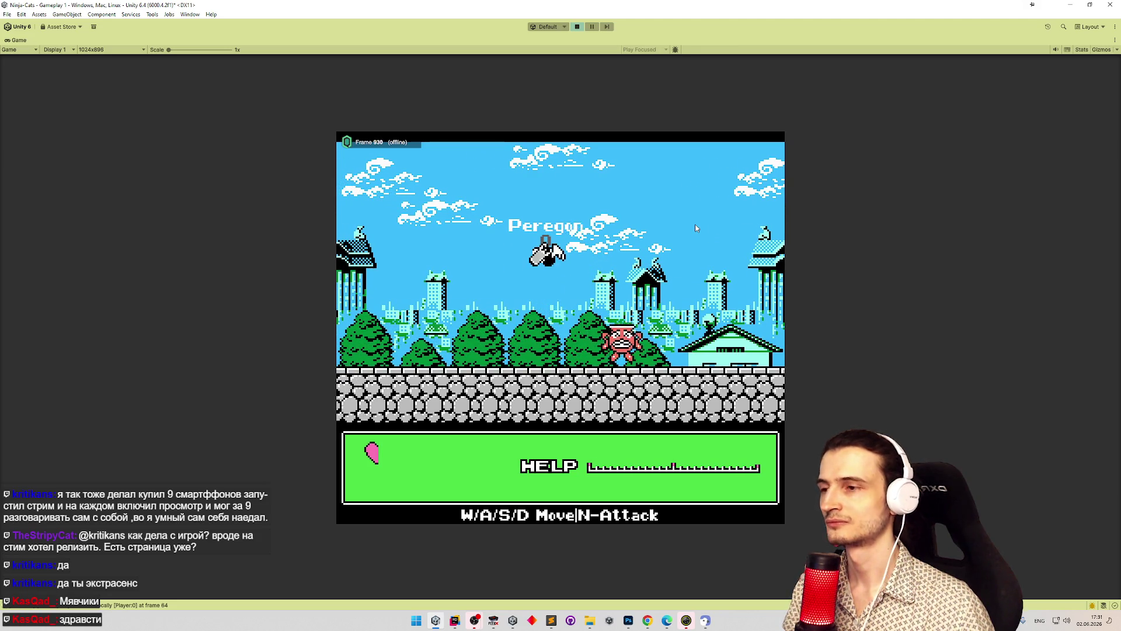
{"action": "key", "text": "d"}
{"action": "key", "text": "n"}
{"action": "key", "text": "d"}
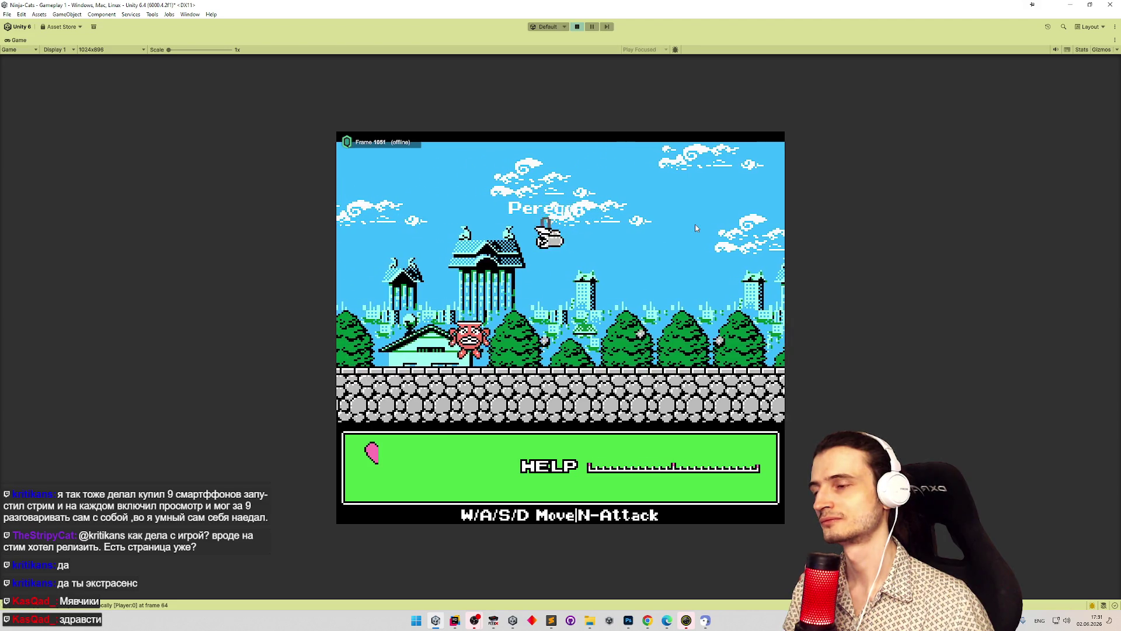
{"action": "key", "text": "d"}
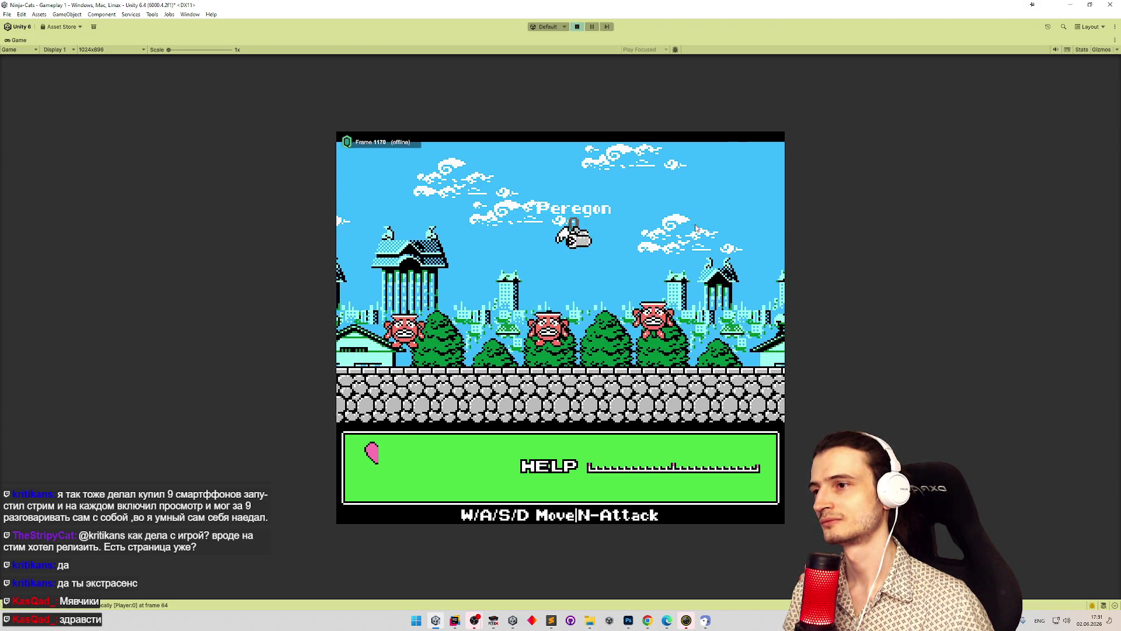
{"action": "key", "text": "n"}
{"action": "key", "text": "d"}
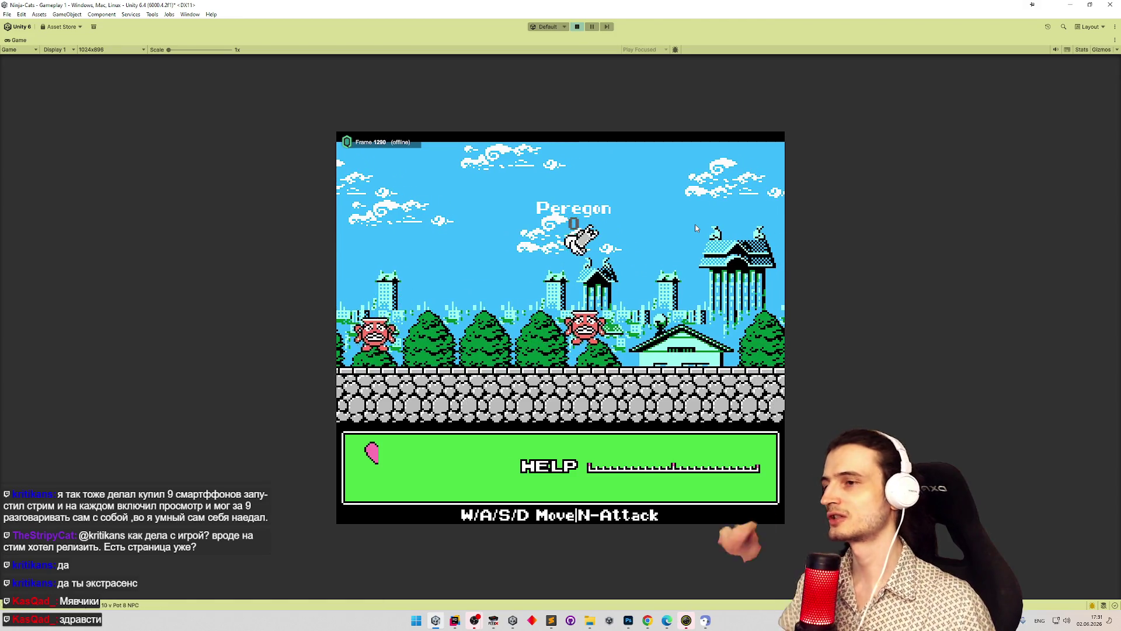
{"action": "key", "text": "n"}
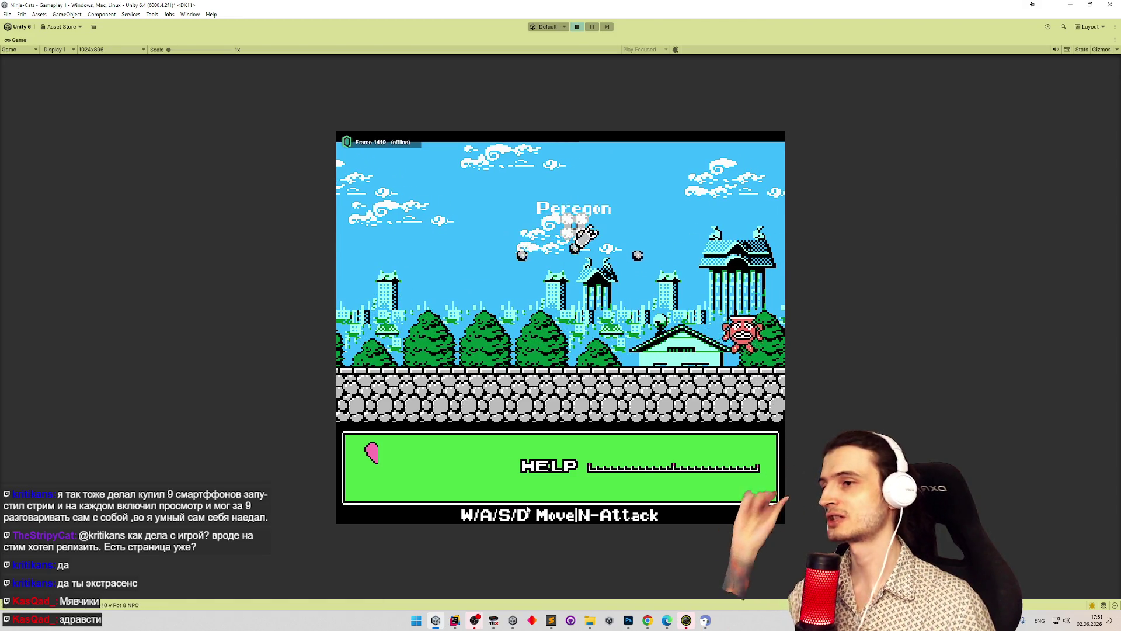
{"action": "key", "text": "alt+Tab"}
{"action": "left_click", "coordinate": [441, 422]}
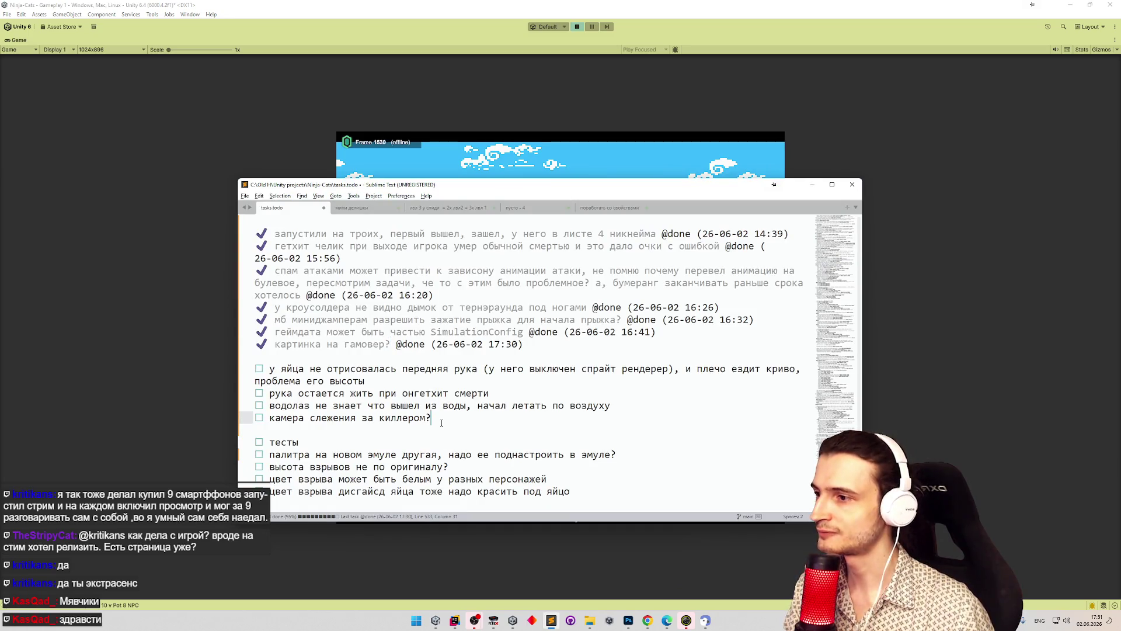
- Append ', ее бы так же убирать пока камикадзе' to the arm-death task and hide the notes
{"action": "scroll", "coordinate": [452, 402], "scroll_direction": "down", "scroll_amount": 1}
{"action": "left_click", "coordinate": [498, 342]}
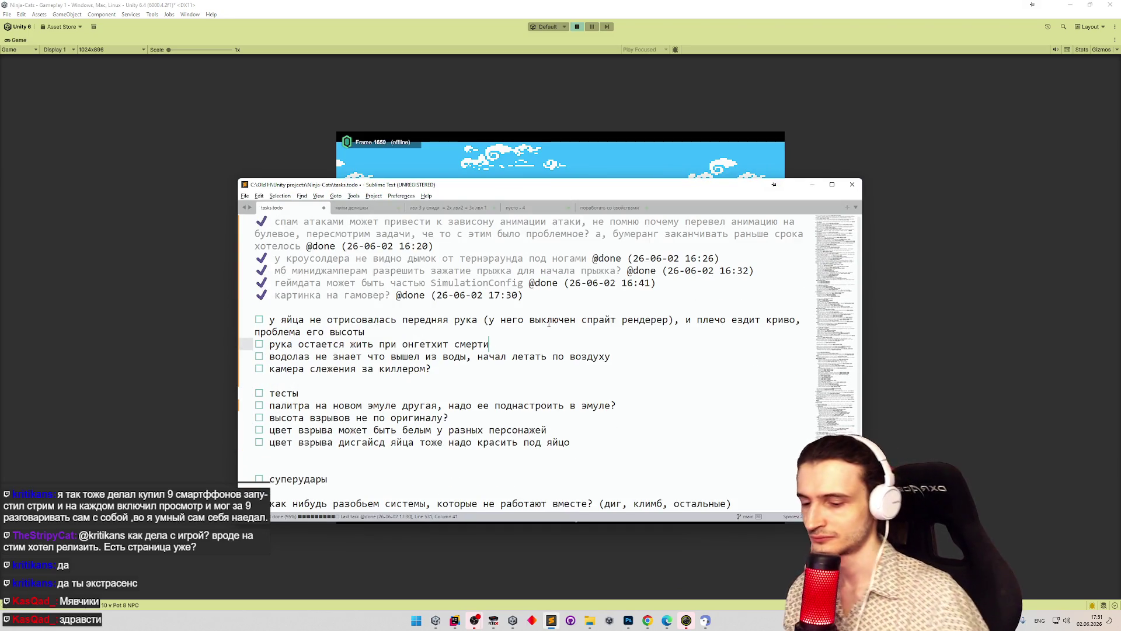
{"action": "type", "text": "?"}
{"action": "key", "text": "alt+shift"}
{"action": "type", "text": ","}
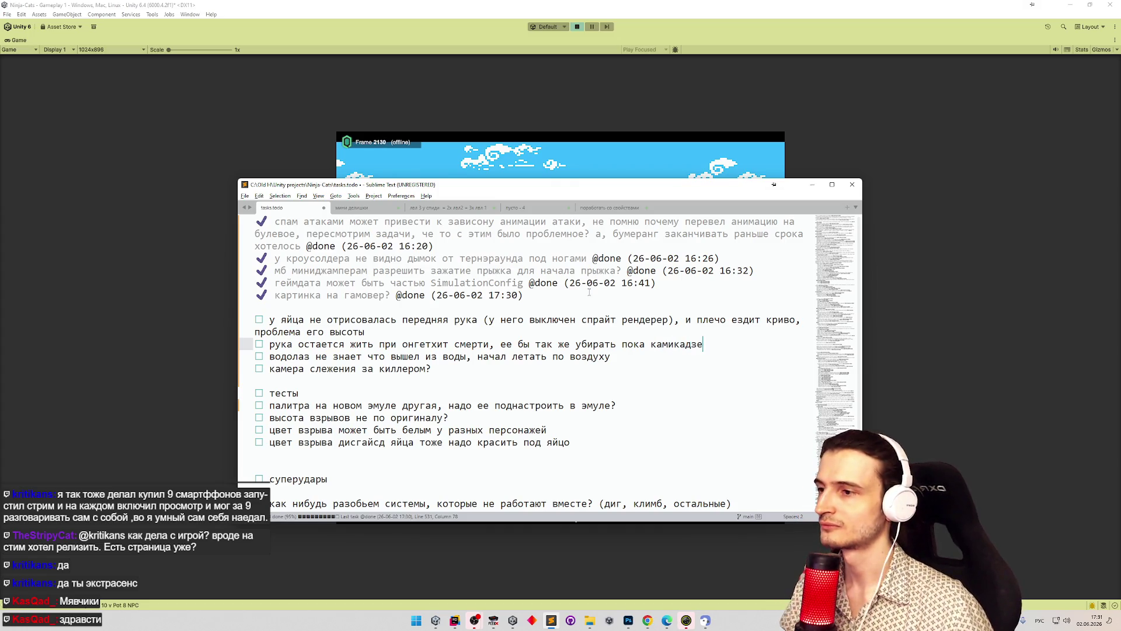
{"action": "left_click", "coordinate": [812, 185]}
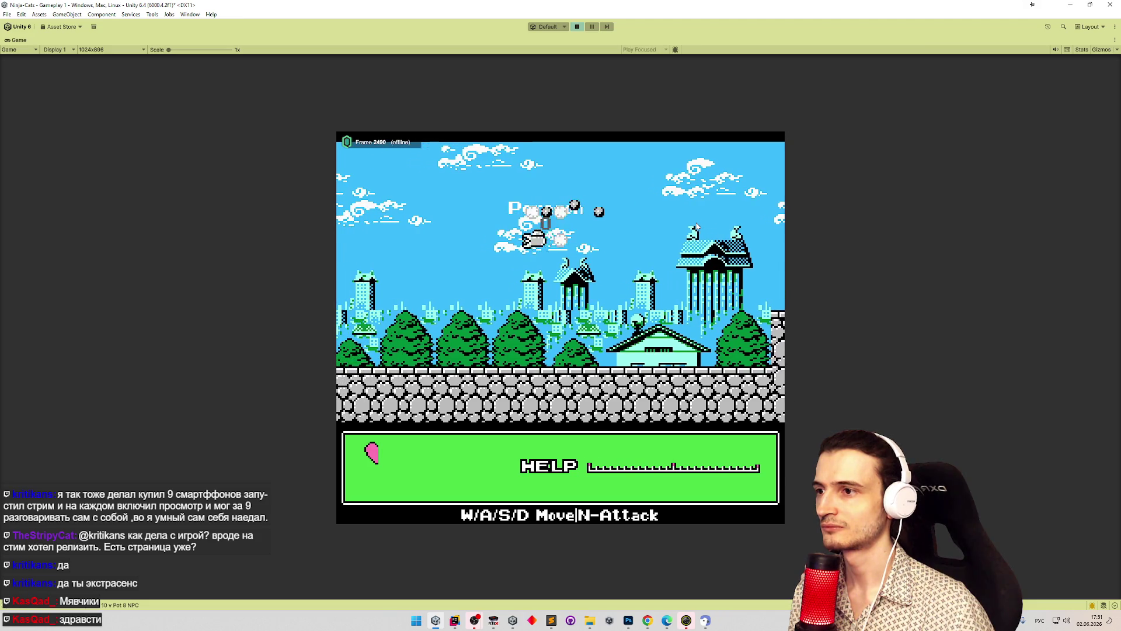
- Fly Peregon left down to the ground, then up and right, checking the arm sprite
{"action": "key", "text": "d"}
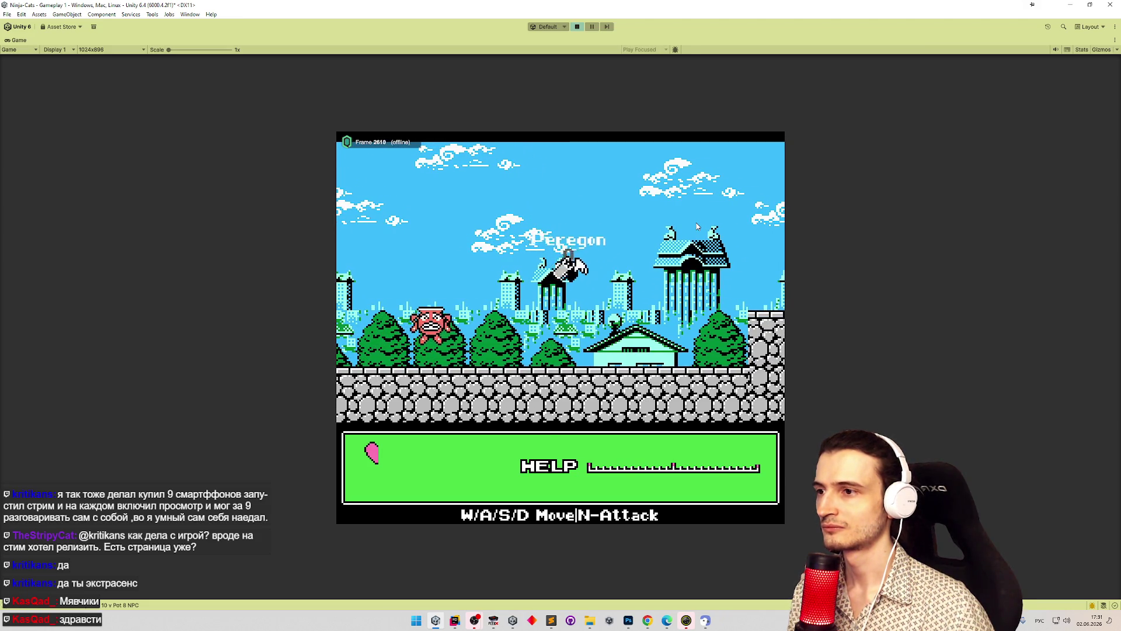
{"action": "key", "text": "a"}
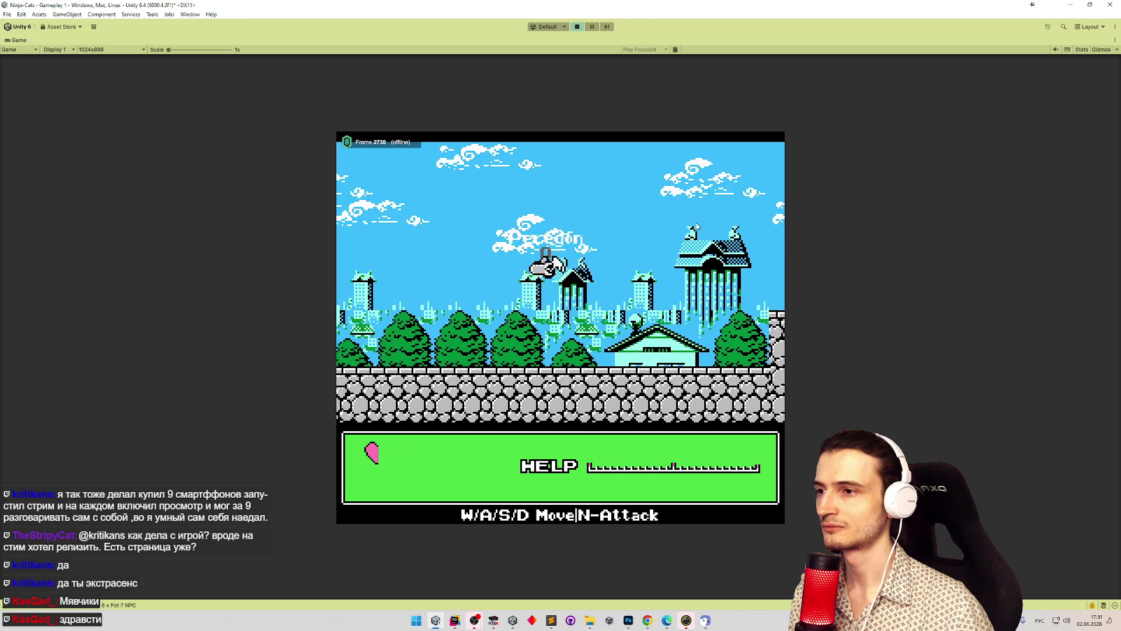
{"action": "key", "text": "a"}
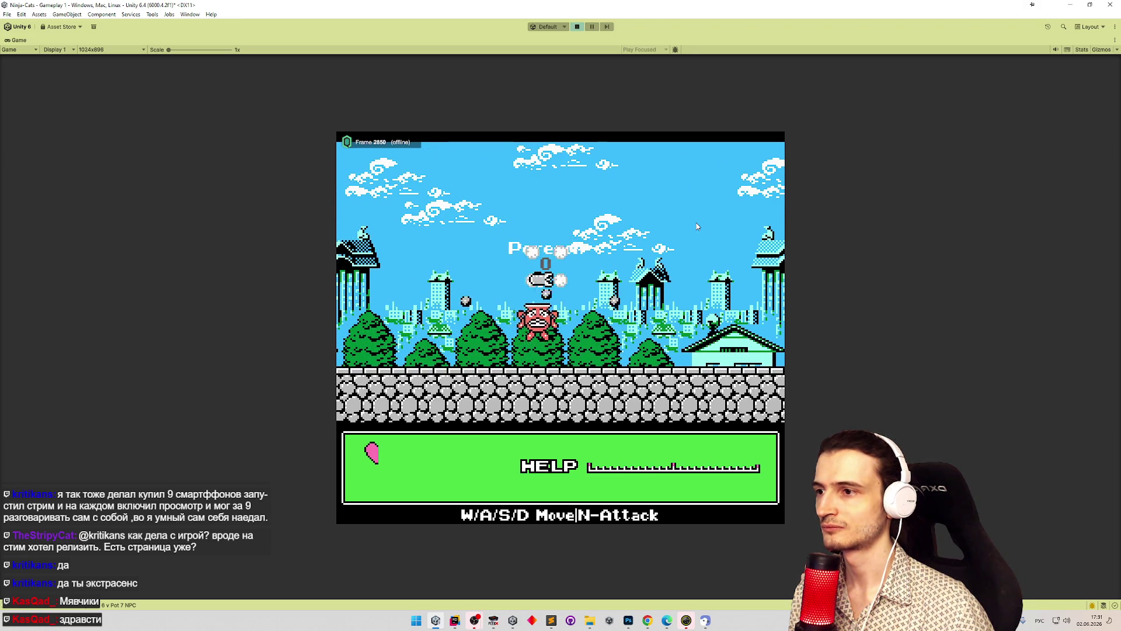
{"action": "key", "text": "a"}
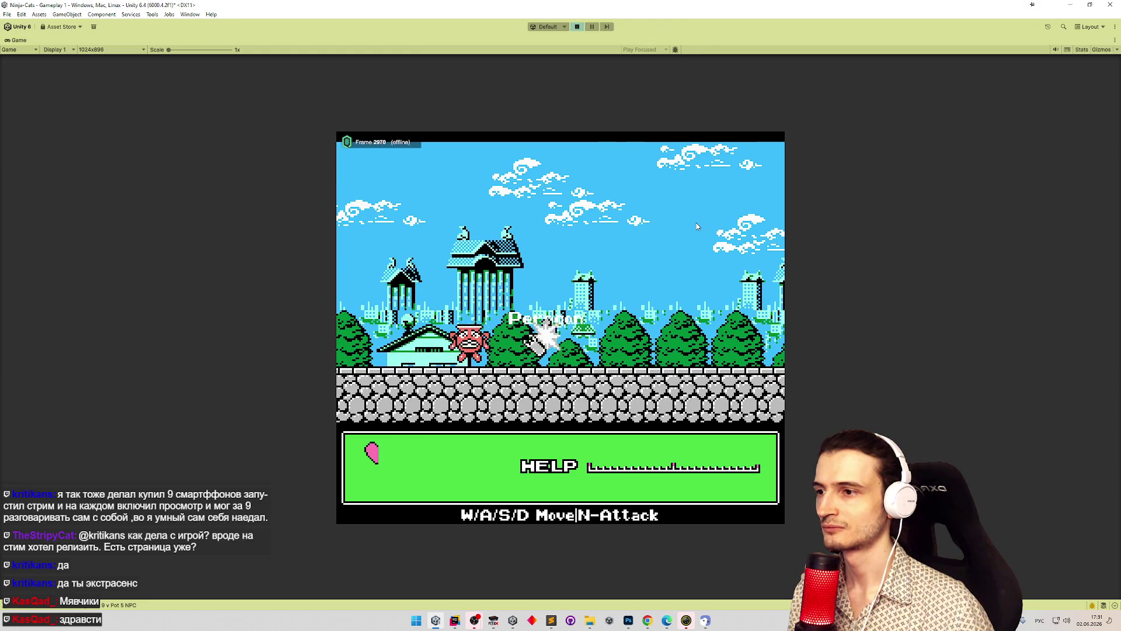
{"action": "key", "text": "w"}
{"action": "key", "text": "d"}
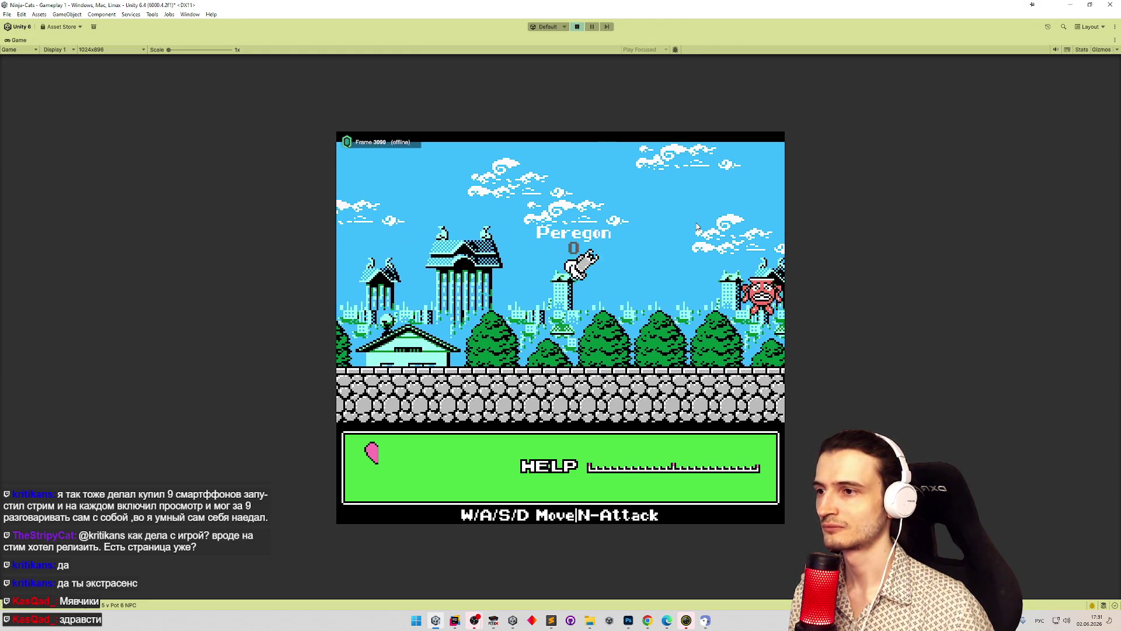
{"action": "key", "text": "d"}
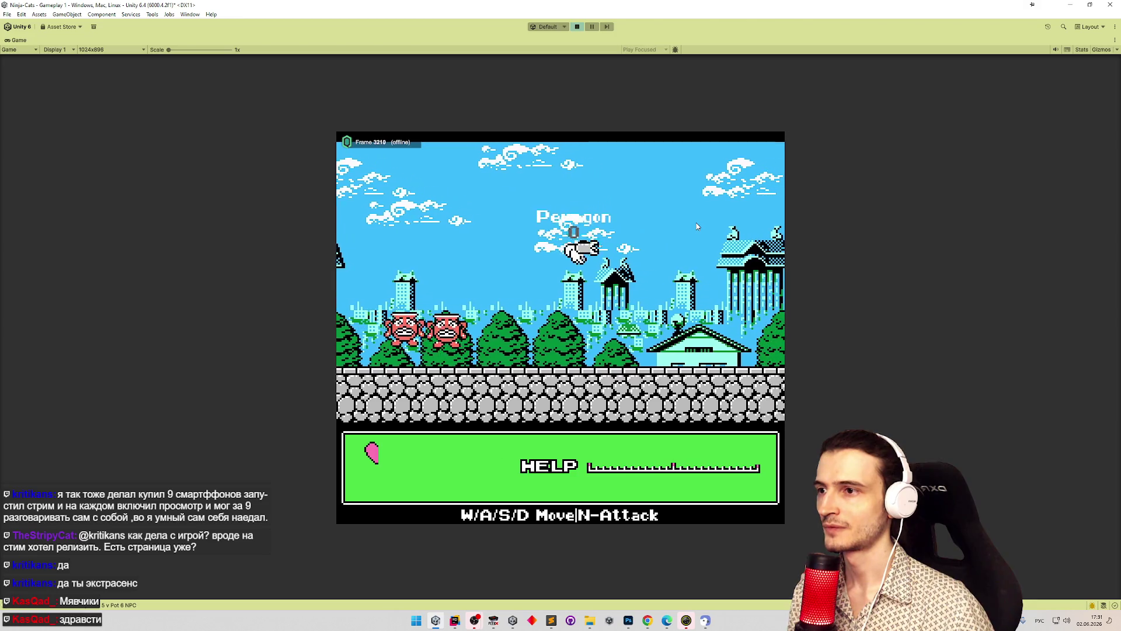
{"action": "key", "text": "d"}
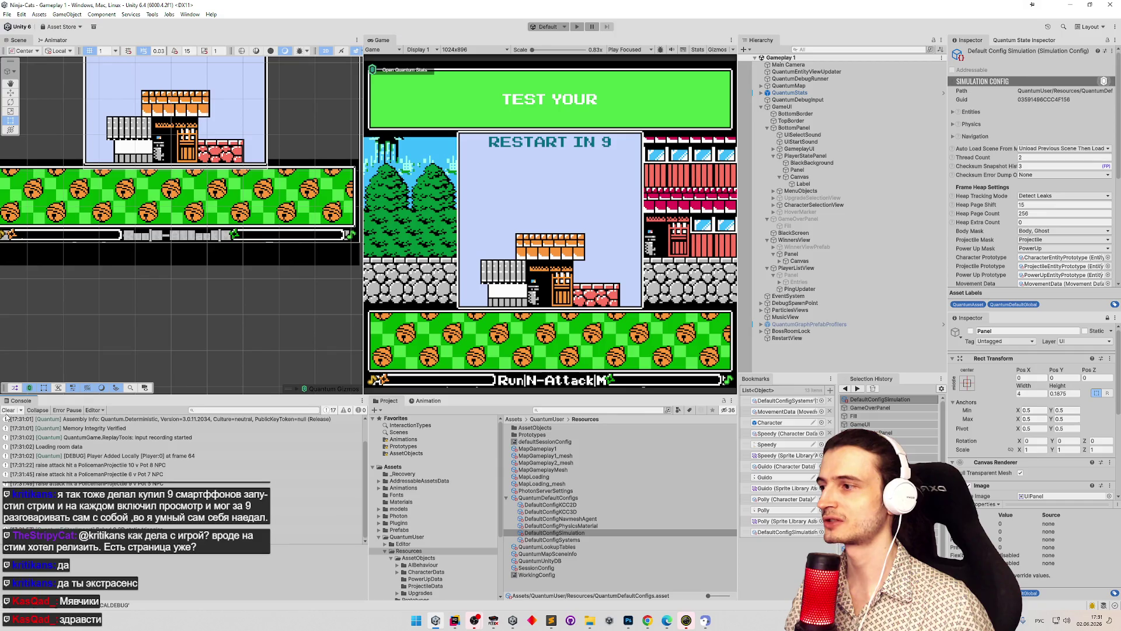
- Clear the console, find the WingedEgg character data via 'winged', and bake it
{"action": "left_click", "coordinate": [8, 410]}
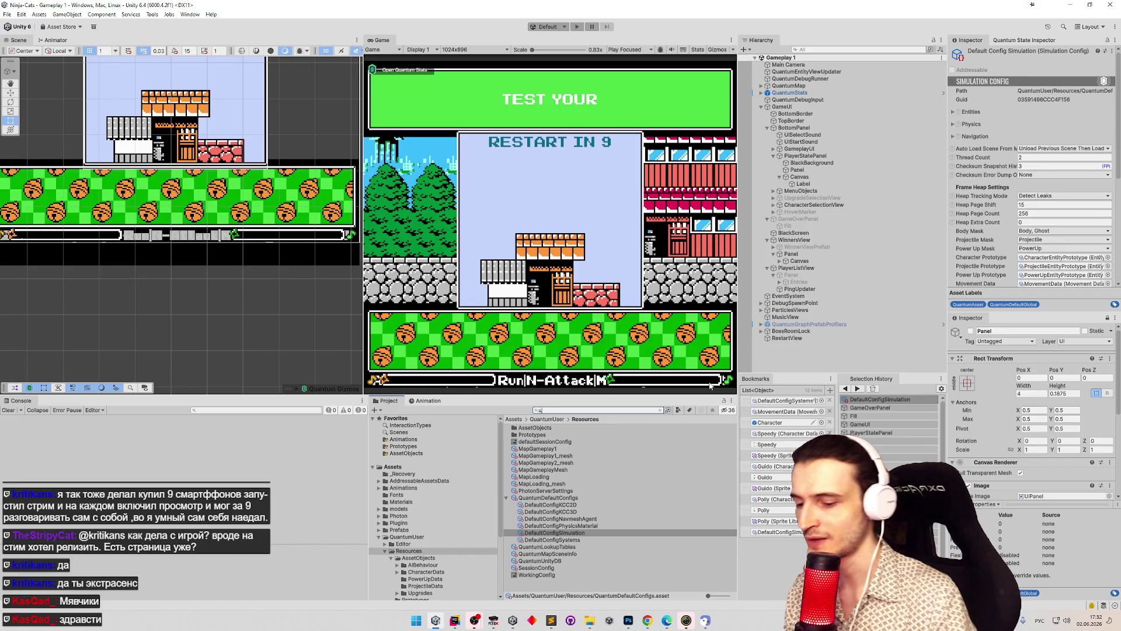
{"action": "type", "text": "ny"}
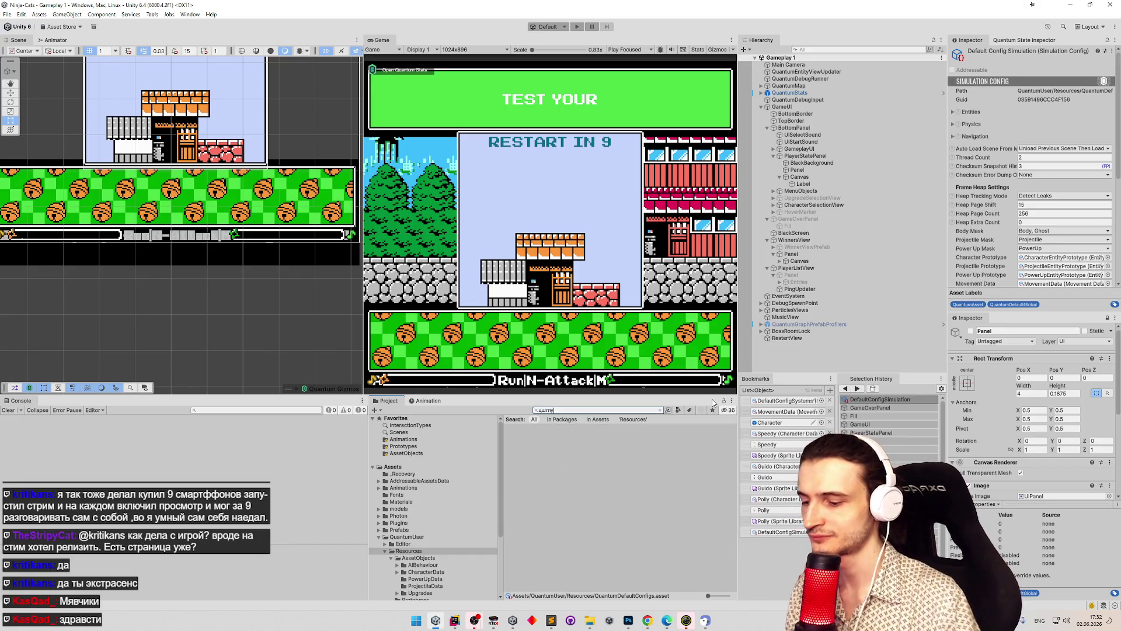
{"action": "type", "text": "nd"}
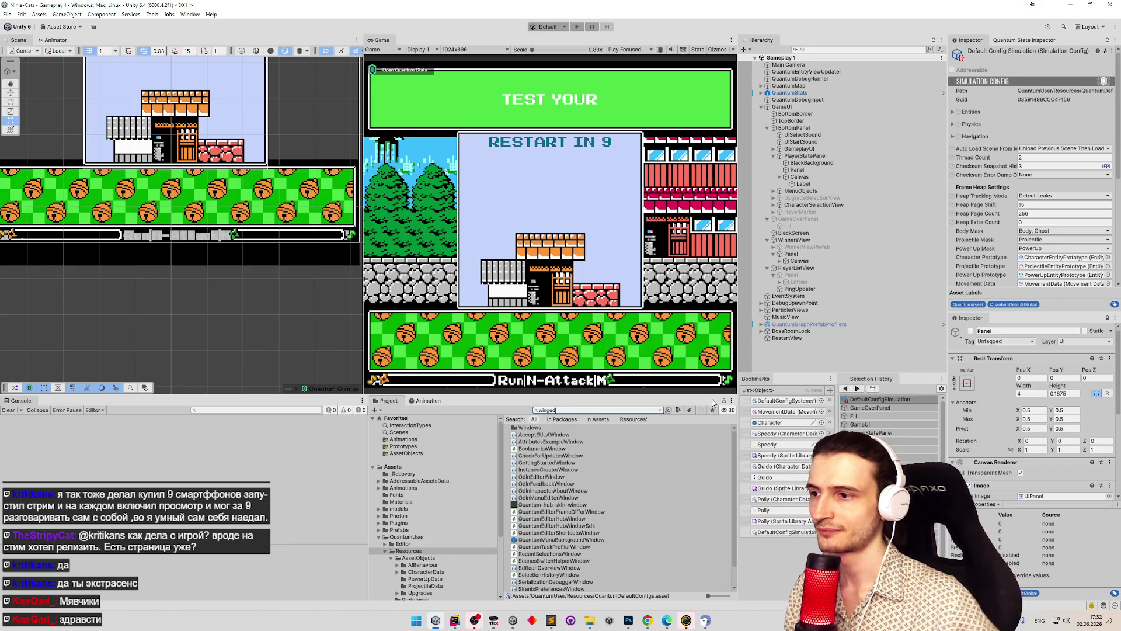
{"action": "left_click", "coordinate": [543, 455]}
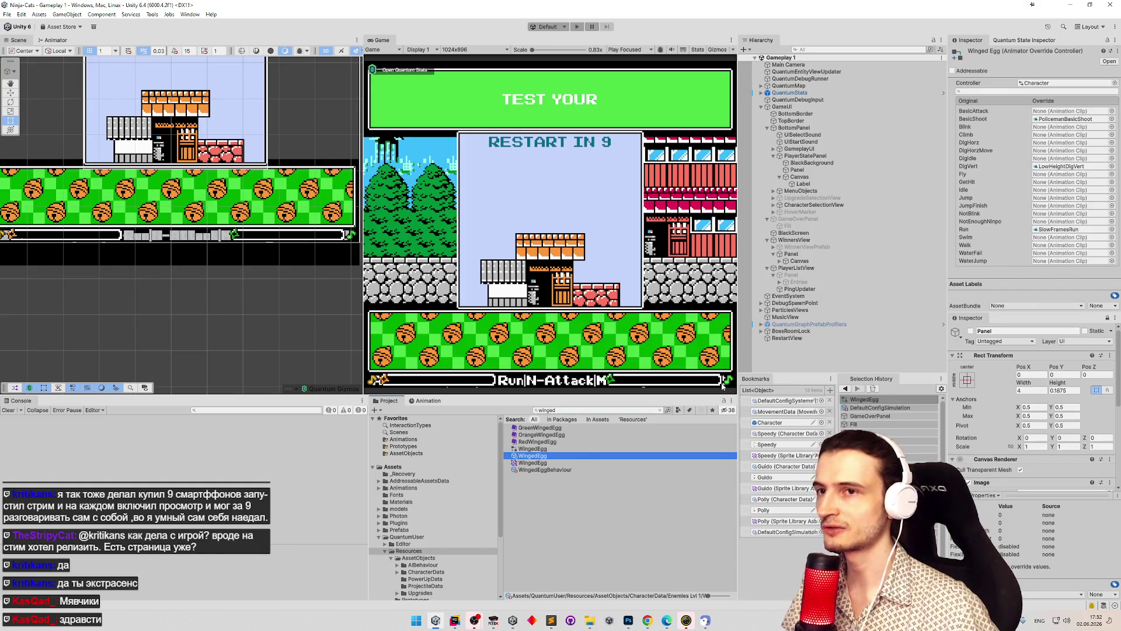
{"action": "left_click", "coordinate": [1055, 92]}
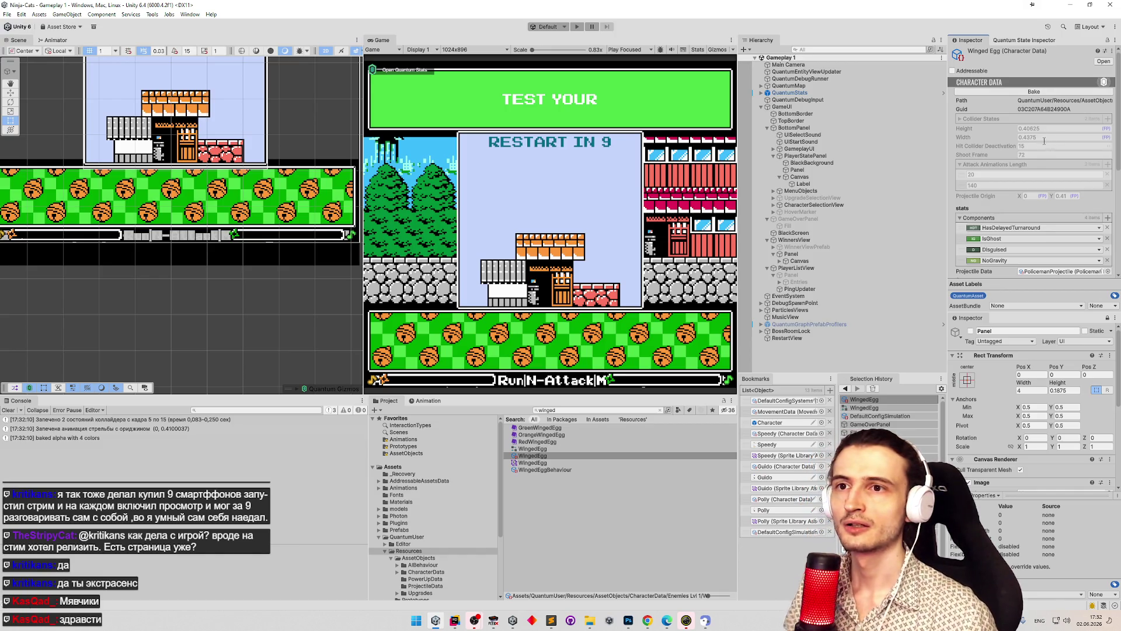
{"action": "left_click", "coordinate": [415, 622]}
- Launch Calculator from Start search and drag it aside to uncover Unity
{"action": "type", "text": "rf"}
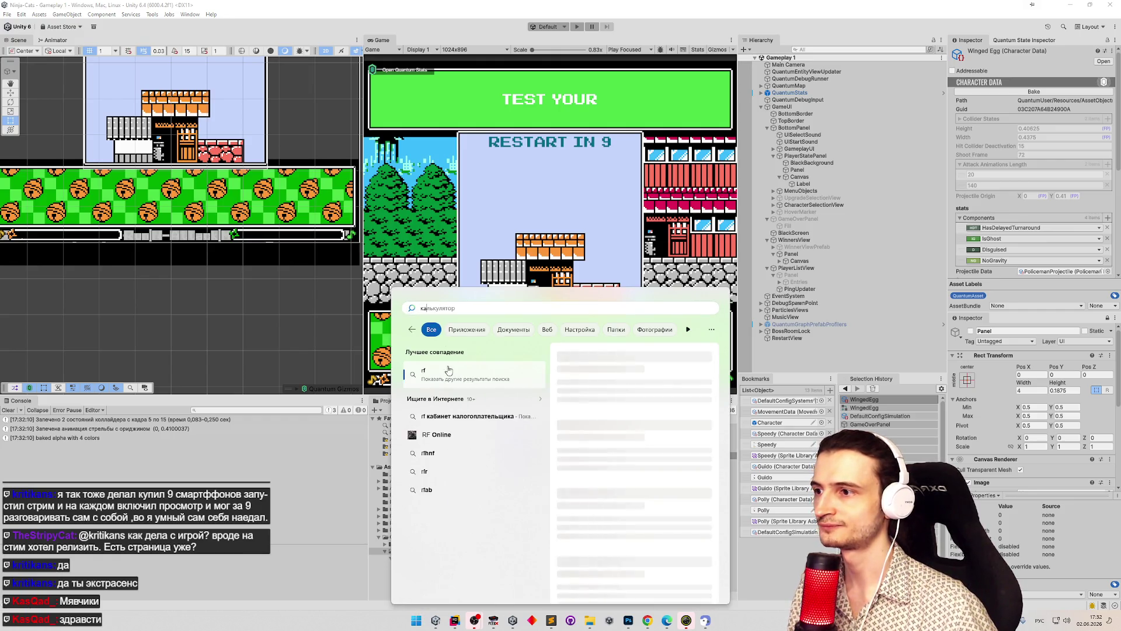
{"action": "key", "text": "Return"}
{"action": "left_click_drag", "start_coordinate": [767, 99], "coordinate": [480, 103]}
- Divide 0,4375 by 0,03125 to get 14, then minimize Calculator
{"action": "type", "text": "375"}
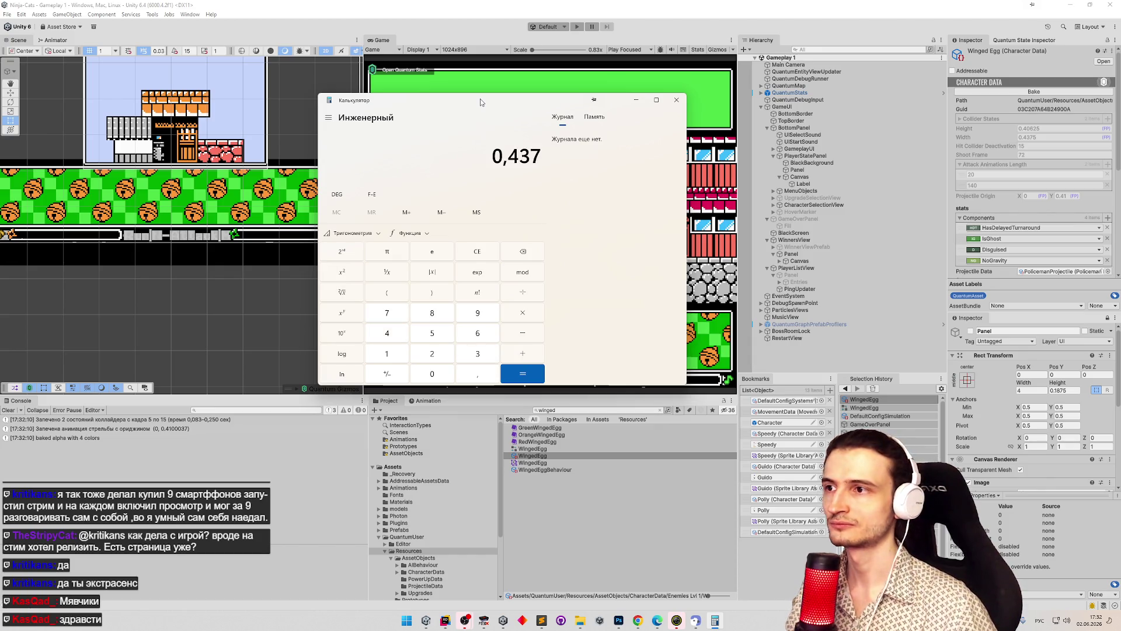
{"action": "key", "text": "Delete"}
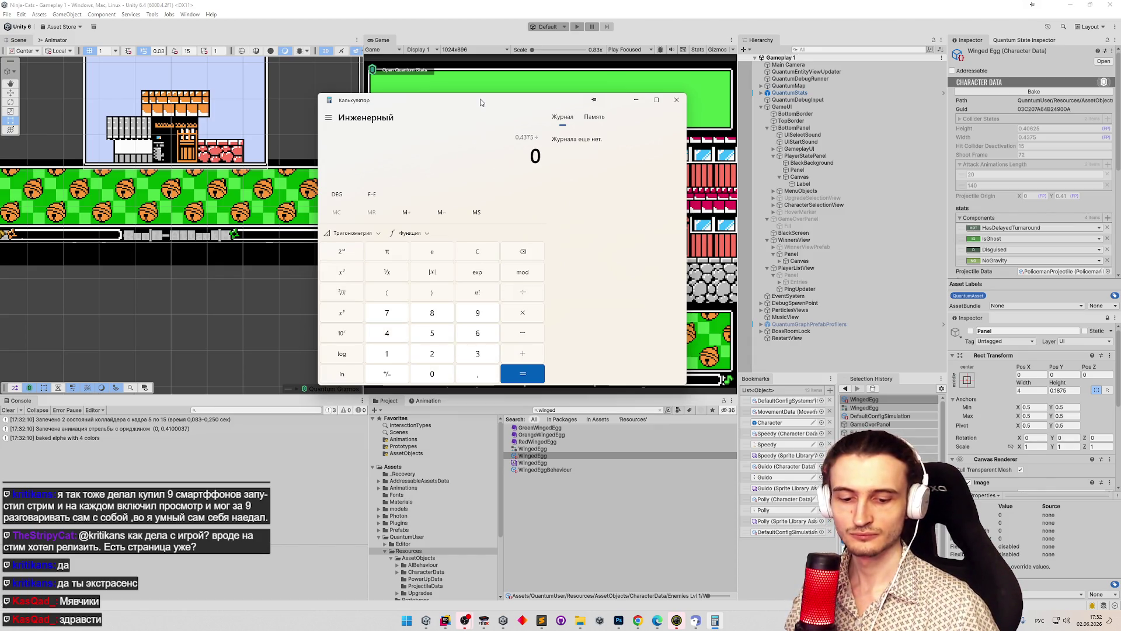
{"action": "type", "text": ",03125"}
{"action": "key", "text": "Return"}
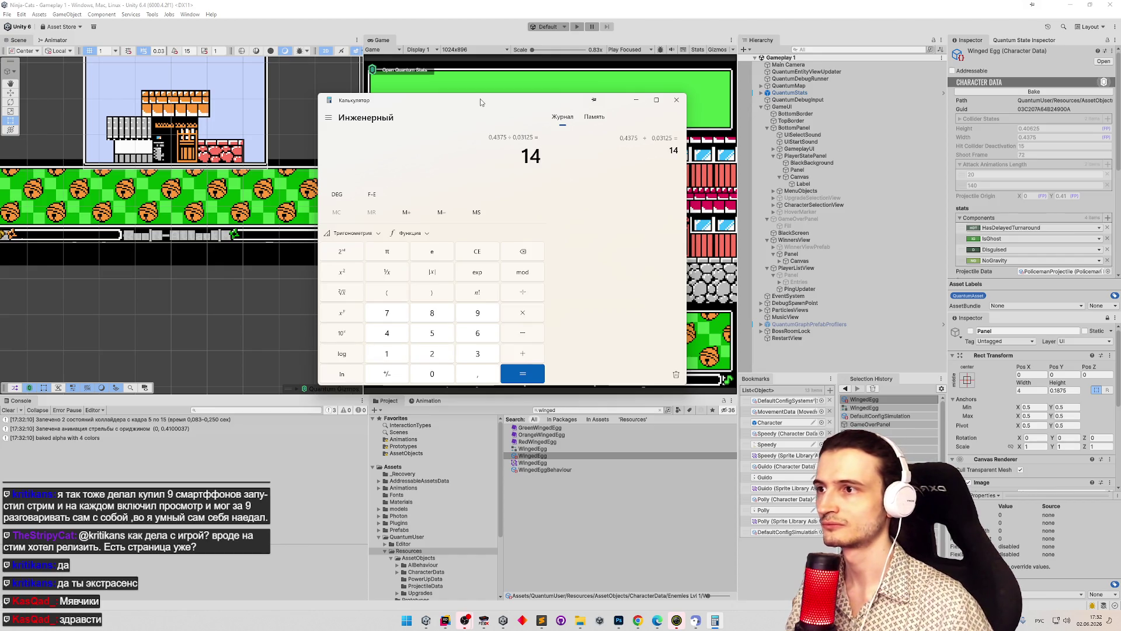
{"action": "left_click", "coordinate": [636, 103]}
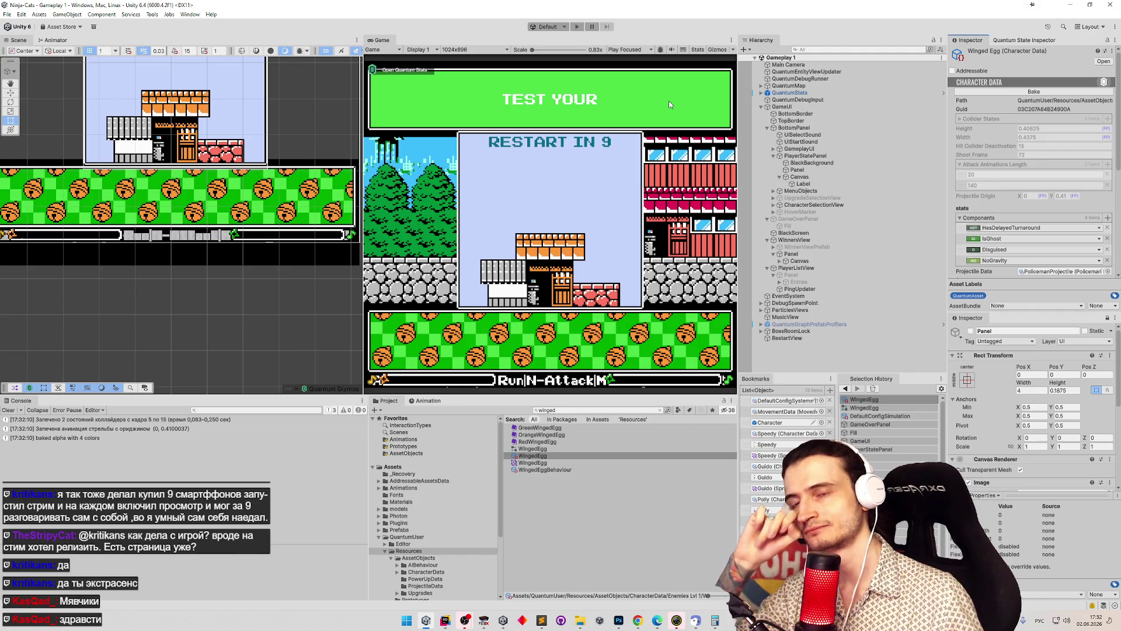
- Search the Project window for 'bunny', switching the keyboard layout to English
{"action": "left_click", "coordinate": [659, 409]}
{"action": "type", "text": "игтп"}
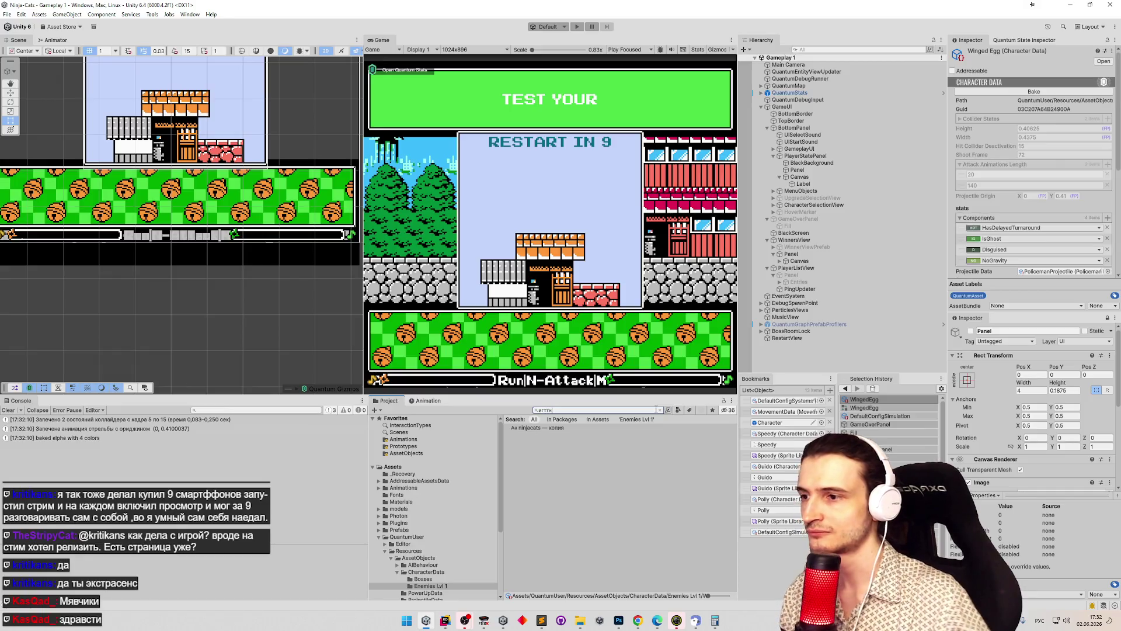
{"action": "key", "text": "alt+shift"}
{"action": "type", "text": "bunny"}
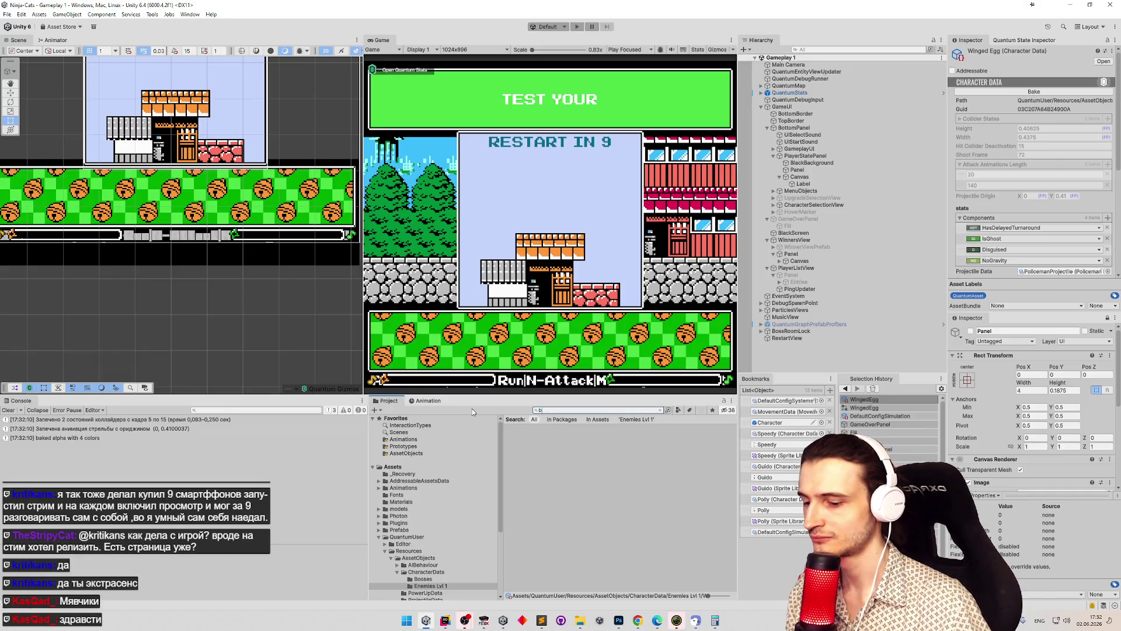
- Inspect the Bunny character data and Bunny texture import settings, then clear the Console
{"action": "left_click", "coordinate": [535, 433]}
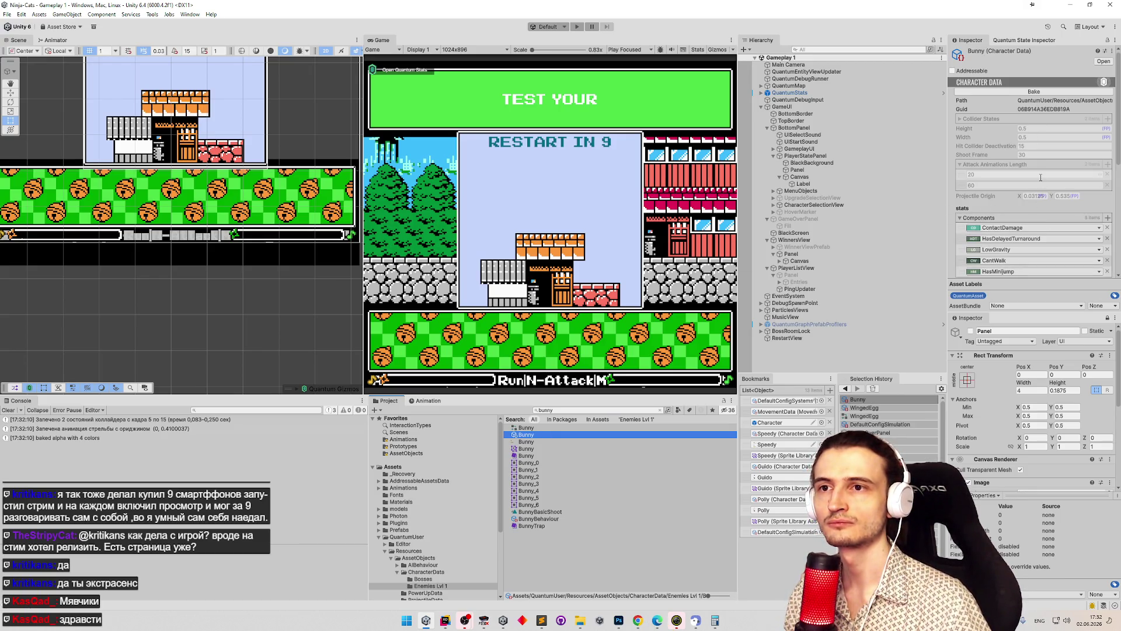
{"action": "left_click", "coordinate": [541, 442]}
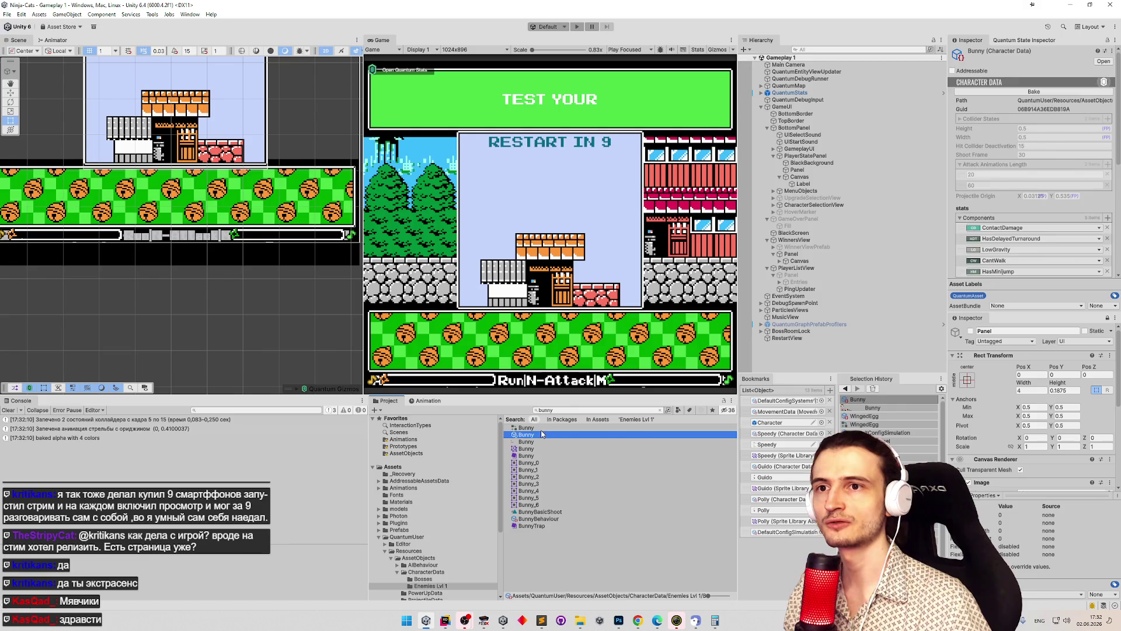
{"action": "key", "text": "Up"}
{"action": "key", "text": "Up"}
{"action": "key", "text": "Down"}
{"action": "key", "text": "Down"}
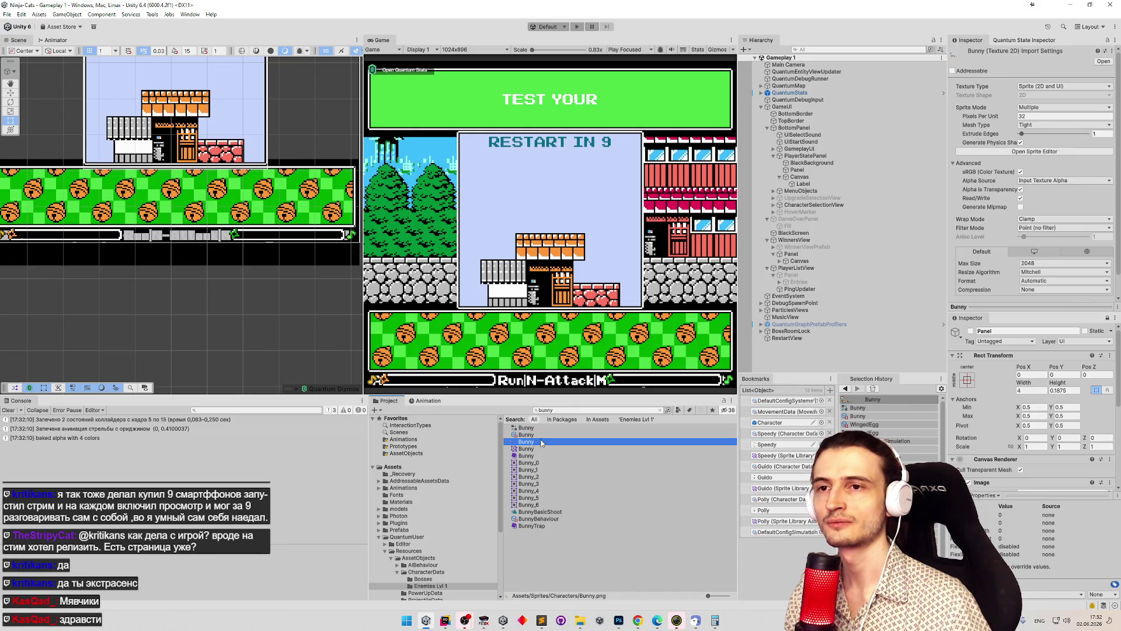
{"action": "left_click", "coordinate": [138, 379]}
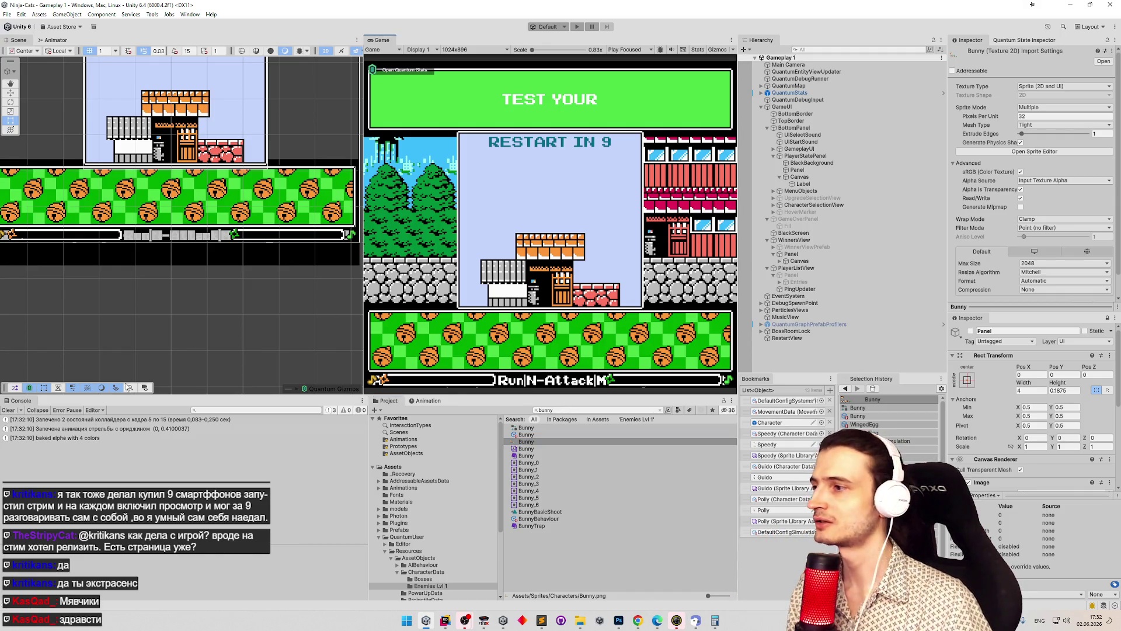
{"action": "left_click", "coordinate": [9, 410]}
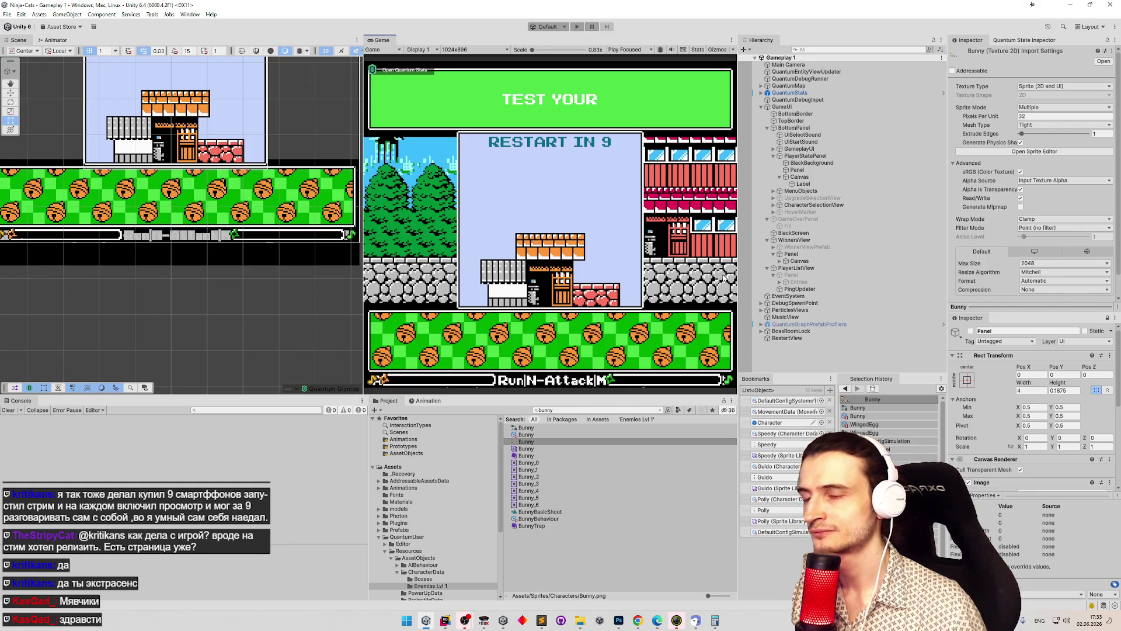
{"action": "left_click", "coordinate": [445, 620]}
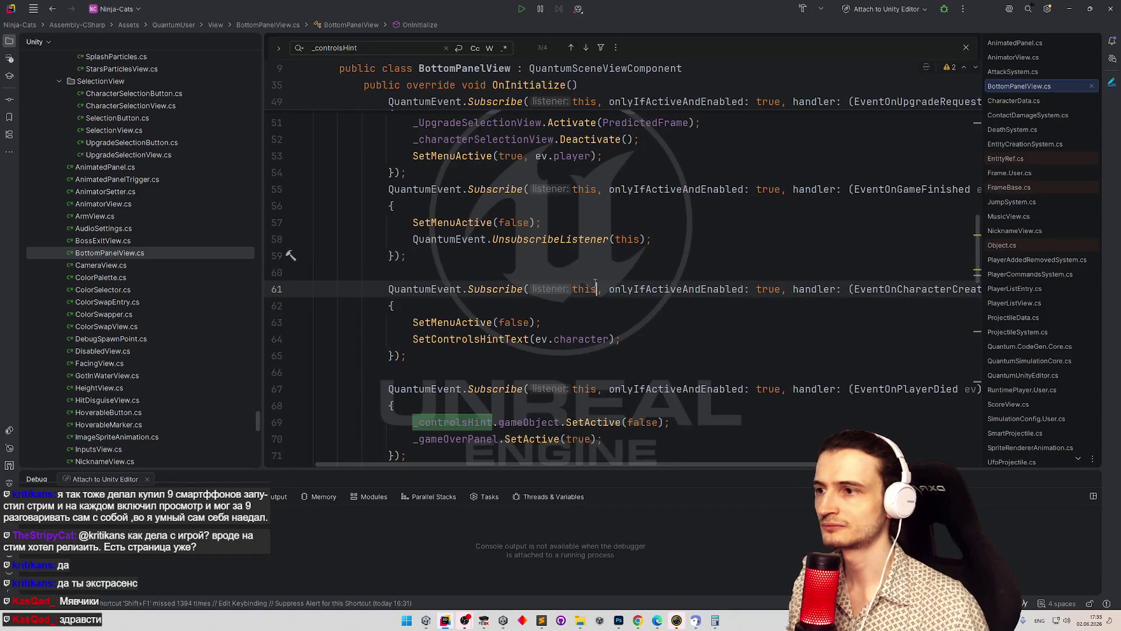
{"action": "left_click", "coordinate": [1068, 10]}
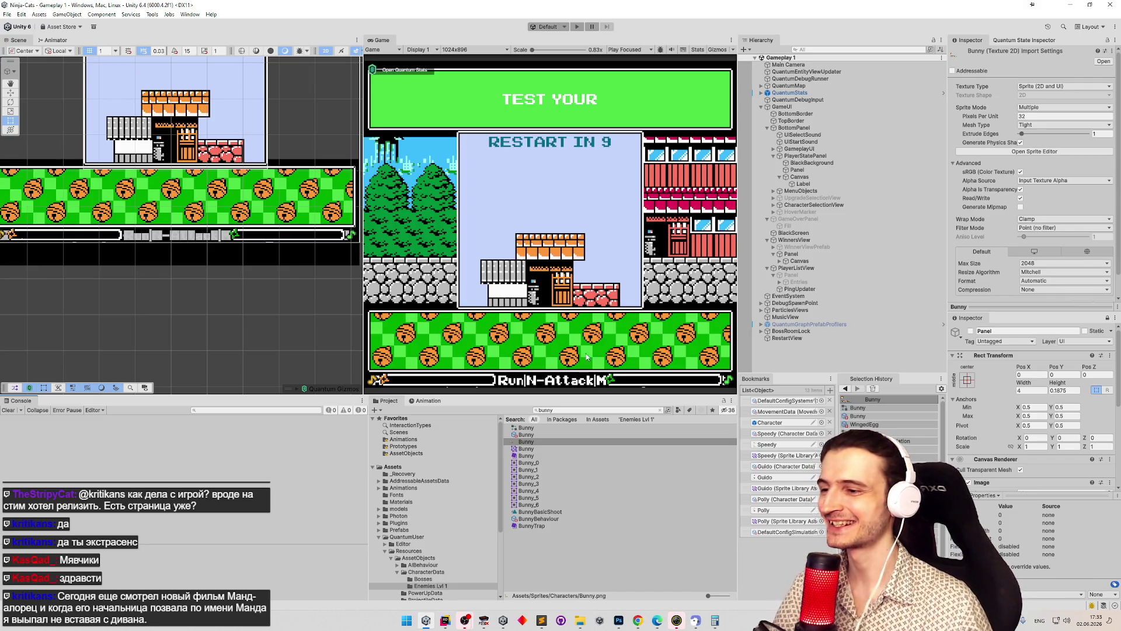
- Glance at the tasks.todo notes in Sublime Text, then bring Rider's BottomPanelView.cs back up
{"action": "left_click", "coordinate": [540, 620]}
{"action": "left_click", "coordinate": [540, 620]}
{"action": "left_click", "coordinate": [540, 620]}
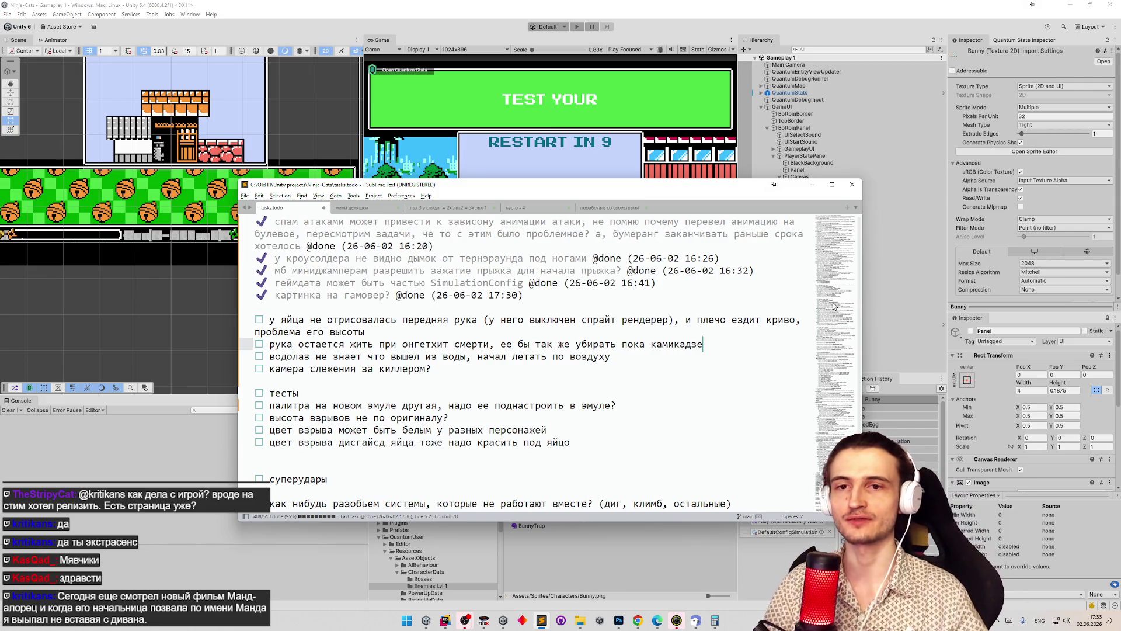
{"action": "left_click", "coordinate": [541, 620]}
{"action": "left_click", "coordinate": [445, 620]}
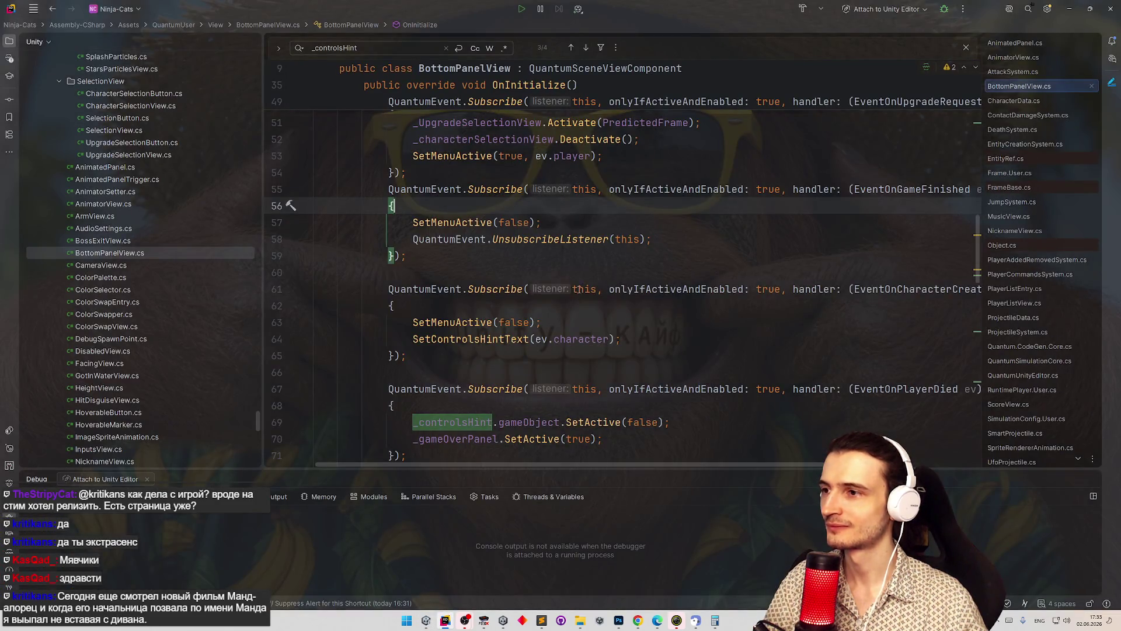
{"action": "scroll", "coordinate": [981, 294], "scroll_direction": "down", "scroll_amount": 3}
{"action": "scroll", "coordinate": [980, 298], "scroll_direction": "down", "scroll_amount": 1}
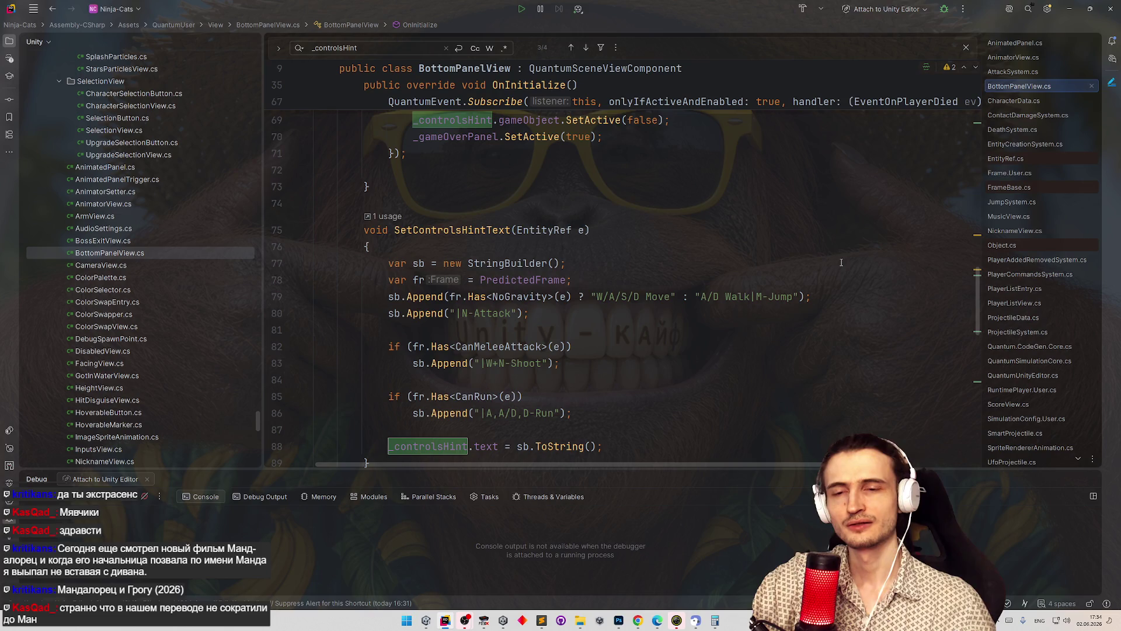
{"action": "left_click", "coordinate": [561, 313]}
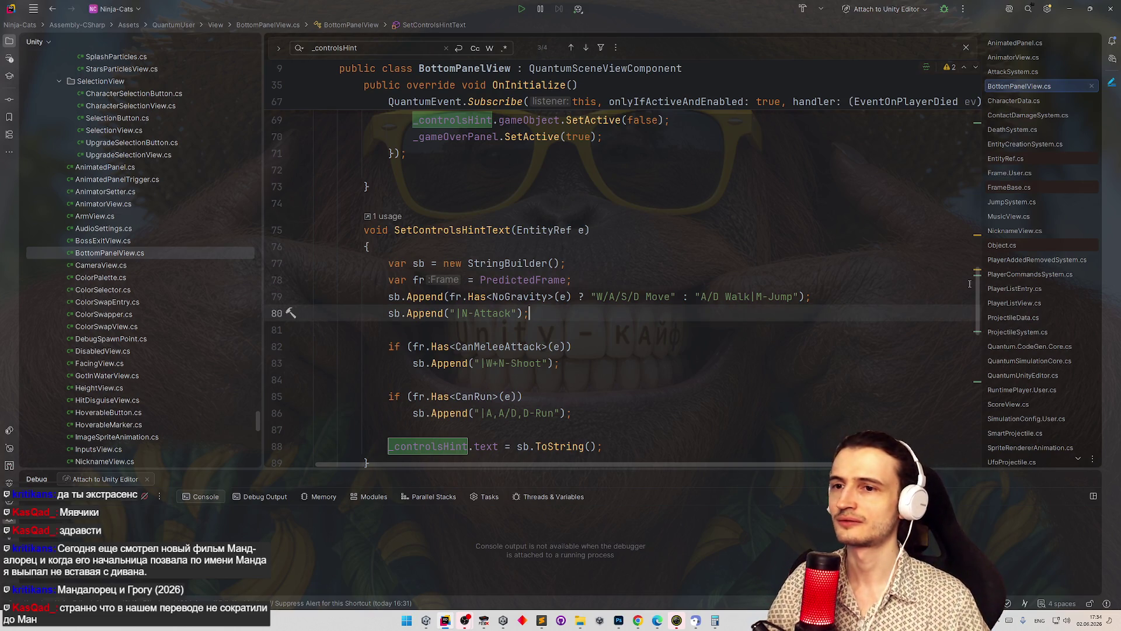
{"action": "scroll", "coordinate": [975, 281], "scroll_direction": "up", "scroll_amount": 2}
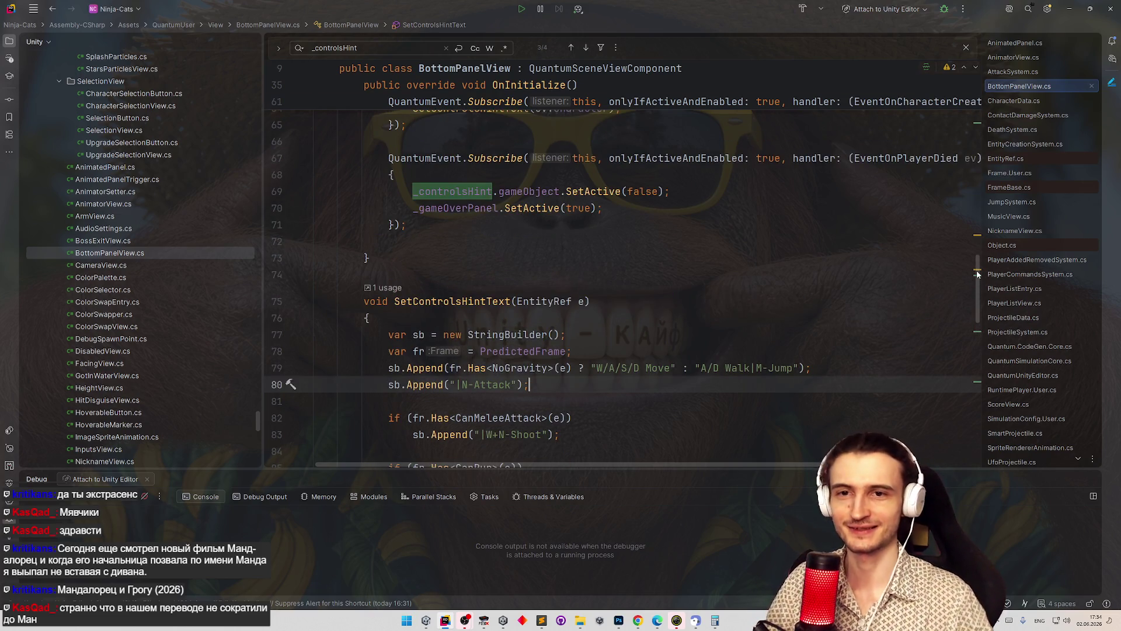
{"action": "scroll", "coordinate": [976, 270], "scroll_direction": "up", "scroll_amount": 2}
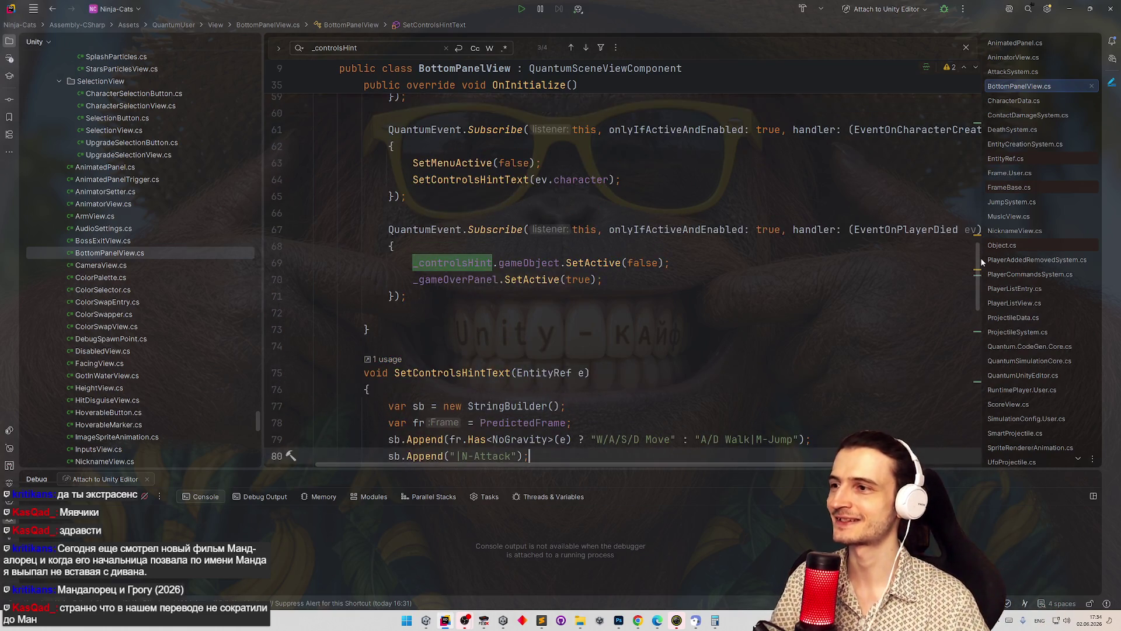
{"action": "left_click", "coordinate": [981, 264]}
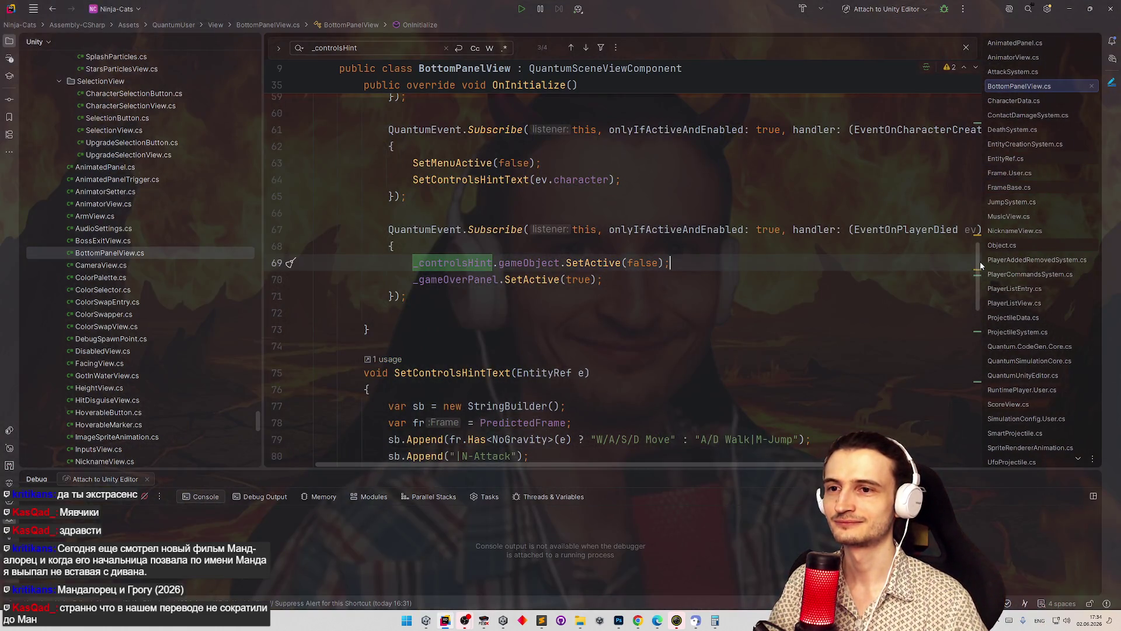
{"action": "scroll", "coordinate": [981, 264], "scroll_direction": "down", "scroll_amount": 4}
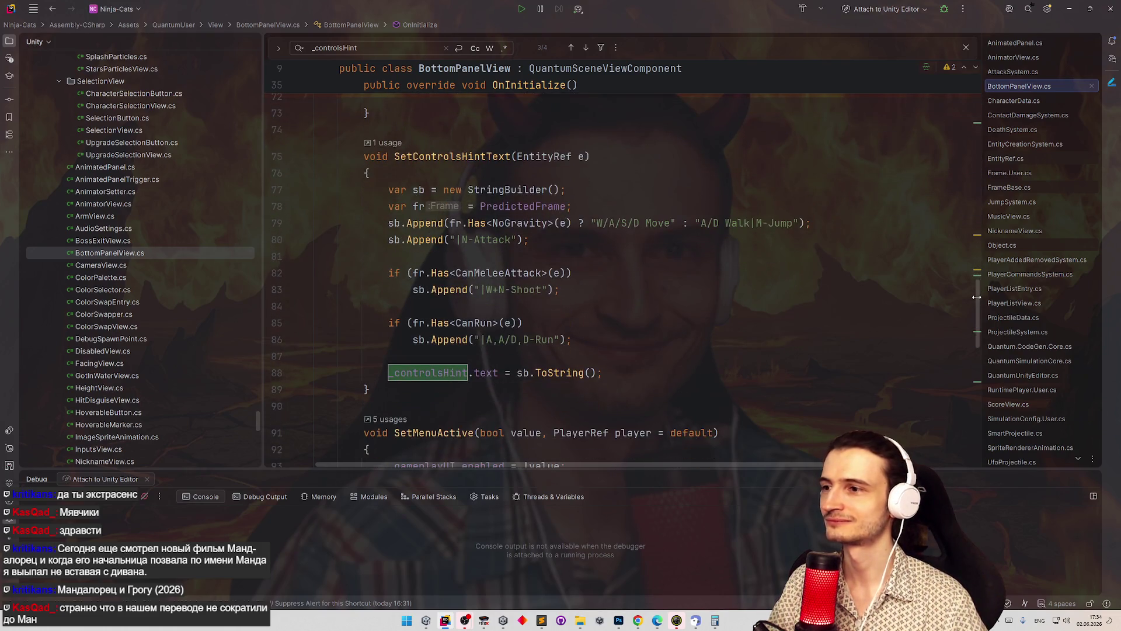
{"action": "scroll", "coordinate": [977, 297], "scroll_direction": "down", "scroll_amount": 10}
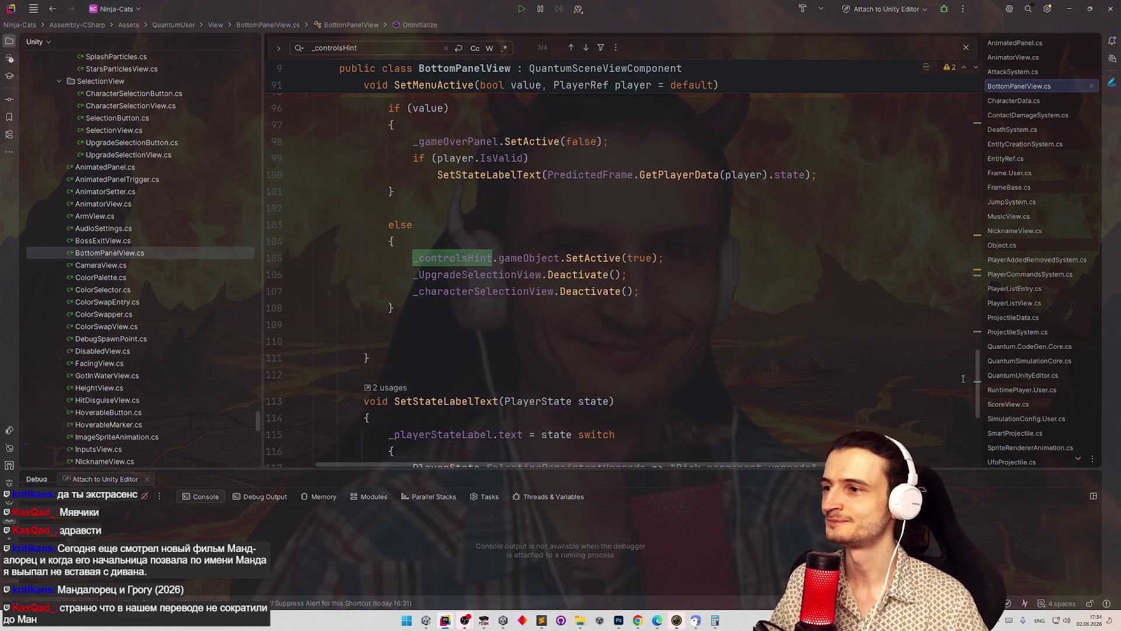
{"action": "left_click", "coordinate": [836, 314]}
{"action": "scroll", "coordinate": [979, 407], "scroll_direction": "down", "scroll_amount": 4}
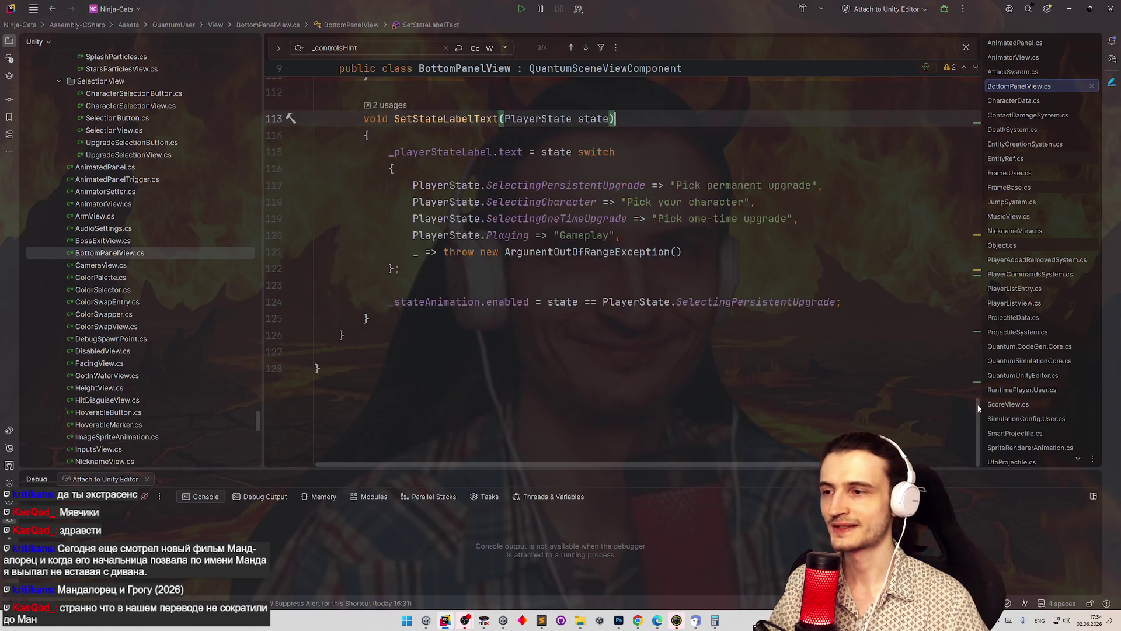
{"action": "left_click_drag", "start_coordinate": [979, 407], "coordinate": [952, 192]}
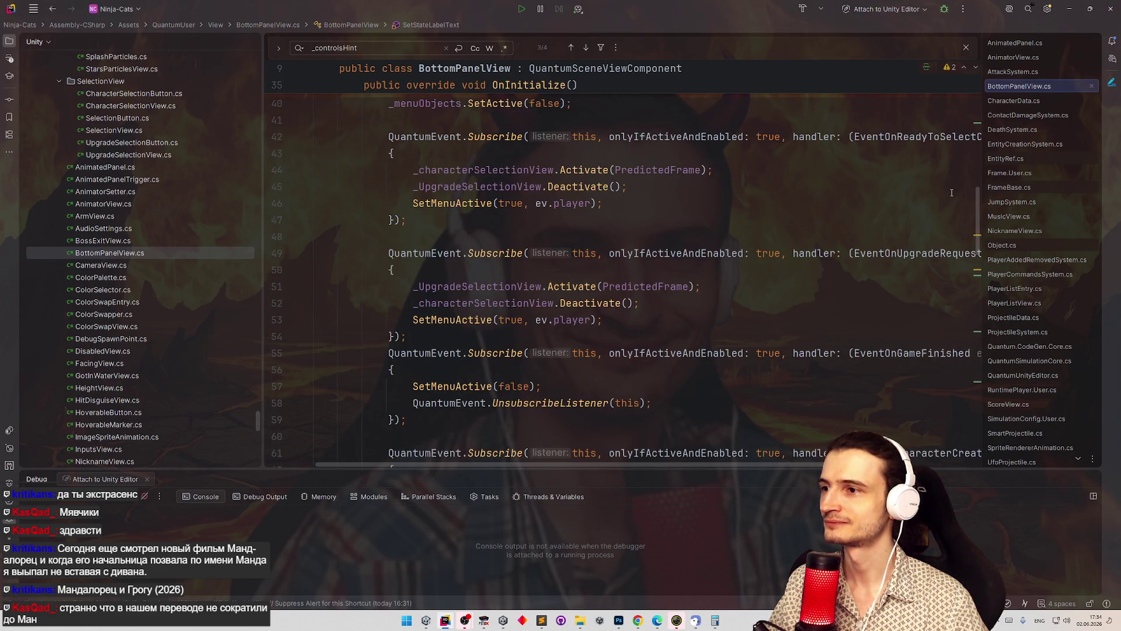
{"action": "scroll", "coordinate": [952, 193], "scroll_direction": "up", "scroll_amount": 7}
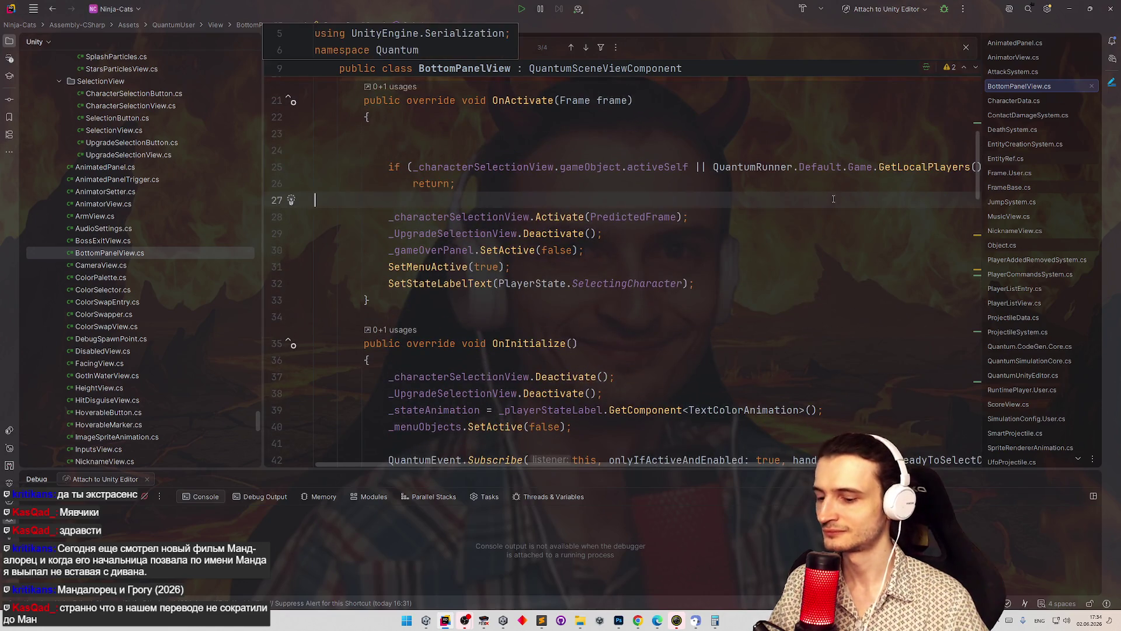
- Open the ArmView class (Quantum) through Search Everywhere with the query 'arm'
{"action": "key", "text": "shift"}
{"action": "key", "text": "shift"}
{"action": "type", "text": "frarmsv"}
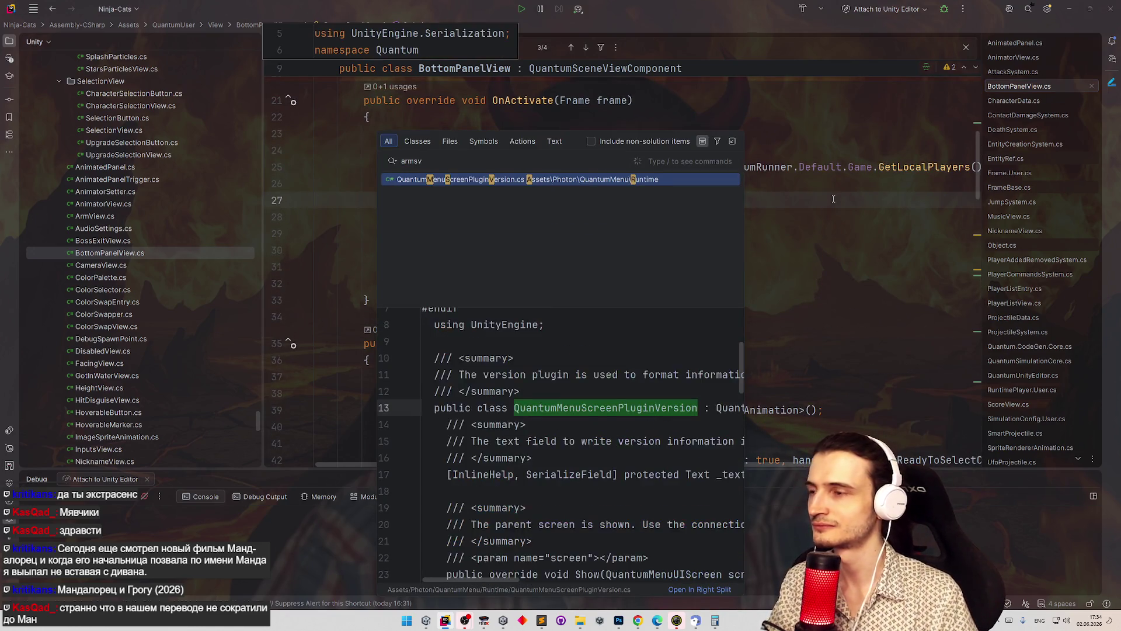
{"action": "key", "text": "BackSpace"}
{"action": "key", "text": "BackSpace"}
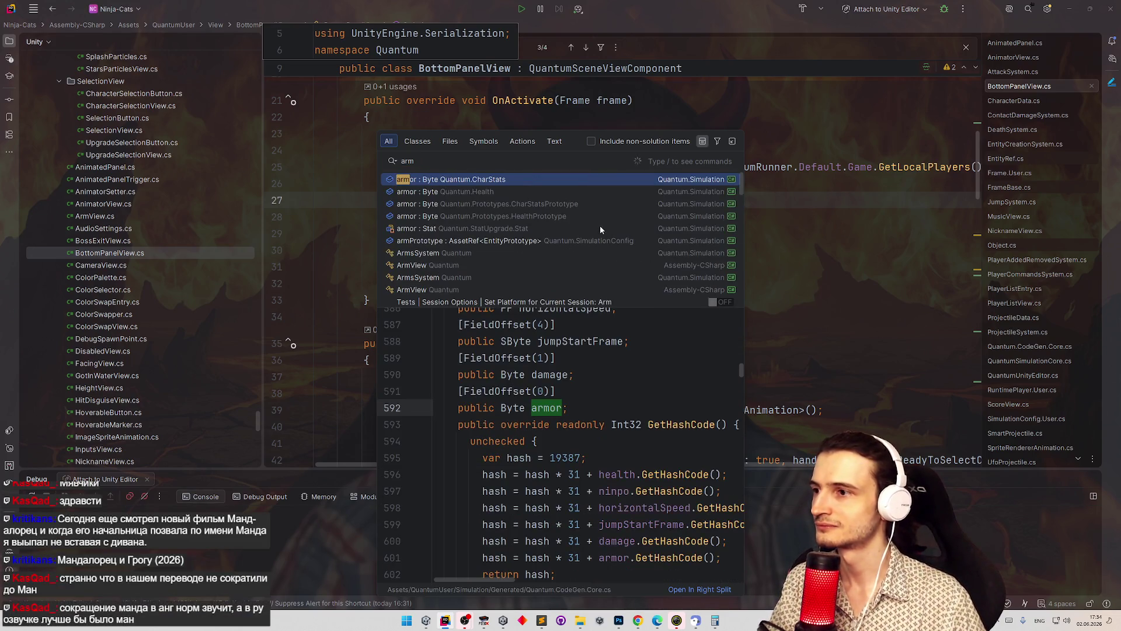
{"action": "left_click", "coordinate": [427, 265]}
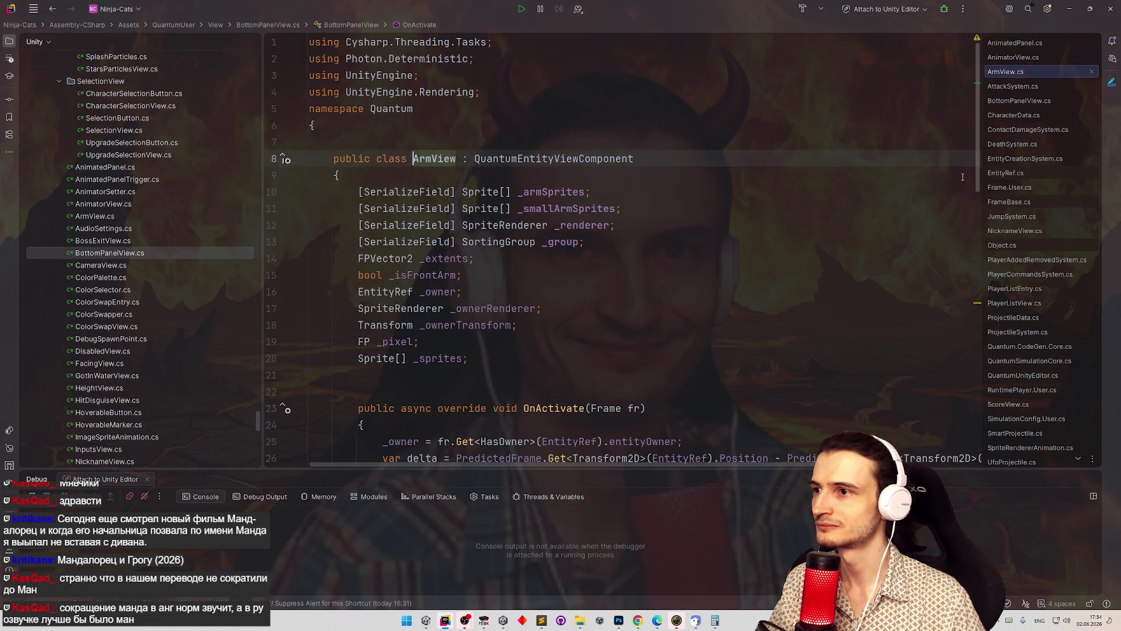
- Scroll through ArmView.cs and start a Search Everywhere for 'shoulder'
{"action": "left_click_drag", "start_coordinate": [976, 146], "coordinate": [971, 178]}
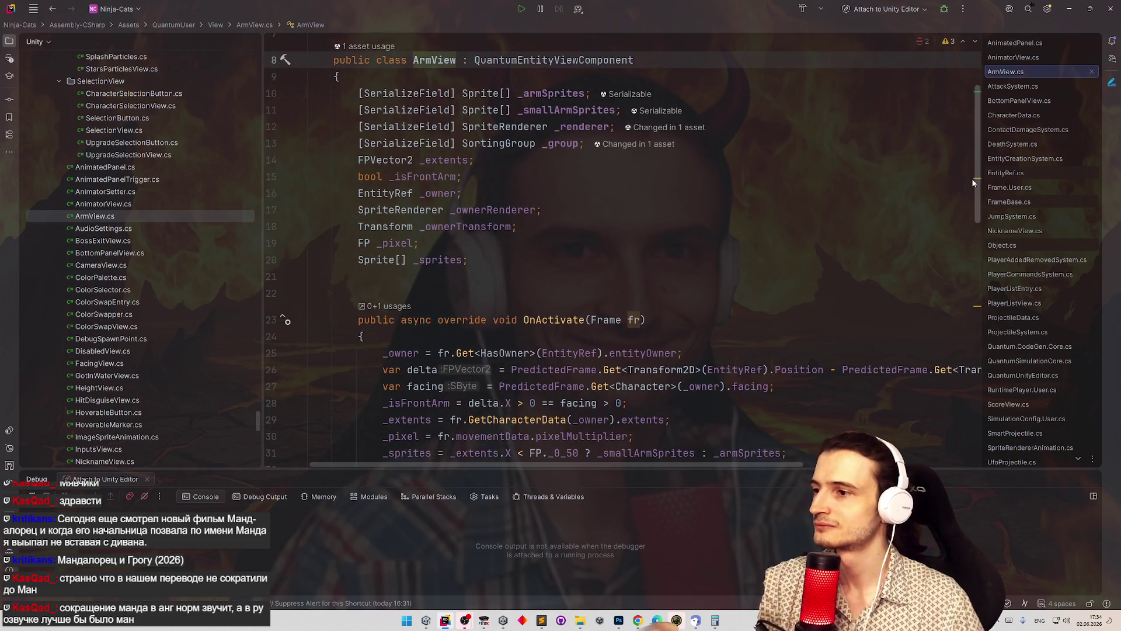
{"action": "scroll", "coordinate": [195, 270], "scroll_direction": "down", "scroll_amount": 2}
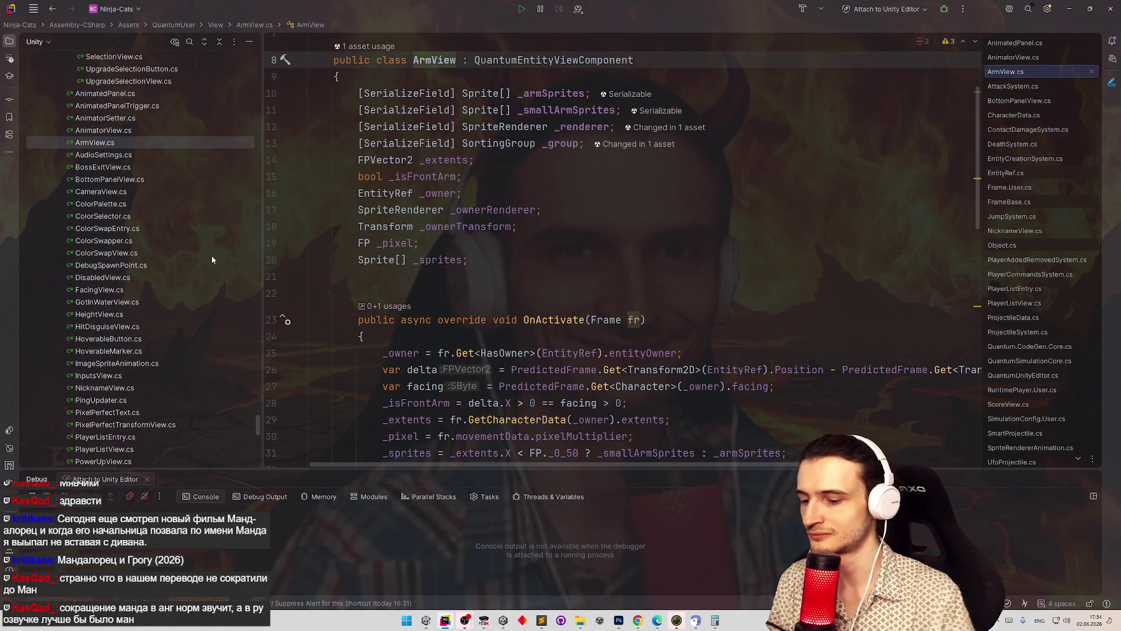
{"action": "key", "text": "shift"}
{"action": "key", "text": "shift"}
{"action": "type", "text": "shoulder"}
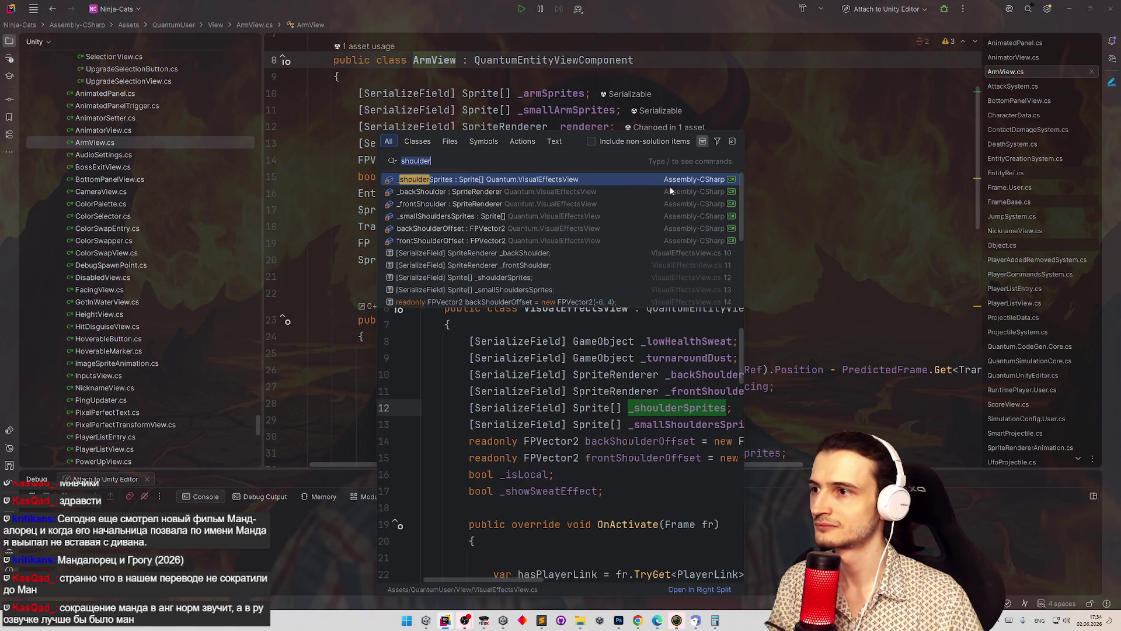
- Open _shoulderSprites in VisualEffectsView.cs and step through its occurrences in the file
{"action": "left_click", "coordinate": [618, 181]}
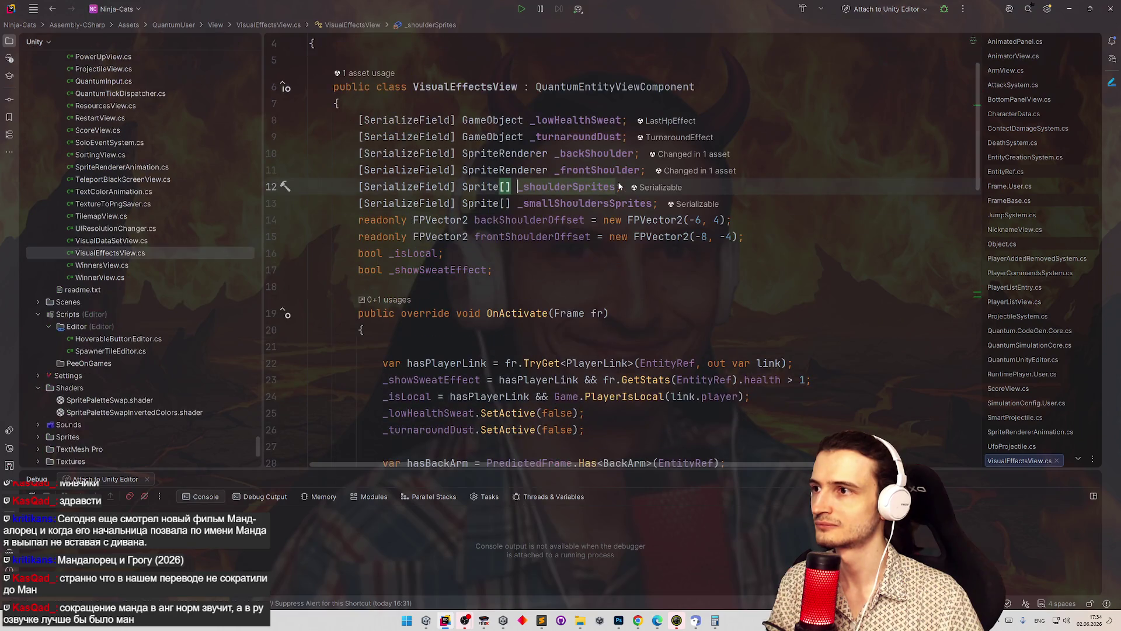
{"action": "key", "text": "Right"}
{"action": "key", "text": "Right"}
{"action": "key", "text": "Right"}
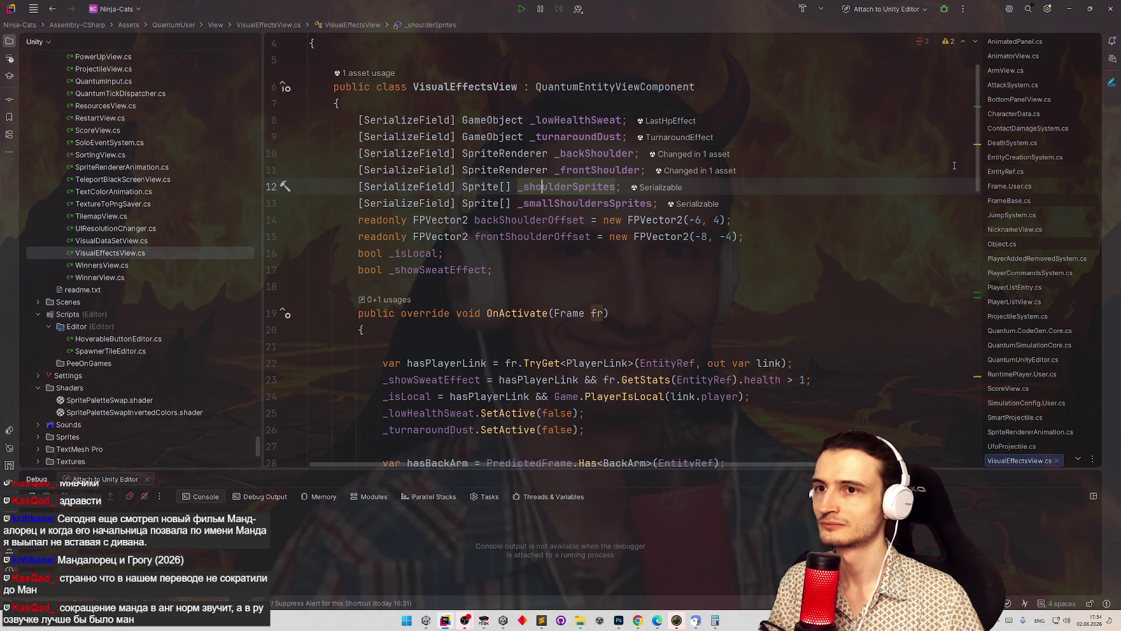
{"action": "key", "text": "ctrl+f"}
{"action": "key", "text": "Return"}
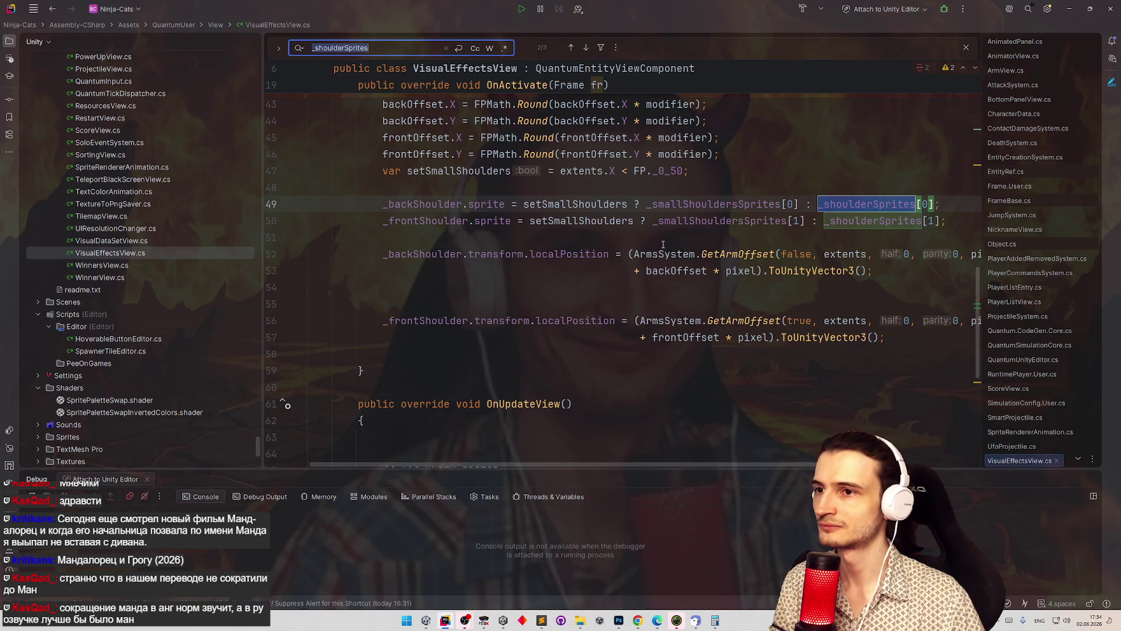
{"action": "scroll", "coordinate": [518, 224], "scroll_direction": "up", "scroll_amount": 4}
{"action": "scroll", "coordinate": [518, 223], "scroll_direction": "up", "scroll_amount": 8}
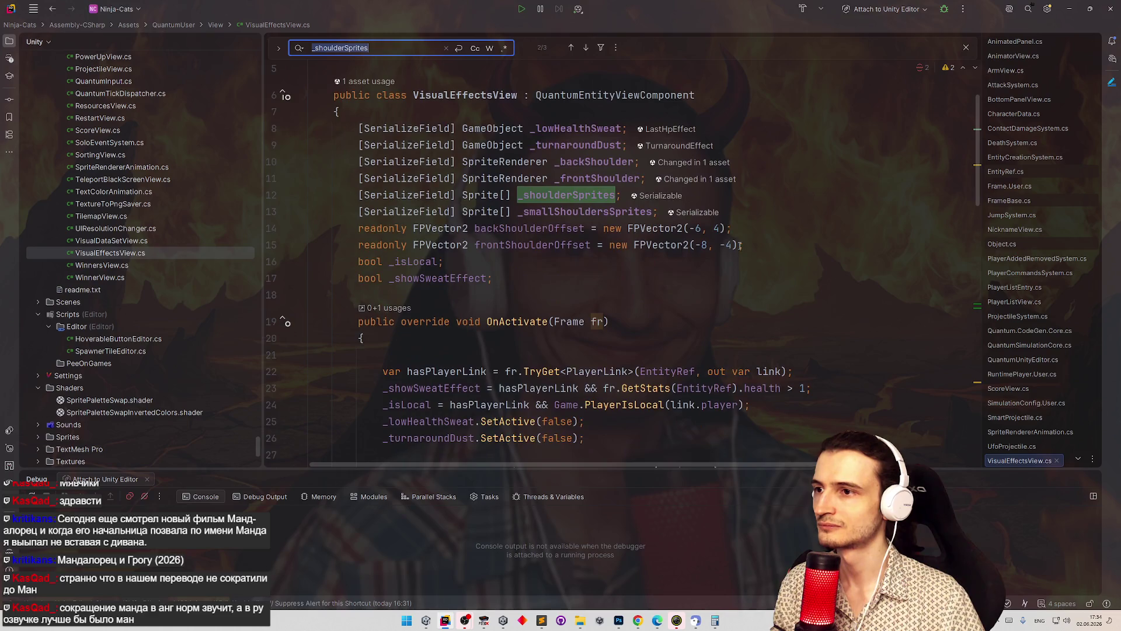
- Find backShoulderOffset with Ctrl+F and jump to its usage on line 41
{"action": "double_click", "coordinate": [546, 233]}
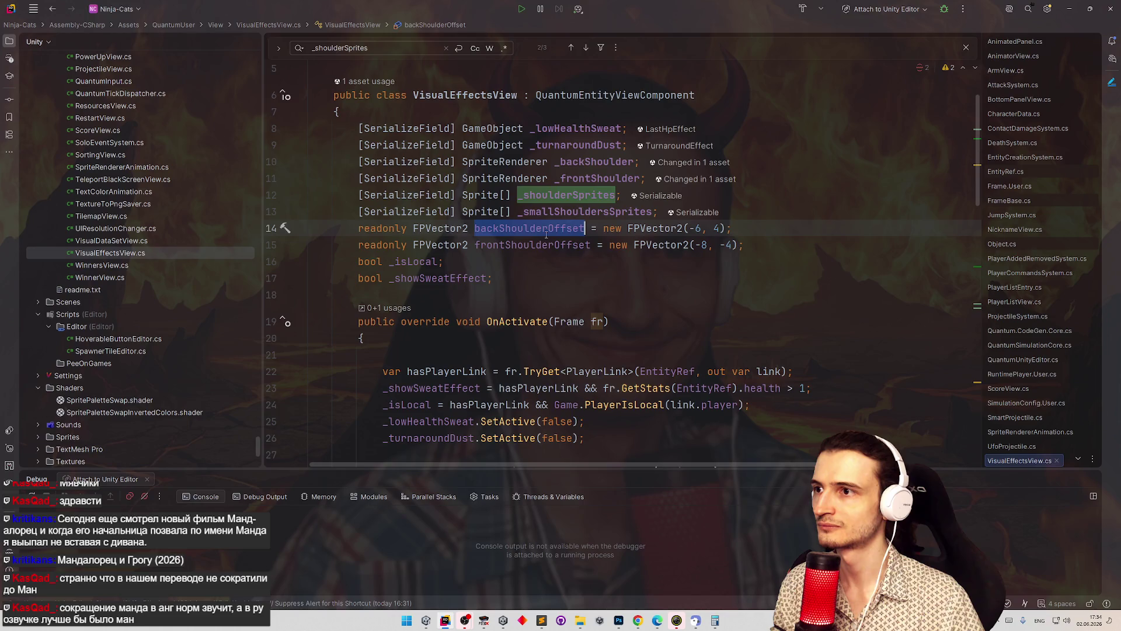
{"action": "key", "text": "ctrl+f"}
{"action": "key", "text": "Return"}
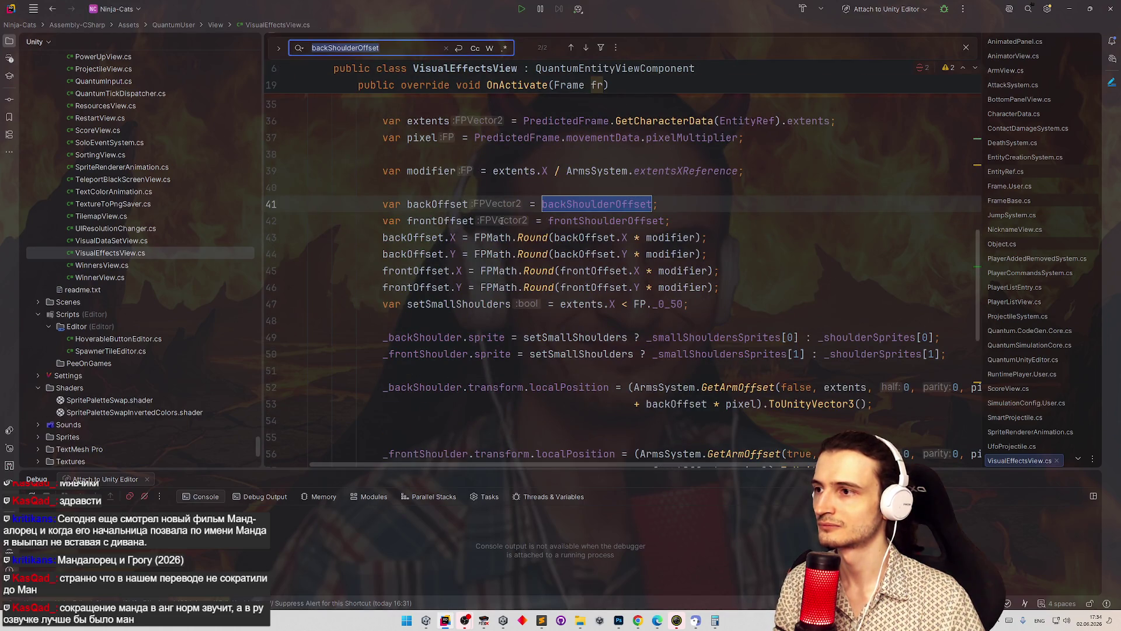
{"action": "left_click", "coordinate": [437, 204]}
{"action": "scroll", "coordinate": [560, 257], "scroll_direction": "down", "scroll_amount": 1}
{"action": "scroll", "coordinate": [560, 256], "scroll_direction": "down", "scroll_amount": 3}
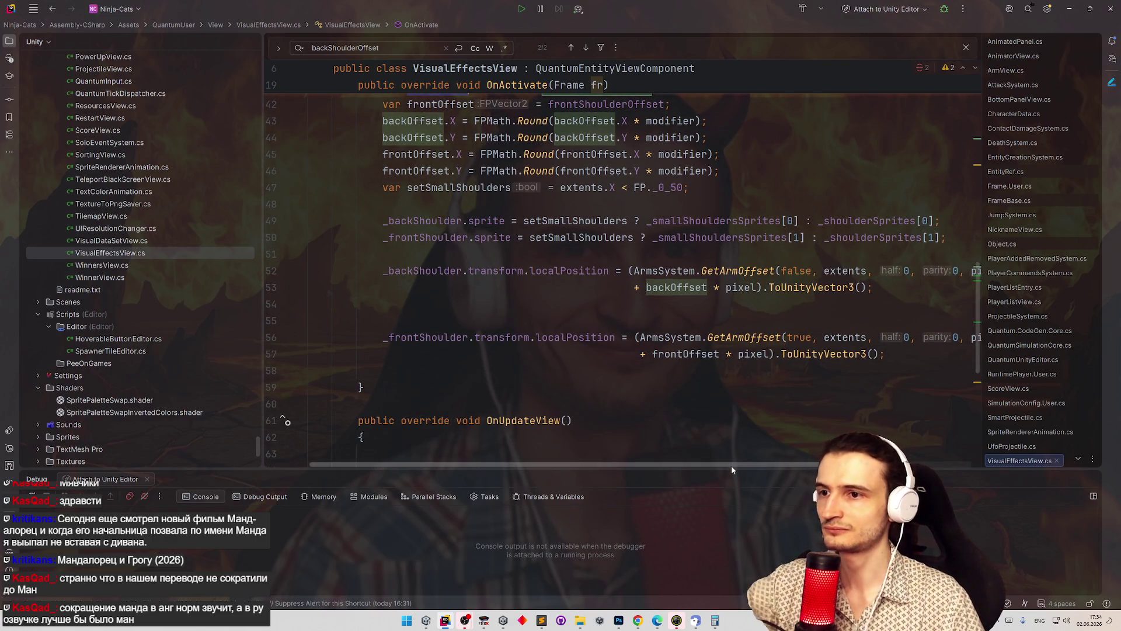
{"action": "left_click_drag", "start_coordinate": [736, 466], "coordinate": [868, 465]}
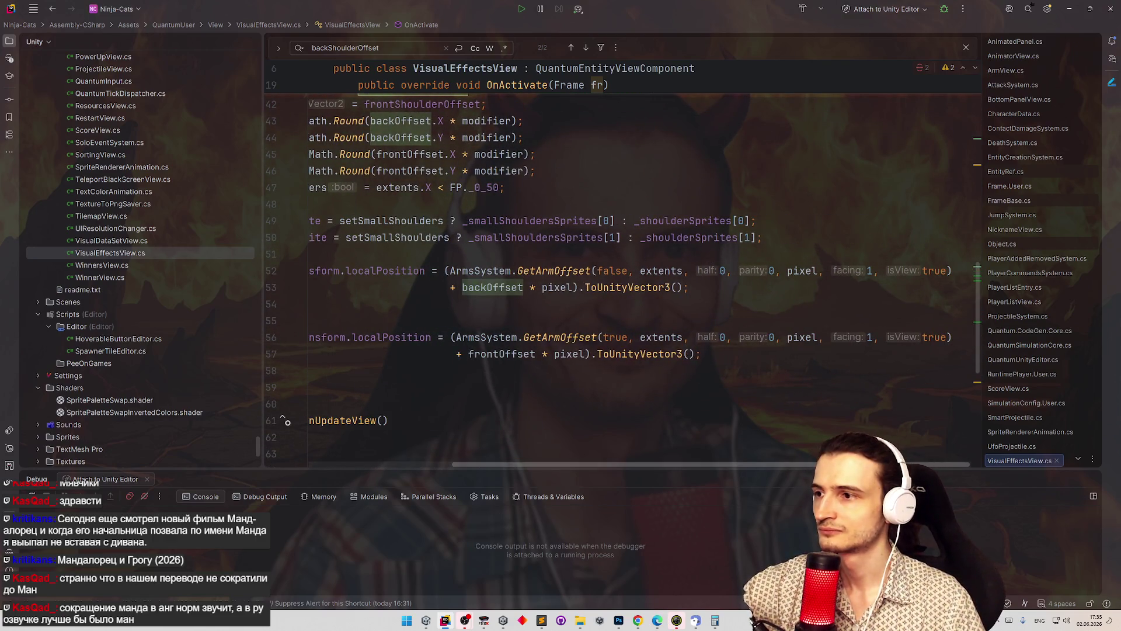
{"action": "scroll", "coordinate": [697, 454], "scroll_direction": "left", "scroll_amount": 5}
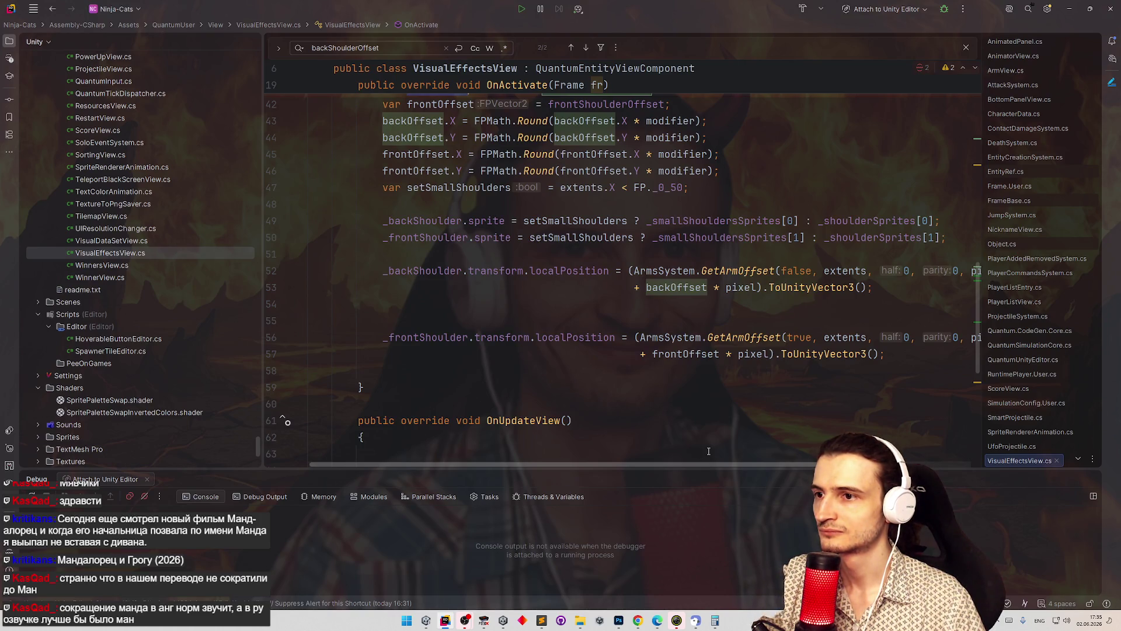
{"action": "scroll", "coordinate": [697, 454], "scroll_direction": "right", "scroll_amount": 5}
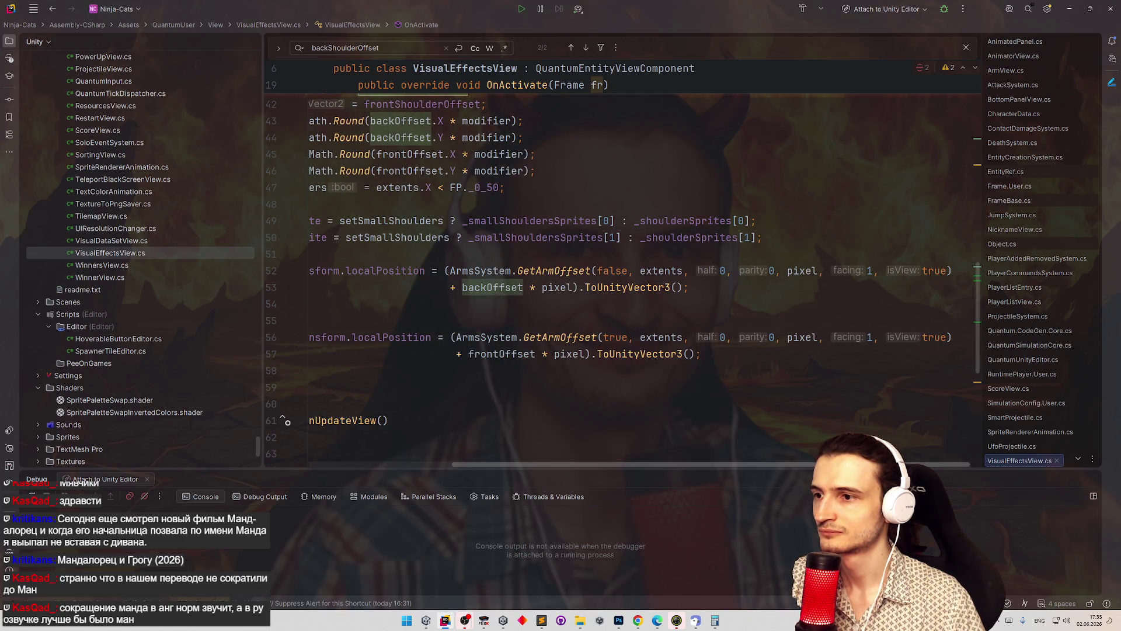
{"action": "scroll", "coordinate": [803, 459], "scroll_direction": "left", "scroll_amount": 3}
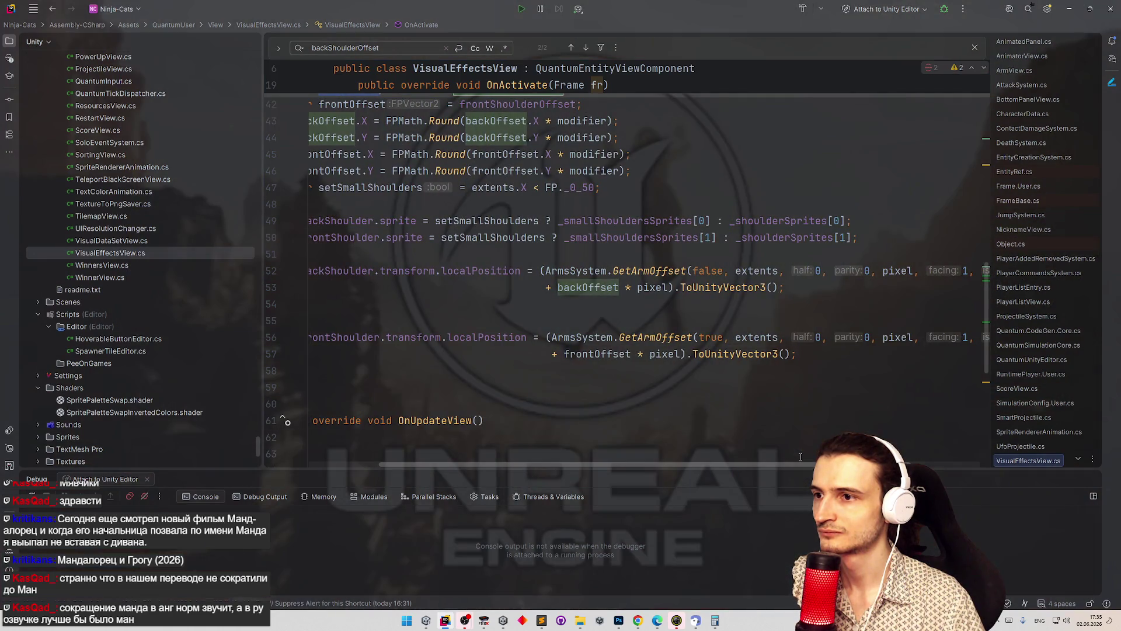
{"action": "scroll", "coordinate": [800, 457], "scroll_direction": "right", "scroll_amount": 3}
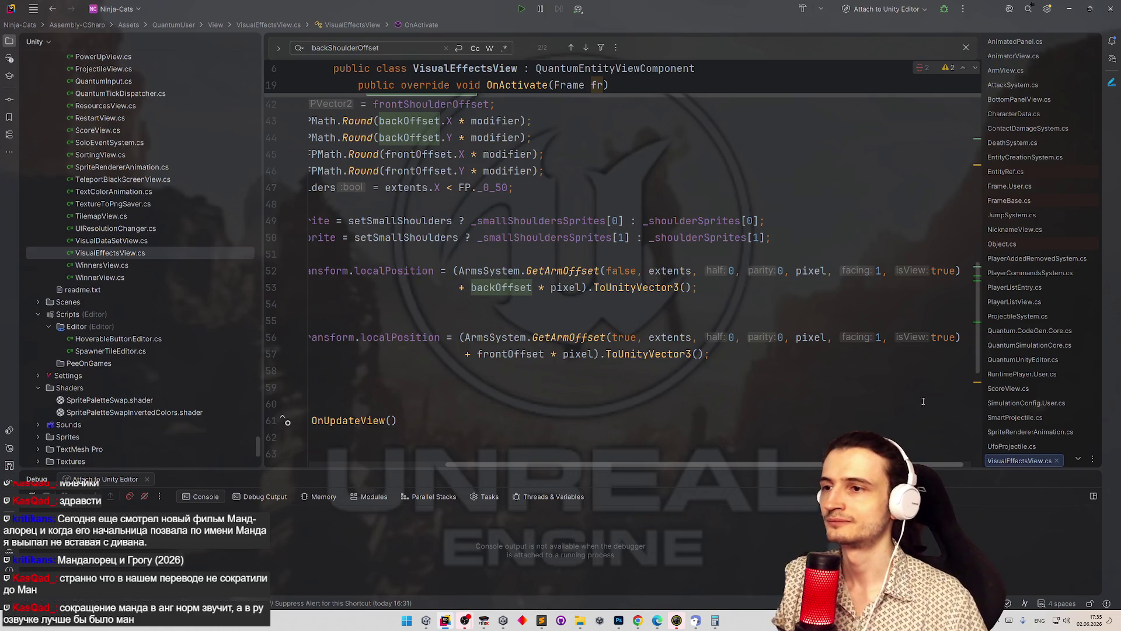
{"action": "left_click_drag", "start_coordinate": [713, 463], "coordinate": [685, 468]}
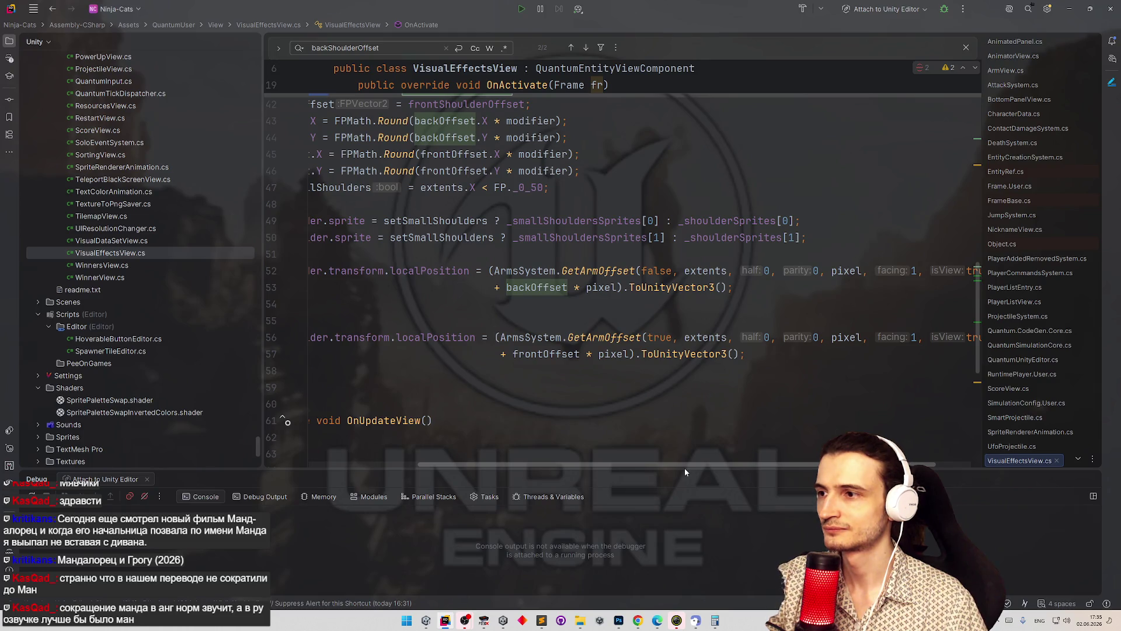
{"action": "left_click_drag", "start_coordinate": [684, 468], "coordinate": [593, 469]}
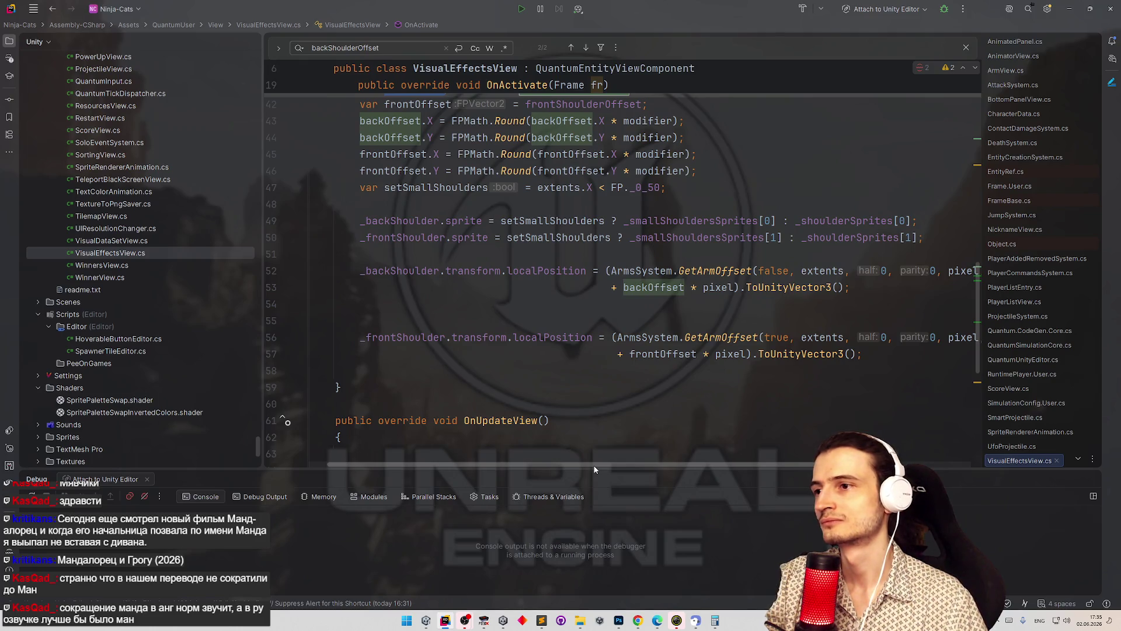
{"action": "left_click_drag", "start_coordinate": [594, 469], "coordinate": [728, 472]}
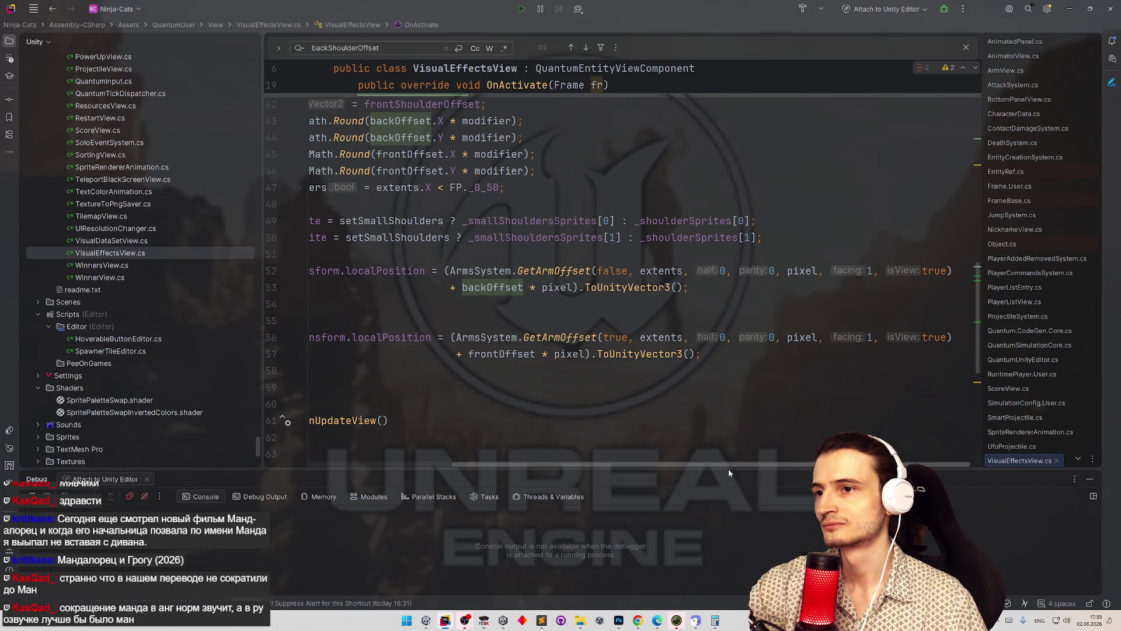
{"action": "left_click_drag", "start_coordinate": [728, 471], "coordinate": [665, 477]}
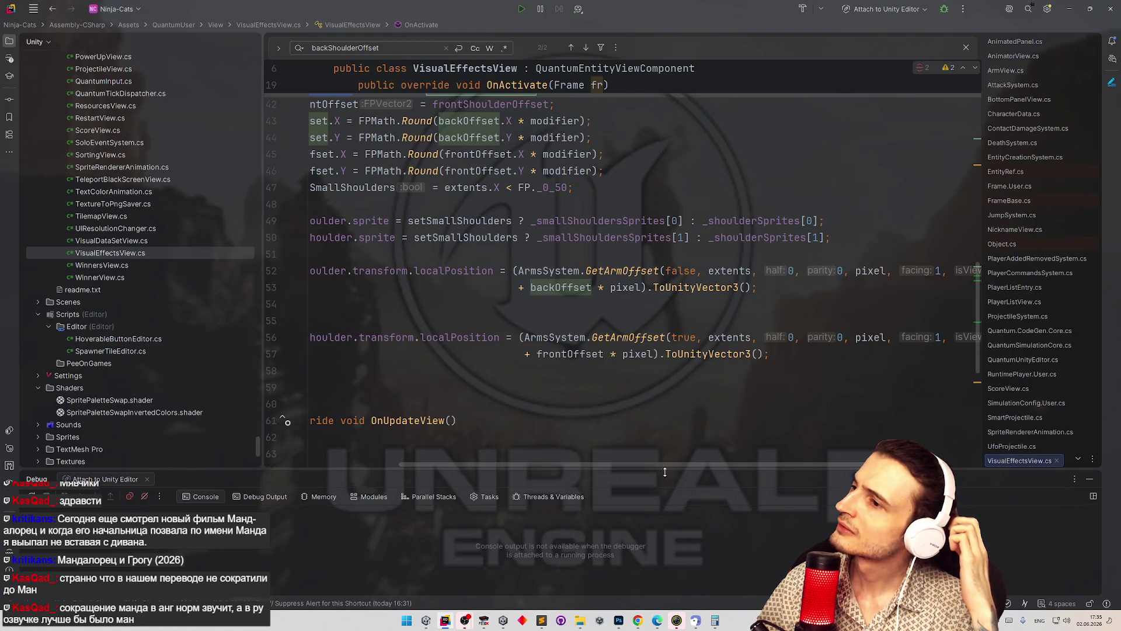
{"action": "left_click_drag", "start_coordinate": [646, 463], "coordinate": [623, 462]}
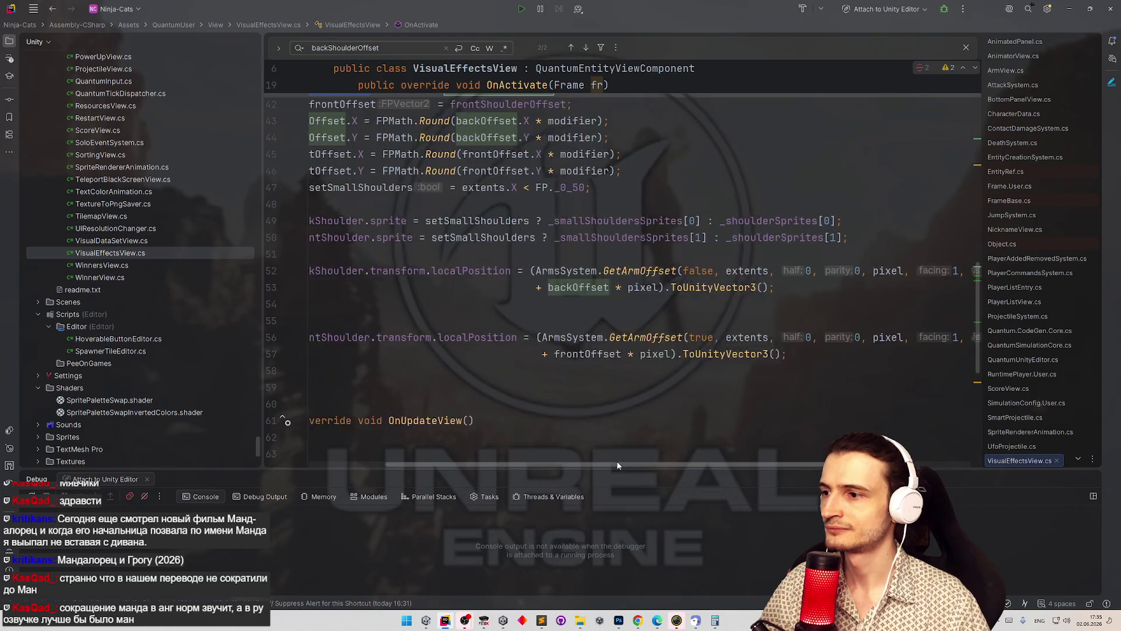
{"action": "scroll", "coordinate": [633, 371], "scroll_direction": "up", "scroll_amount": 4}
{"action": "scroll", "coordinate": [634, 372], "scroll_direction": "up", "scroll_amount": 7}
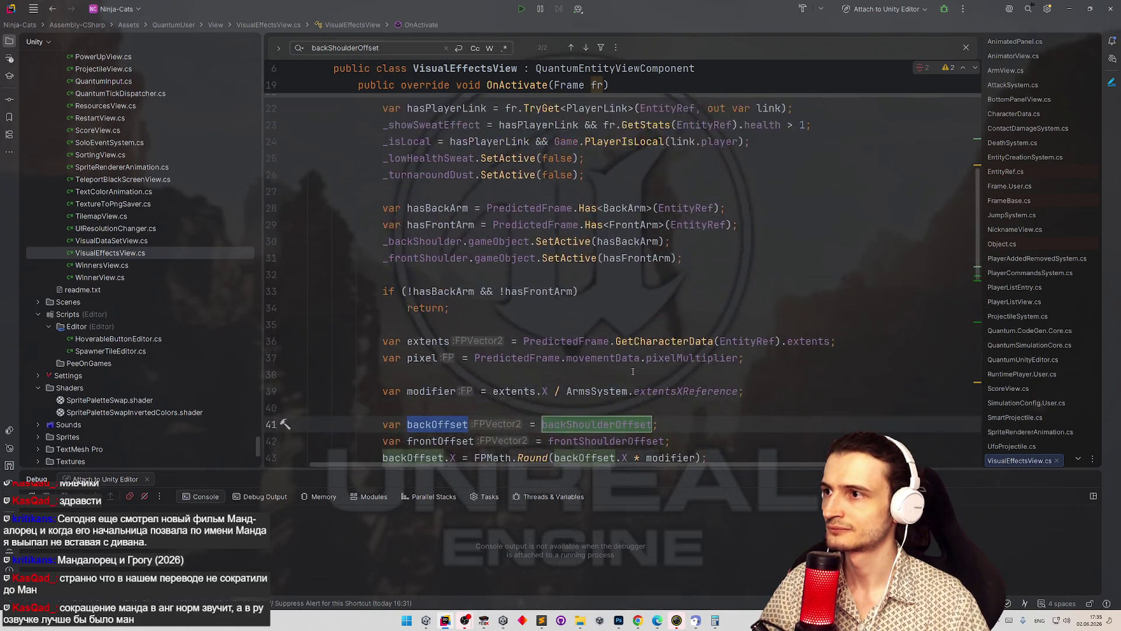
{"action": "scroll", "coordinate": [551, 282], "scroll_direction": "down", "scroll_amount": 12}
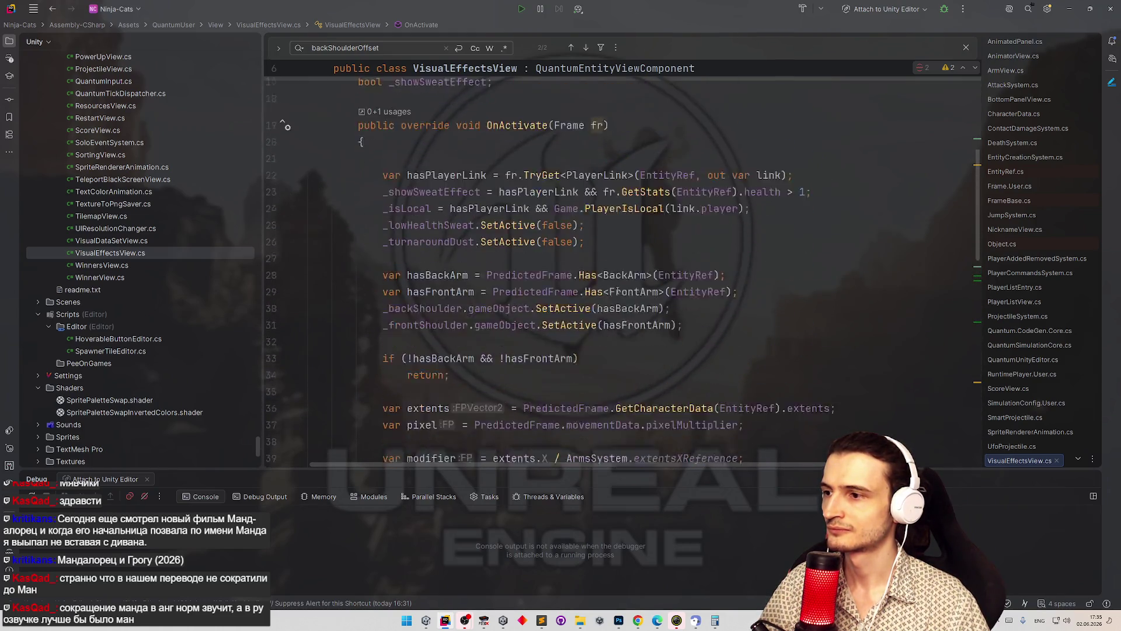
{"action": "scroll", "coordinate": [652, 280], "scroll_direction": "down", "scroll_amount": 5}
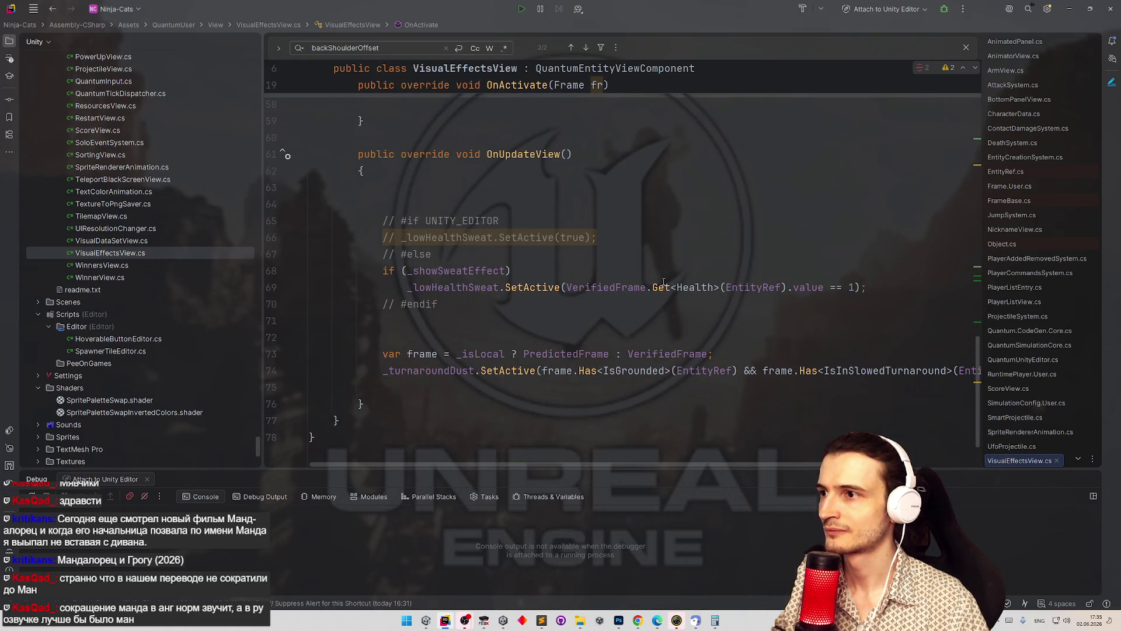
{"action": "left_click_drag", "start_coordinate": [513, 466], "coordinate": [515, 467]}
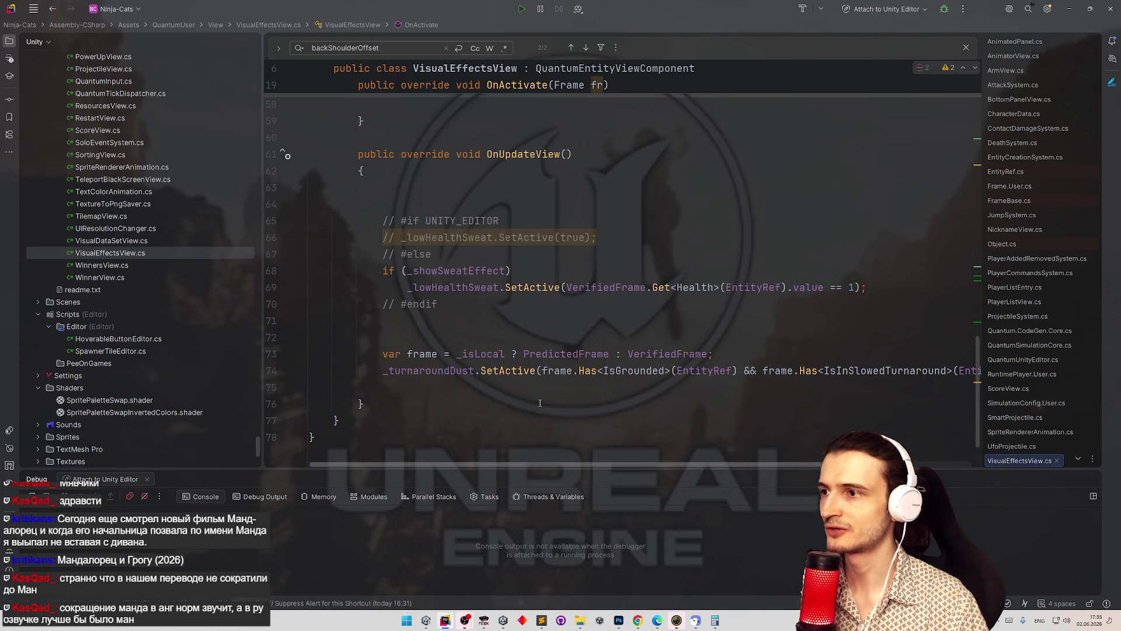
{"action": "scroll", "coordinate": [559, 389], "scroll_direction": "down", "scroll_amount": 1}
{"action": "key", "text": "ctrl+alt+Left"}
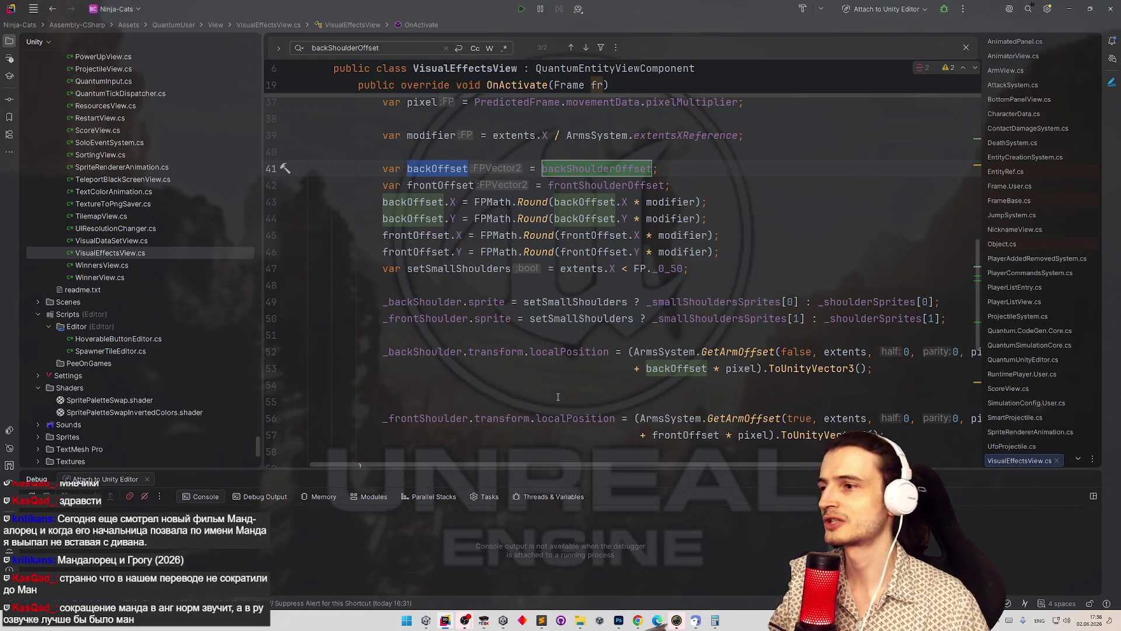
{"action": "scroll", "coordinate": [558, 396], "scroll_direction": "down", "scroll_amount": 2}
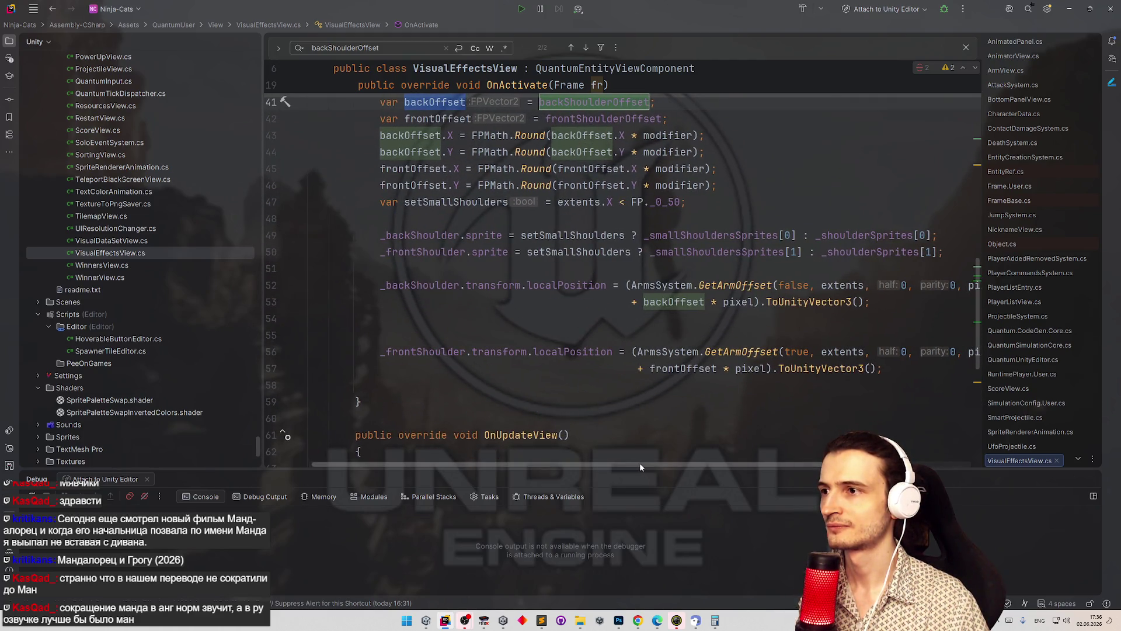
{"action": "scroll", "coordinate": [666, 426], "scroll_direction": "up", "scroll_amount": 4}
{"action": "scroll", "coordinate": [666, 426], "scroll_direction": "up", "scroll_amount": 4}
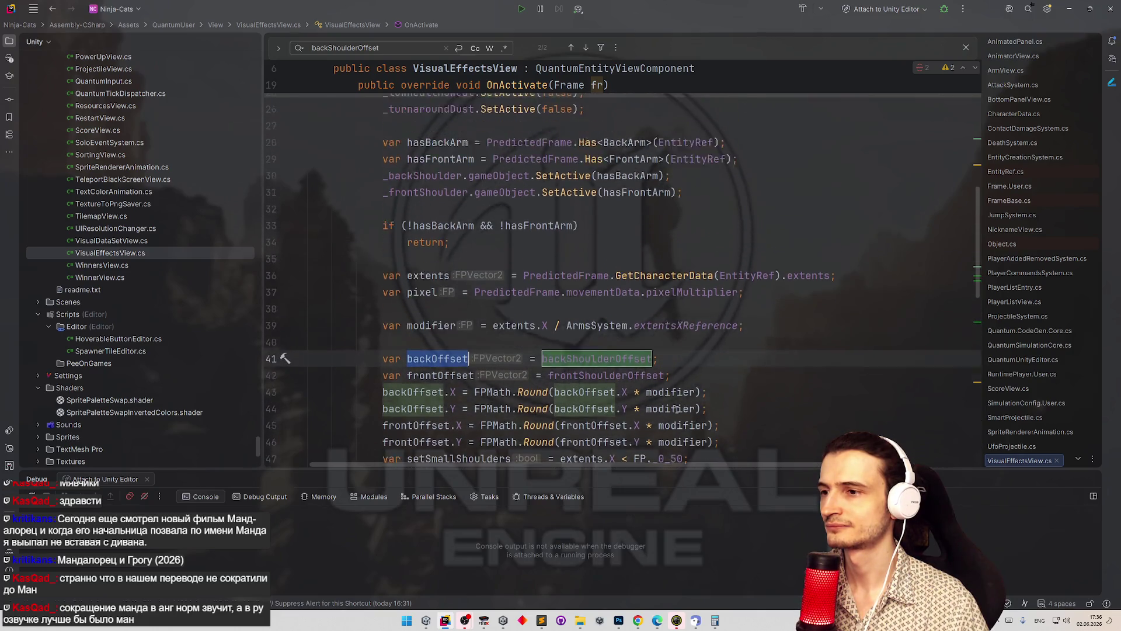
{"action": "scroll", "coordinate": [749, 408], "scroll_direction": "down", "scroll_amount": 8}
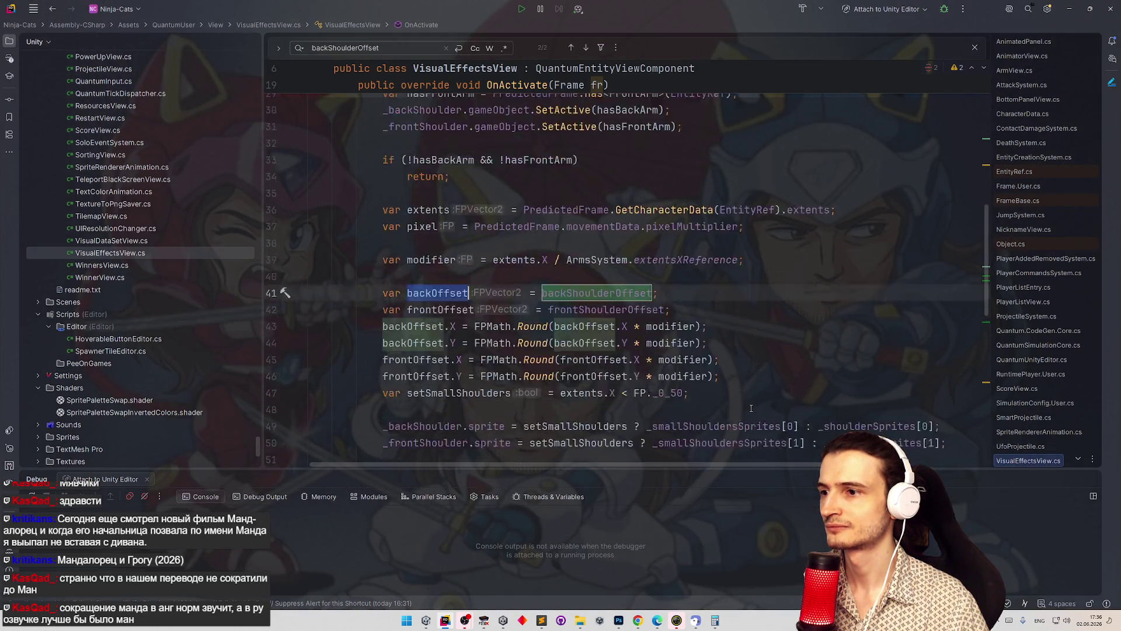
{"action": "scroll", "coordinate": [746, 404], "scroll_direction": "up", "scroll_amount": 2}
{"action": "scroll", "coordinate": [744, 399], "scroll_direction": "down", "scroll_amount": 2}
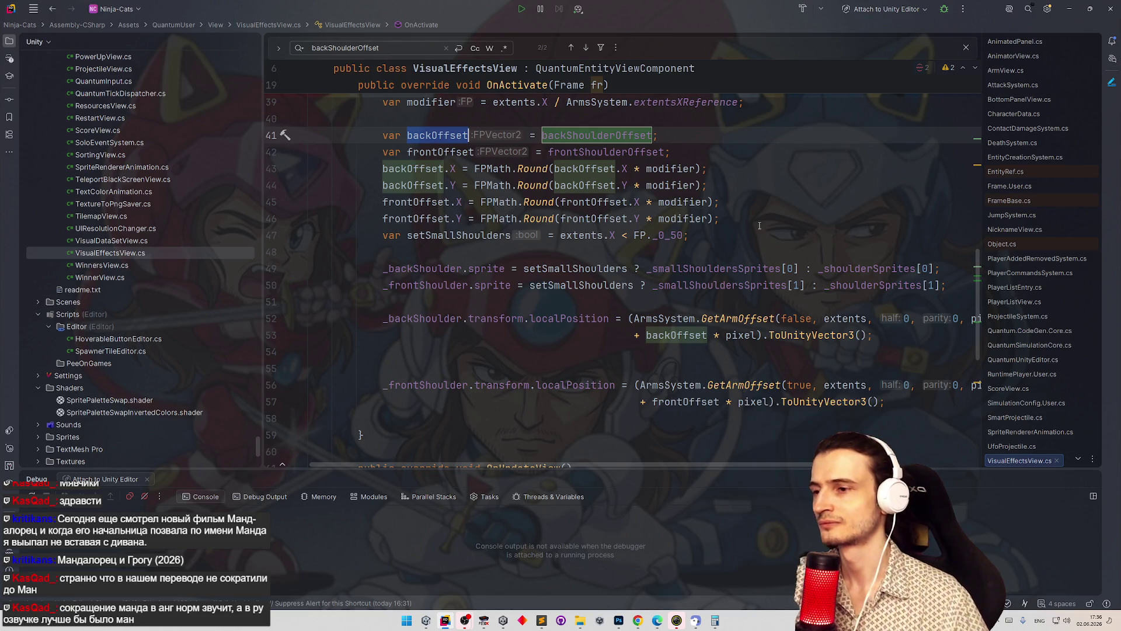
{"action": "scroll", "coordinate": [715, 248], "scroll_direction": "down", "scroll_amount": 2}
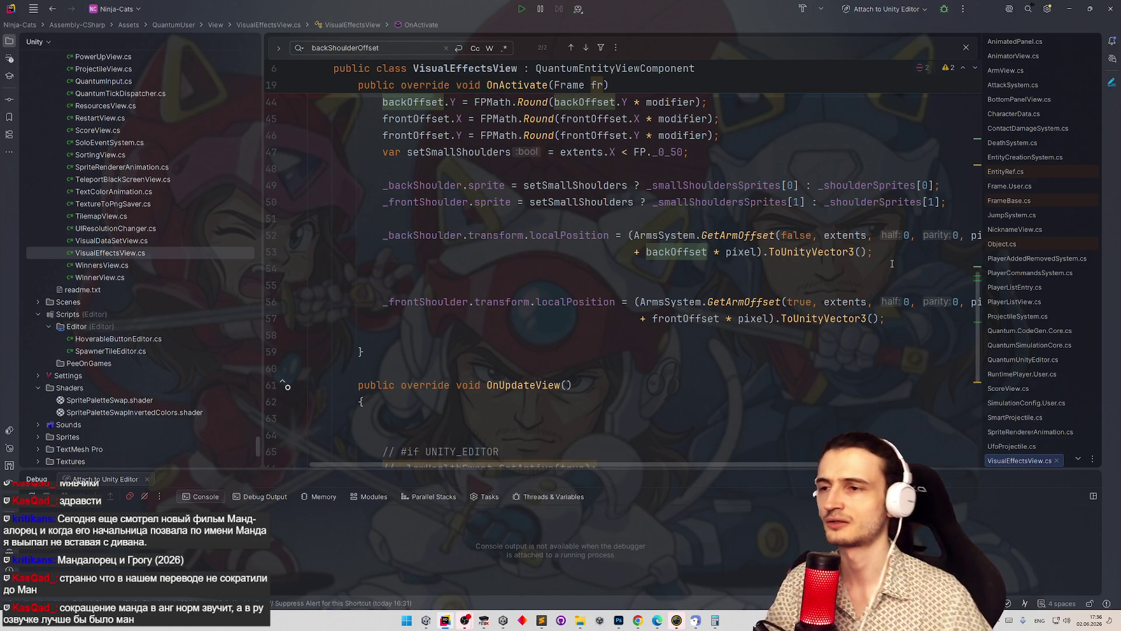
{"action": "left_click_drag", "start_coordinate": [761, 464], "coordinate": [904, 466]}
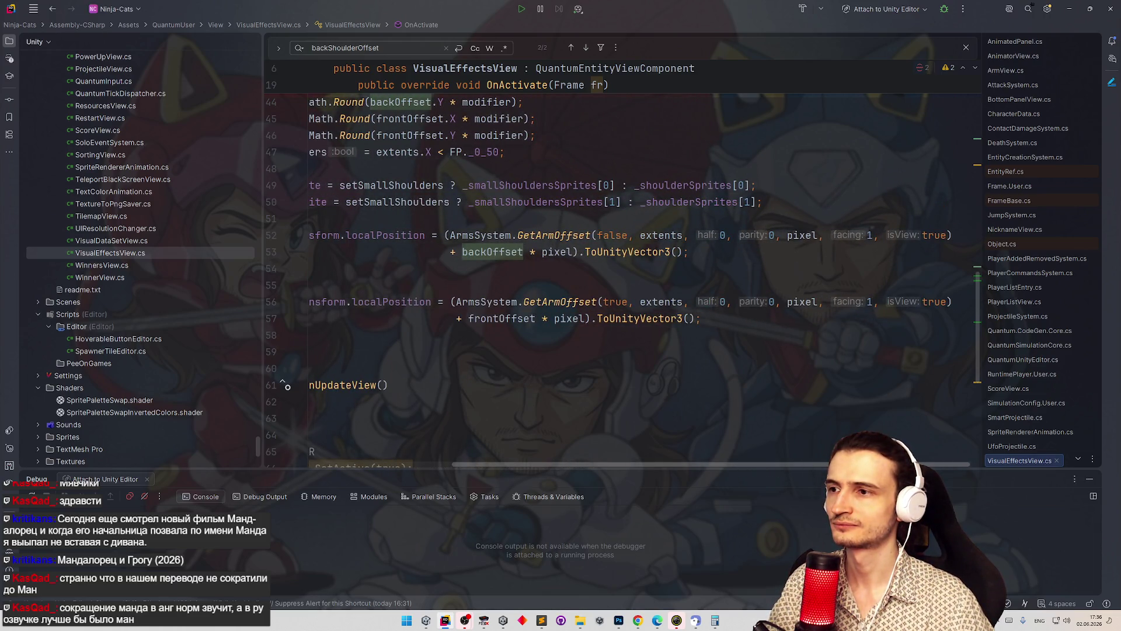
{"action": "scroll", "coordinate": [920, 439], "scroll_direction": "left", "scroll_amount": 5}
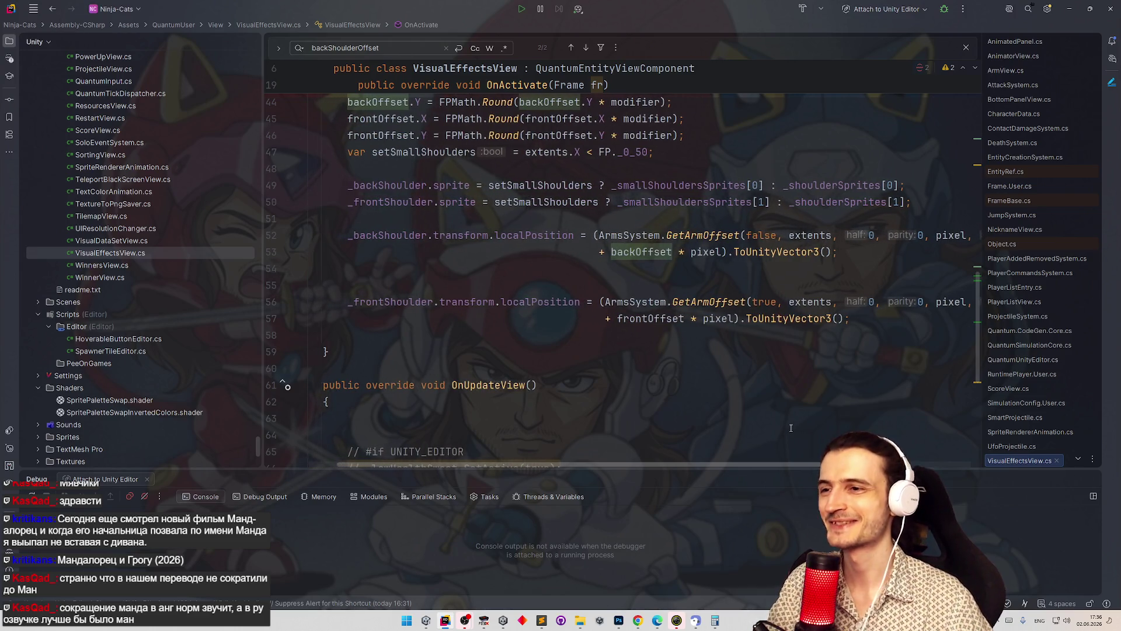
{"action": "scroll", "coordinate": [753, 443], "scroll_direction": "left", "scroll_amount": 1}
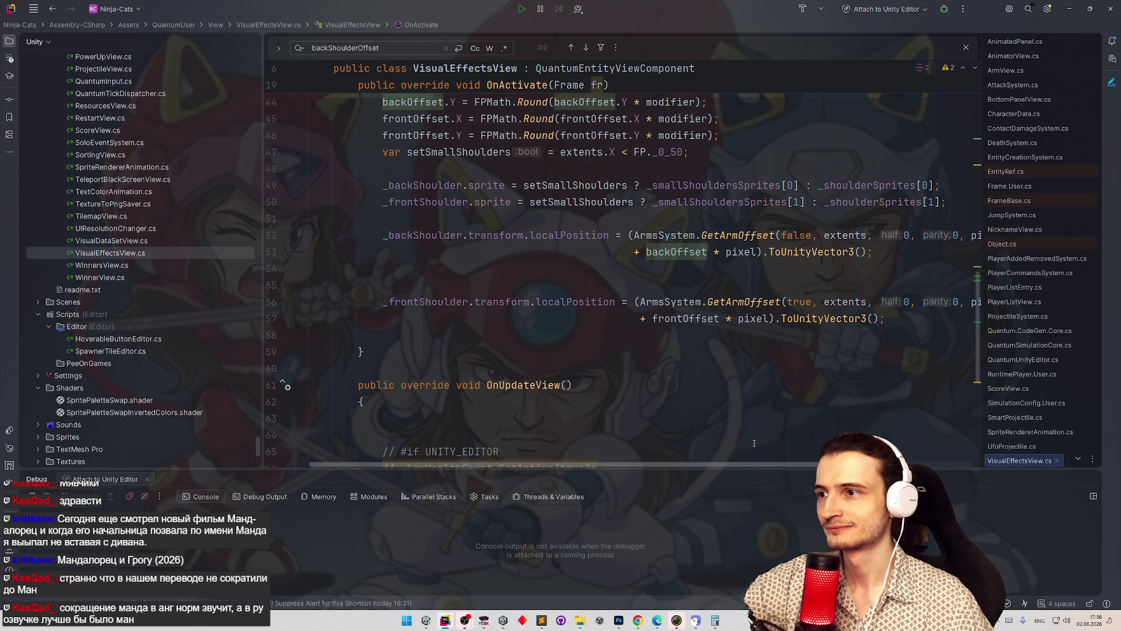
{"action": "left_click", "coordinate": [896, 250]}
- Add PixelPerfectTransformView.SetTransformPositon(_backShoulder.transform); after the back shoulder's localPosition line
{"action": "key", "text": "Return"}
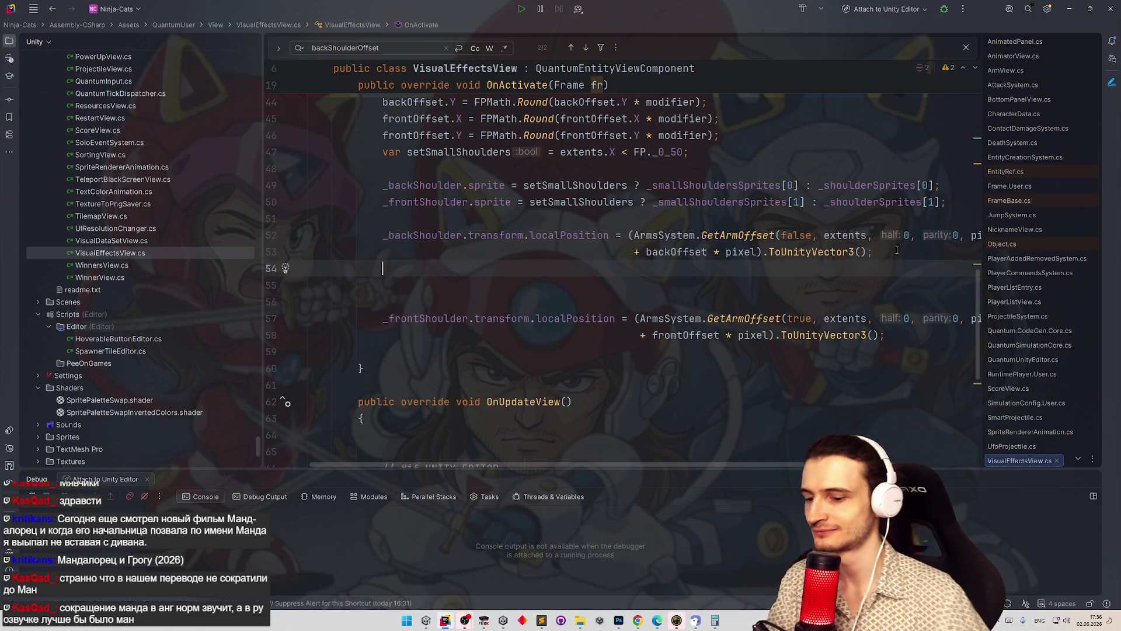
{"action": "type", "text": "pi"}
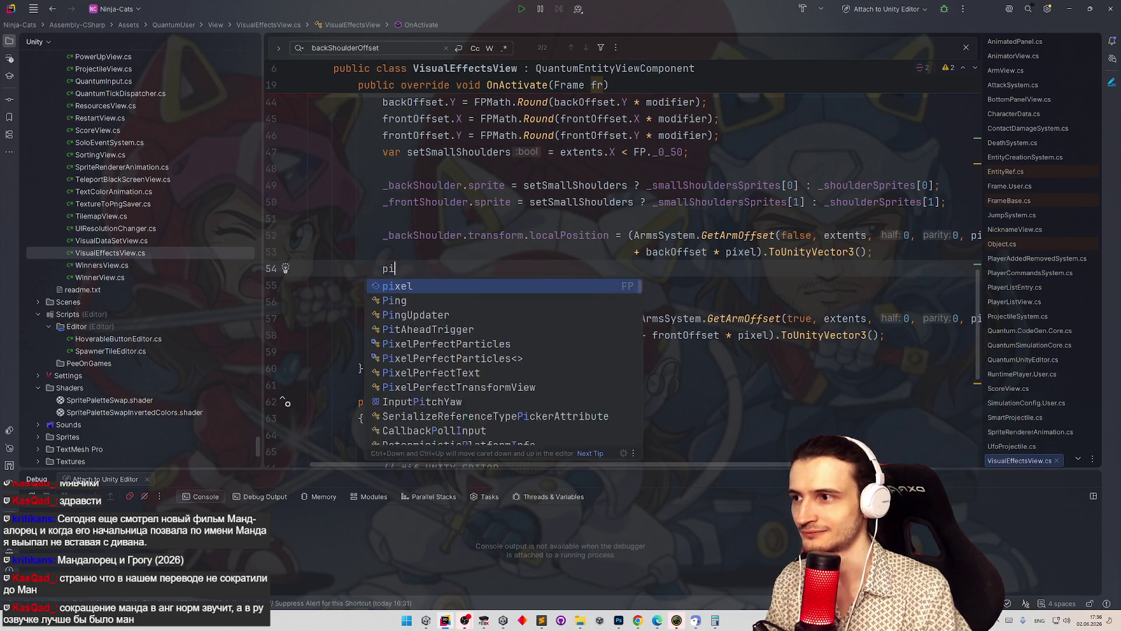
{"action": "type", "text": "xr"}
{"action": "key", "text": "BackSpace"}
{"action": "type", "text": "e"}
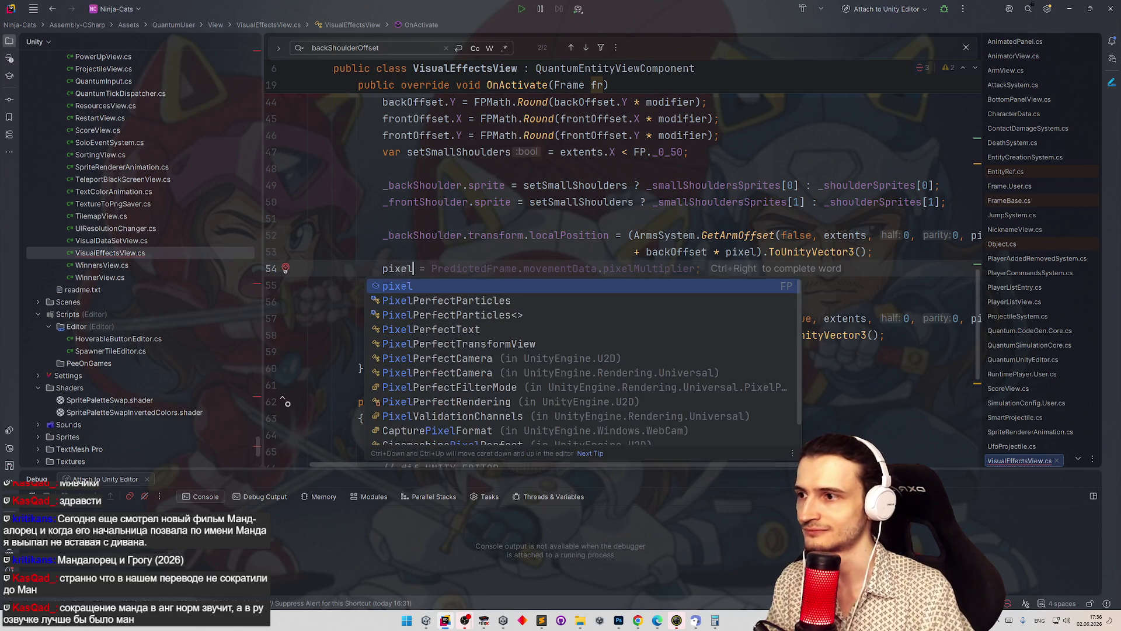
{"action": "type", "text": "l"}
{"action": "key", "text": "Down"}
{"action": "key", "text": "Down"}
{"action": "key", "text": "Down"}
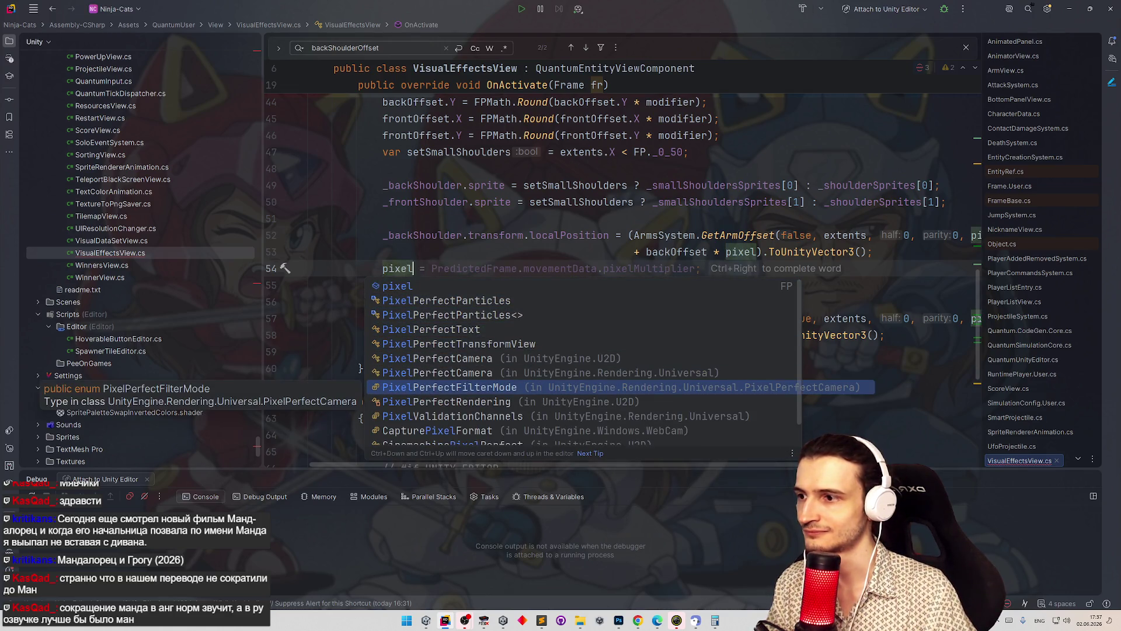
{"action": "key", "text": "Up"}
{"action": "key", "text": "Up"}
{"action": "key", "text": "Up"}
{"action": "key", "text": "Return"}
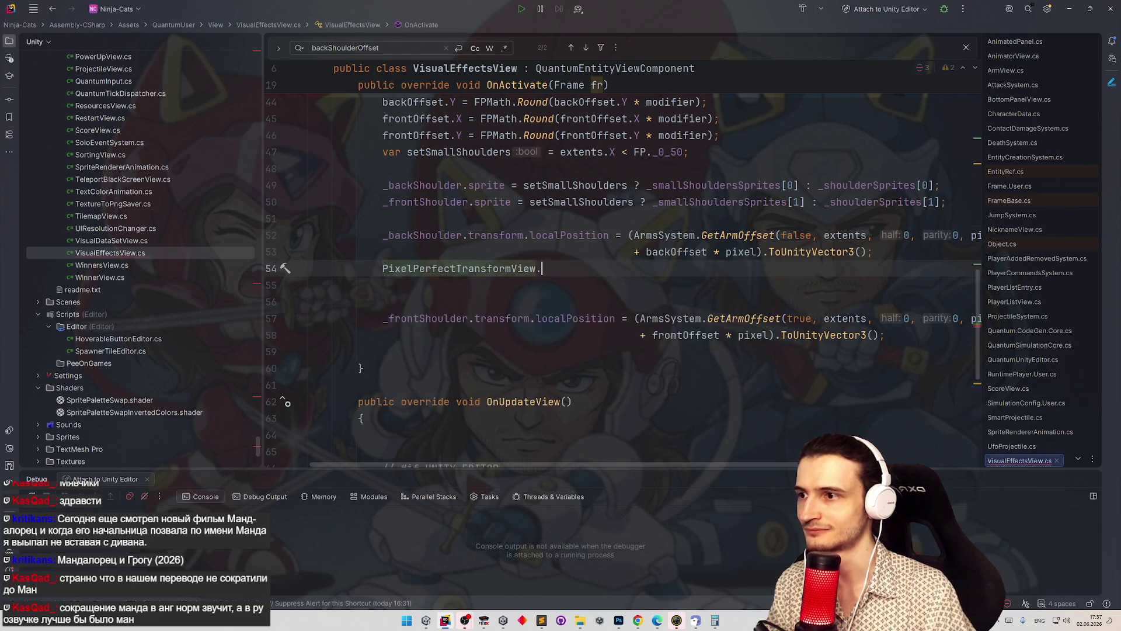
{"action": "type", "text": "."}
{"action": "key", "text": "Down"}
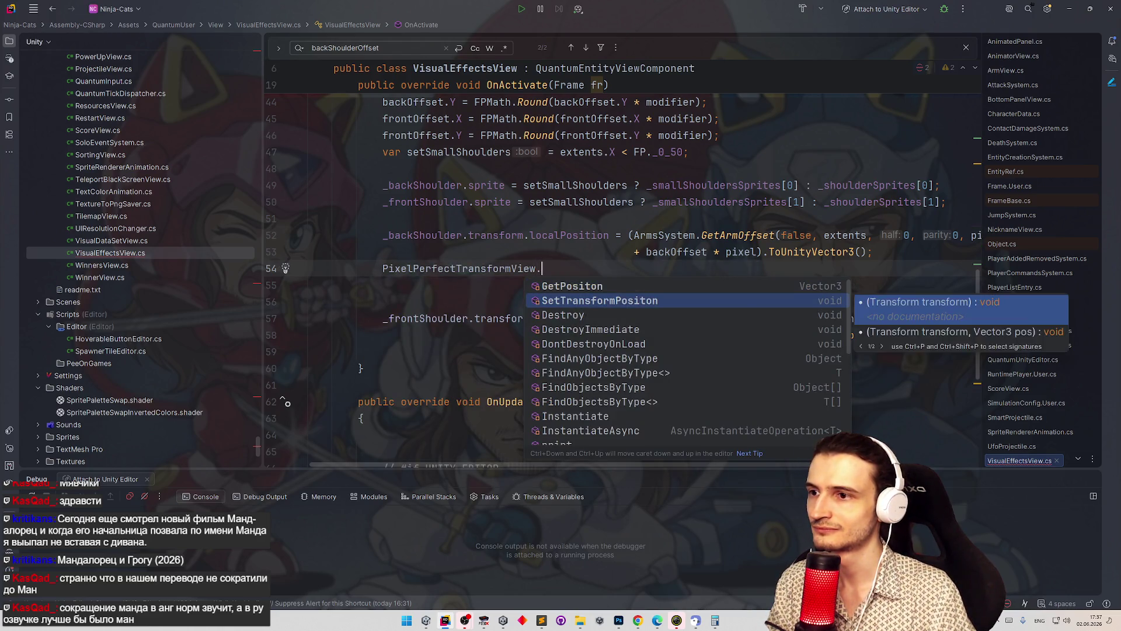
{"action": "key", "text": "Return"}
{"action": "key", "text": "Tab"}
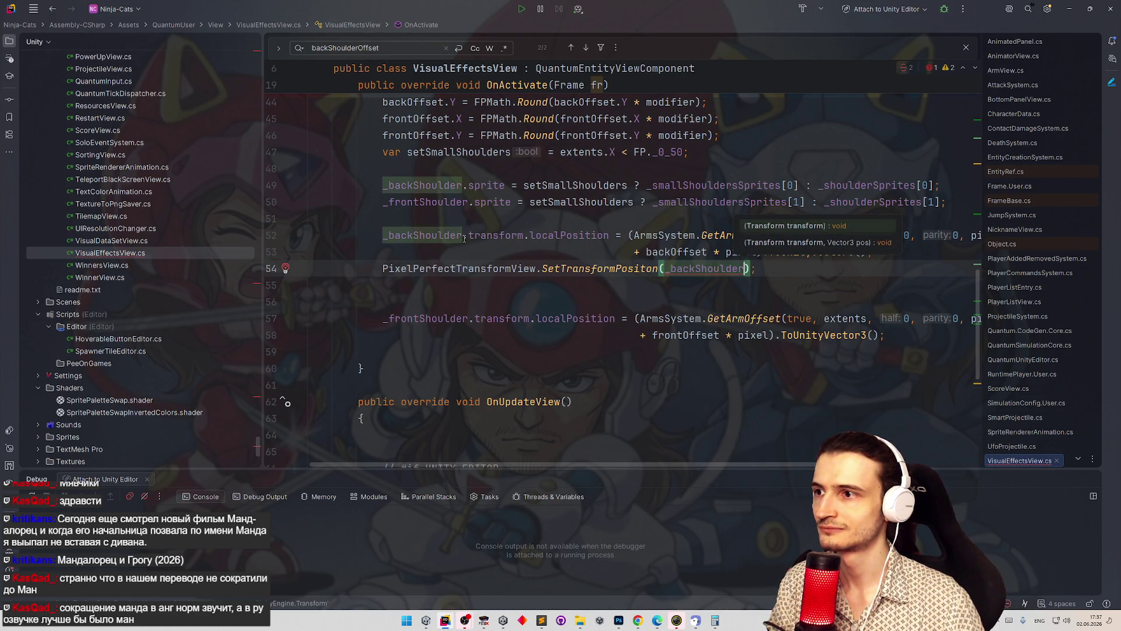
{"action": "key", "text": "Escape"}
{"action": "type", "text": ".transform"}
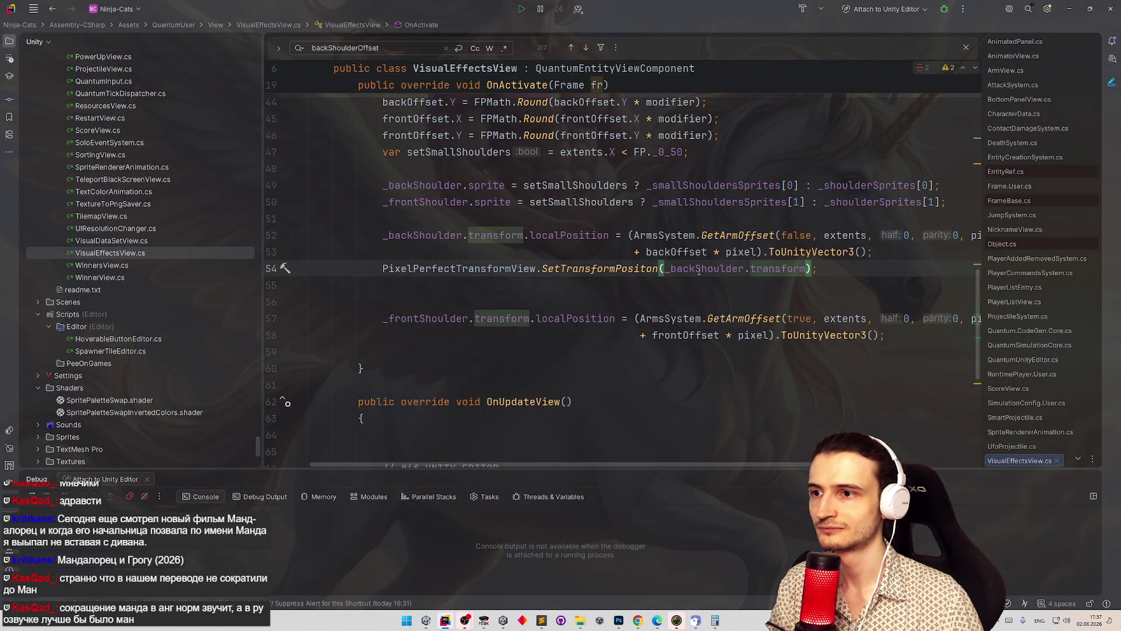
- Paste a copy after the front shoulder code, change its argument to _frontShoulder, then minimize Rider
{"action": "mouse_move", "coordinate": [699, 272]}
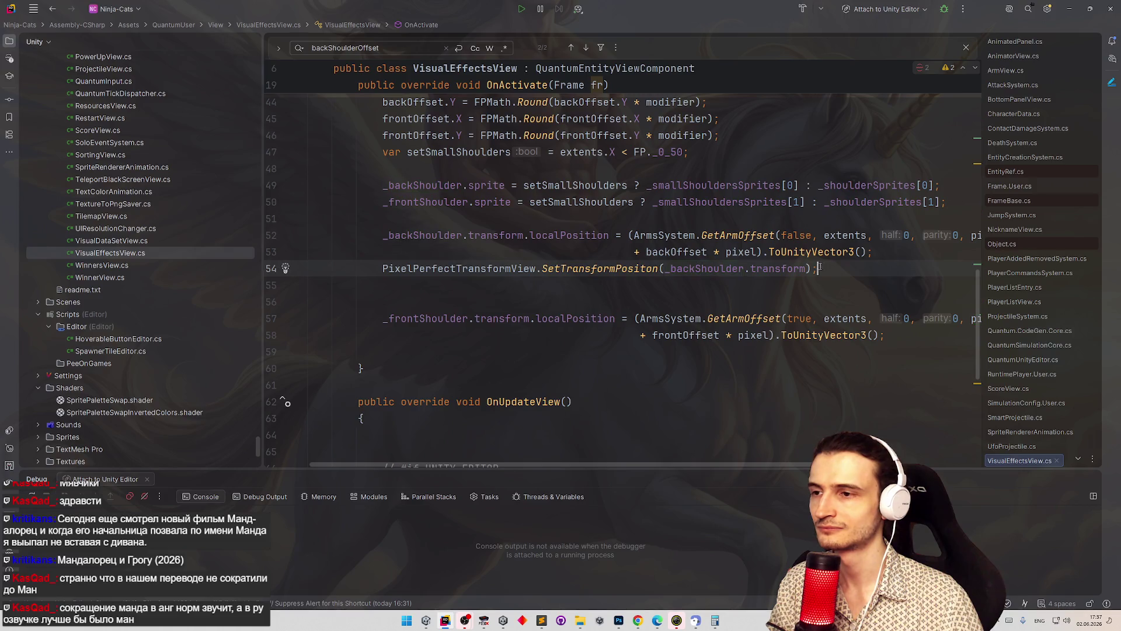
{"action": "left_click_drag", "start_coordinate": [817, 268], "coordinate": [364, 269]}
{"action": "left_click", "coordinate": [402, 355]}
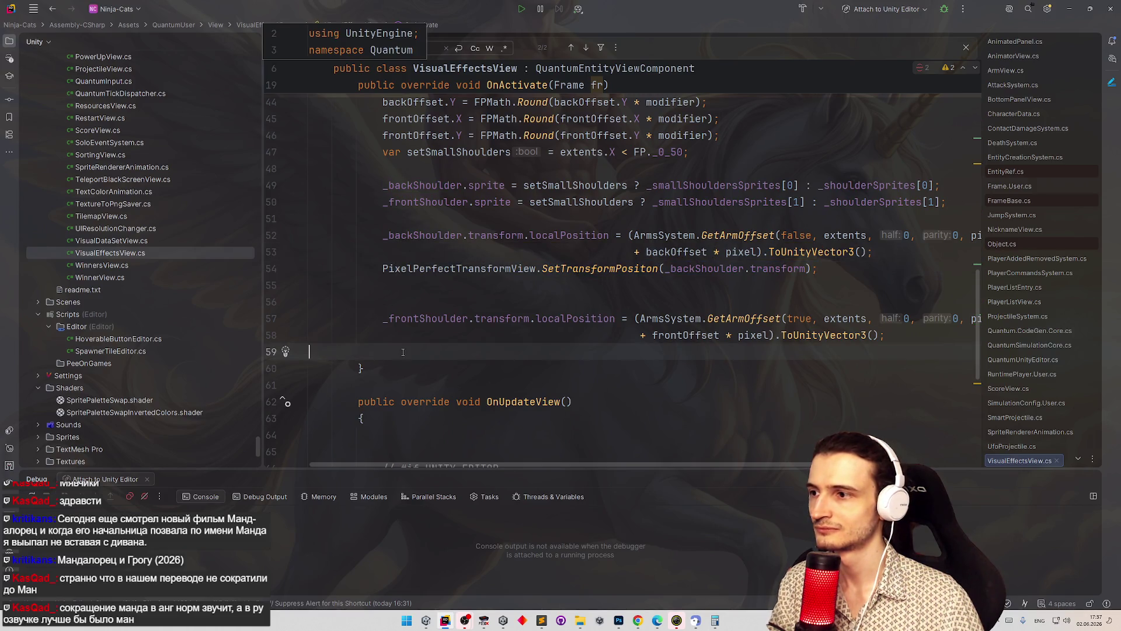
{"action": "type", "text": "PixelPerfectTransformView.SetTransformPositon(_backShoulder.transform);"}
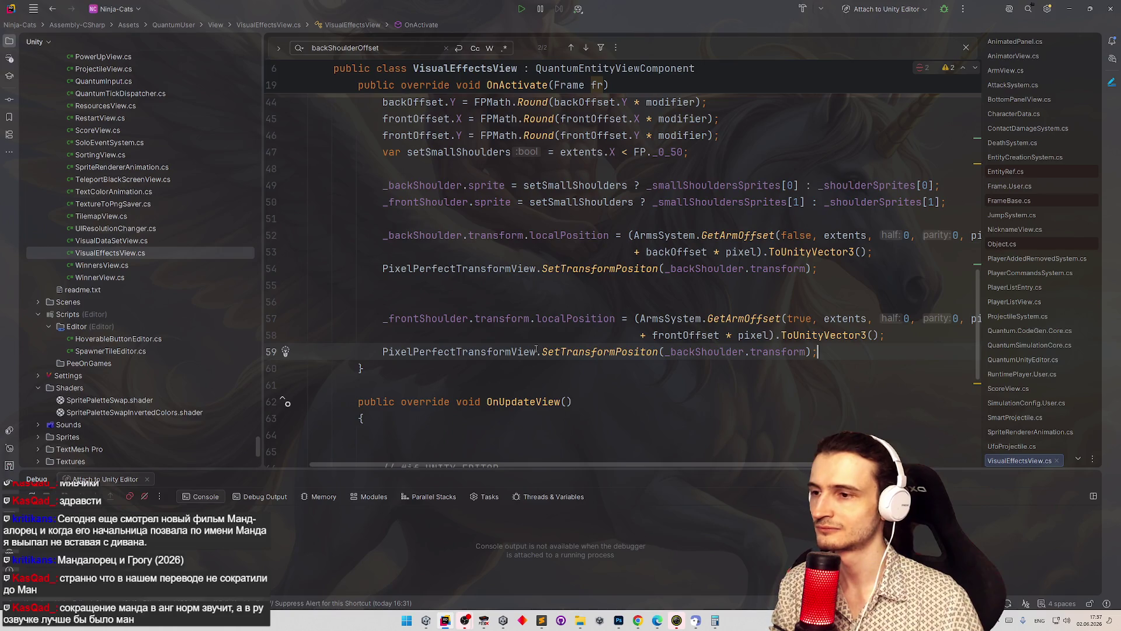
{"action": "left_click", "coordinate": [376, 351]}
{"action": "key", "text": "Return"}
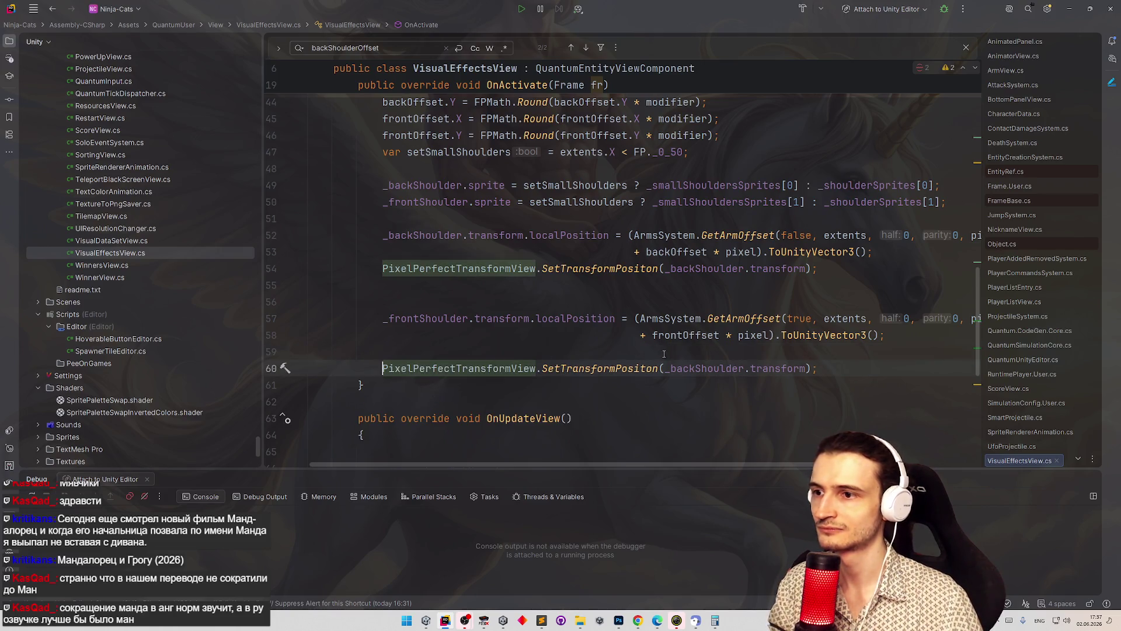
{"action": "double_click", "coordinate": [426, 320]}
{"action": "key", "text": "ctrl+c"}
{"action": "double_click", "coordinate": [706, 368]}
{"action": "key", "text": "ctrl+v"}
{"action": "left_click", "coordinate": [747, 285]}
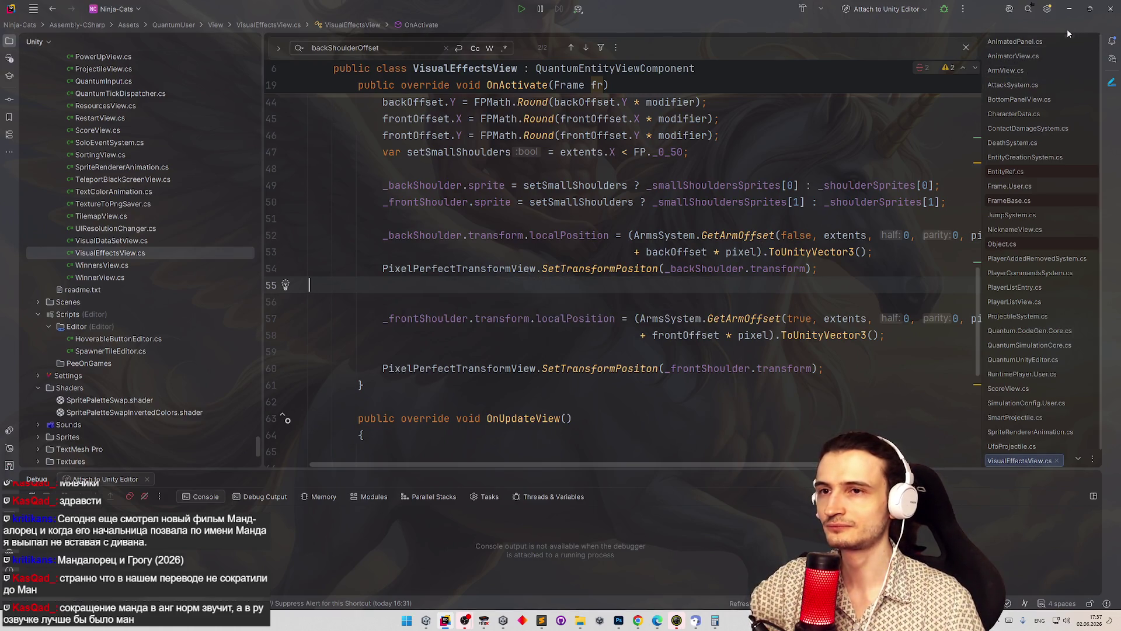
{"action": "left_click", "coordinate": [1069, 9]}
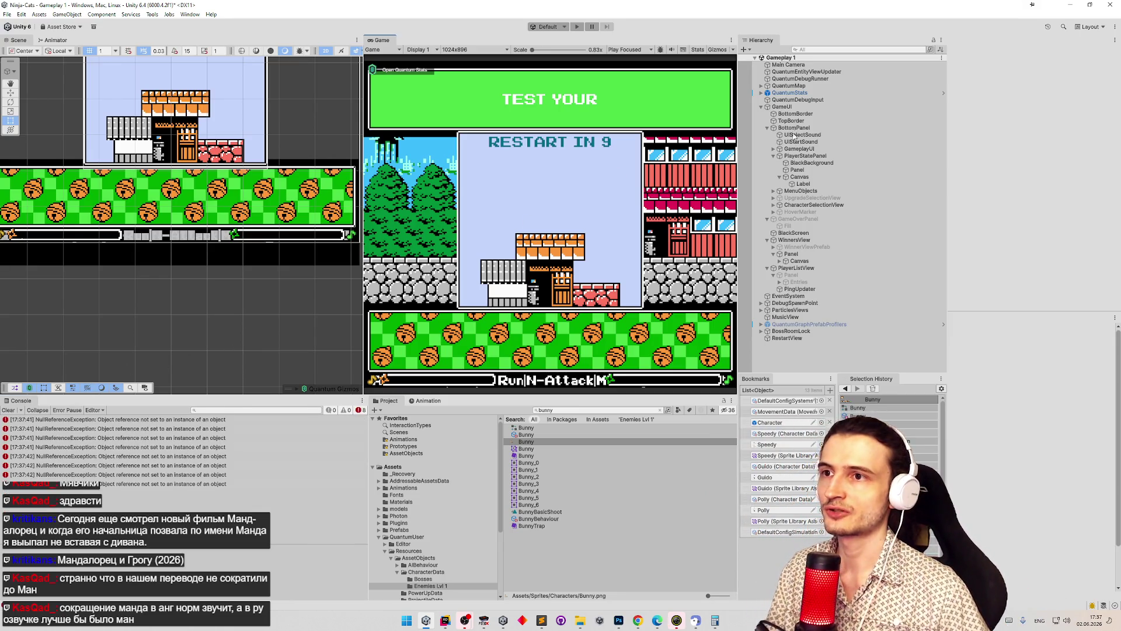
- Play-test Ninja Cats, flying the character left and right in the maximized game view, then exit play mode
{"action": "key", "text": "ctrl+p"}
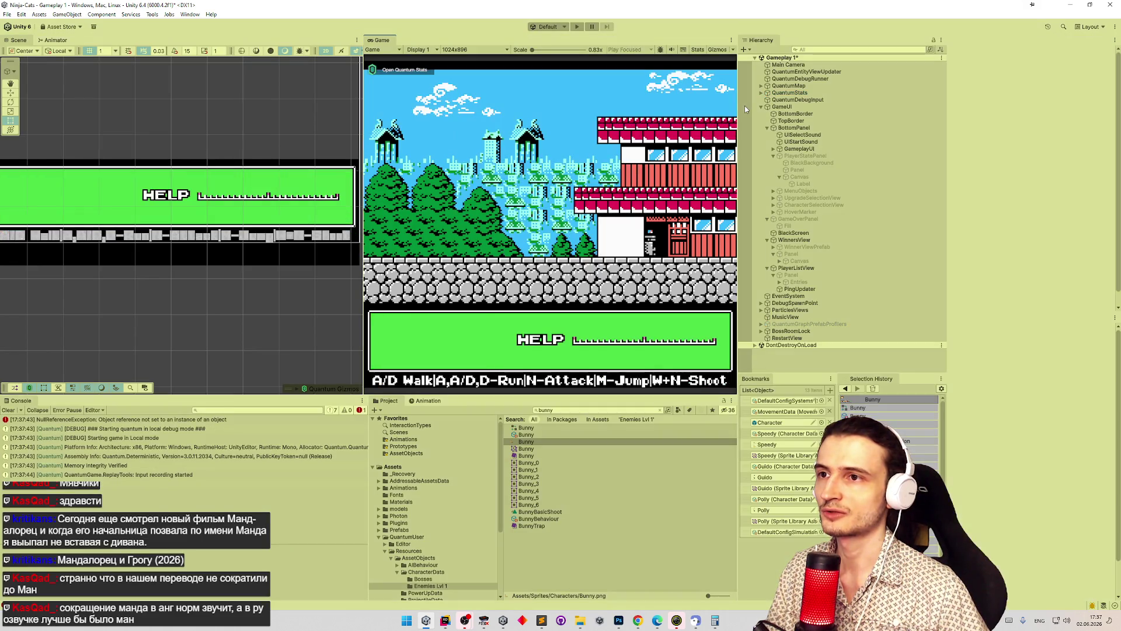
{"action": "key", "text": "d"}
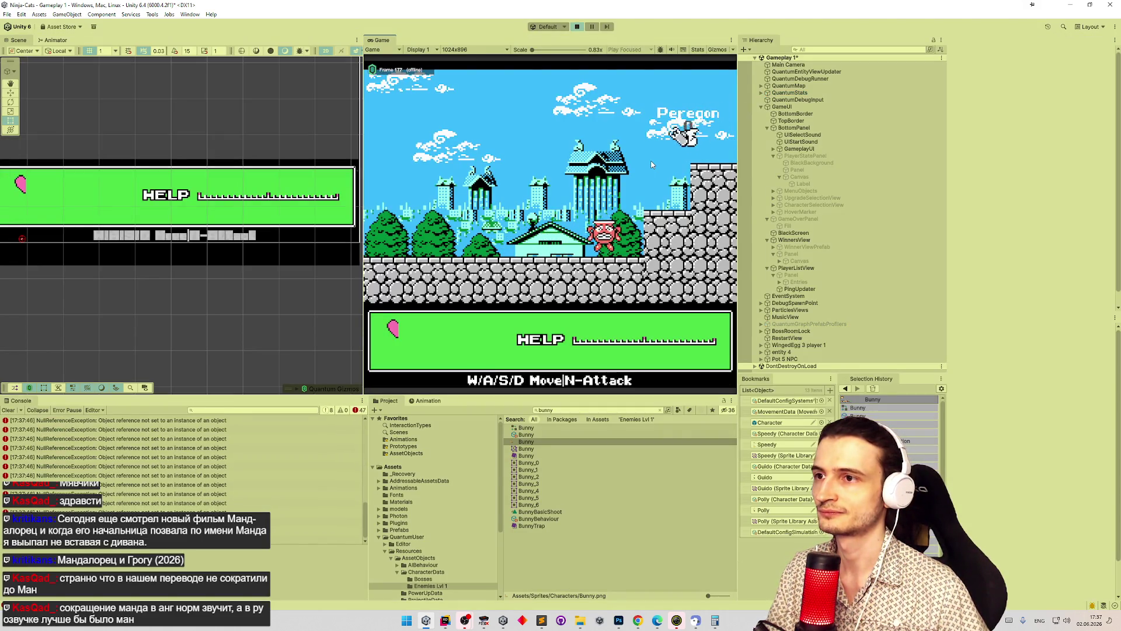
{"action": "key", "text": "shift+space"}
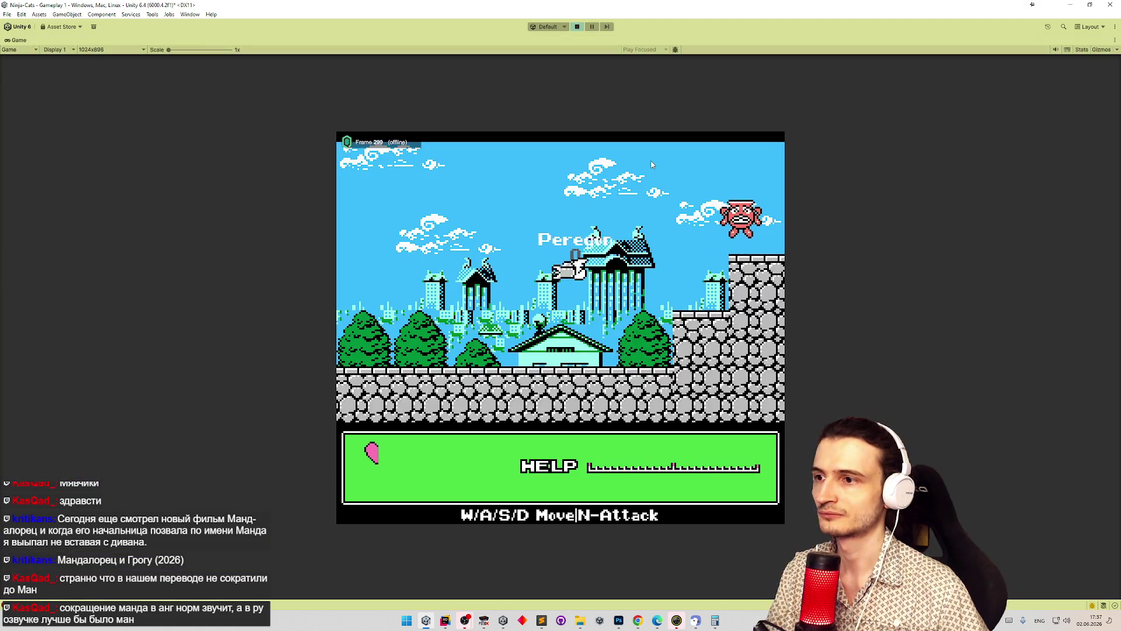
{"action": "key", "text": "a"}
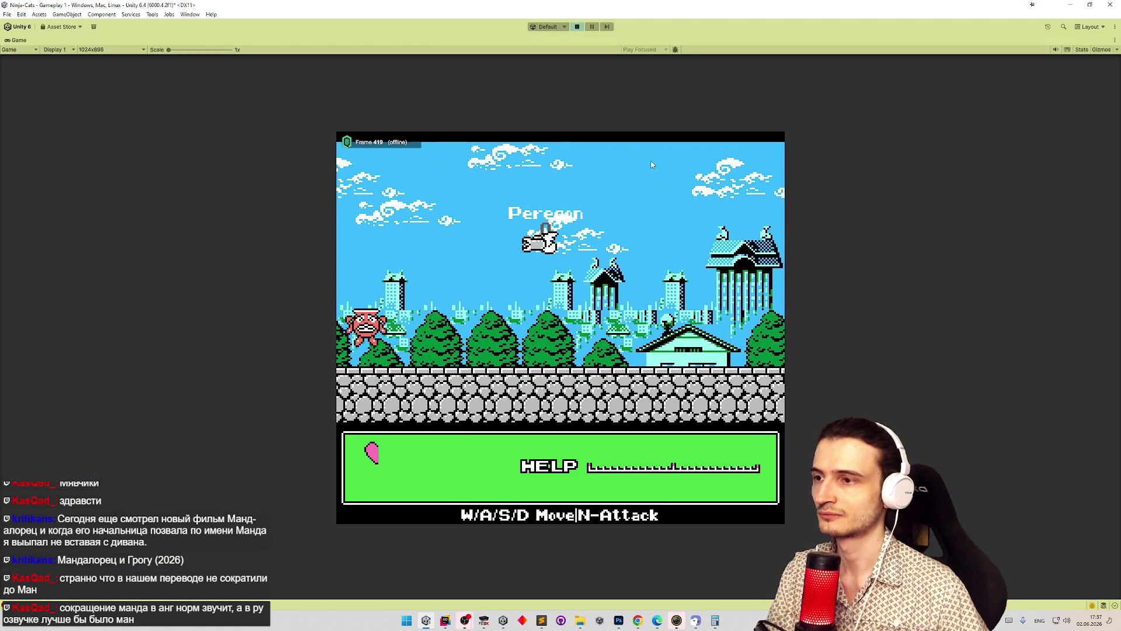
{"action": "key", "text": "a"}
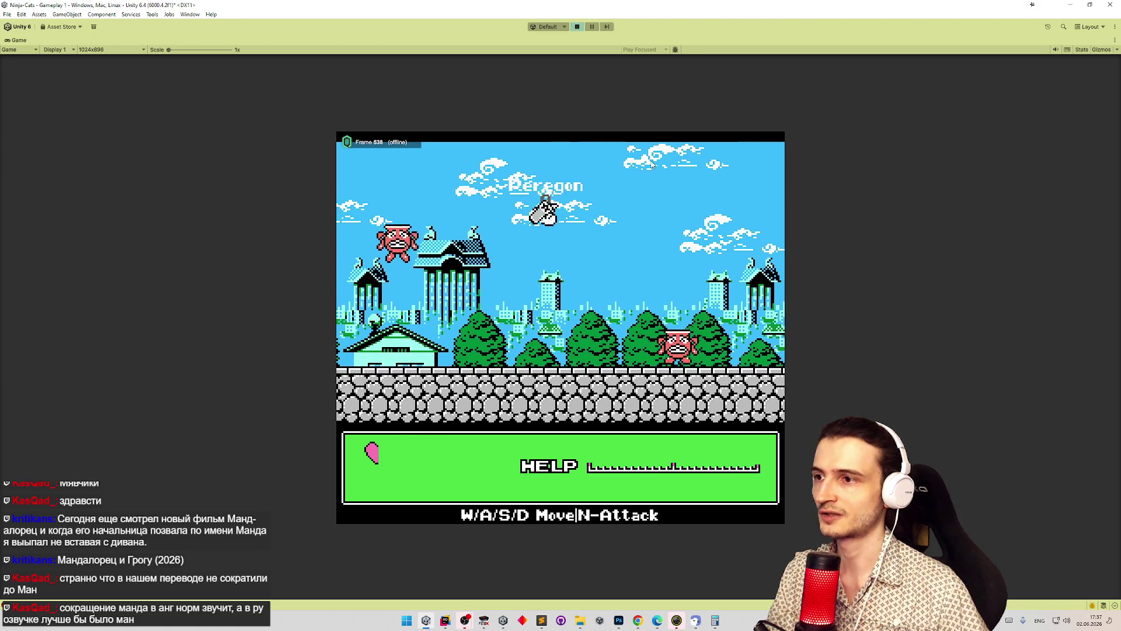
{"action": "key", "text": "a"}
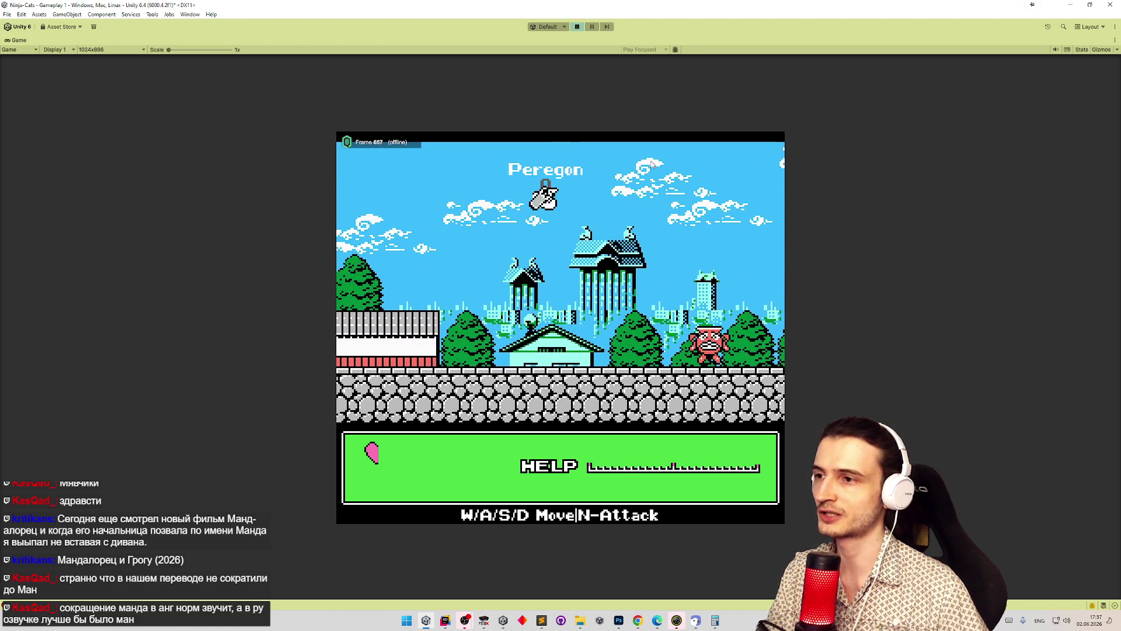
{"action": "key", "text": "d"}
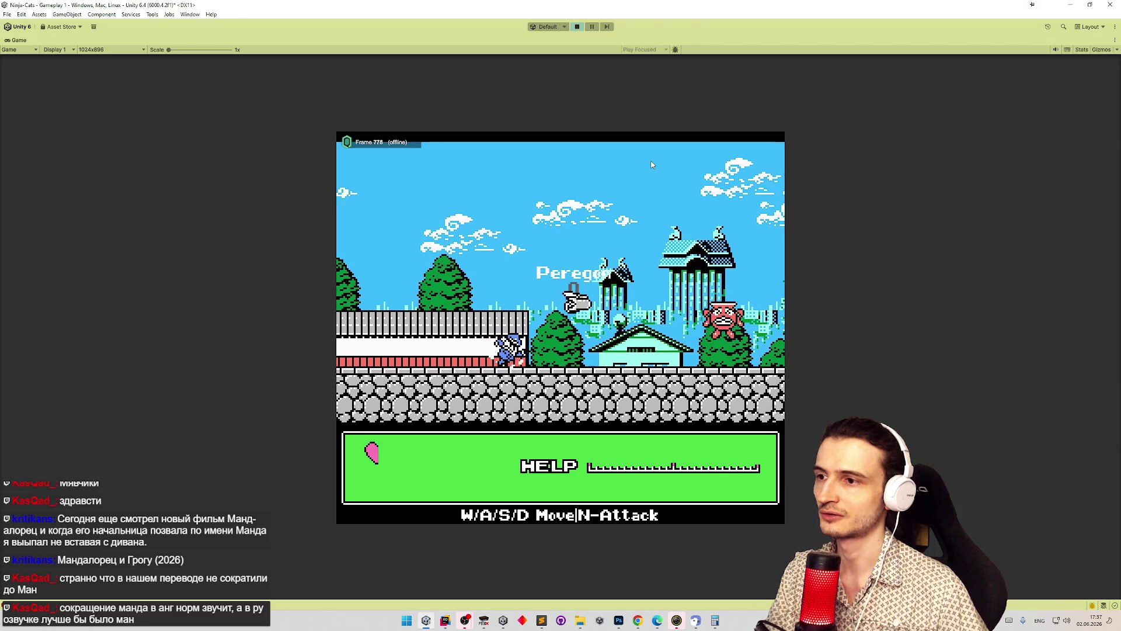
{"action": "key", "text": "d"}
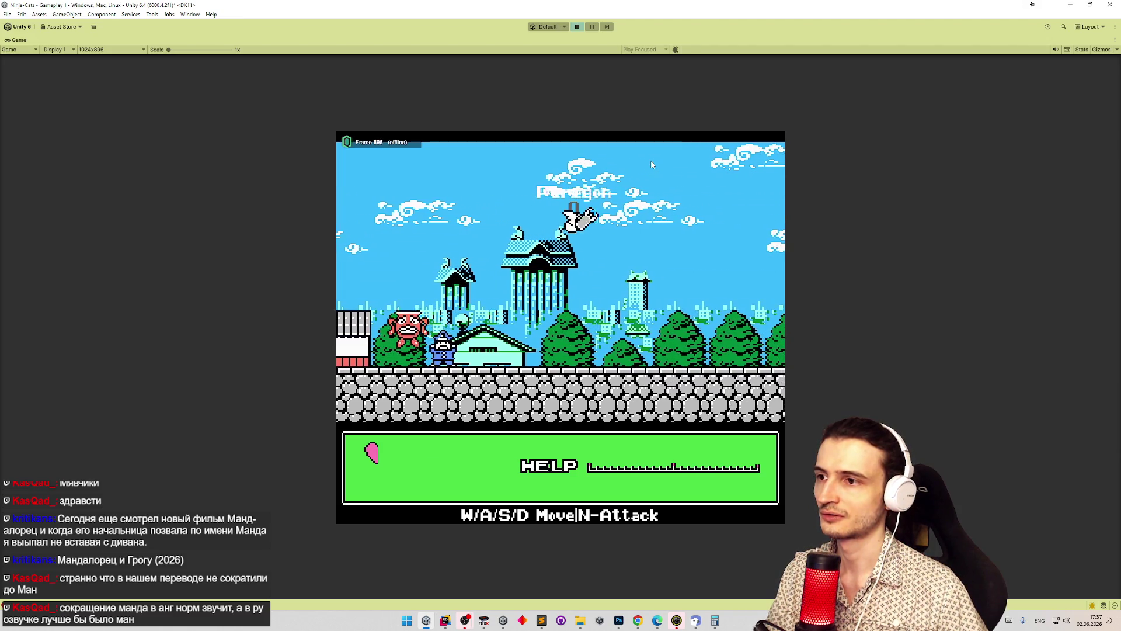
{"action": "key", "text": "d"}
{"action": "key", "text": "w"}
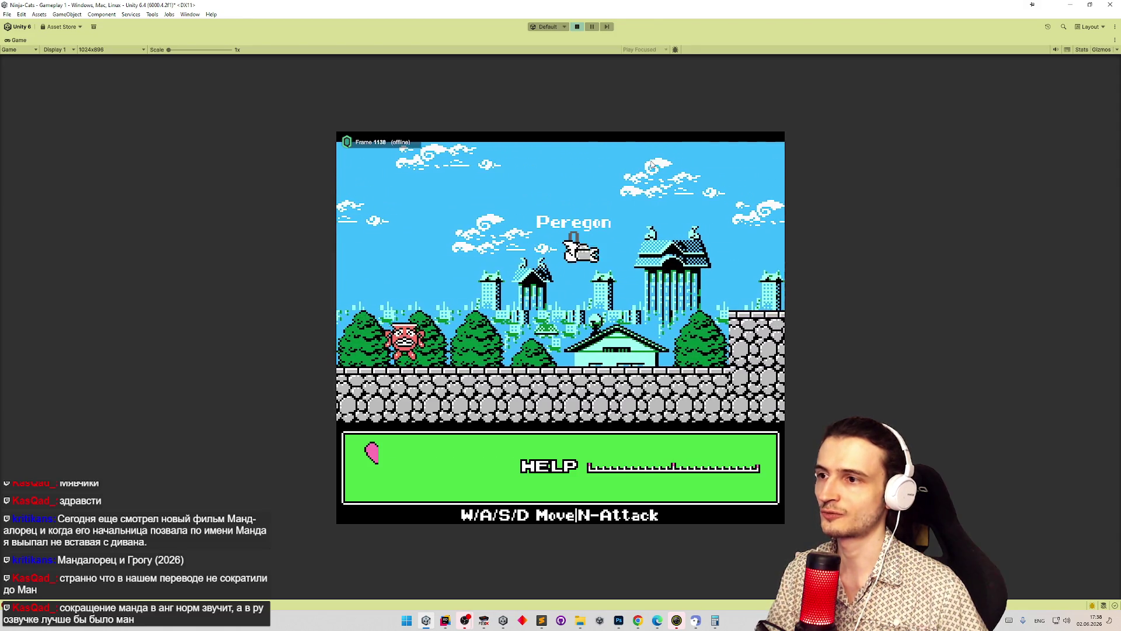
{"action": "key", "text": "ctrl+p"}
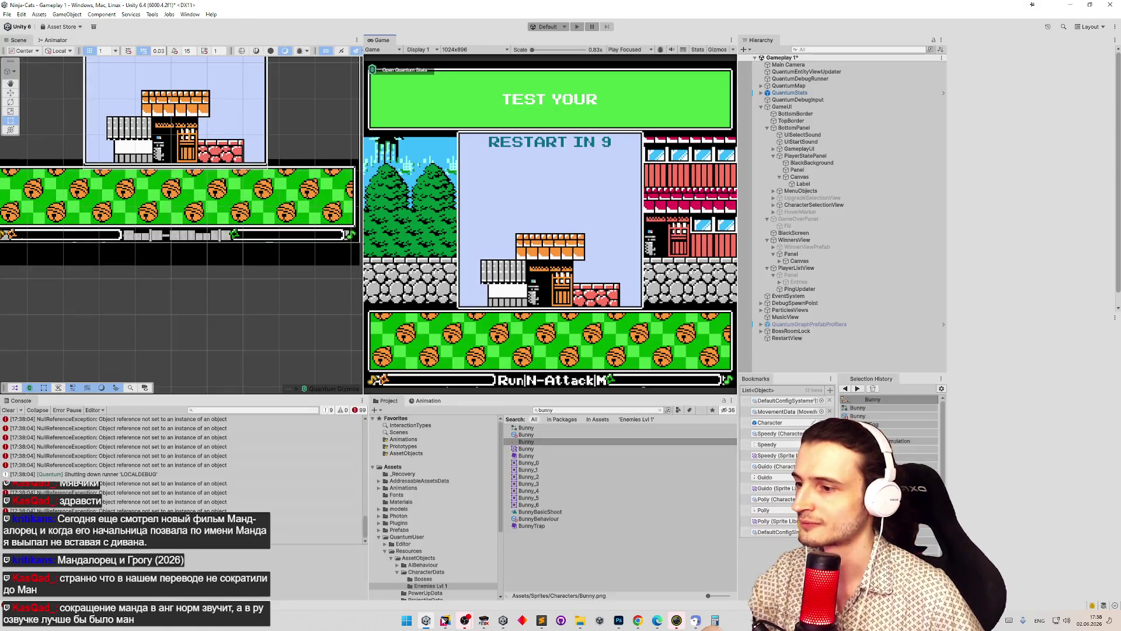
{"action": "key", "text": "alt+Tab"}
- Open ArmView.cs via Ctrl+T and delete its OnUpdateView method and leftover blank line
{"action": "key", "text": "ctrl+t"}
{"action": "type", "text": "ArmView"}
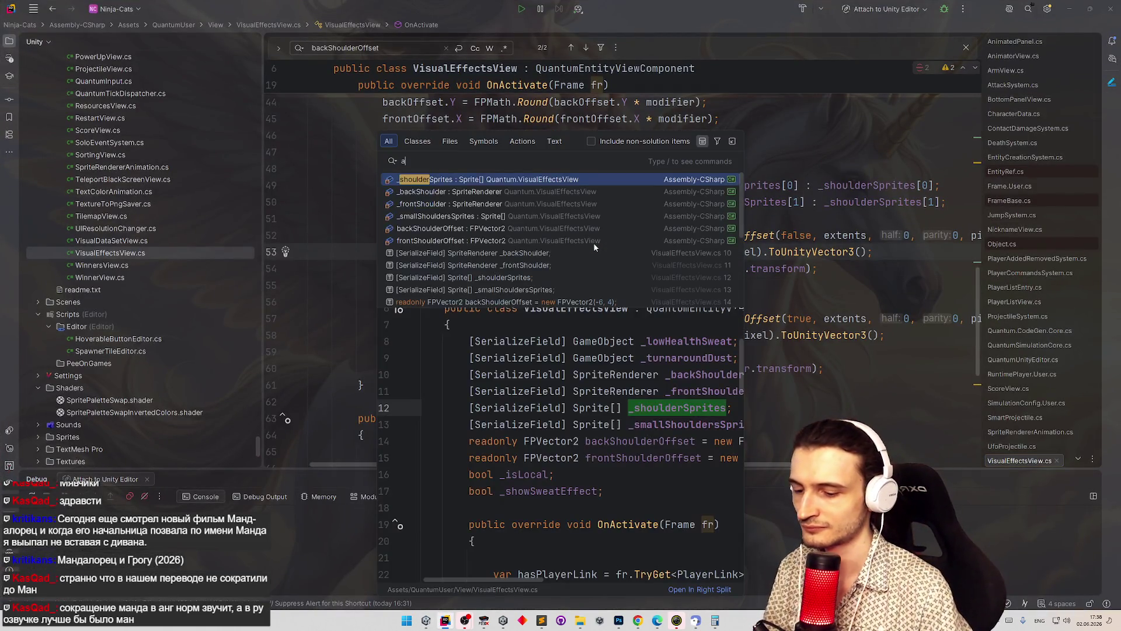
{"action": "key", "text": "Escape"}
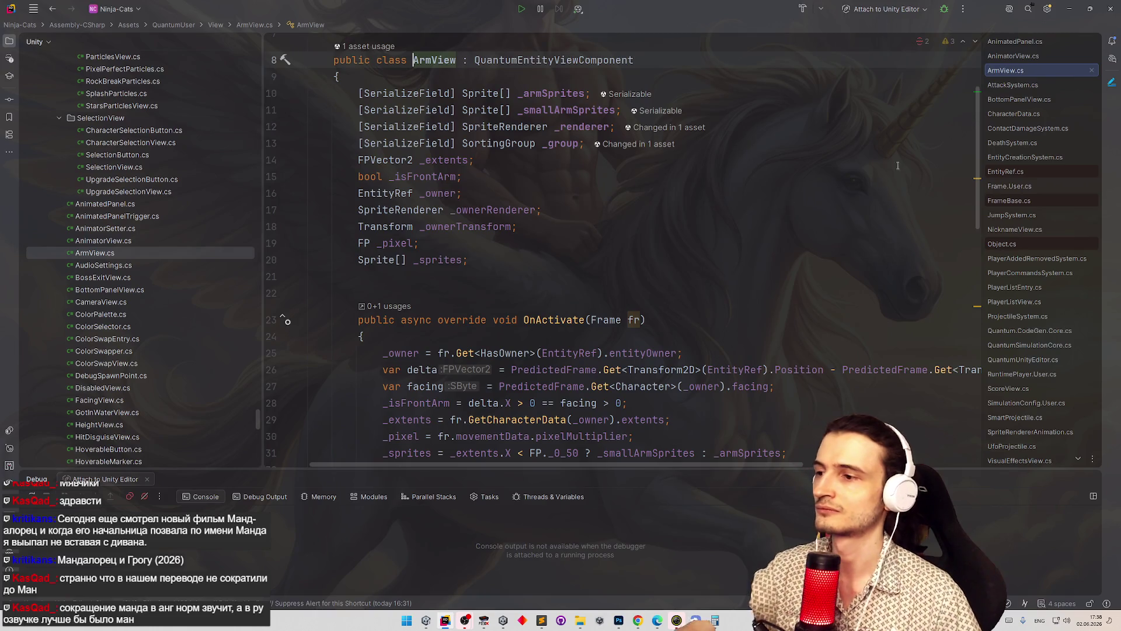
{"action": "scroll", "coordinate": [964, 278], "scroll_direction": "down", "scroll_amount": 7}
{"action": "scroll", "coordinate": [963, 277], "scroll_direction": "down", "scroll_amount": 3}
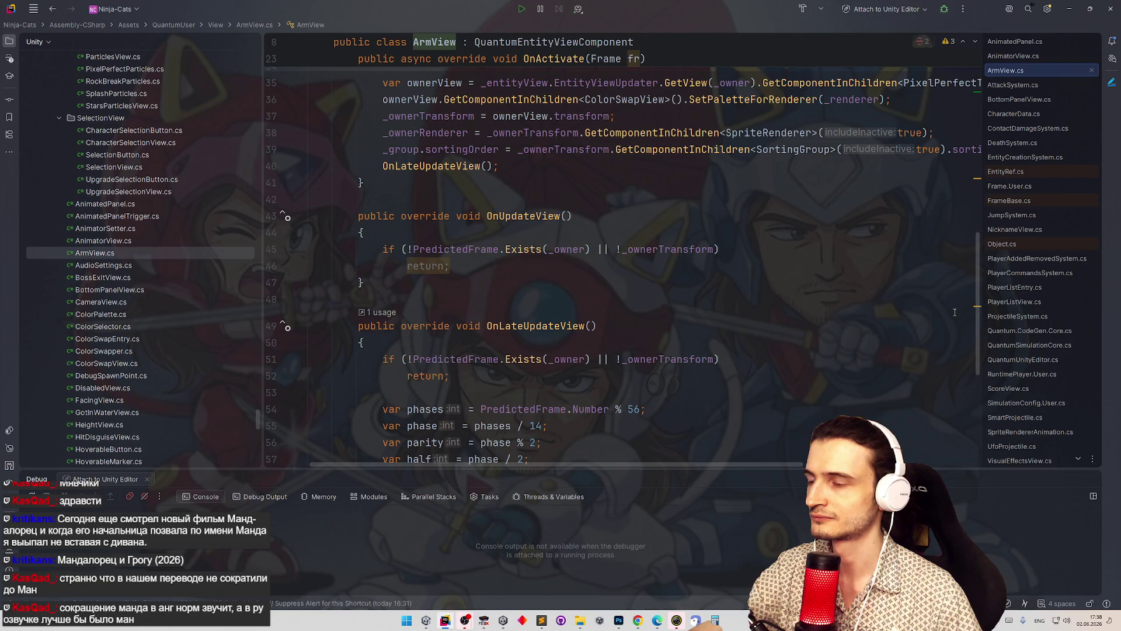
{"action": "scroll", "coordinate": [955, 313], "scroll_direction": "down", "scroll_amount": 1}
{"action": "left_click_drag", "start_coordinate": [380, 270], "coordinate": [491, 187]}
{"action": "key", "text": "Delete"}
{"action": "key", "text": "BackSpace"}
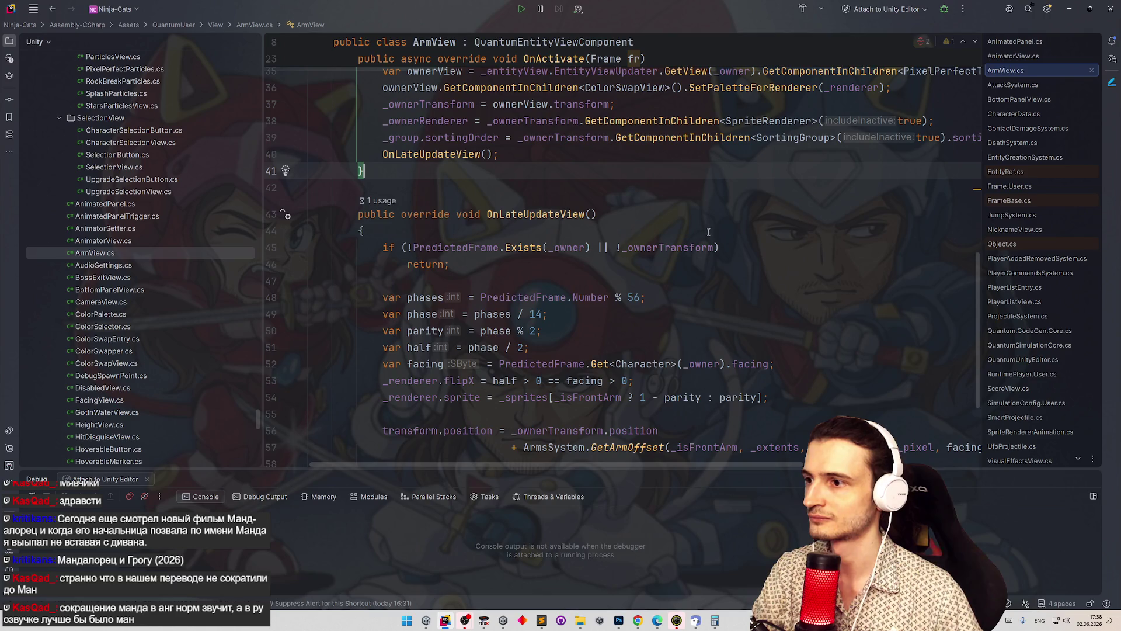
- Scroll to OnLateUpdateView and start a new line after the arm-position assignment
{"action": "scroll", "coordinate": [714, 233], "scroll_direction": "down", "scroll_amount": 4}
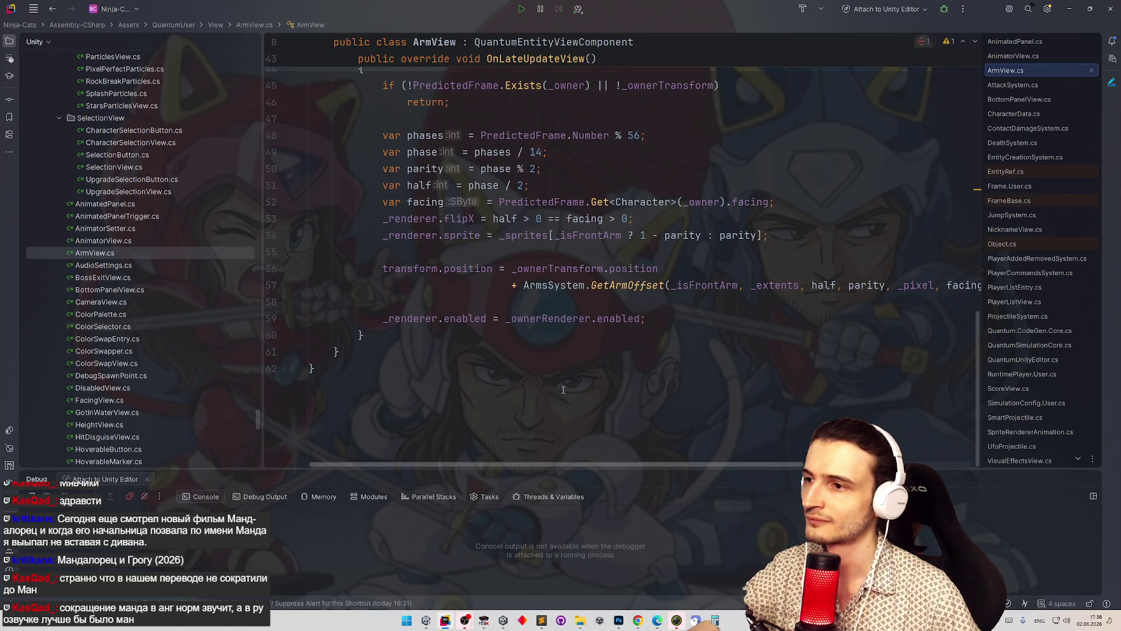
{"action": "scroll", "coordinate": [584, 351], "scroll_direction": "up", "scroll_amount": 4}
{"action": "scroll", "coordinate": [642, 321], "scroll_direction": "down", "scroll_amount": 3}
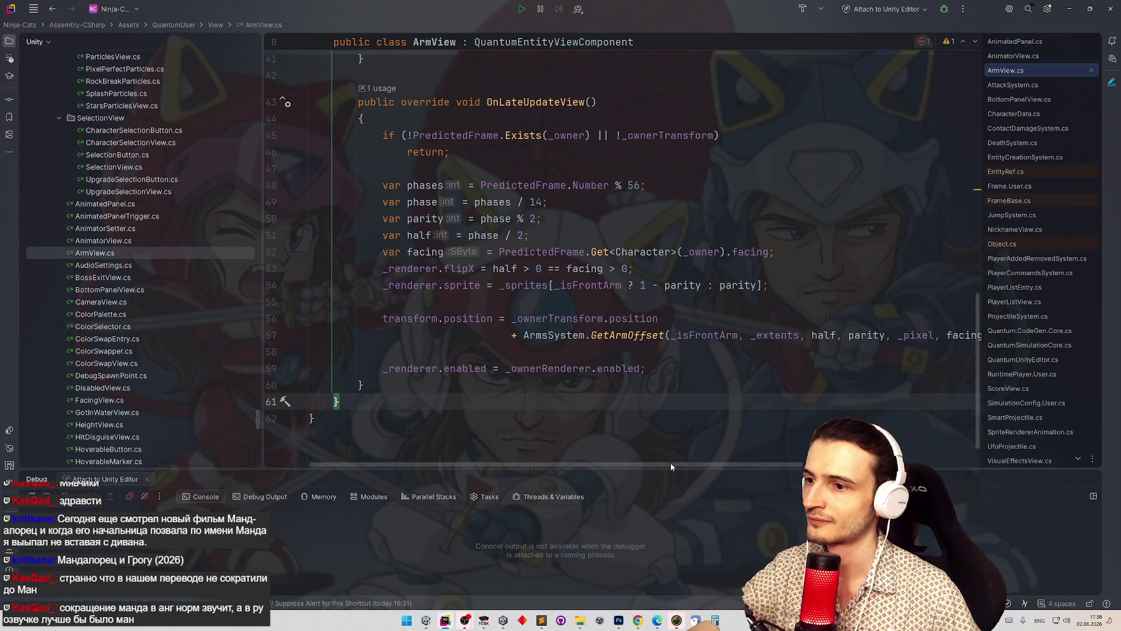
{"action": "left_click_drag", "start_coordinate": [670, 466], "coordinate": [817, 465]}
{"action": "scroll", "coordinate": [646, 449], "scroll_direction": "left", "scroll_amount": 4}
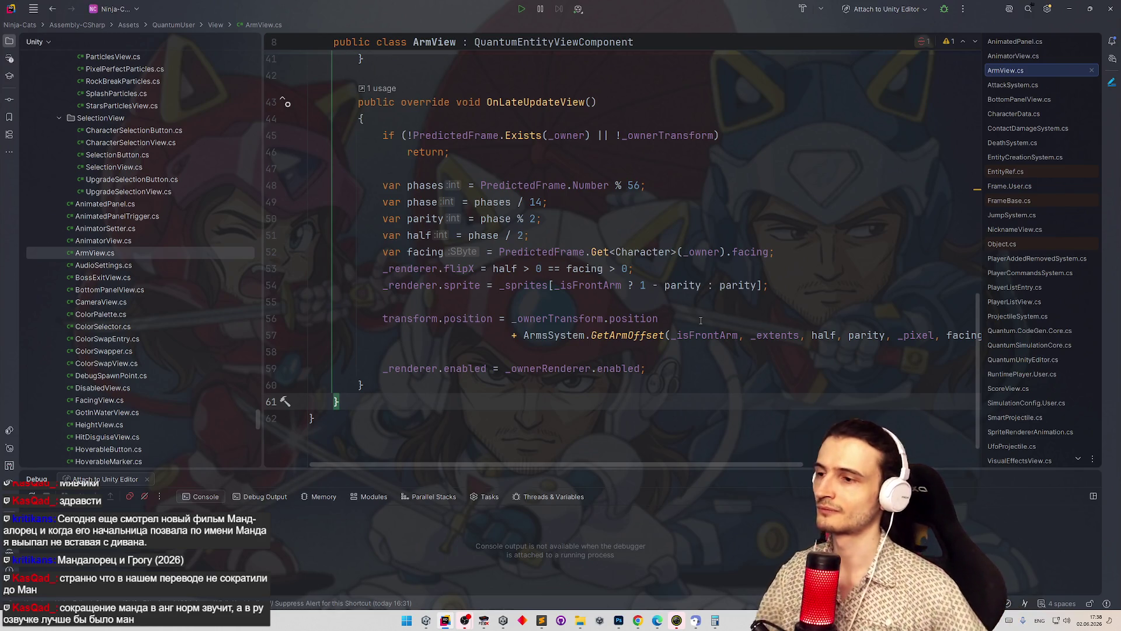
{"action": "left_click", "coordinate": [550, 352]}
{"action": "key", "text": "Return"}
- Write PixelPerfectTransformView.SetTransformPositon(transform); using code completion for the class and method
{"action": "type", "text": "pix"}
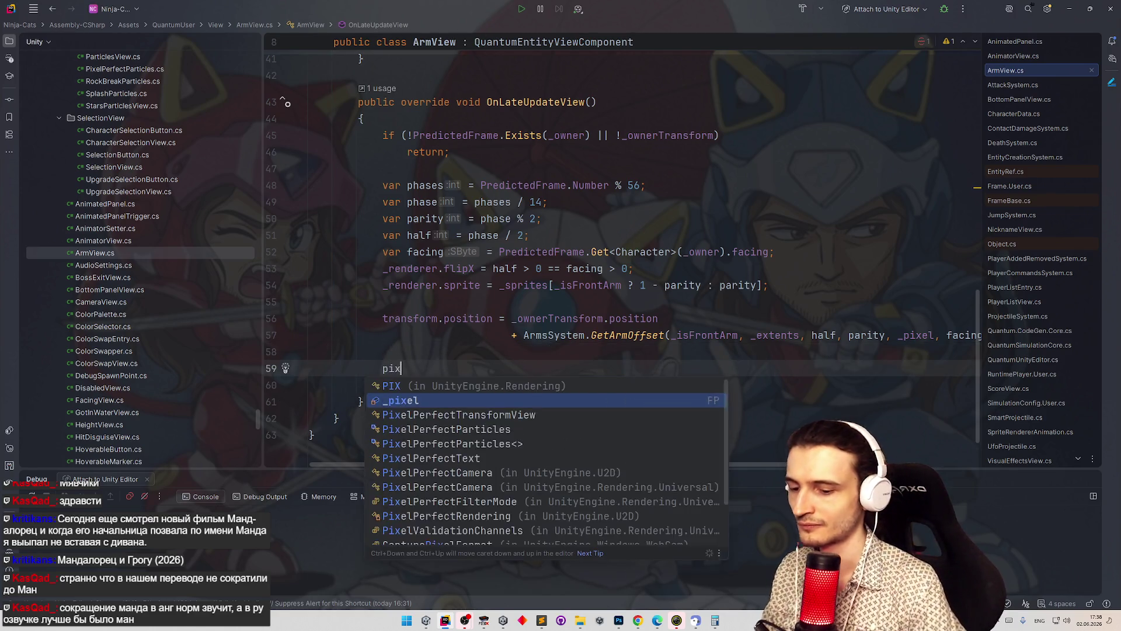
{"action": "type", "text": "elPe"}
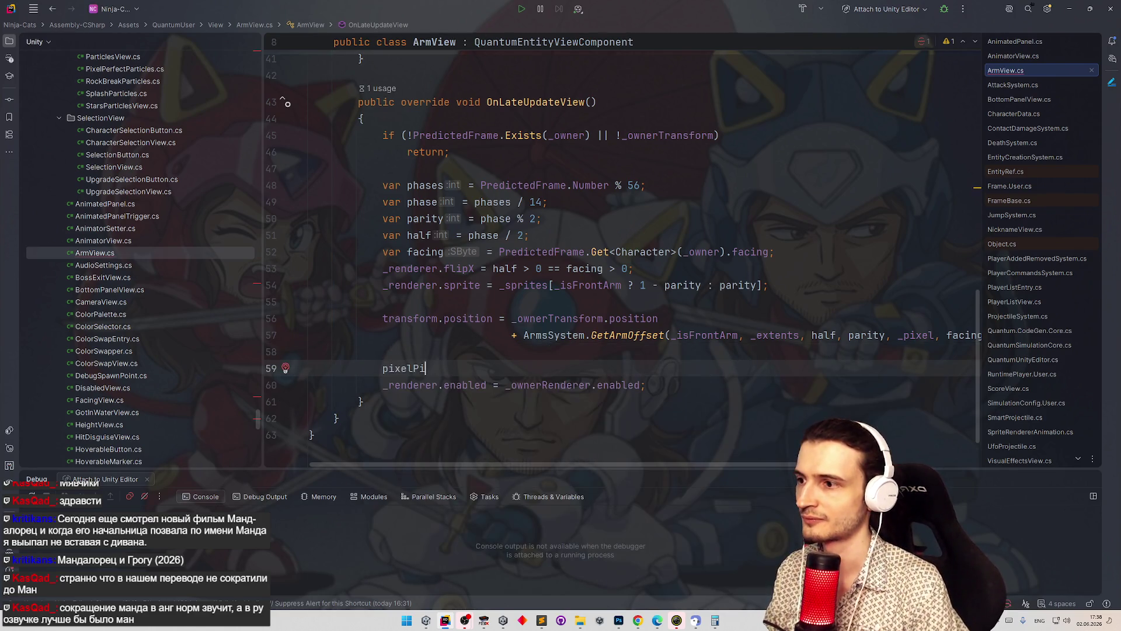
{"action": "key", "text": "Return"}
{"action": "type", "text": ".Set"}
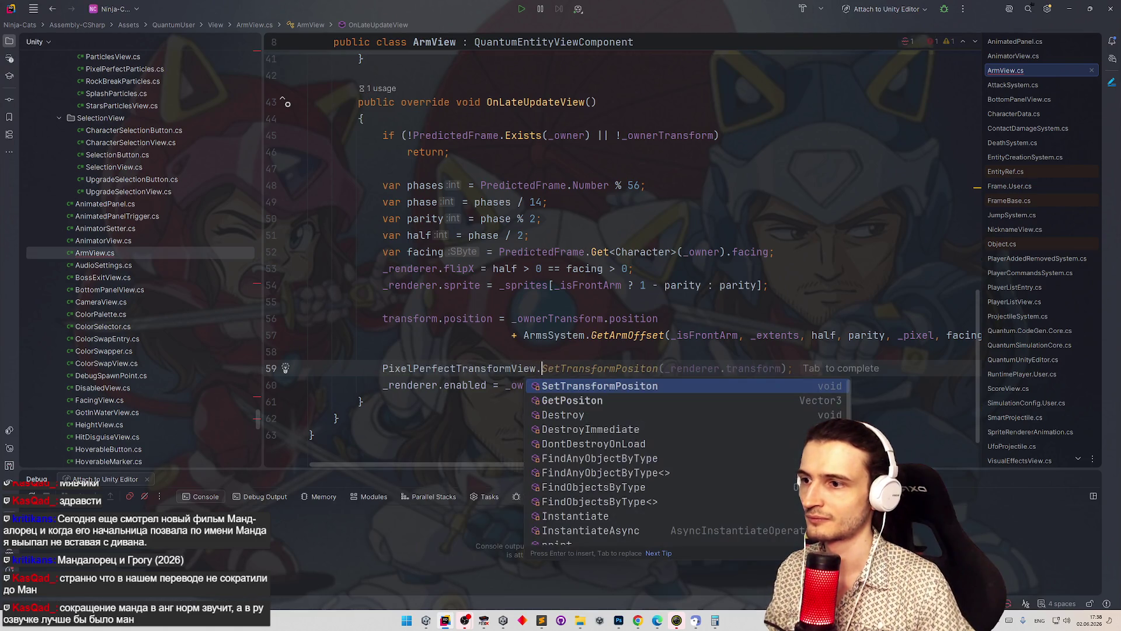
{"action": "key", "text": "Return"}
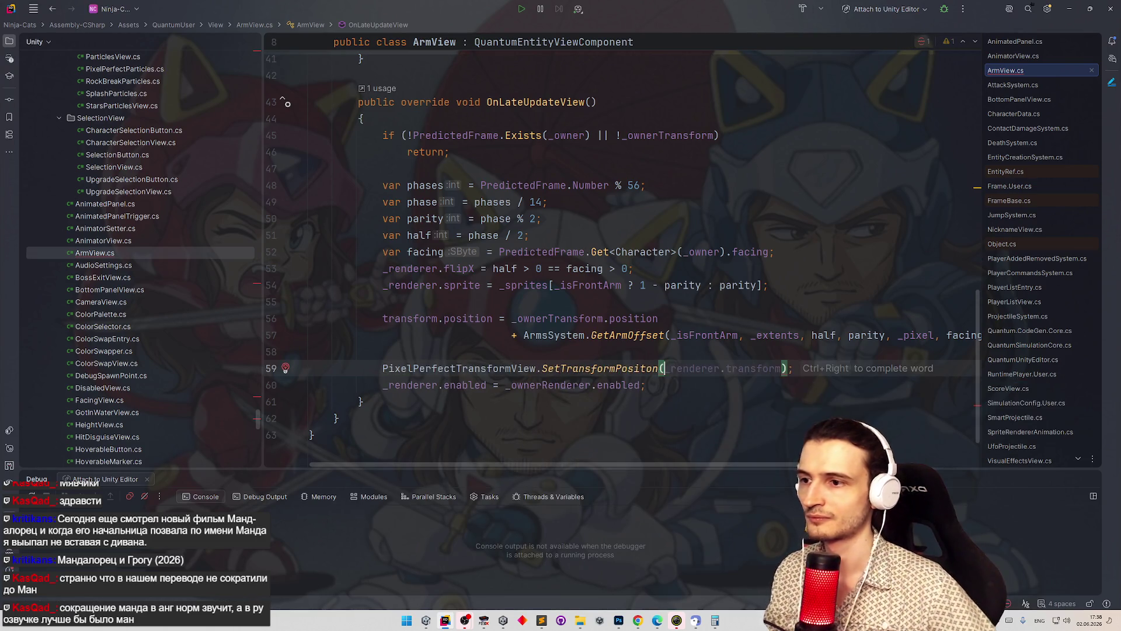
{"action": "double_click", "coordinate": [463, 317]}
{"action": "key", "text": "ctrl+w"}
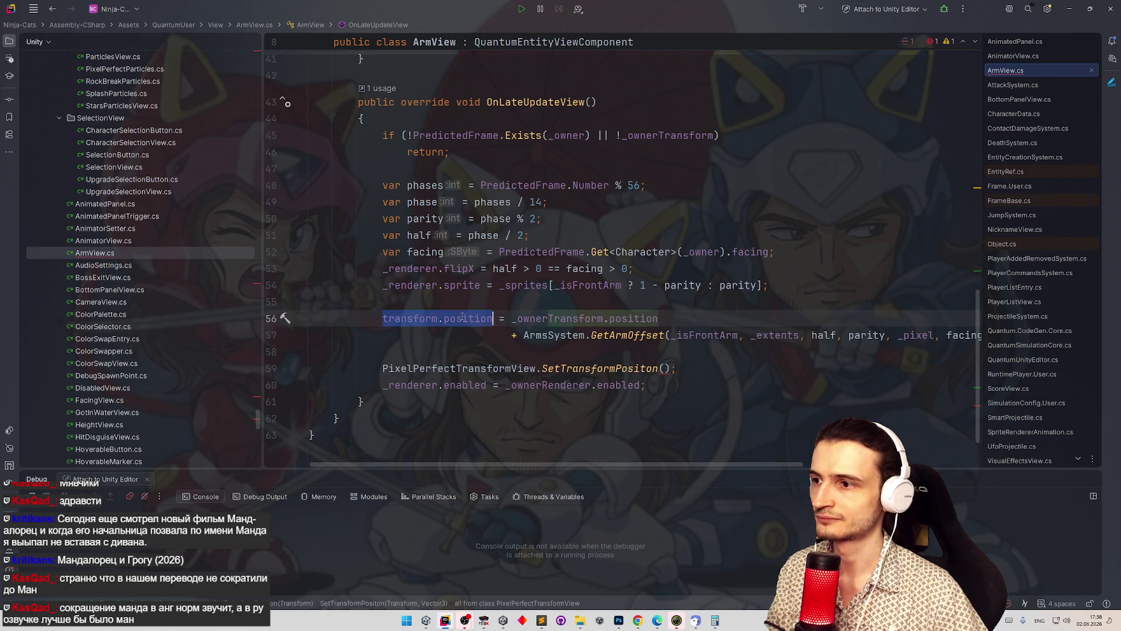
{"action": "left_click", "coordinate": [663, 368]}
{"action": "type", "text": "transform"}
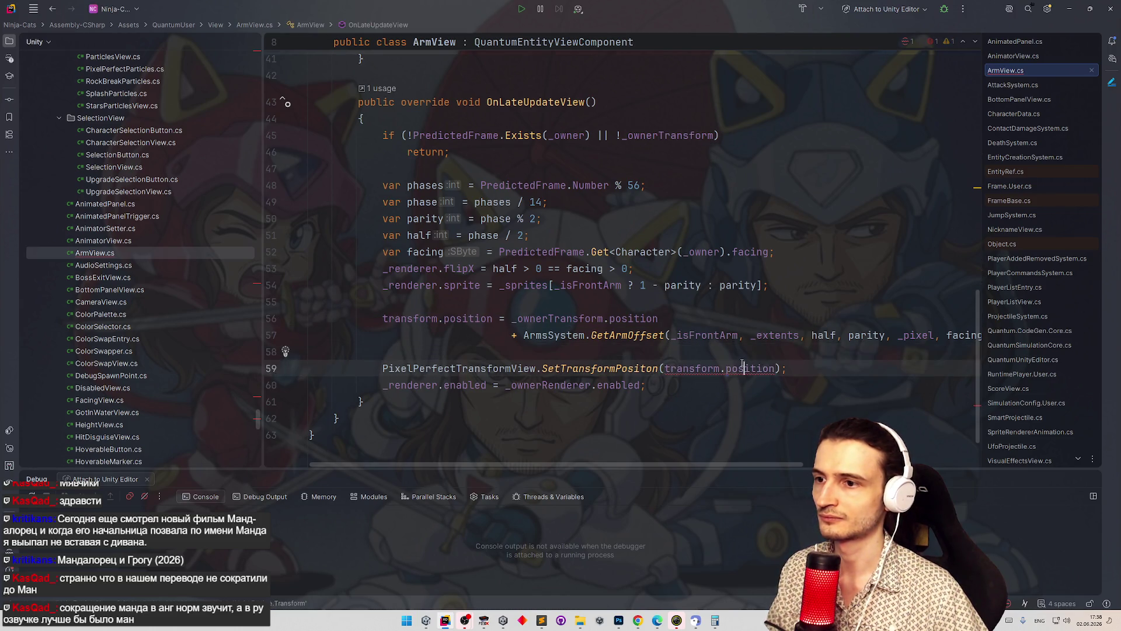
{"action": "key", "text": "Down"}
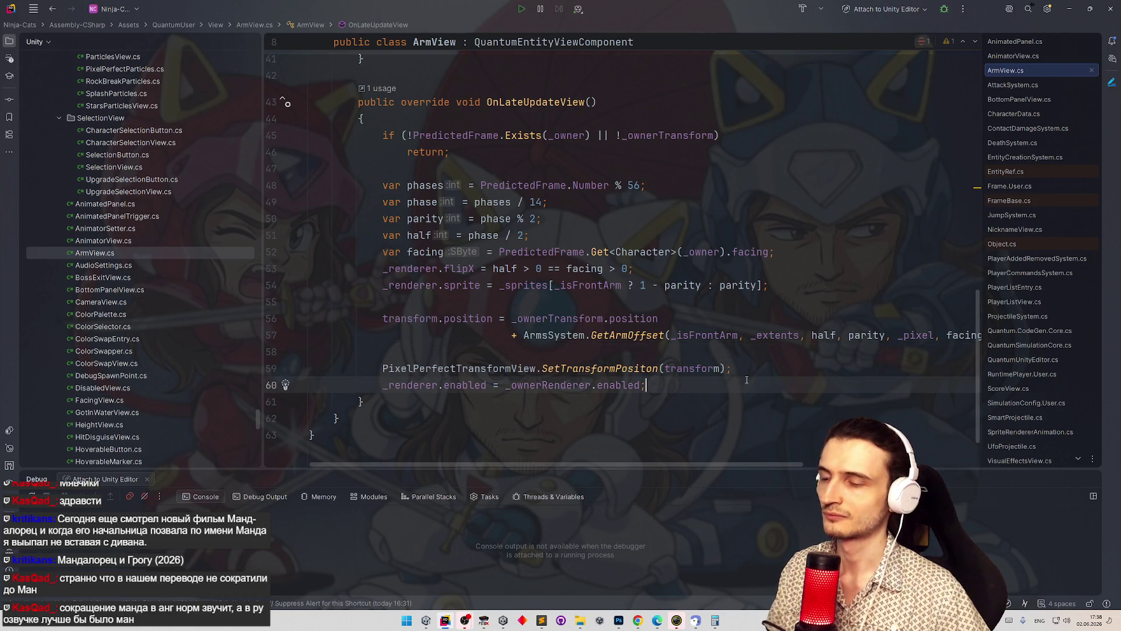
{"action": "left_click", "coordinate": [722, 368]}
{"action": "key", "text": "ctrl+space"}
{"action": "key", "text": "Escape"}
- Place the caret at the end of line 56 and switch back to Unity
{"action": "left_click", "coordinate": [739, 357]}
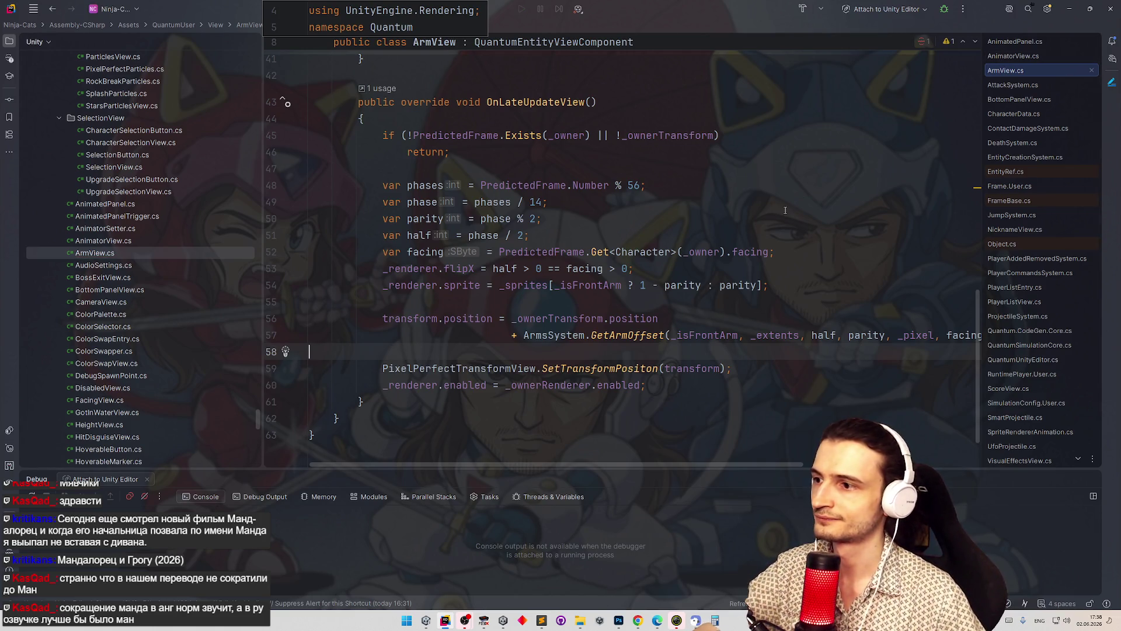
{"action": "scroll", "coordinate": [787, 210], "scroll_direction": "up", "scroll_amount": 4}
{"action": "scroll", "coordinate": [795, 202], "scroll_direction": "down", "scroll_amount": 3}
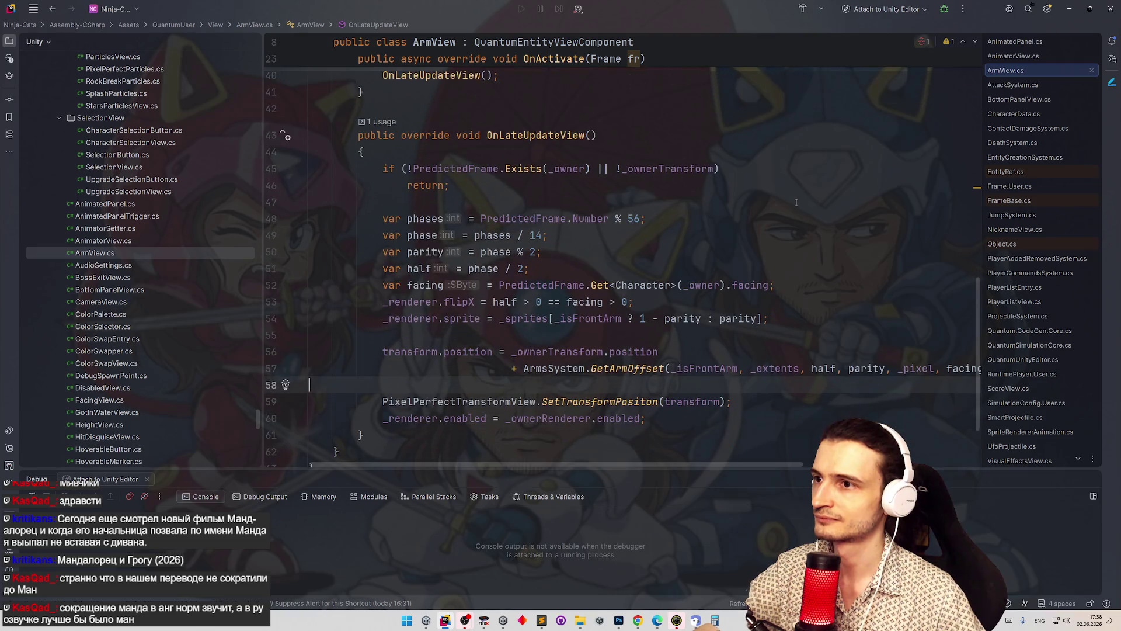
{"action": "mouse_move", "coordinate": [977, 329]}
{"action": "left_mouse_down"}
{"action": "mouse_move", "coordinate": [973, 281]}
{"action": "mouse_move", "coordinate": [973, 350]}
{"action": "left_mouse_up"}
{"action": "left_click", "coordinate": [834, 278]}
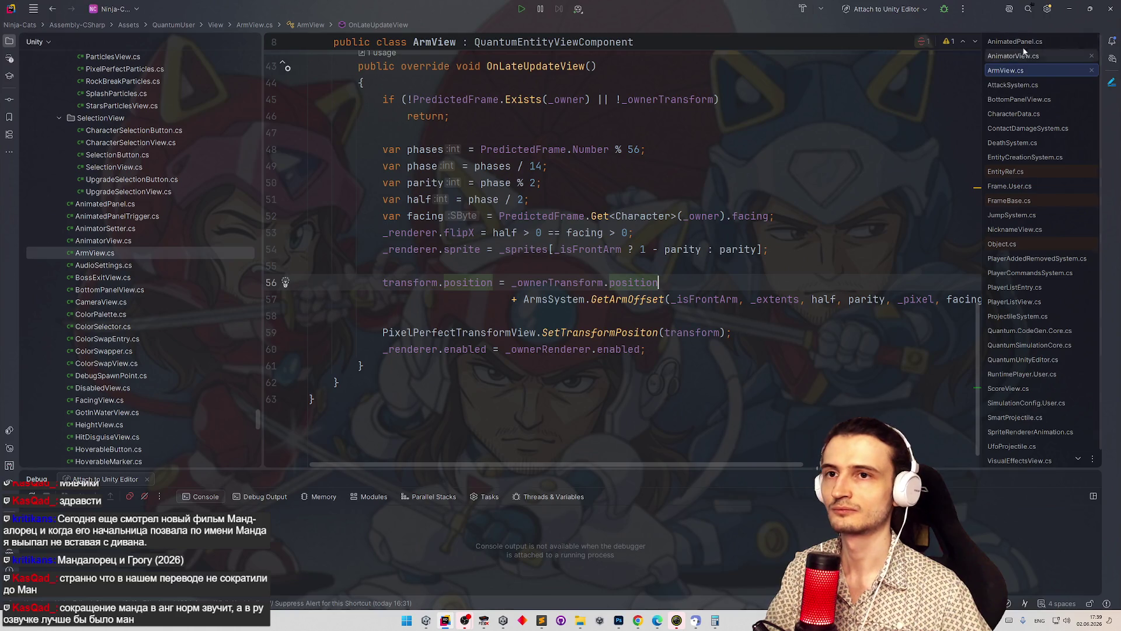
{"action": "key", "text": "alt+Tab"}
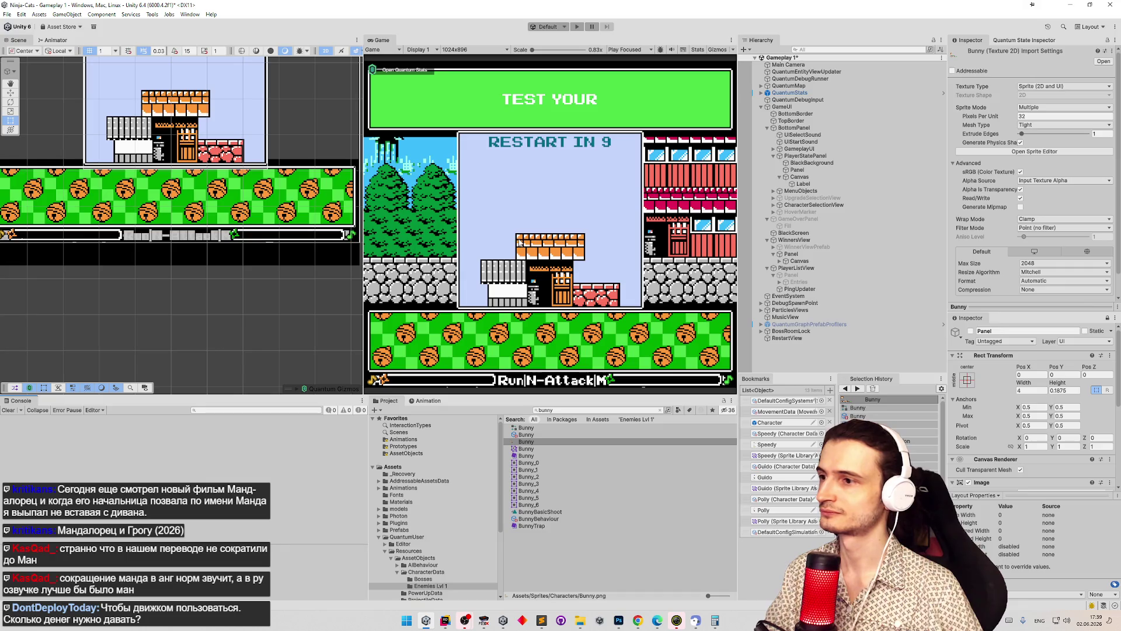
- Save the Gameplay 1 scene with Ctrl+S, then return to ArmView.cs in Rider at line 60
{"action": "key", "text": "ctrl+s"}
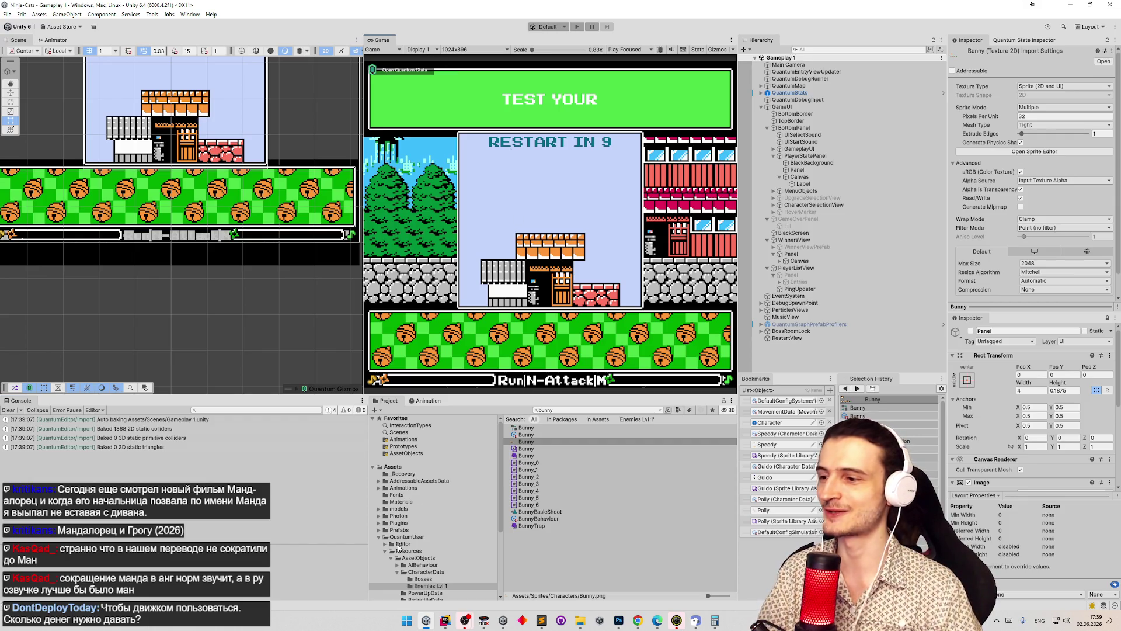
{"action": "left_click", "coordinate": [444, 621]}
{"action": "left_click", "coordinate": [565, 345]}
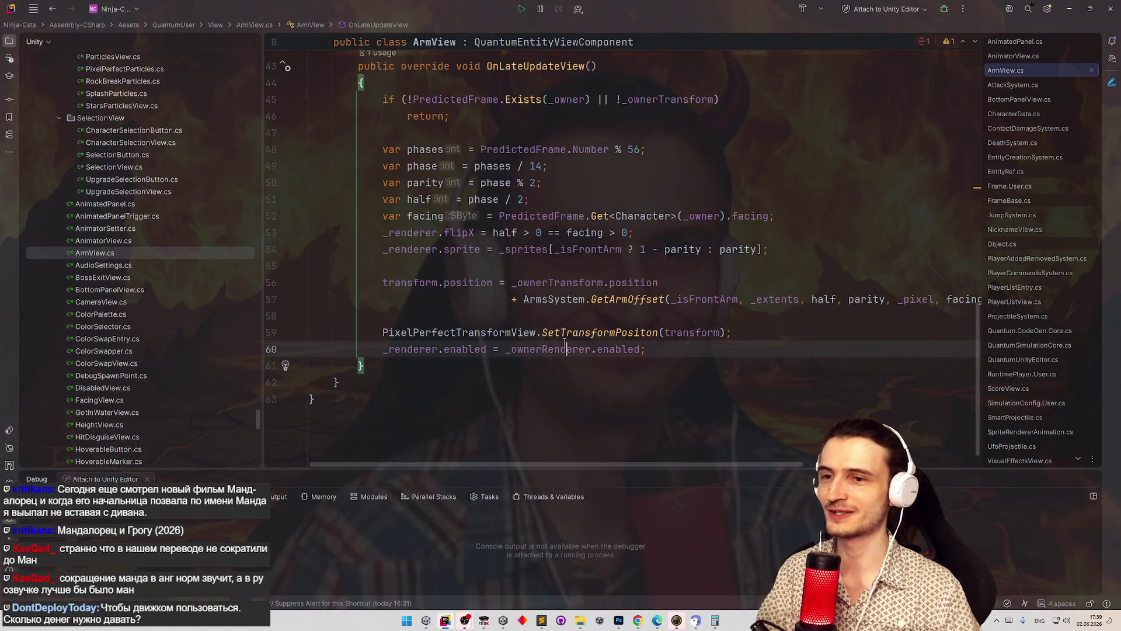
- Minimize Rider so Unity's game view with the 'RESTART IN 9' countdown shows again
{"action": "left_click", "coordinate": [729, 361]}
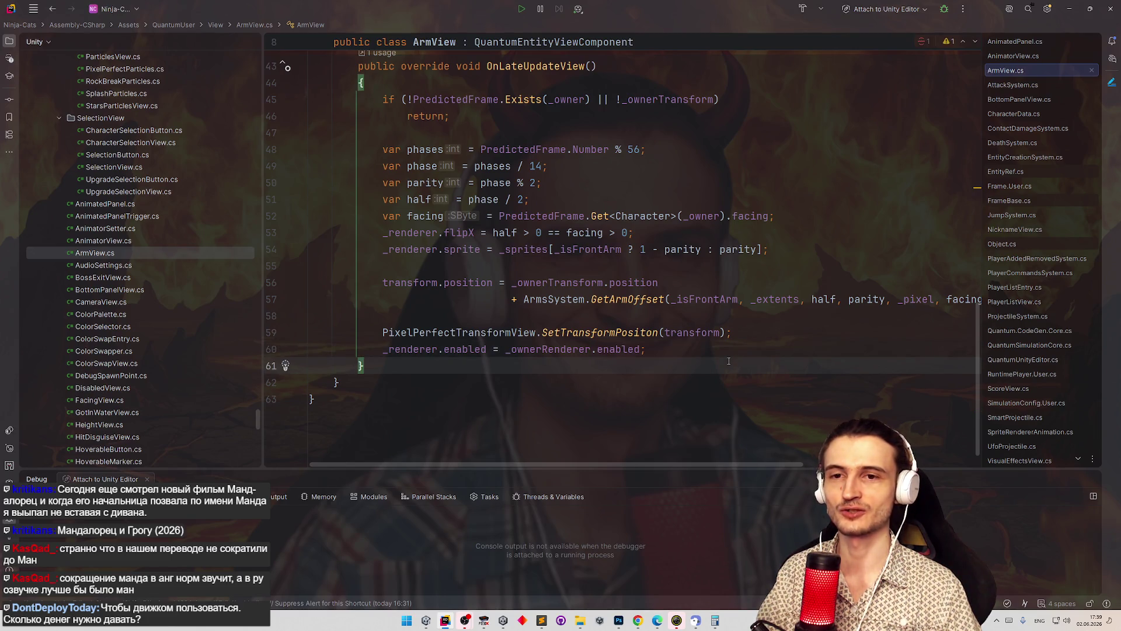
{"action": "left_click", "coordinate": [1068, 8]}
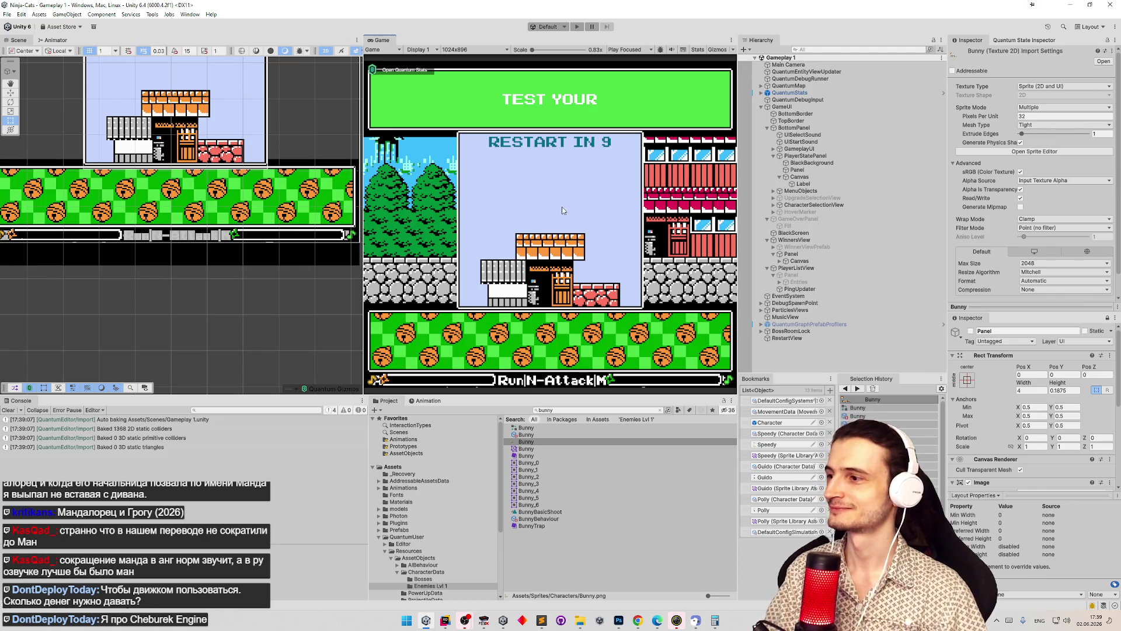
- Play-test the game to check the arm sprites, stop it, and bring Rider's ArmView.cs back
{"action": "key", "text": "ctrl+p"}
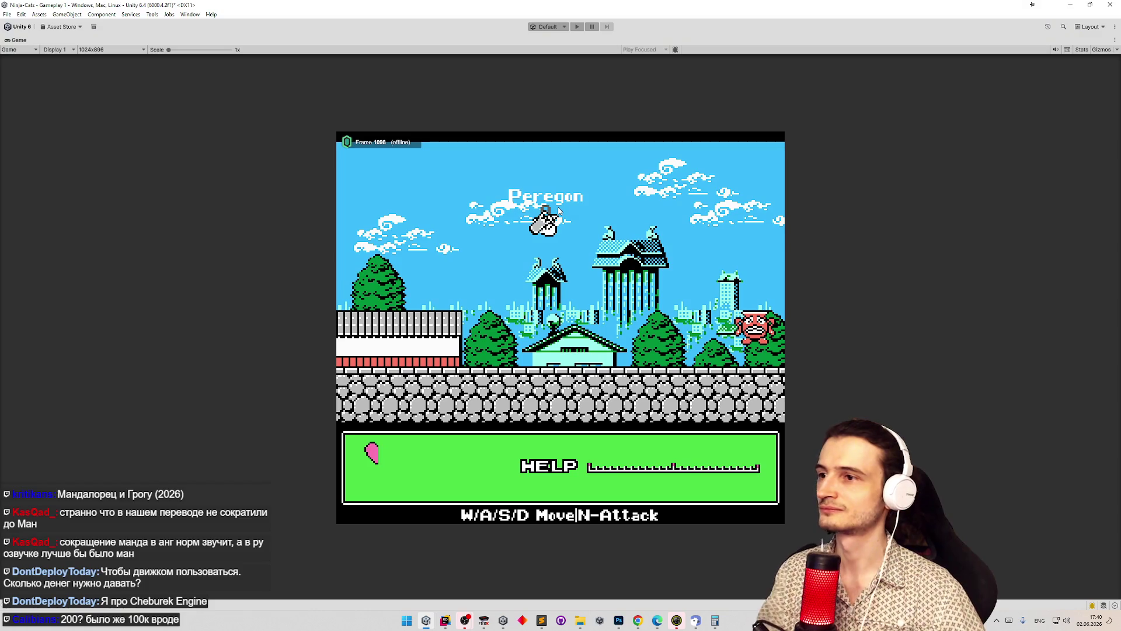
{"action": "key", "text": "shift+space"}
{"action": "left_click", "coordinate": [444, 620]}
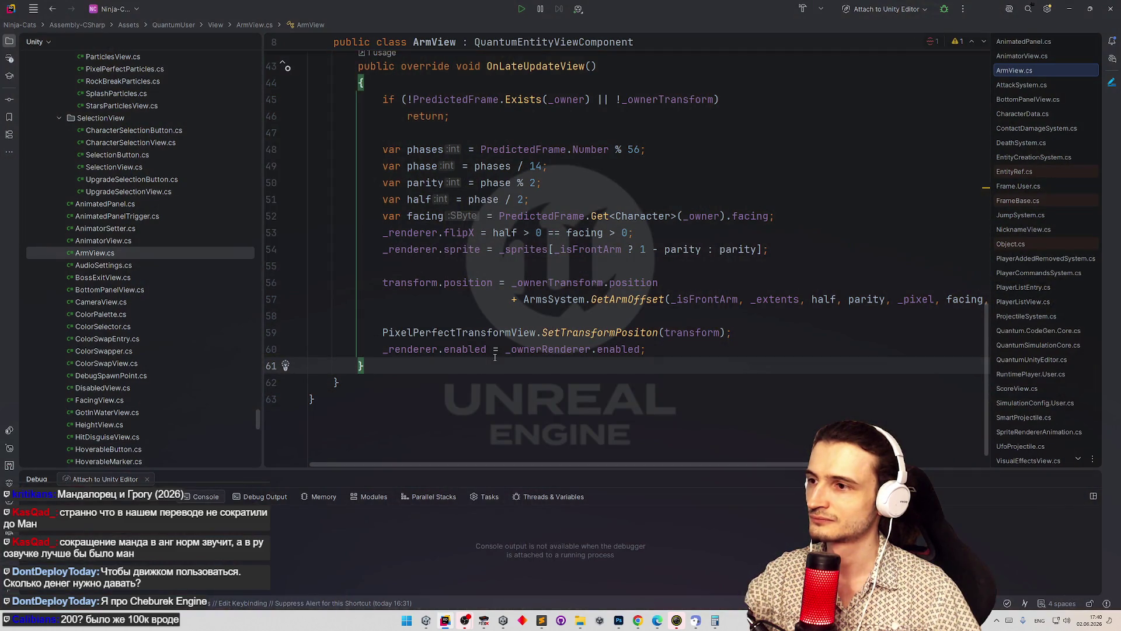
- Retype line 59's call as SetTransformPositon and jump to its declaration in PixelPerfectTransformView
{"action": "scroll", "coordinate": [759, 465], "scroll_direction": "right", "scroll_amount": 5}
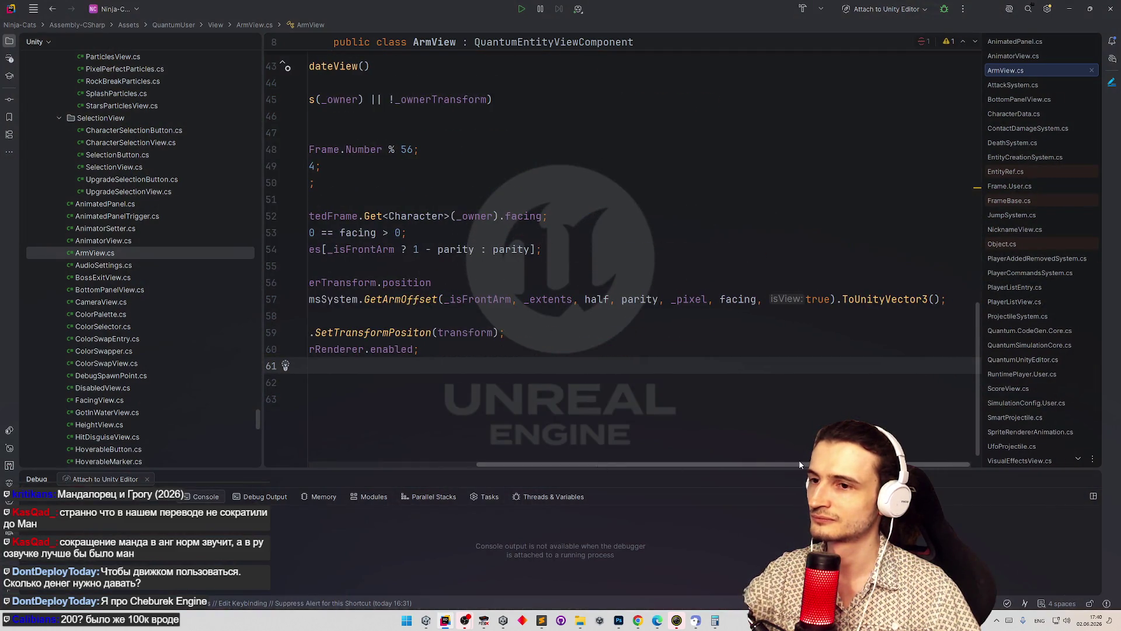
{"action": "scroll", "coordinate": [672, 461], "scroll_direction": "left", "scroll_amount": 5}
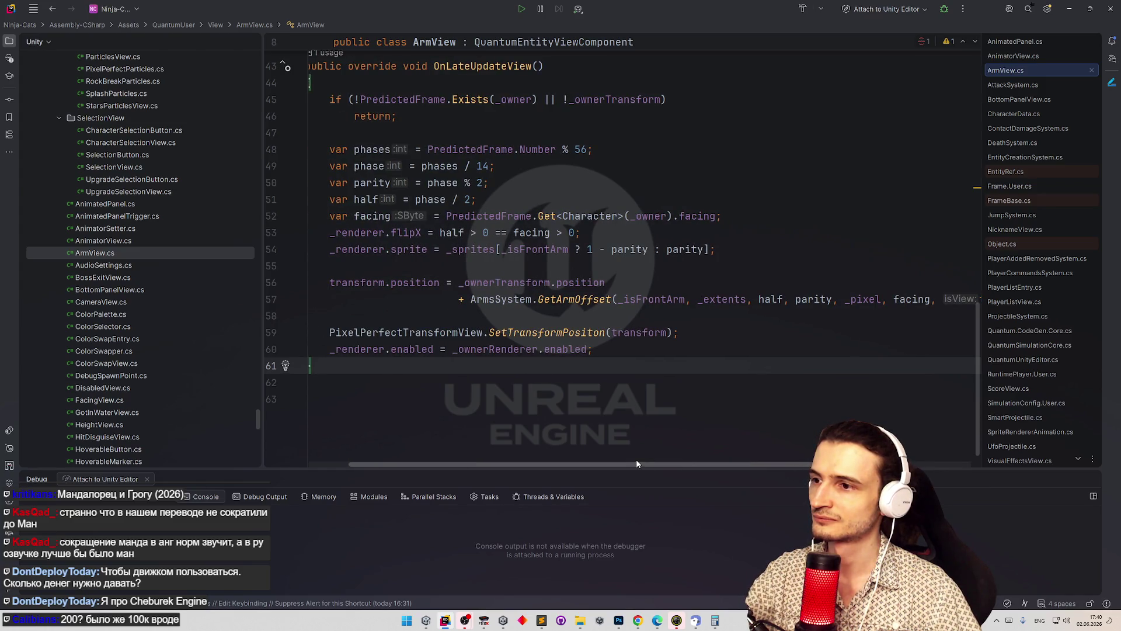
{"action": "scroll", "coordinate": [645, 462], "scroll_direction": "right", "scroll_amount": 3}
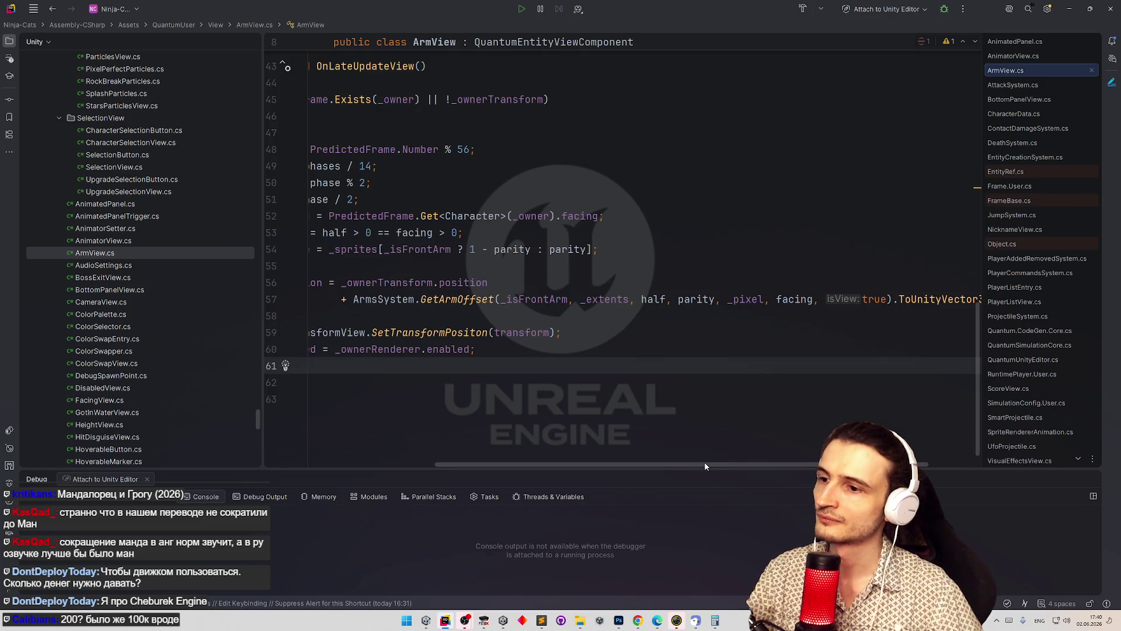
{"action": "scroll", "coordinate": [704, 466], "scroll_direction": "right", "scroll_amount": 2}
{"action": "scroll", "coordinate": [715, 460], "scroll_direction": "left", "scroll_amount": 3}
{"action": "scroll", "coordinate": [716, 460], "scroll_direction": "right", "scroll_amount": 1}
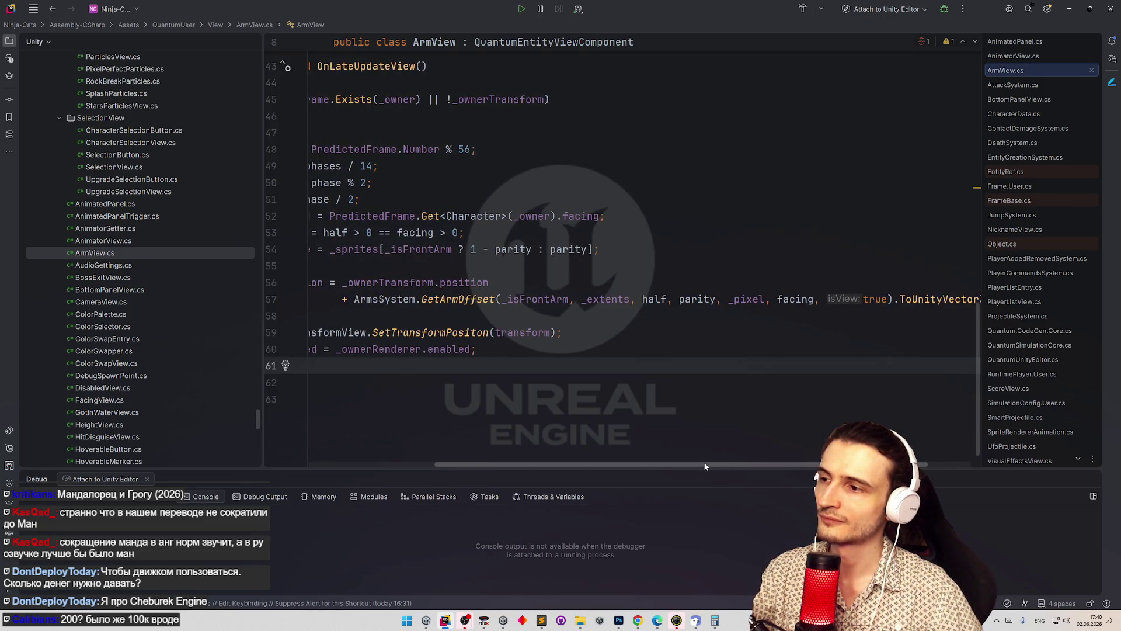
{"action": "left_click_drag", "start_coordinate": [704, 466], "coordinate": [627, 465]}
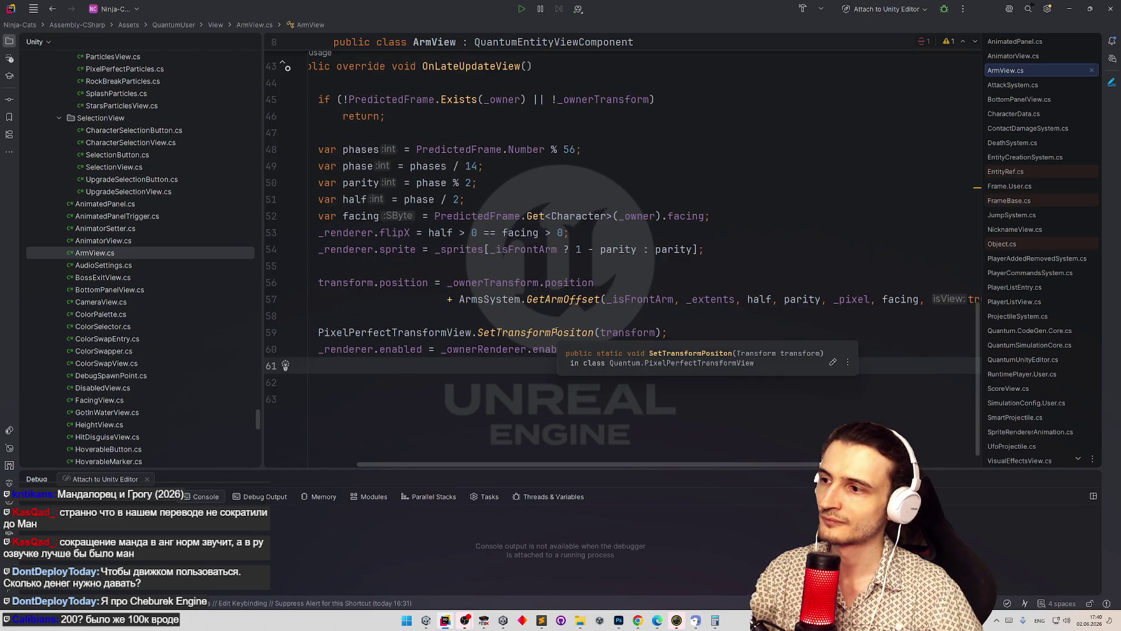
{"action": "left_click", "coordinate": [556, 331]}
{"action": "double_click", "coordinate": [556, 331]}
{"action": "key", "text": "BackSpace"}
{"action": "type", "text": "Set"}
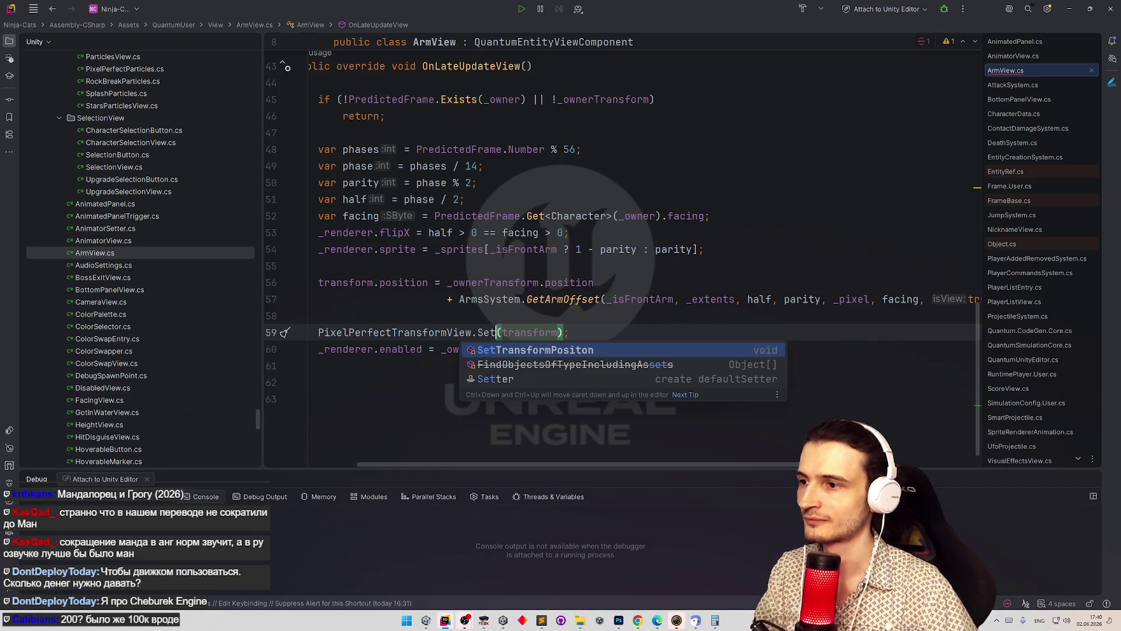
{"action": "type", "text": "P"}
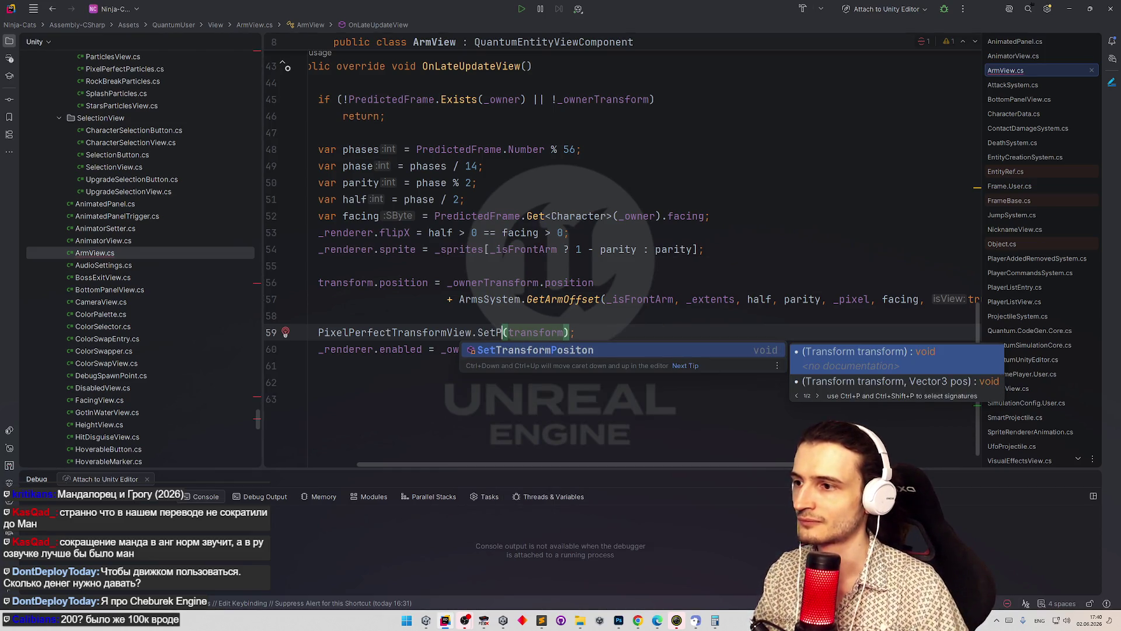
{"action": "key", "text": "Return"}
{"action": "left_click", "coordinate": [563, 336], "text": "ctrl"}
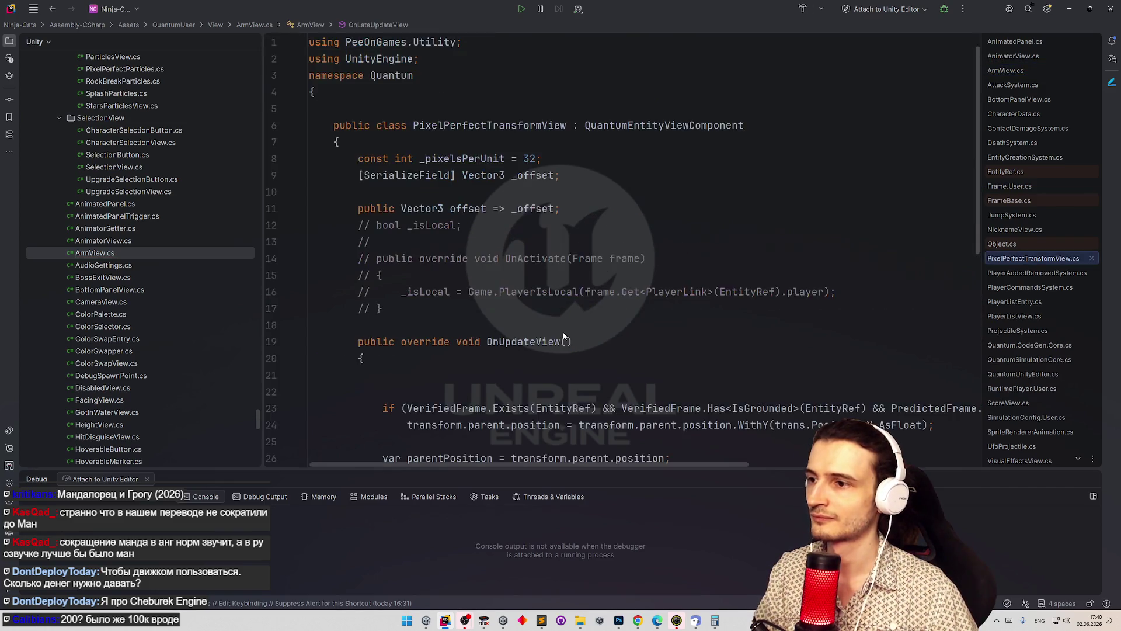
- Inspect the two-argument SetTransformPositon overload, shrinking the debug panel for more code room
{"action": "left_click", "coordinate": [443, 219]}
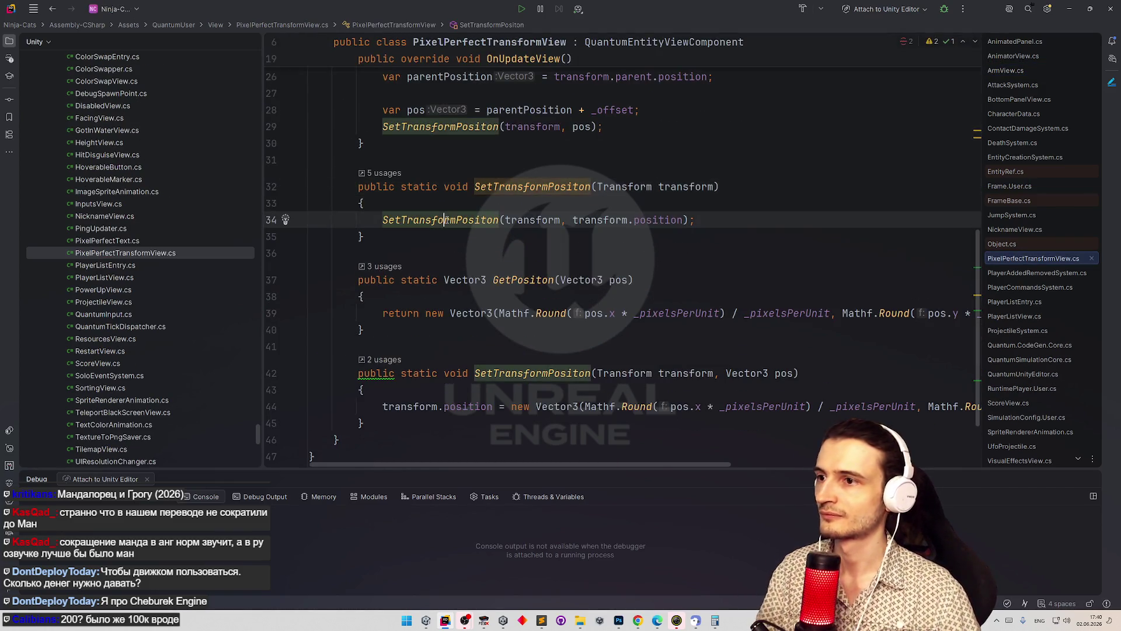
{"action": "left_click", "coordinate": [446, 220], "text": "ctrl"}
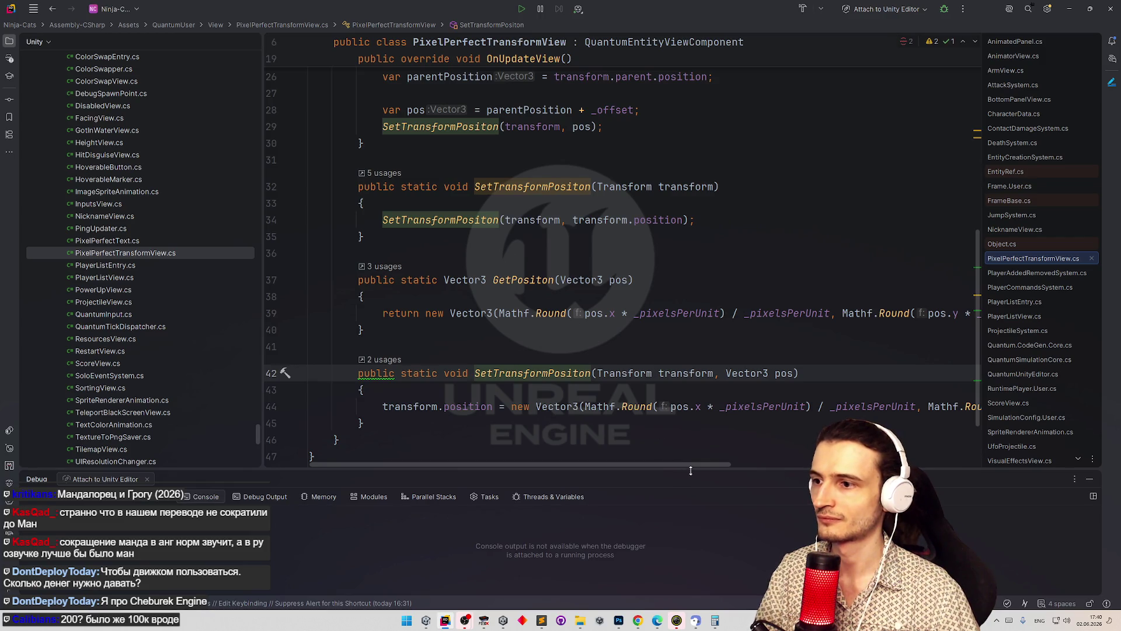
{"action": "left_click_drag", "start_coordinate": [701, 468], "coordinate": [694, 485]}
- Duplicate the overload, undo the duplicate to leave the file unchanged, and go back to ArmView.cs
{"action": "left_click_drag", "start_coordinate": [353, 376], "coordinate": [365, 425]}
{"action": "key", "text": "ctrl+c"}
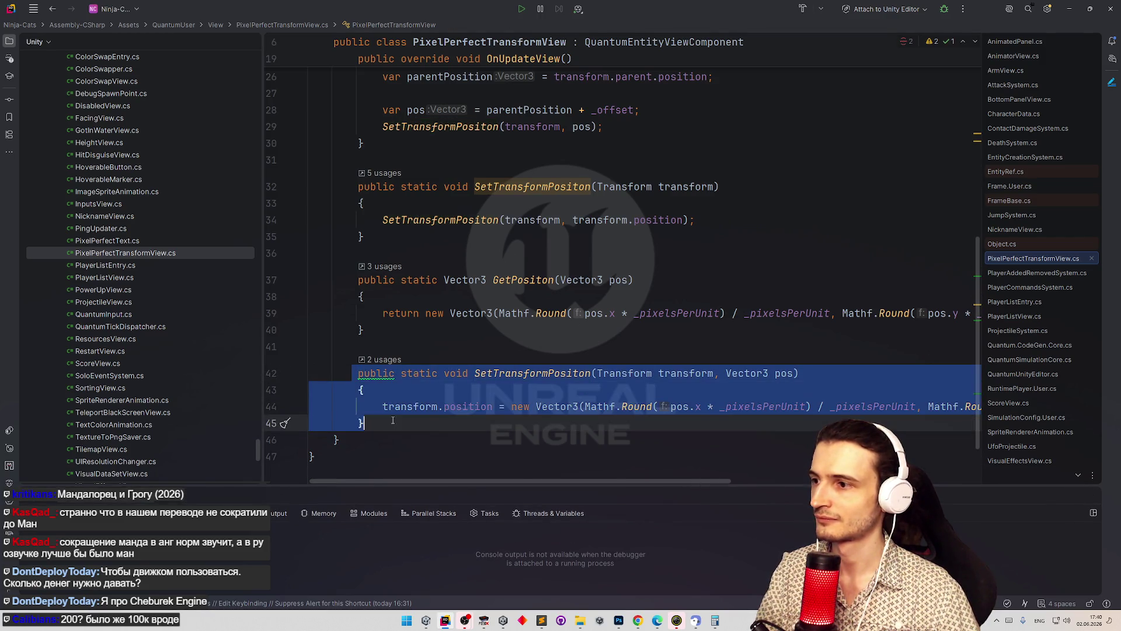
{"action": "left_click", "coordinate": [395, 334]}
{"action": "key", "text": "Return"}
{"action": "key", "text": "ctrl+v"}
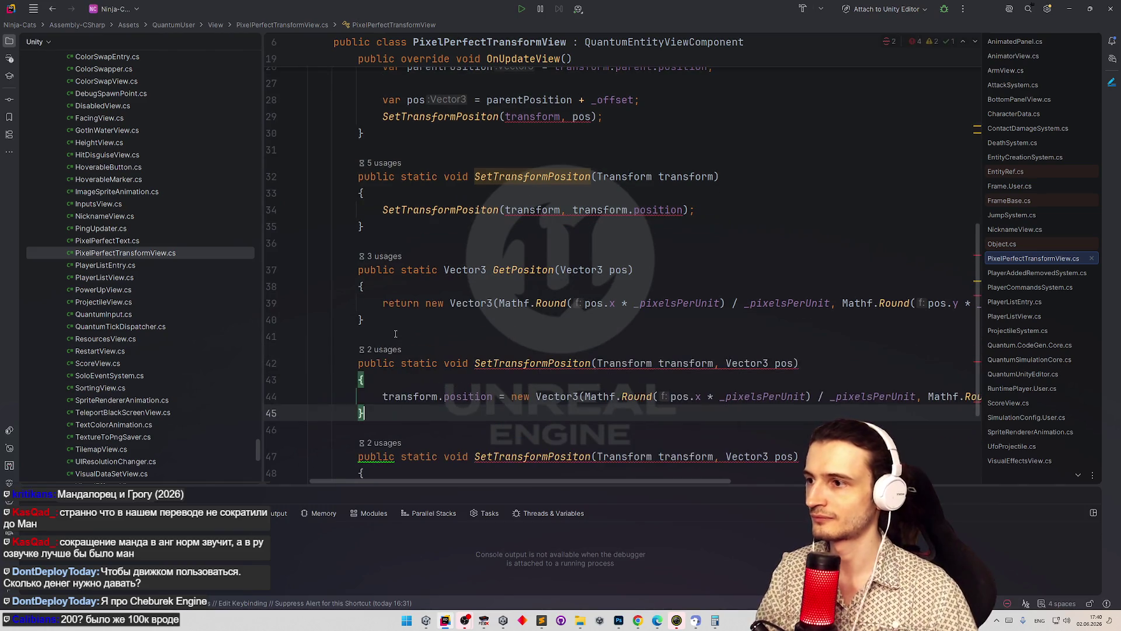
{"action": "scroll", "coordinate": [459, 310], "scroll_direction": "down", "scroll_amount": 3}
{"action": "key", "text": "ctrl+z"}
{"action": "scroll", "coordinate": [458, 292], "scroll_direction": "up", "scroll_amount": 2}
{"action": "key", "text": "ctrl+alt+Left"}
{"action": "key", "text": "ctrl+alt+Left"}
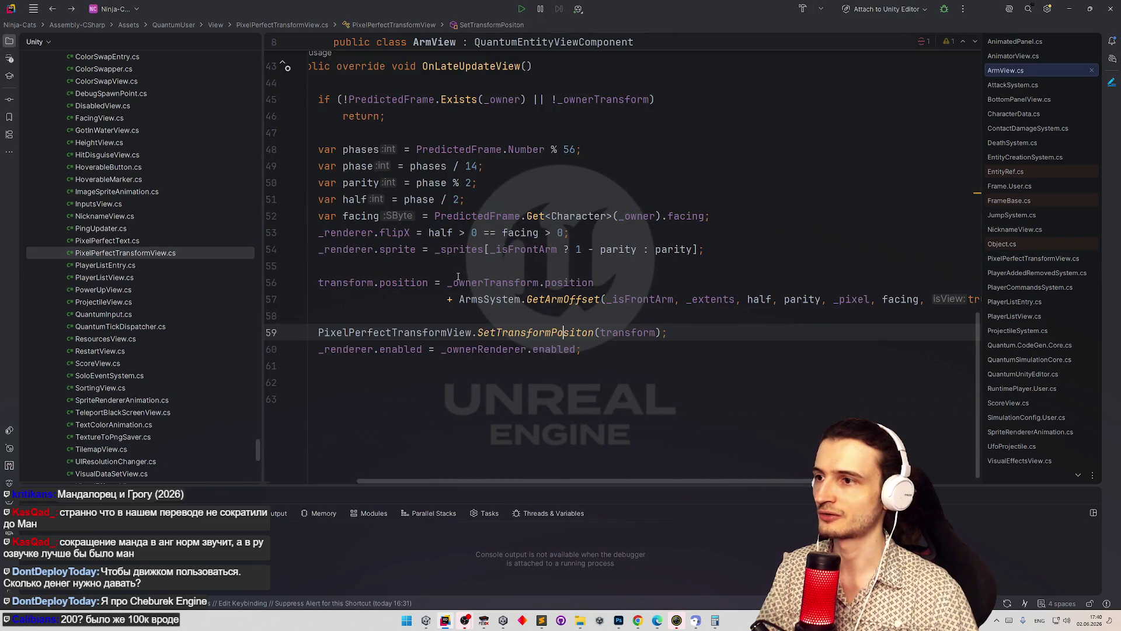
- Replace line 59's SetTransformPositon with GetPositon, passing it the GetArmOffset expression
{"action": "double_click", "coordinate": [547, 300]}
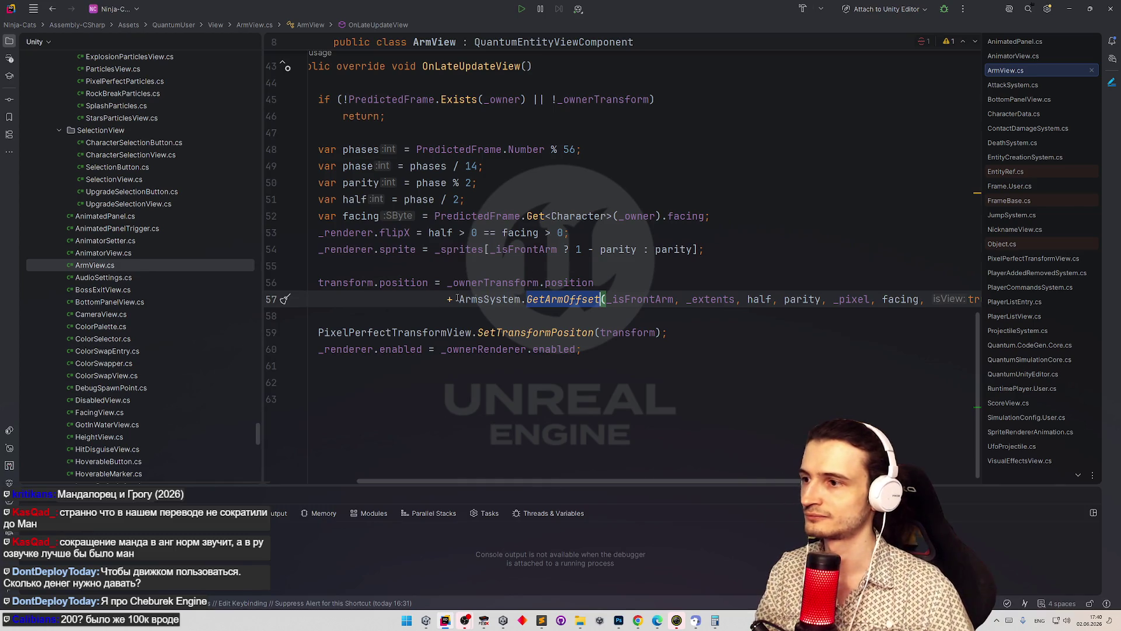
{"action": "double_click", "coordinate": [535, 332]}
{"action": "type", "text": "Ge"}
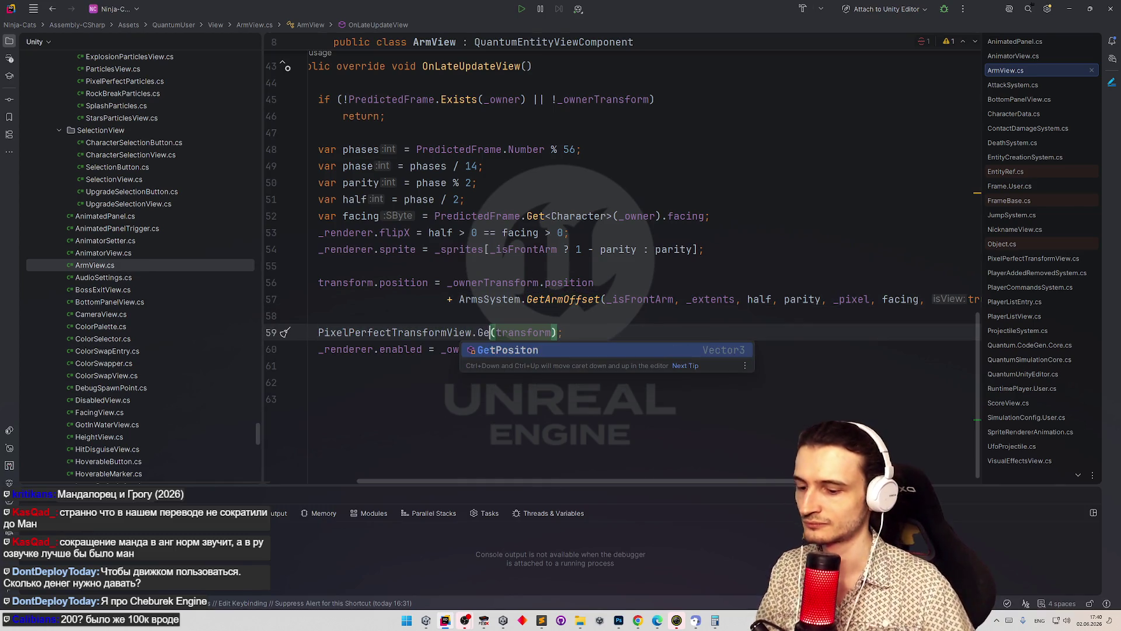
{"action": "key", "text": "Return"}
{"action": "left_click_drag", "start_coordinate": [461, 300], "coordinate": [963, 300]}
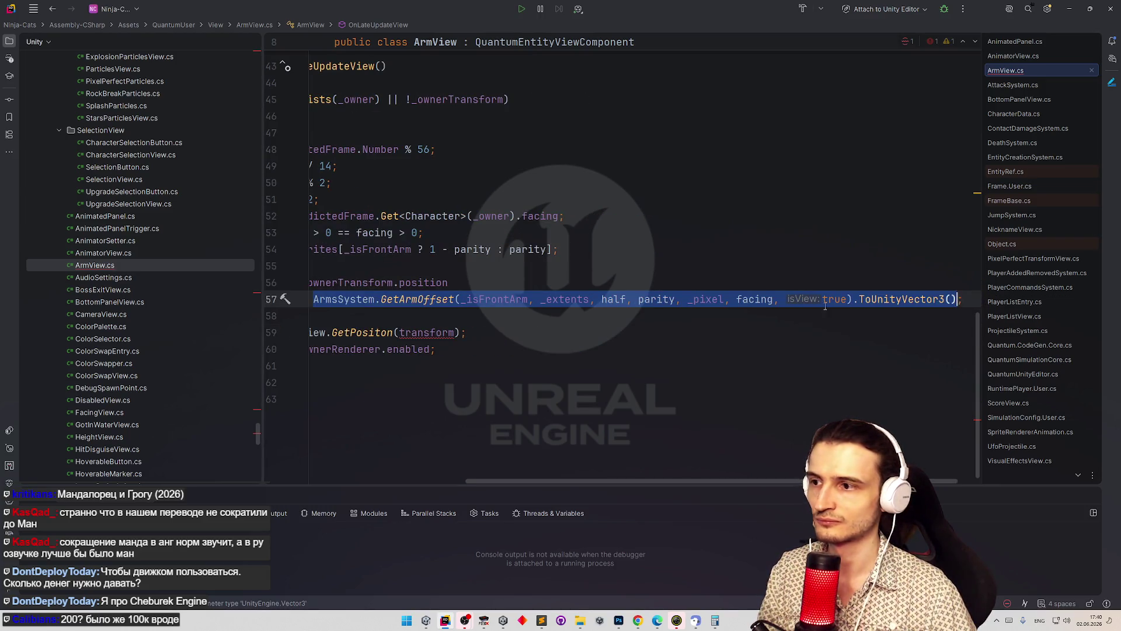
{"action": "key", "text": "ctrl+c"}
{"action": "double_click", "coordinate": [427, 332]}
{"action": "key", "text": "ctrl+v"}
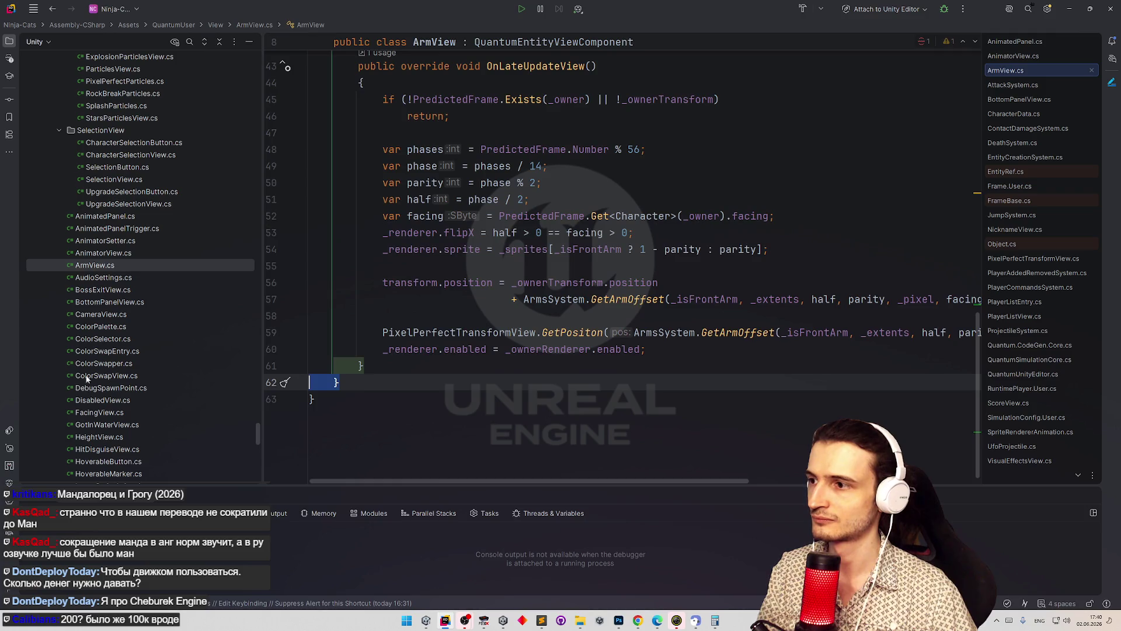
- Move the GetPositon call into line 57 and delete the leftover empty line
{"action": "mouse_move", "coordinate": [377, 332]}
{"action": "left_mouse_down"}
{"action": "mouse_move", "coordinate": [975, 332]}
{"action": "mouse_move", "coordinate": [907, 300]}
{"action": "left_mouse_up"}
{"action": "key", "text": "BackSpace"}
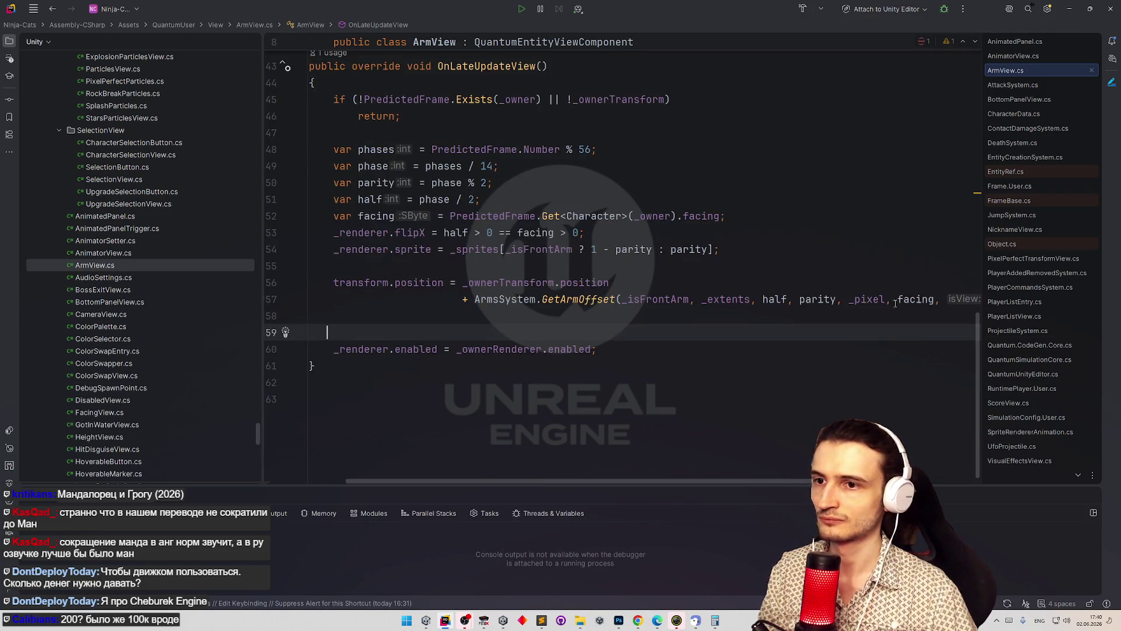
{"action": "left_click", "coordinate": [474, 300]}
{"action": "key", "text": "ctrl+v"}
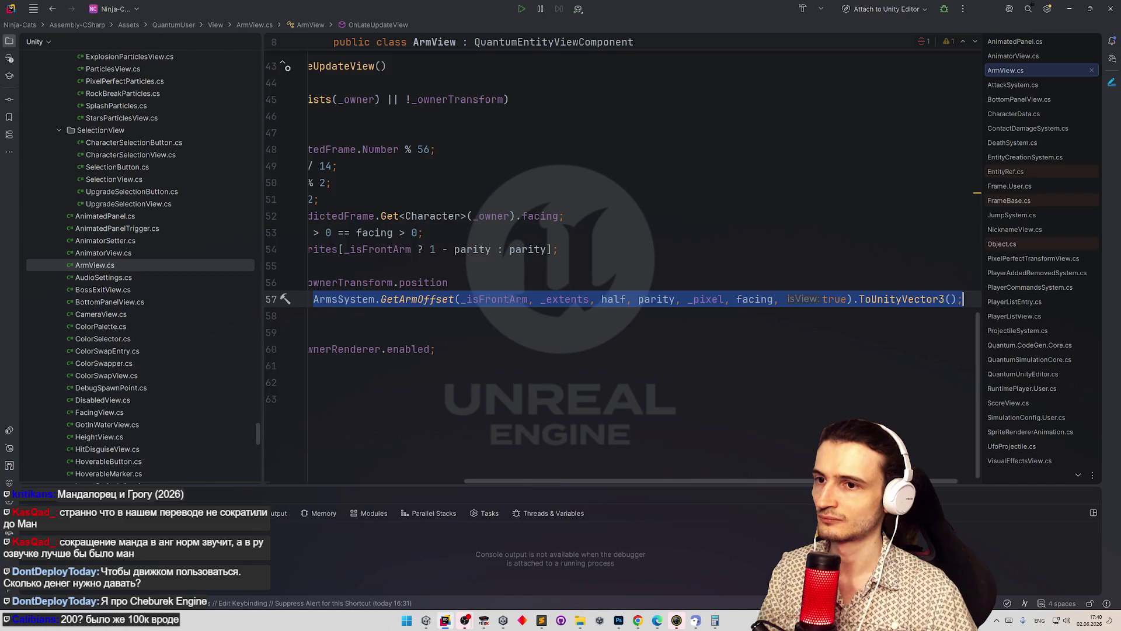
{"action": "scroll", "coordinate": [409, 327], "scroll_direction": "left", "scroll_amount": 5}
{"action": "left_click", "coordinate": [413, 332]}
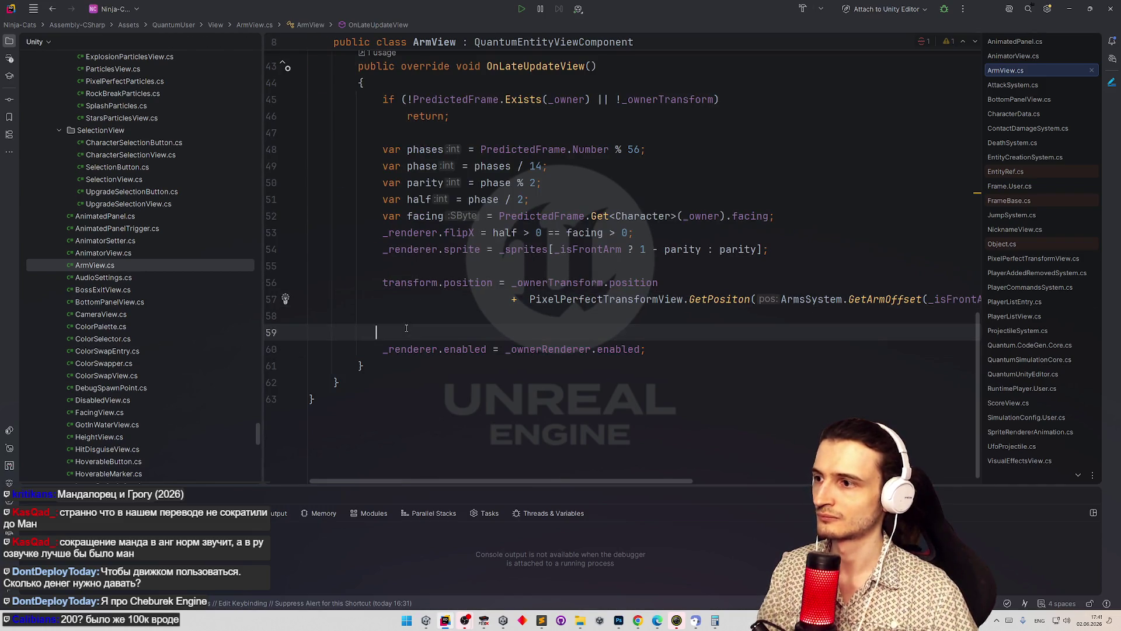
{"action": "key", "text": "BackSpace"}
- Switch back to Unity so the edited scripts recompile
{"action": "scroll", "coordinate": [746, 258], "scroll_direction": "right", "scroll_amount": 8}
{"action": "scroll", "coordinate": [746, 258], "scroll_direction": "left", "scroll_amount": 5}
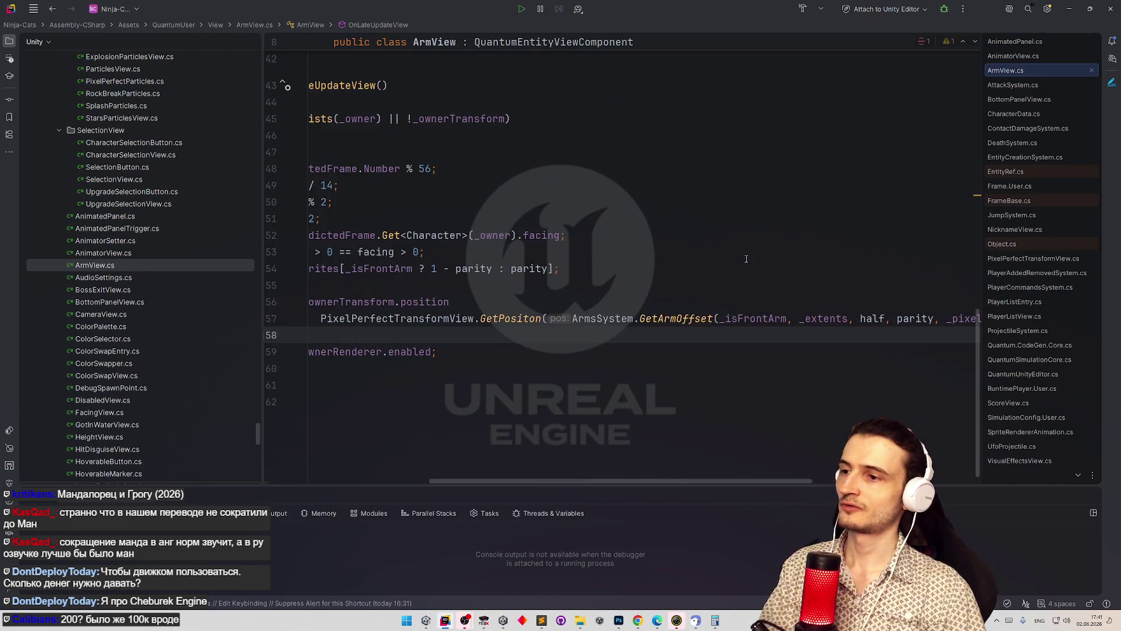
{"action": "left_click", "coordinate": [746, 258]}
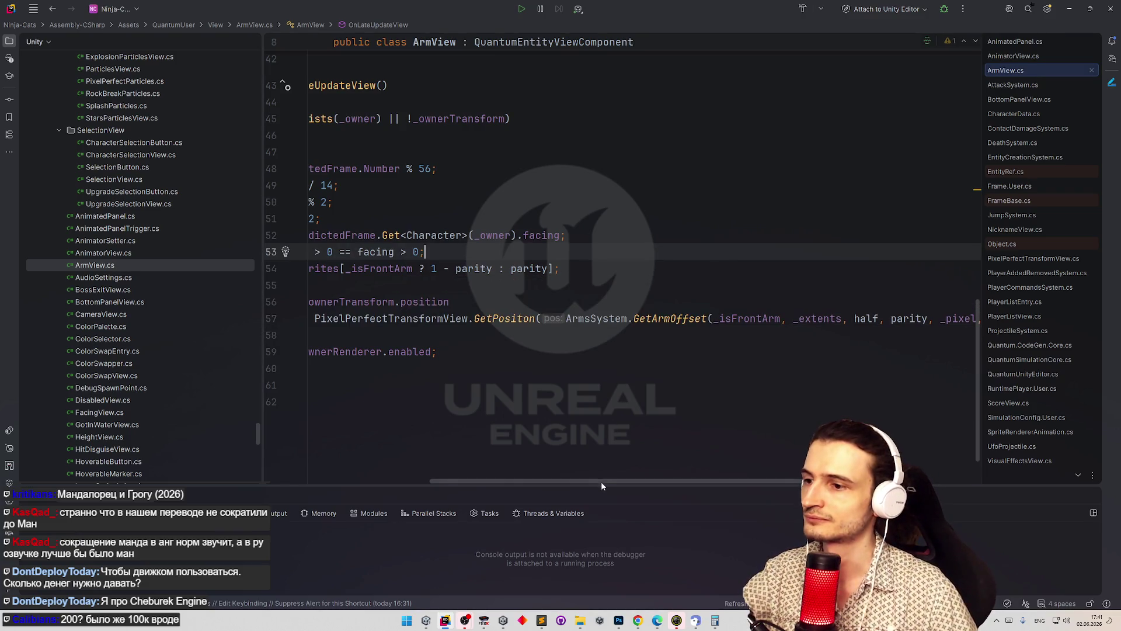
{"action": "left_click_drag", "start_coordinate": [604, 481], "coordinate": [417, 474]}
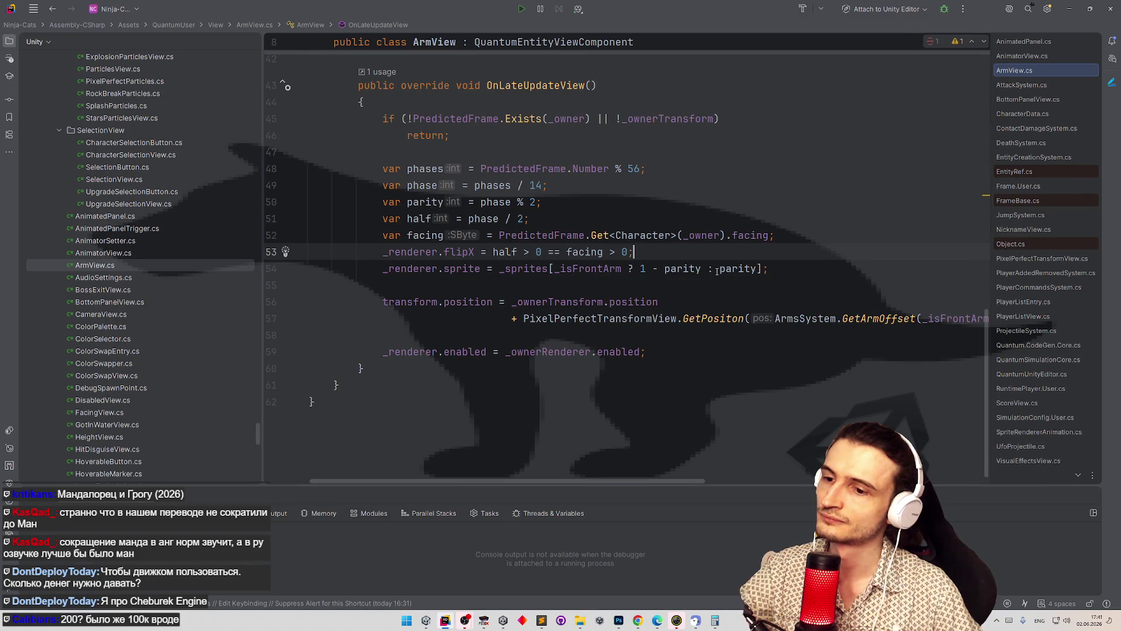
{"action": "key", "text": "alt+Tab"}
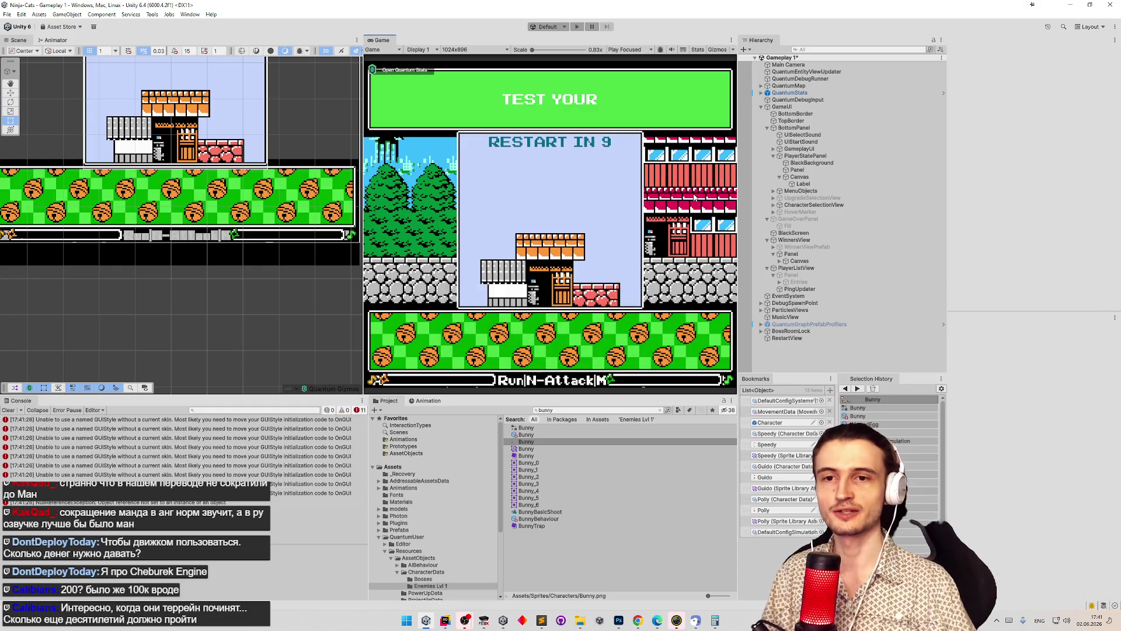
- Clear the Console and maximize the Game view to watch the arms in play mode
{"action": "left_click", "coordinate": [3, 411]}
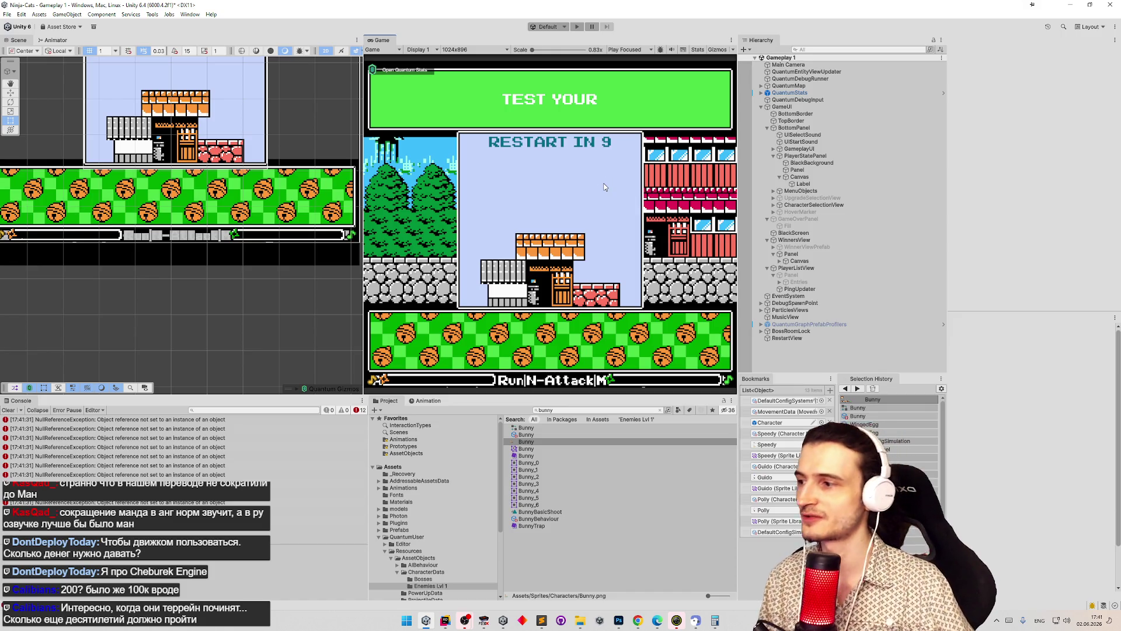
{"action": "key", "text": "shift+space"}
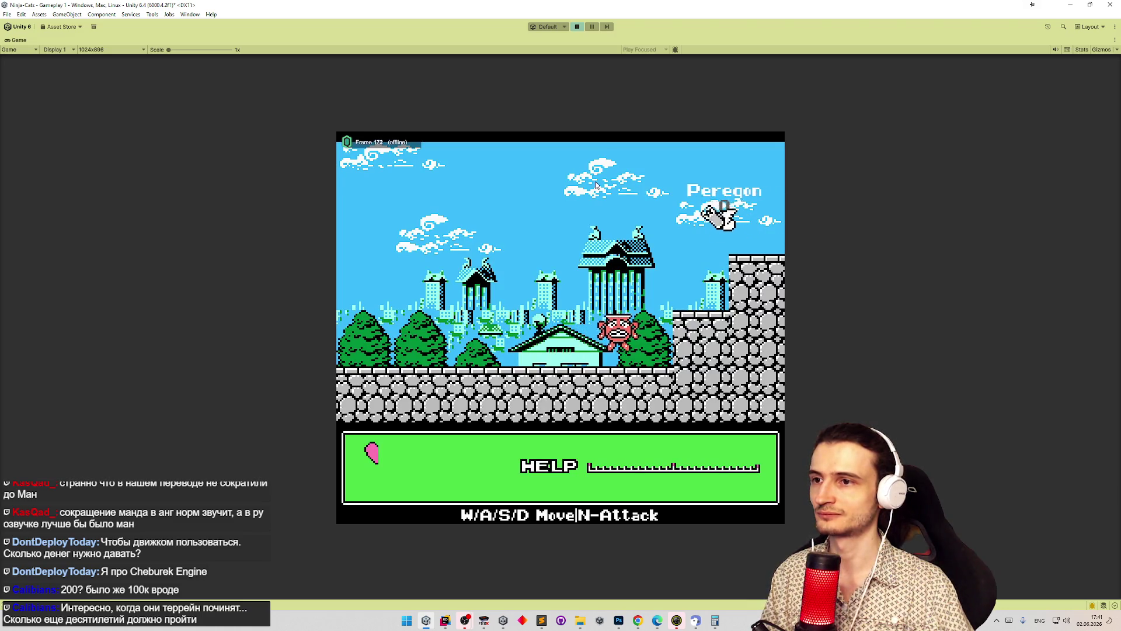
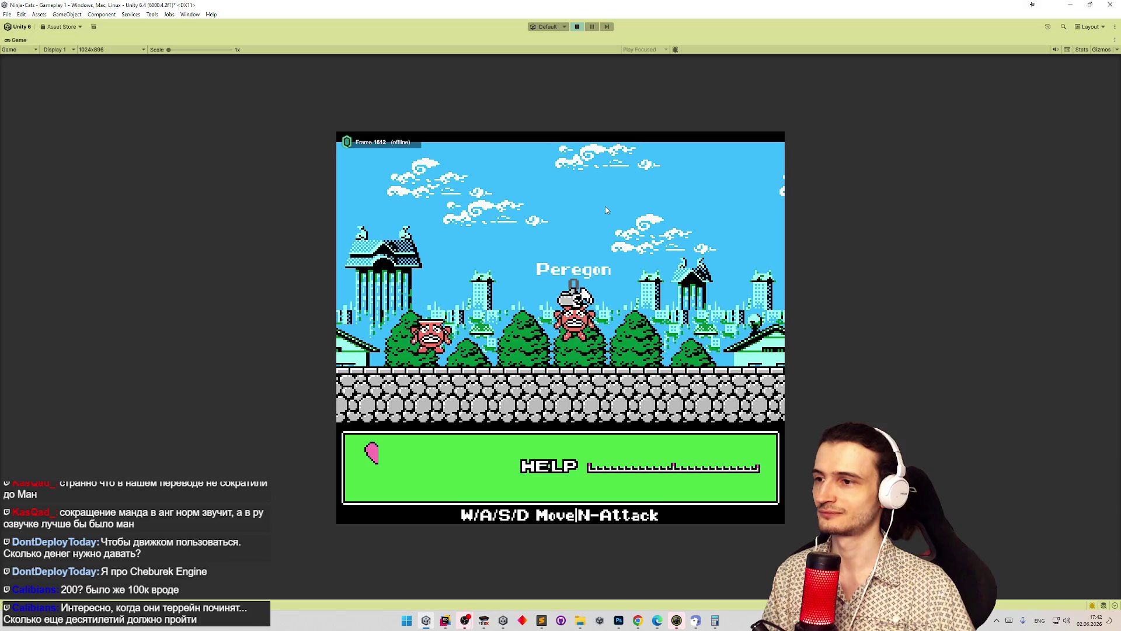
- Exit play mode, select the Polly asset bookmark and show the desktop
{"action": "key", "text": "ctrl+p"}
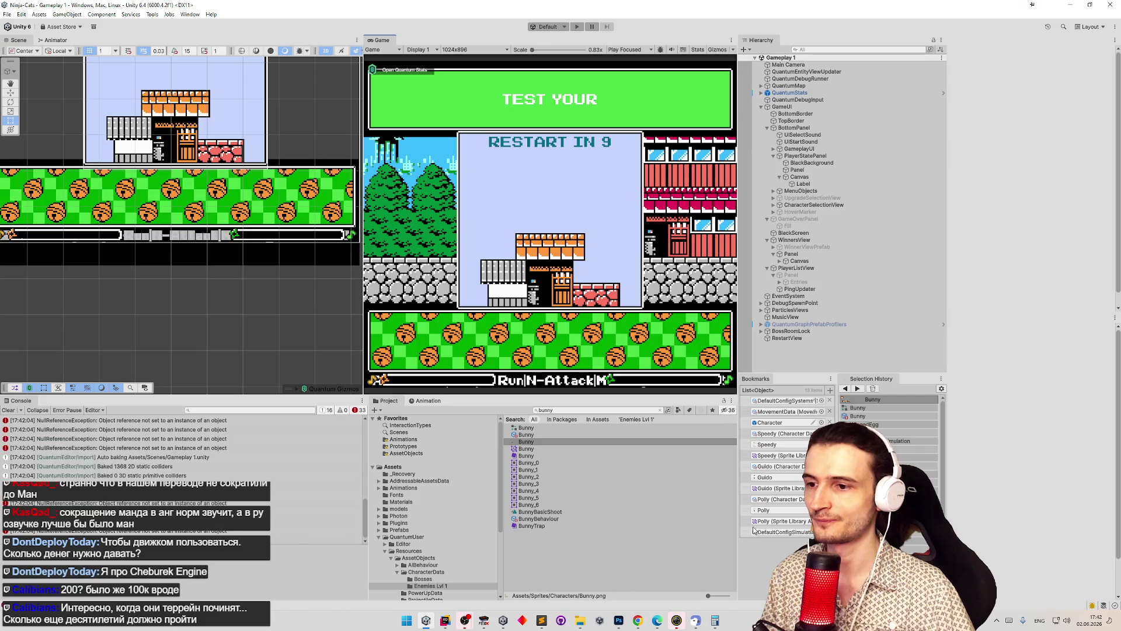
{"action": "left_click", "coordinate": [770, 523]}
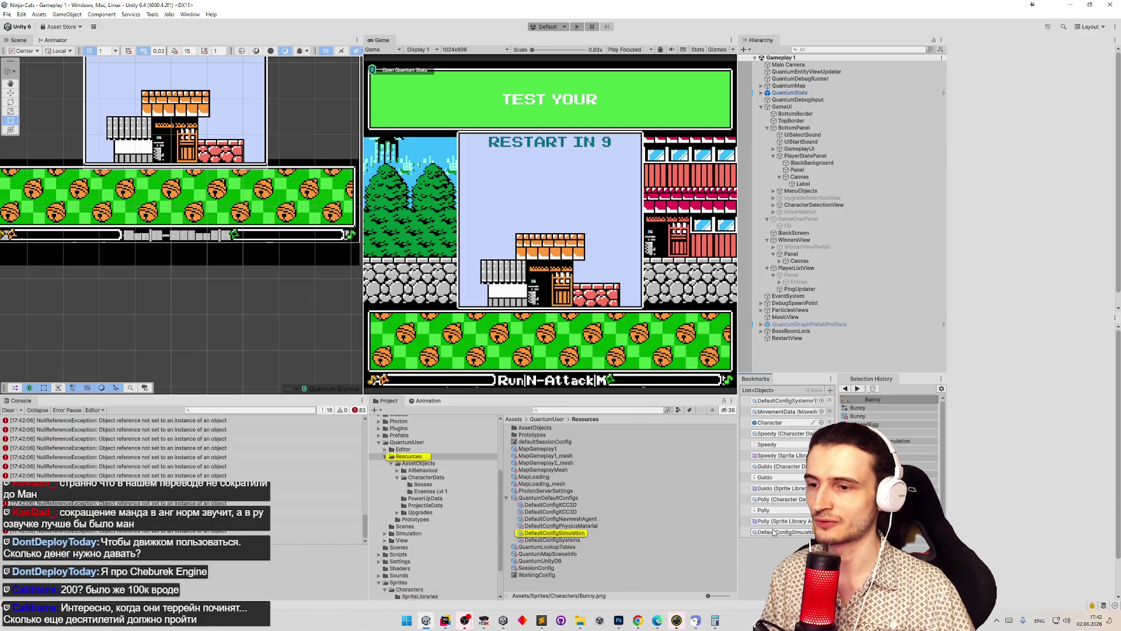
{"action": "key", "text": "super+d"}
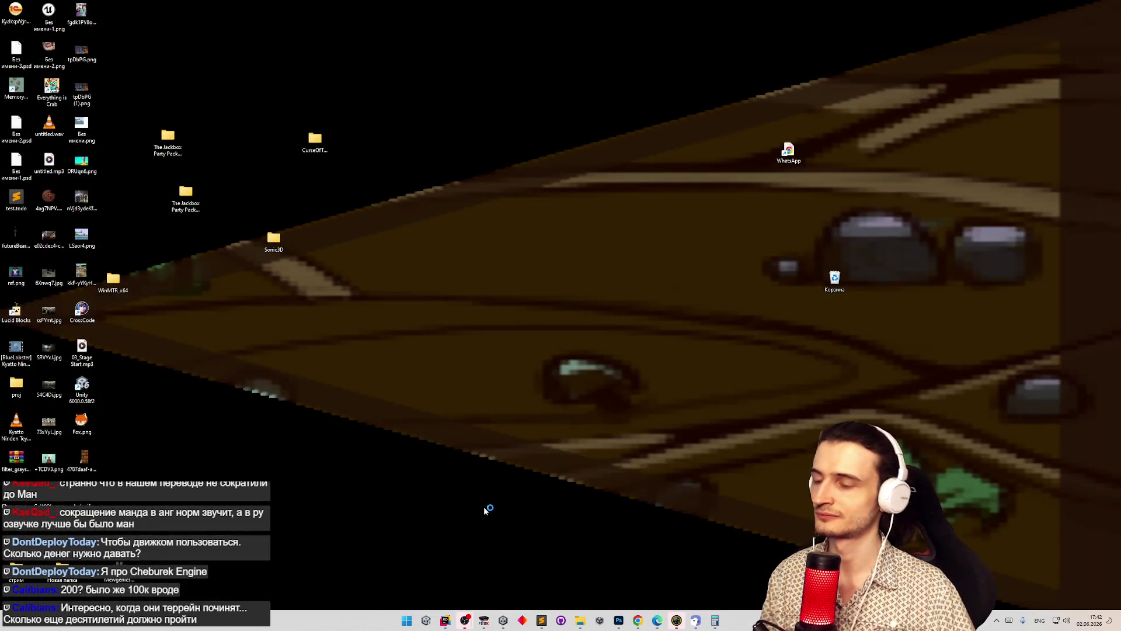
- Dismiss the Unity Error dialog and reopen the Ninja Cats project from Unity Hub
{"action": "left_click", "coordinate": [614, 342]}
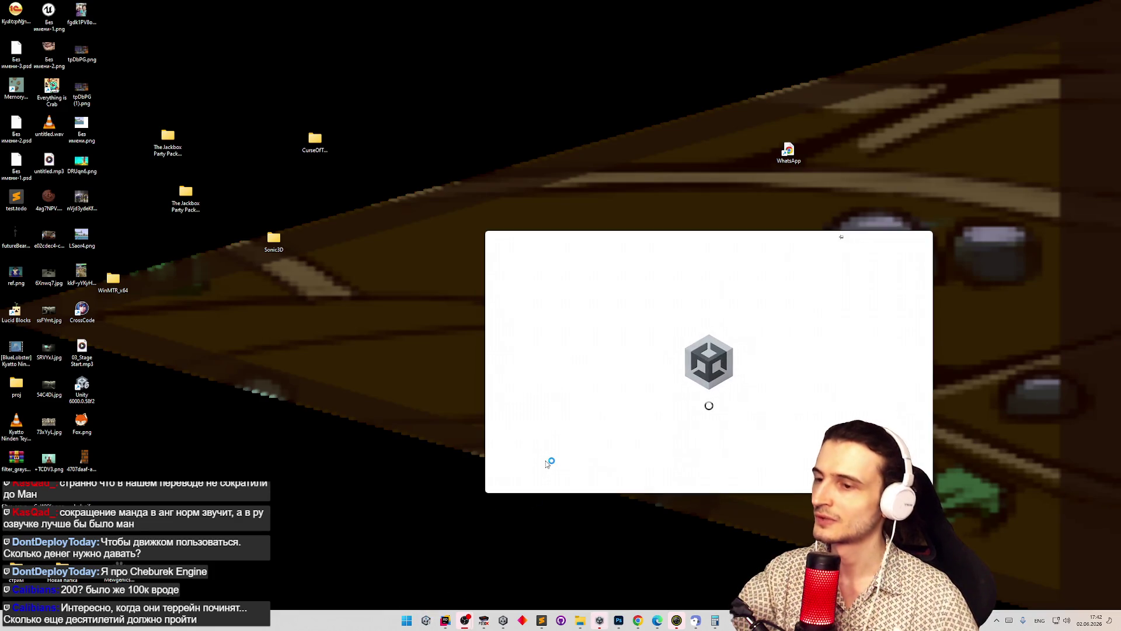
{"action": "left_click", "coordinate": [703, 355]}
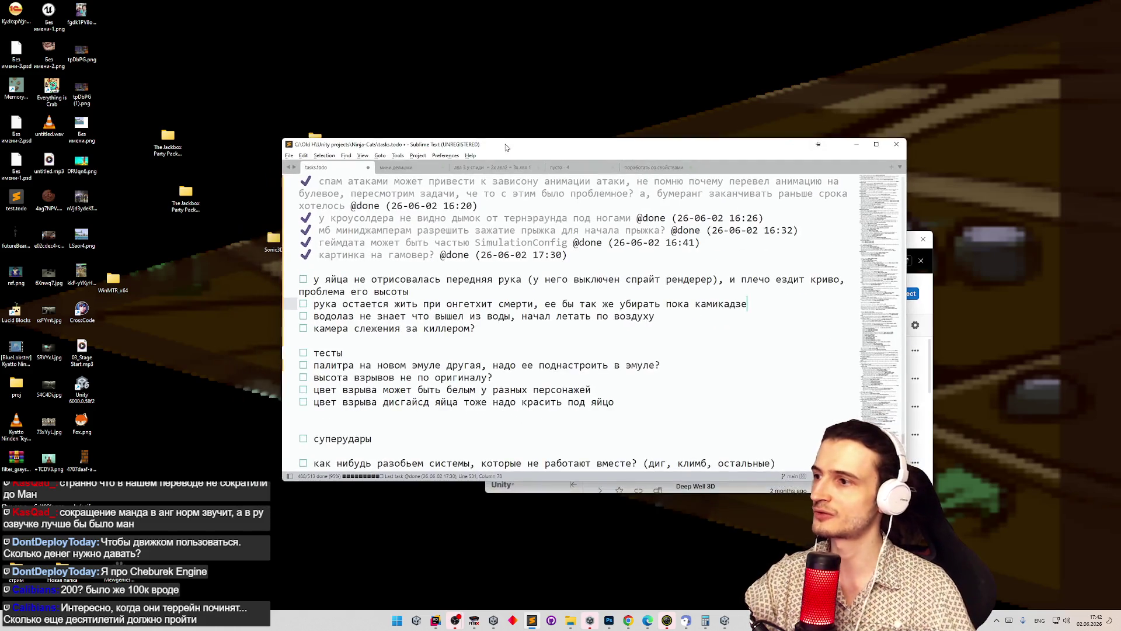
- Add a tasks.todo checkbox noting the editor-restart bug recurs with visible UI, then minimize Sublime
{"action": "scroll", "coordinate": [482, 262], "scroll_direction": "down", "scroll_amount": 5}
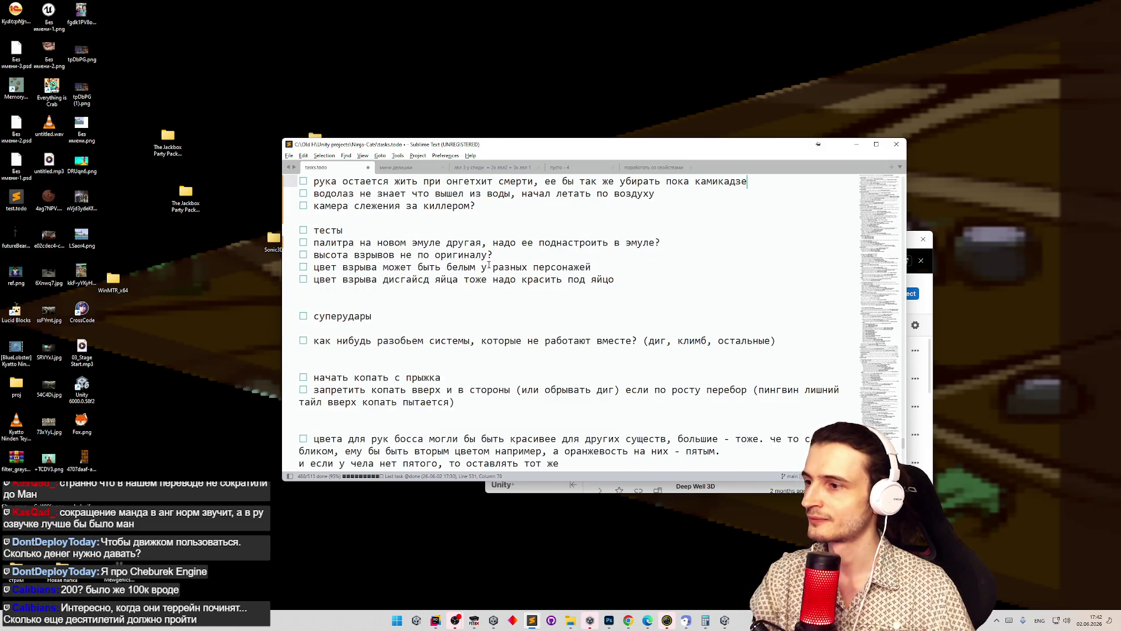
{"action": "scroll", "coordinate": [489, 264], "scroll_direction": "down", "scroll_amount": 6}
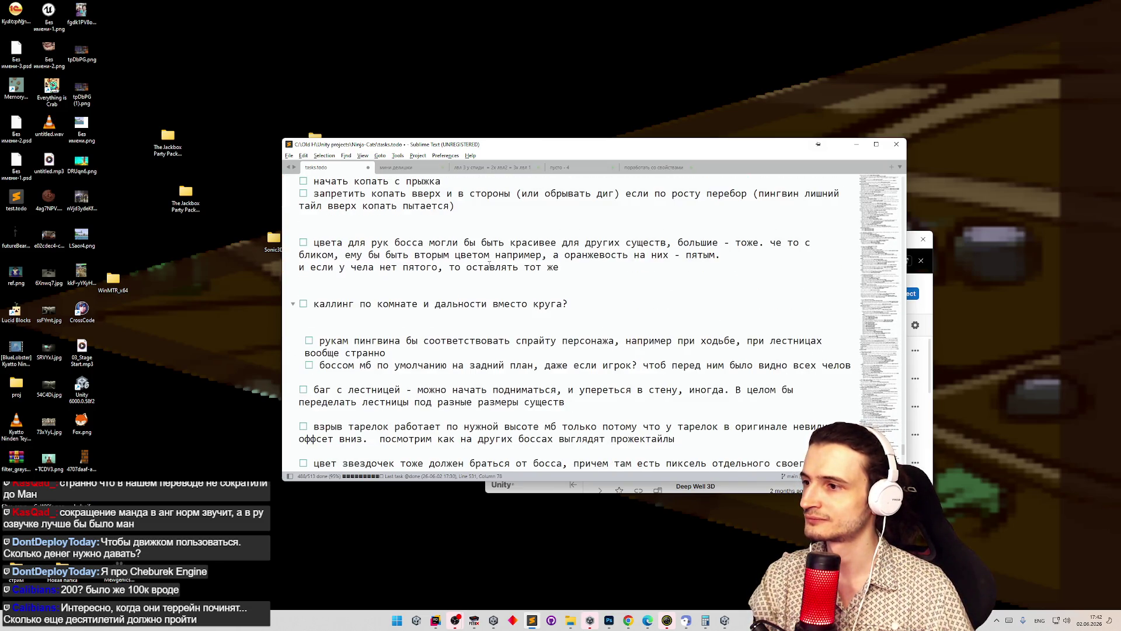
{"action": "scroll", "coordinate": [490, 264], "scroll_direction": "down", "scroll_amount": 2}
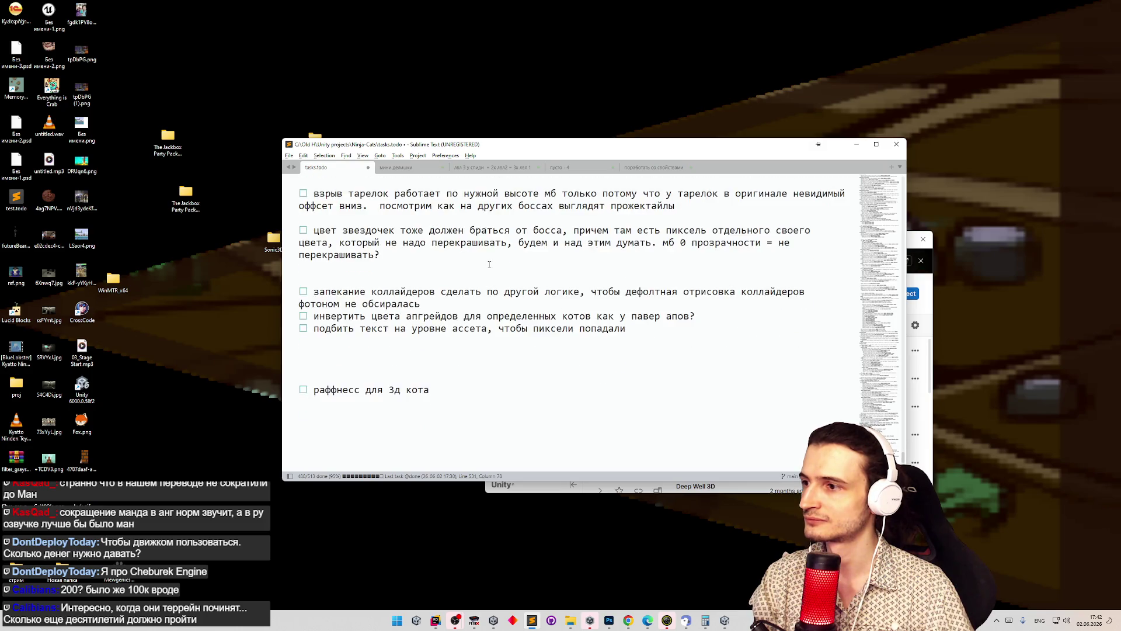
{"action": "scroll", "coordinate": [489, 264], "scroll_direction": "up", "scroll_amount": 4}
{"action": "scroll", "coordinate": [489, 264], "scroll_direction": "up", "scroll_amount": 8}
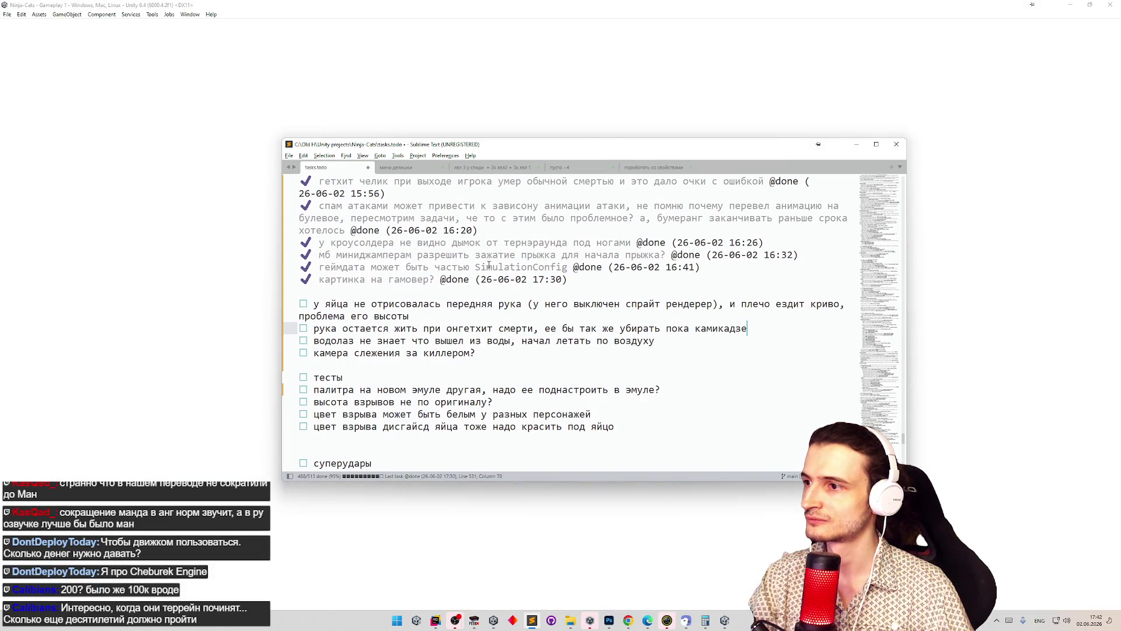
{"action": "scroll", "coordinate": [487, 264], "scroll_direction": "down", "scroll_amount": 1}
{"action": "scroll", "coordinate": [489, 264], "scroll_direction": "down", "scroll_amount": 1}
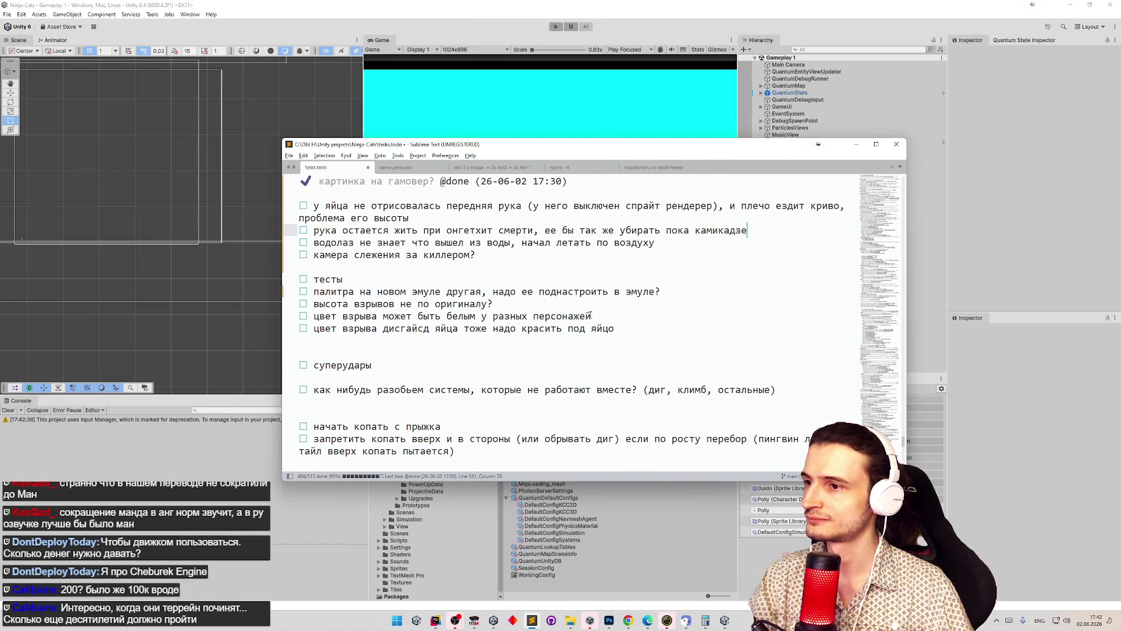
{"action": "left_click", "coordinate": [640, 329]}
{"action": "key", "text": "Return"}
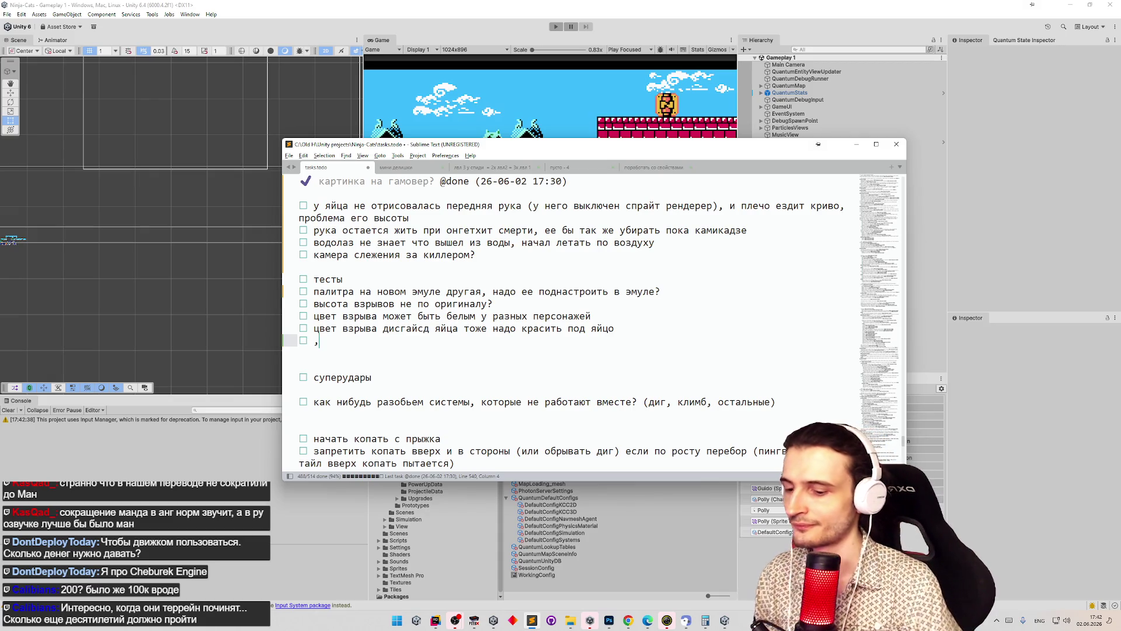
{"action": "key", "text": "BackSpace"}
{"action": "key", "text": "BackSpace"}
{"action": "key", "text": "BackSpace"}
{"action": "key", "text": "alt+shift"}
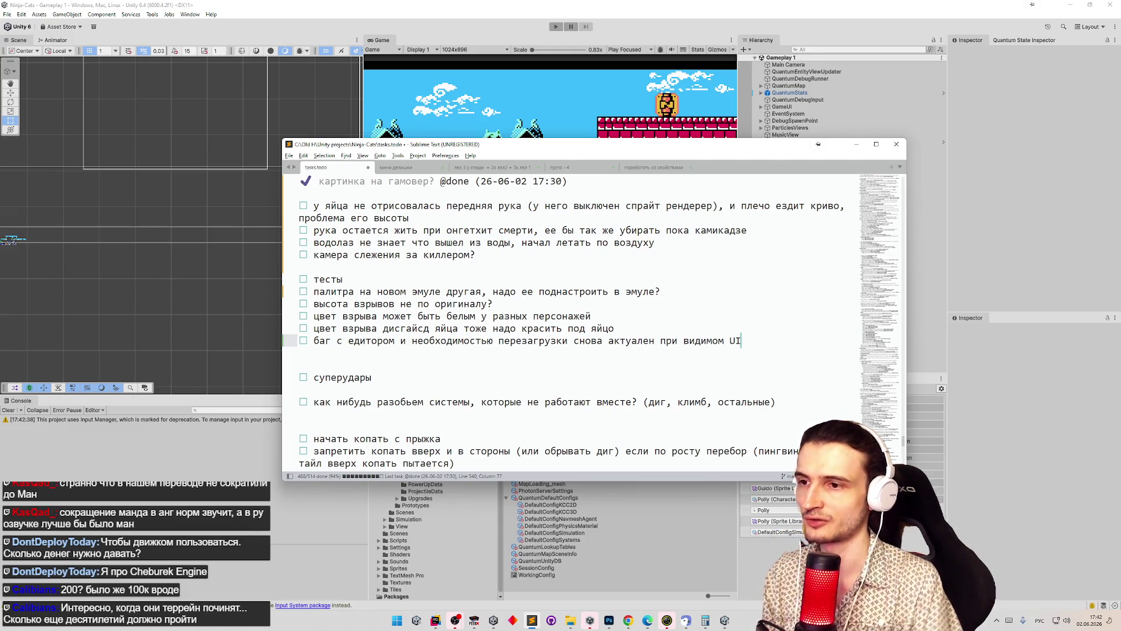
{"action": "left_click", "coordinate": [856, 144]}
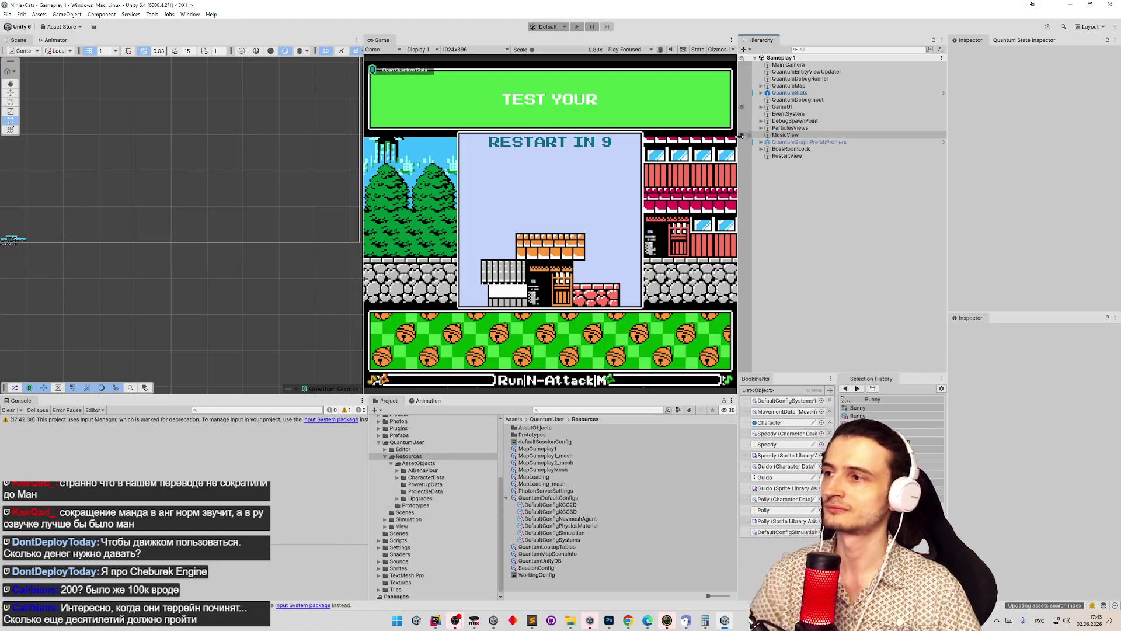
- Clear the Console, enter play mode and fly Peregon around the level
{"action": "left_click", "coordinate": [9, 409]}
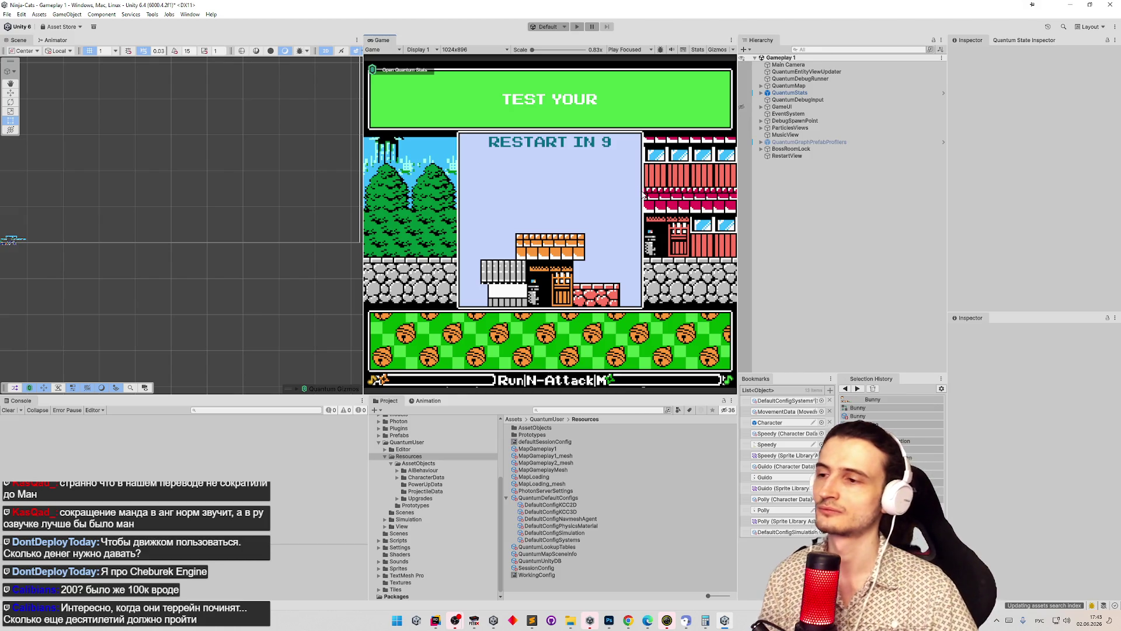
{"action": "key", "text": "ctrl+p"}
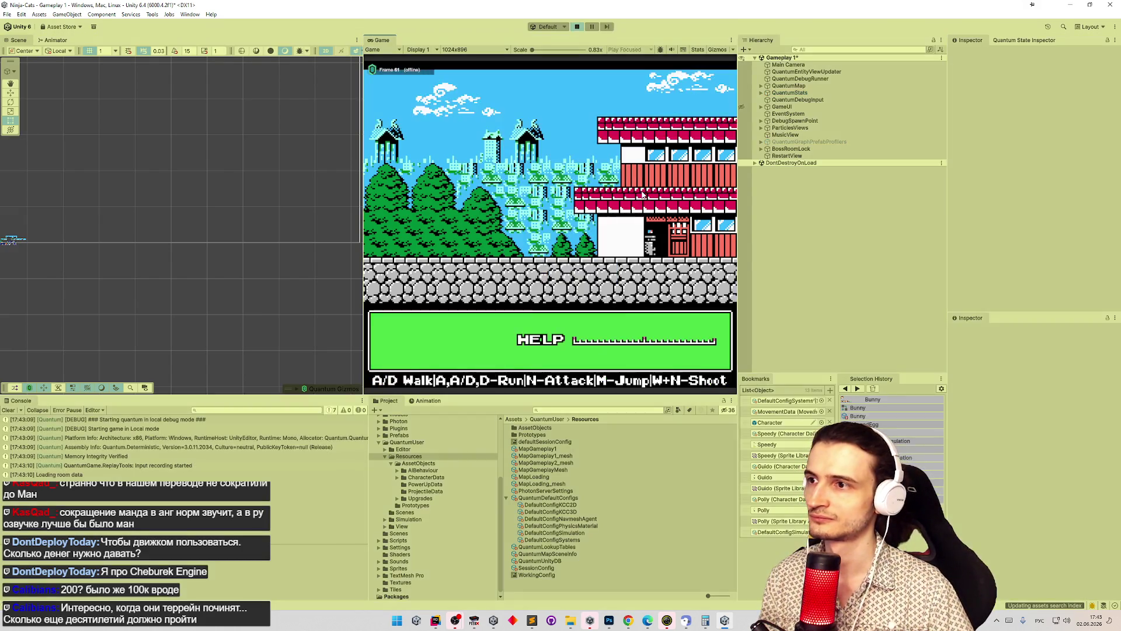
{"action": "key", "text": "w"}
{"action": "key", "text": "d"}
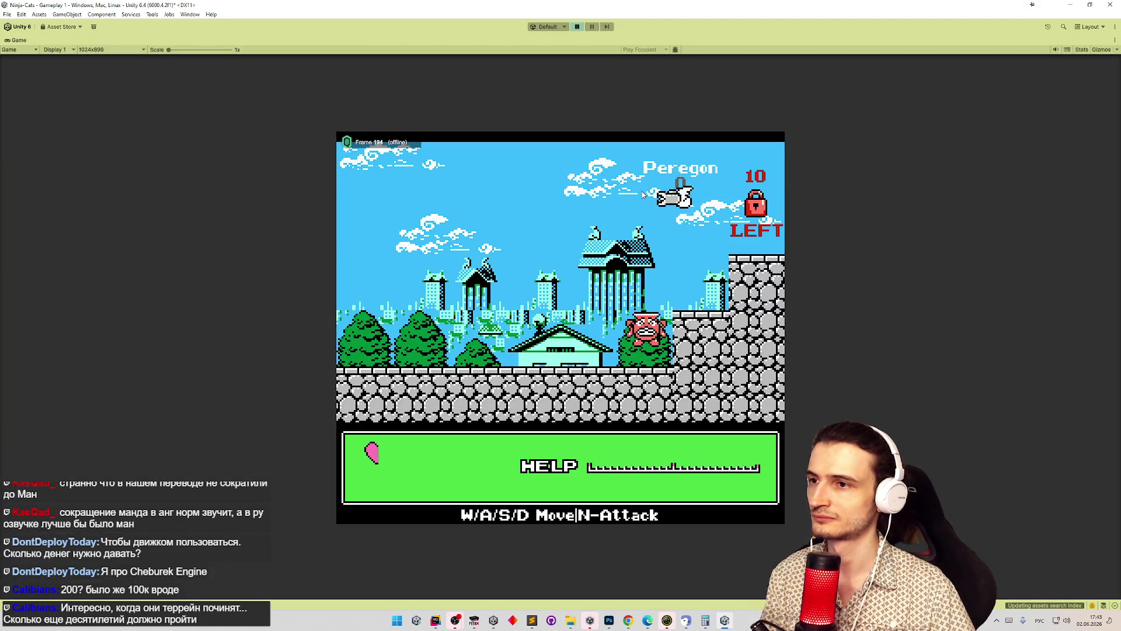
{"action": "key", "text": "a"}
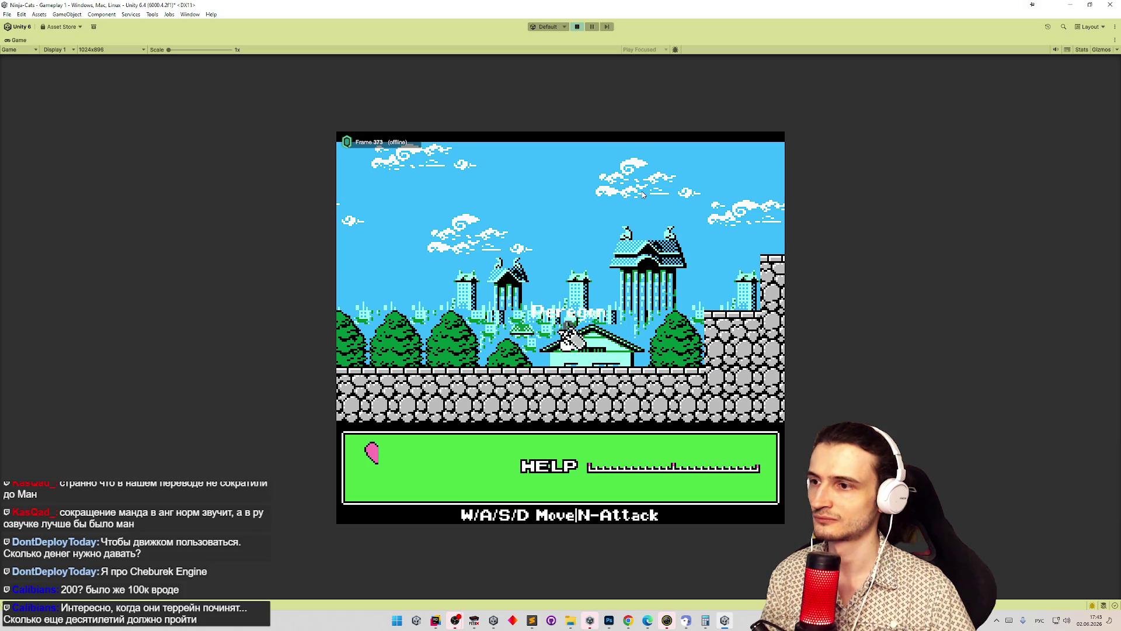
{"action": "key", "text": "d"}
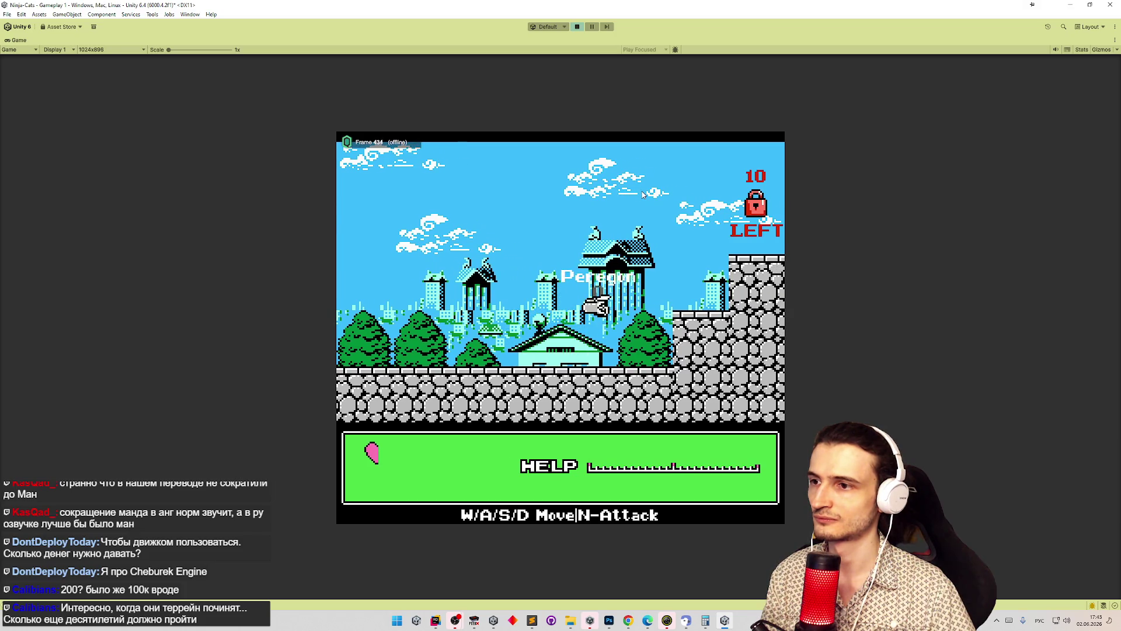
{"action": "key", "text": "w"}
{"action": "key", "text": "a"}
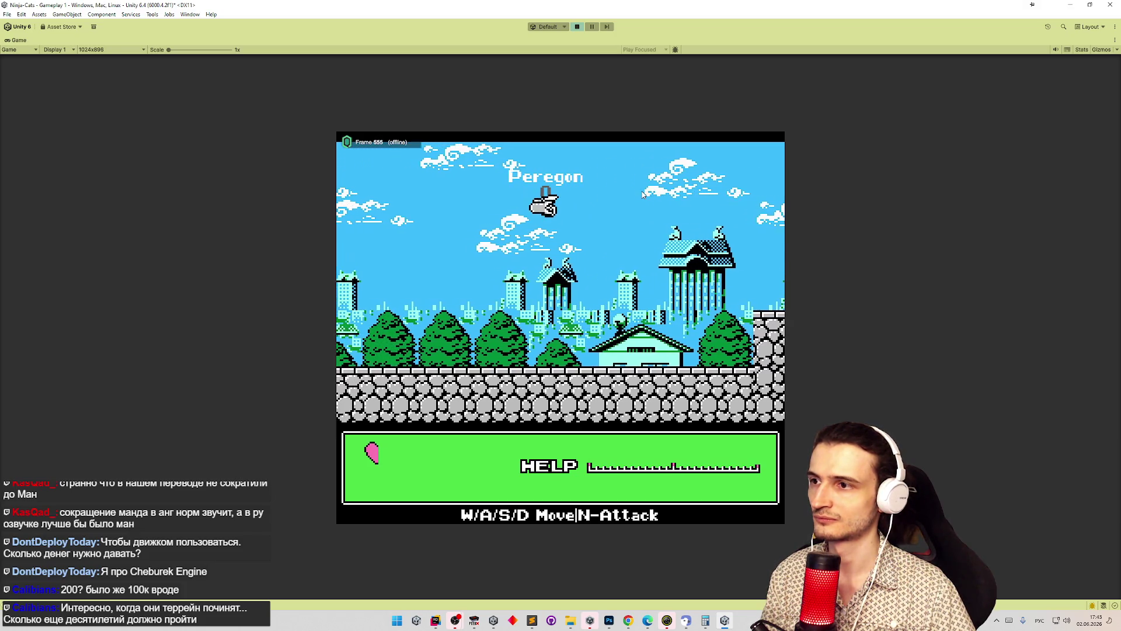
{"action": "key", "text": "d"}
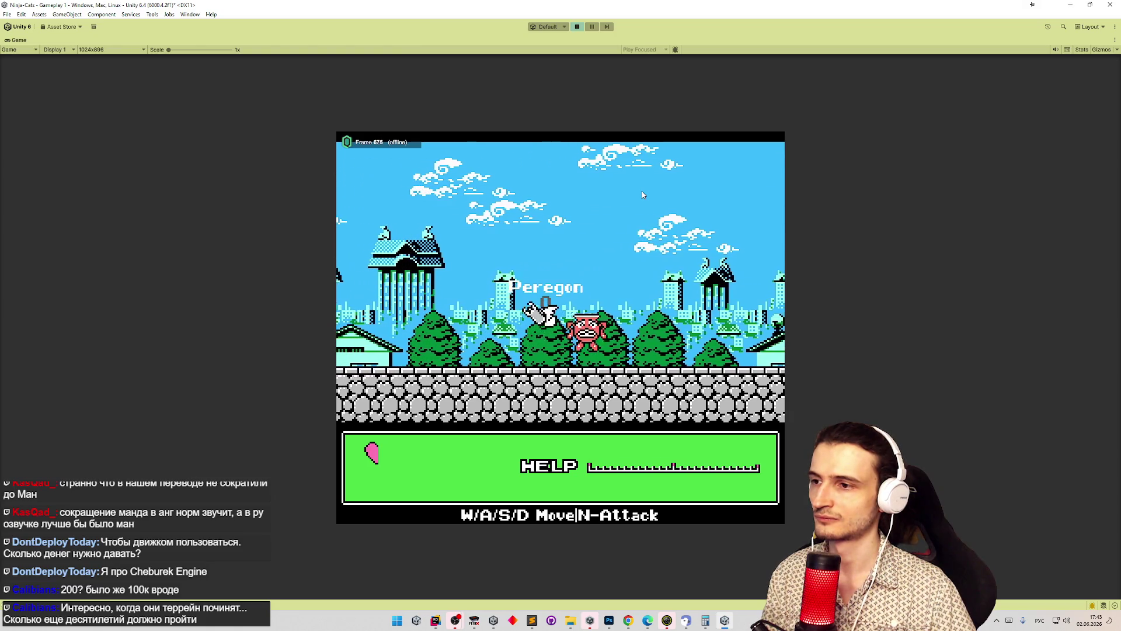
{"action": "key", "text": "a"}
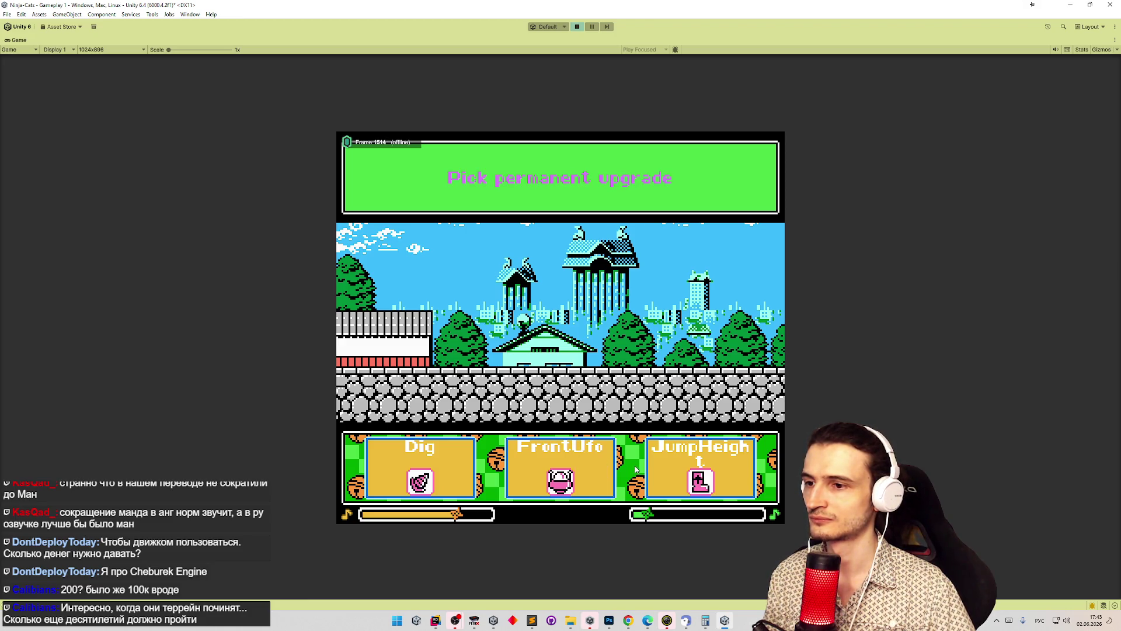
- Pick a permanent upgrade and a character, walk and jump the cat, then stop play mode
{"action": "left_click", "coordinate": [671, 467]}
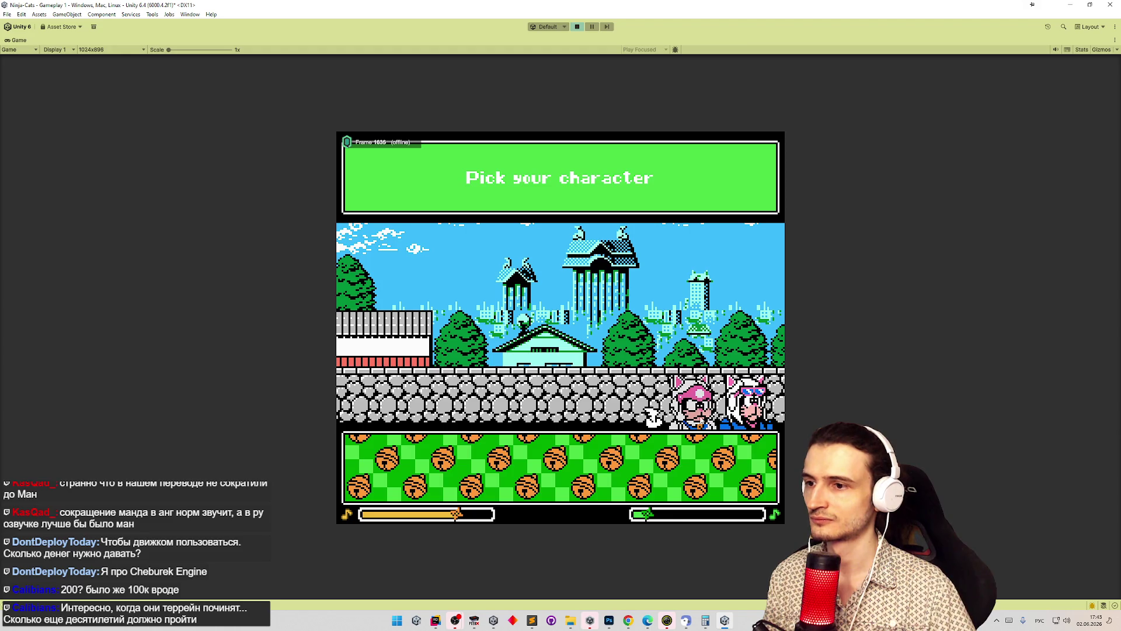
{"action": "left_click", "coordinate": [740, 466]}
{"action": "key", "text": "a"}
{"action": "key", "text": "a"}
{"action": "key", "text": "d"}
{"action": "key", "text": "m"}
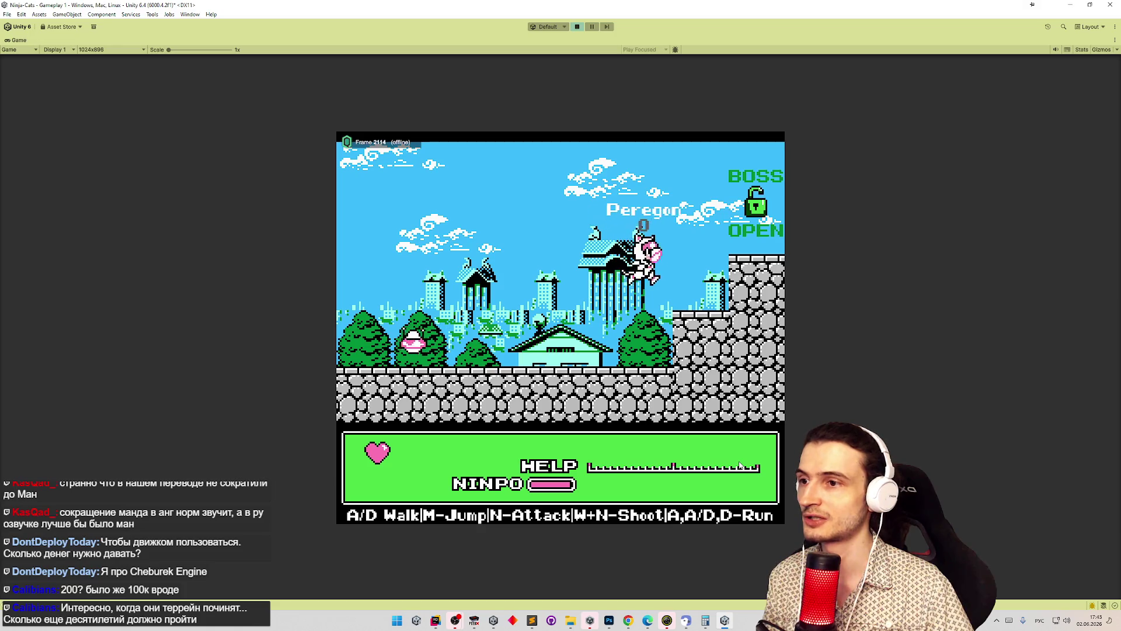
{"action": "key", "text": "d"}
{"action": "key", "text": "ctrl+p"}
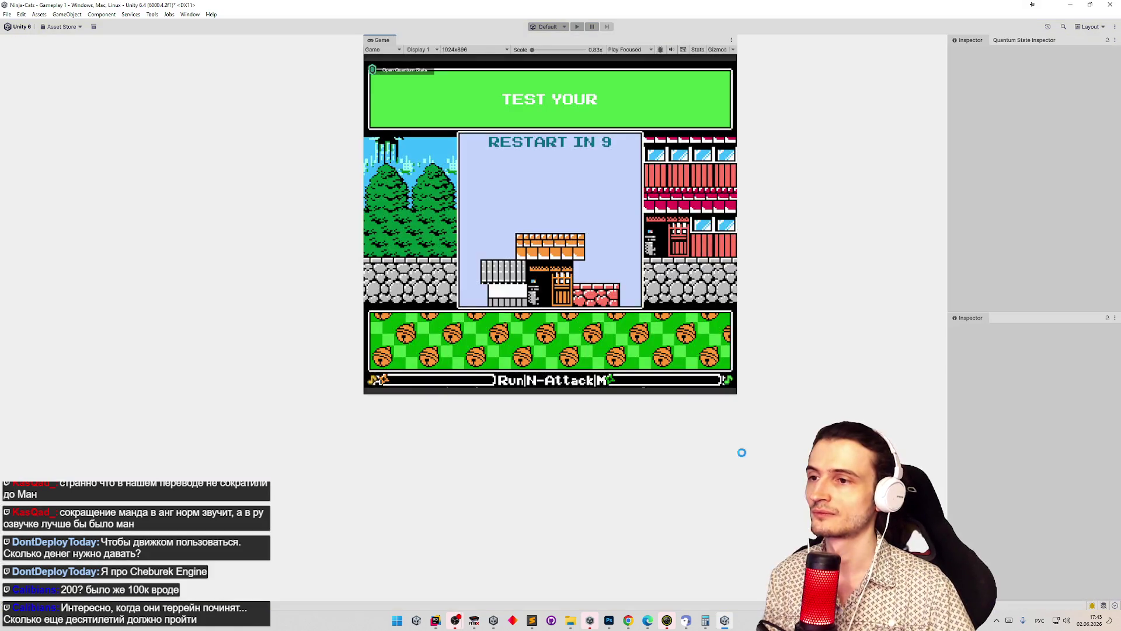
- Clear the console, open the Character prefab and collapse its Hit Disguise View component
{"action": "left_click", "coordinate": [8, 410]}
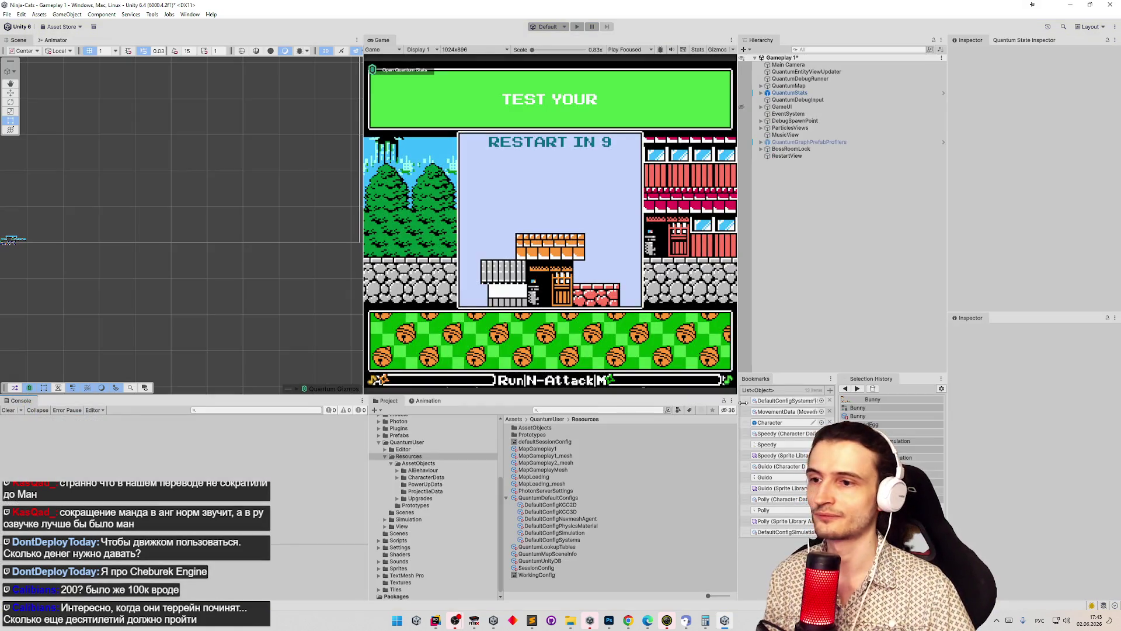
{"action": "double_click", "coordinate": [778, 422]}
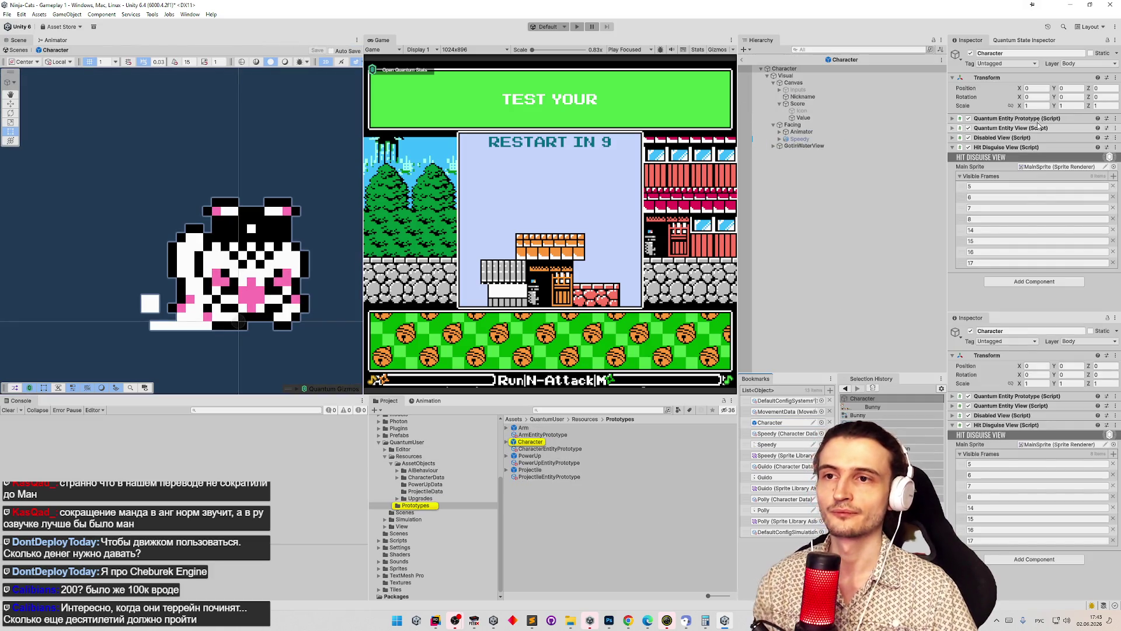
{"action": "left_click", "coordinate": [953, 146]}
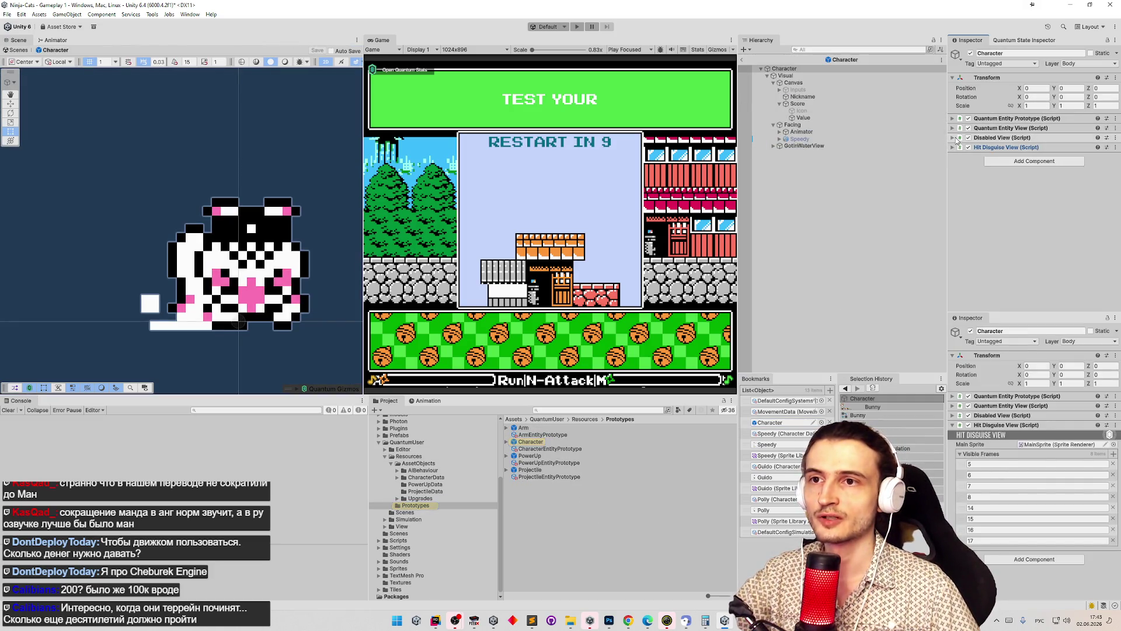
- Set DefaultConfigSimulation's Debug Character Data from WingedEgg to None
{"action": "left_click", "coordinate": [782, 531]}
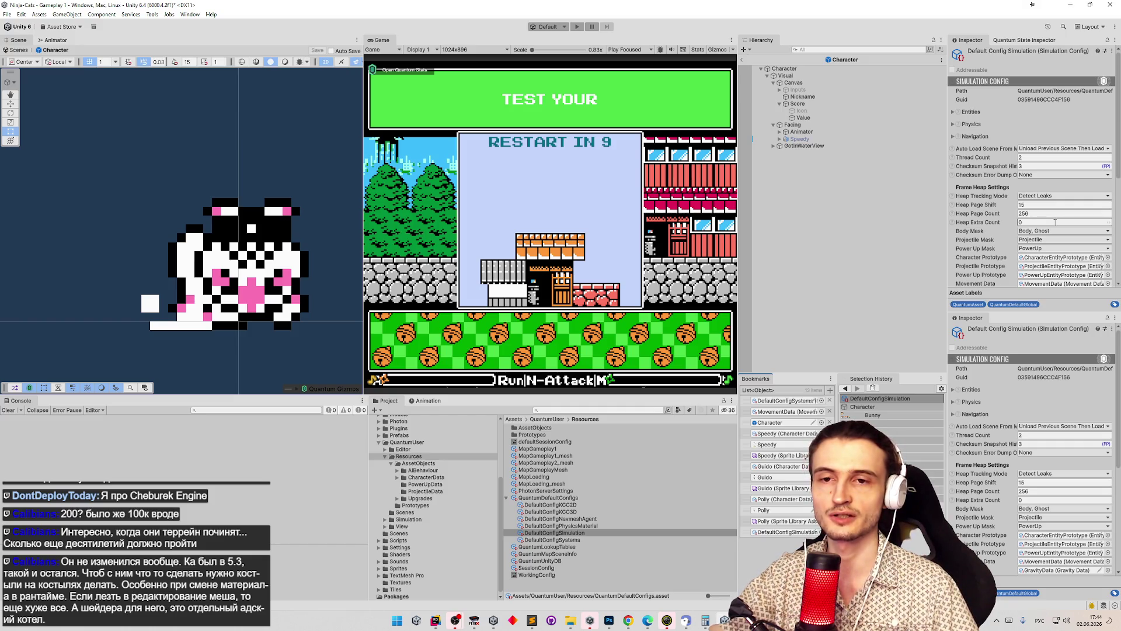
{"action": "scroll", "coordinate": [1057, 222], "scroll_direction": "down", "scroll_amount": 3}
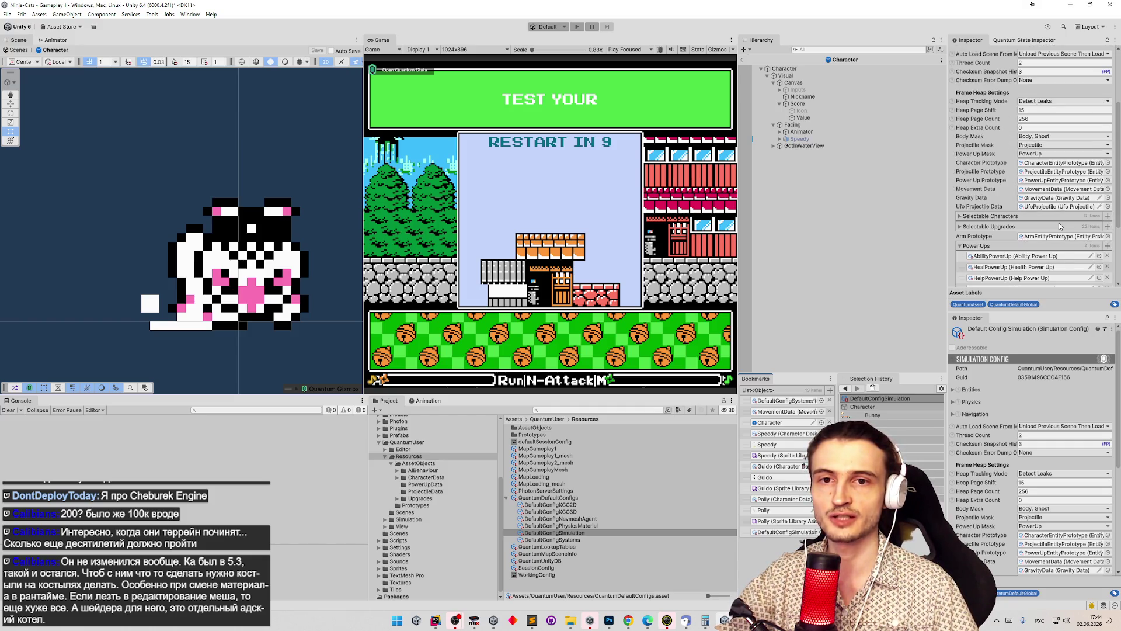
{"action": "scroll", "coordinate": [1059, 222], "scroll_direction": "down", "scroll_amount": 3}
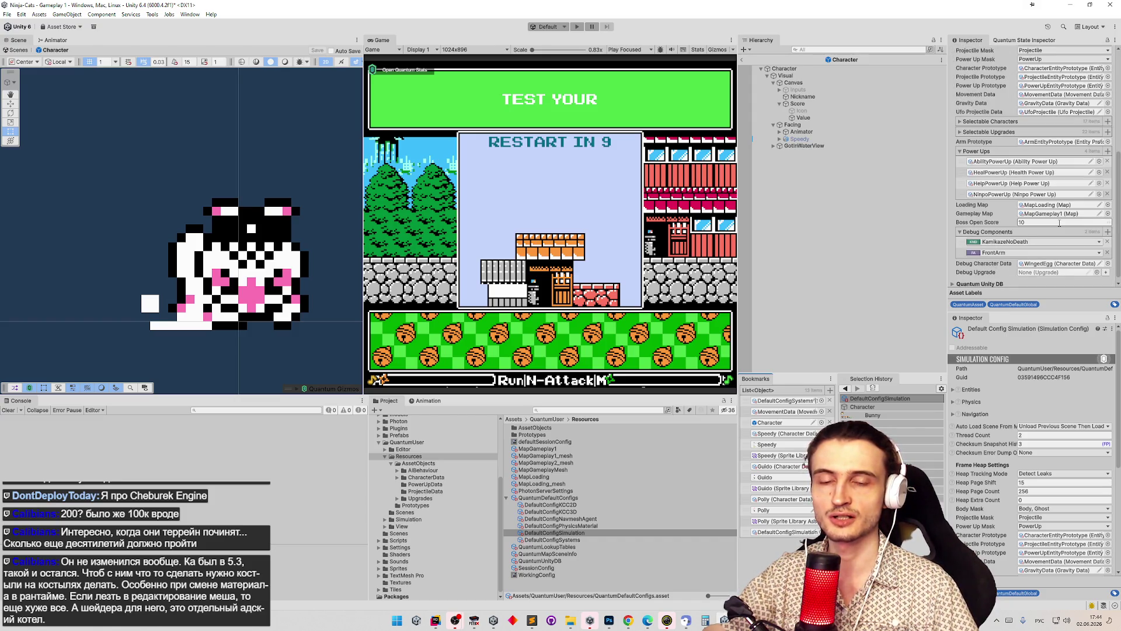
{"action": "scroll", "coordinate": [1060, 225], "scroll_direction": "down", "scroll_amount": 1}
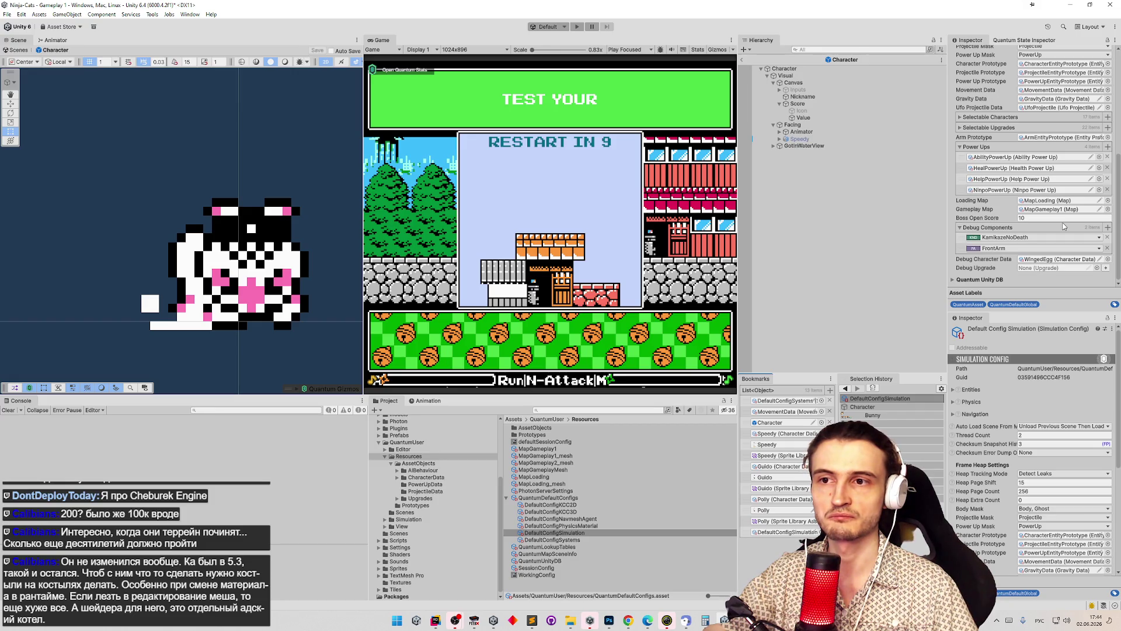
{"action": "left_click", "coordinate": [1049, 259]}
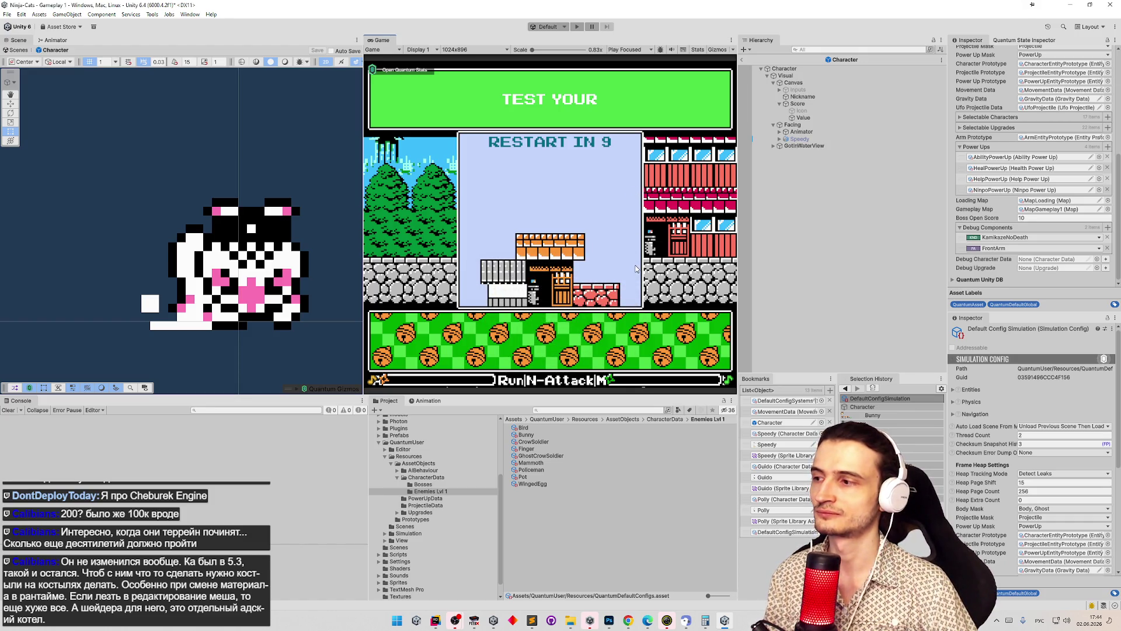
- Start play mode, confirm the character and take the Armor permanent upgrade
{"action": "key", "text": "ctrl+p"}
{"action": "key", "text": "Return"}
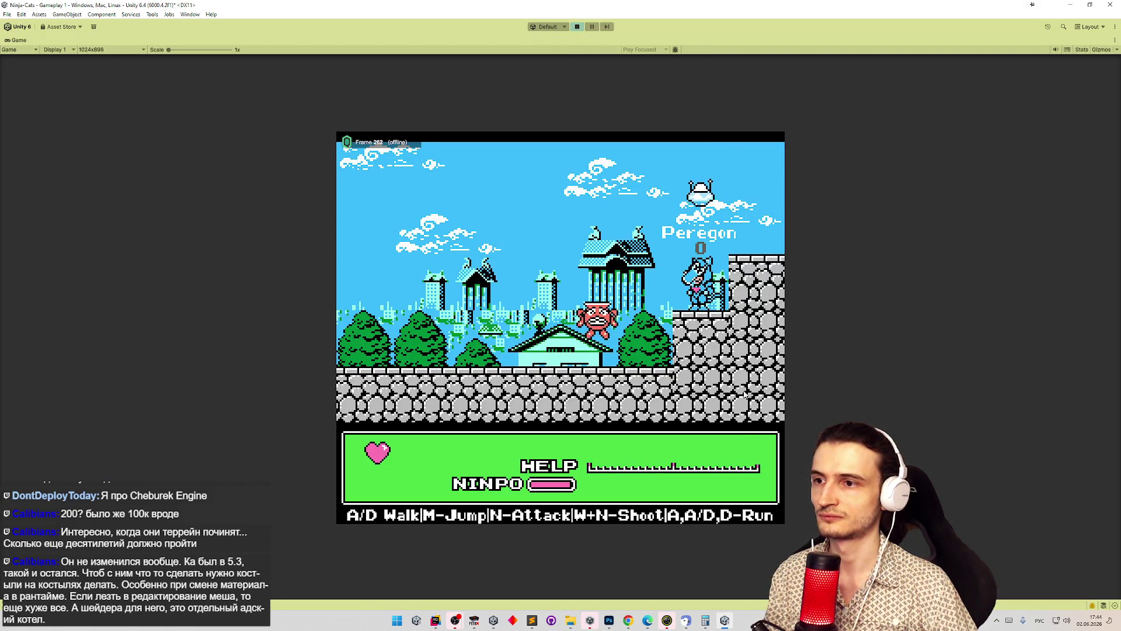
{"action": "key", "text": "m"}
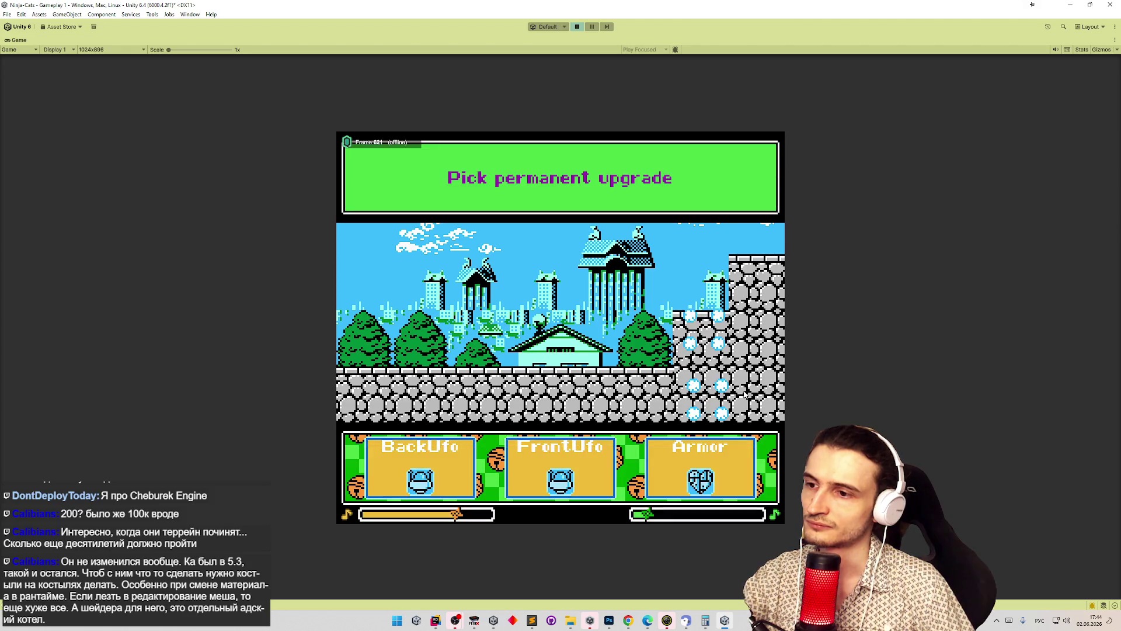
{"action": "left_click", "coordinate": [679, 473]}
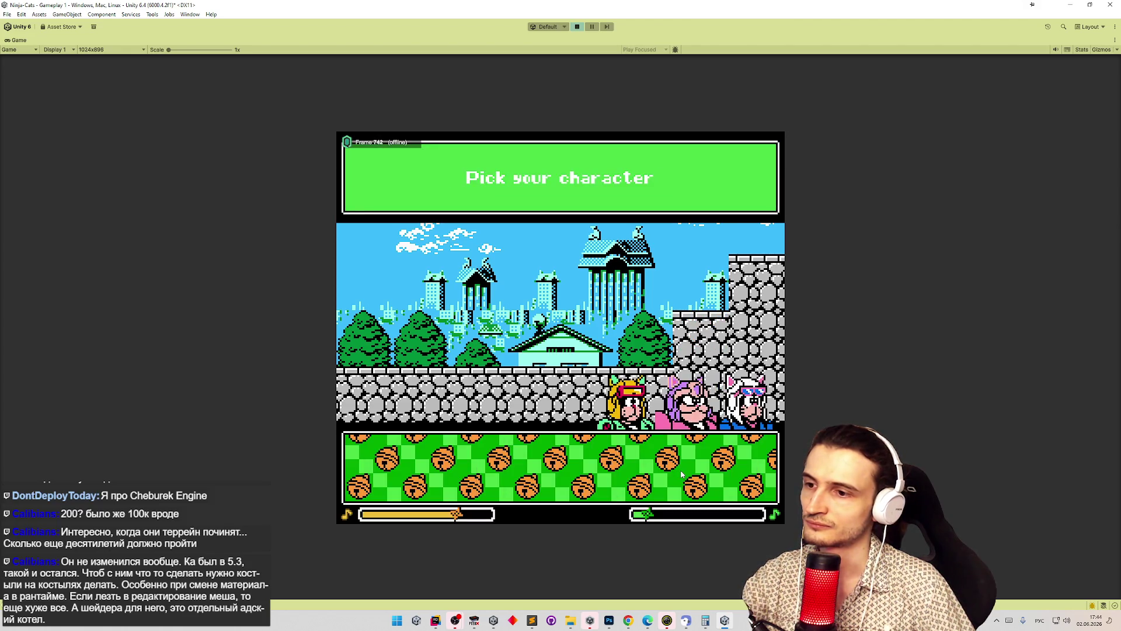
{"action": "left_click", "coordinate": [690, 469]}
{"action": "left_click", "coordinate": [690, 469]}
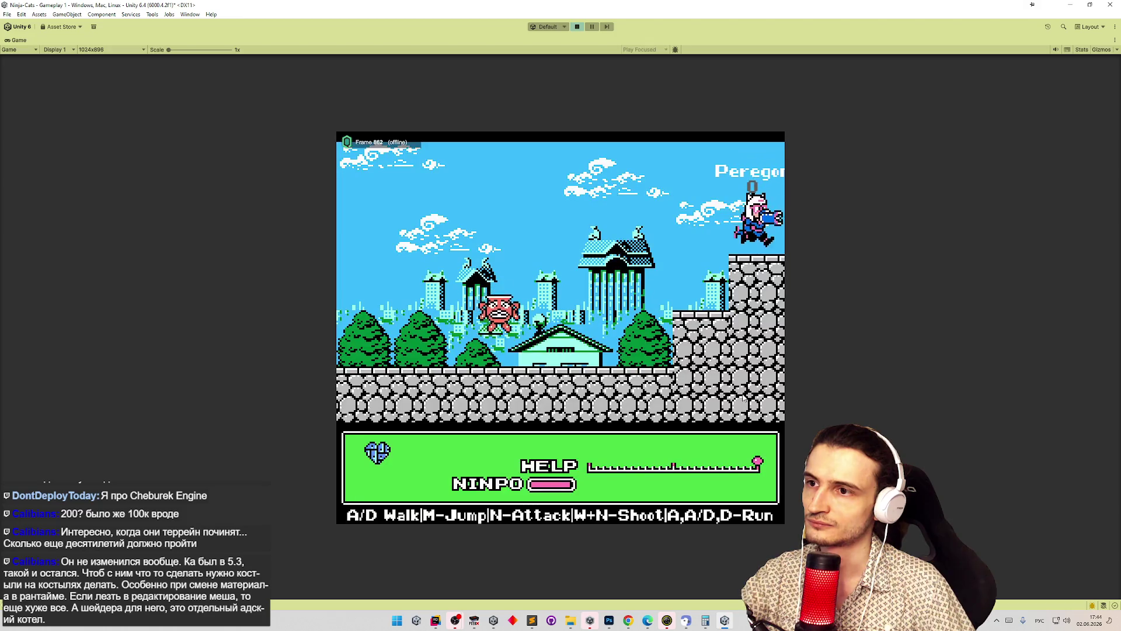
- Jump off the ledge and walk Peregon left through the level
{"action": "key", "text": "m"}
{"action": "key", "text": "a"}
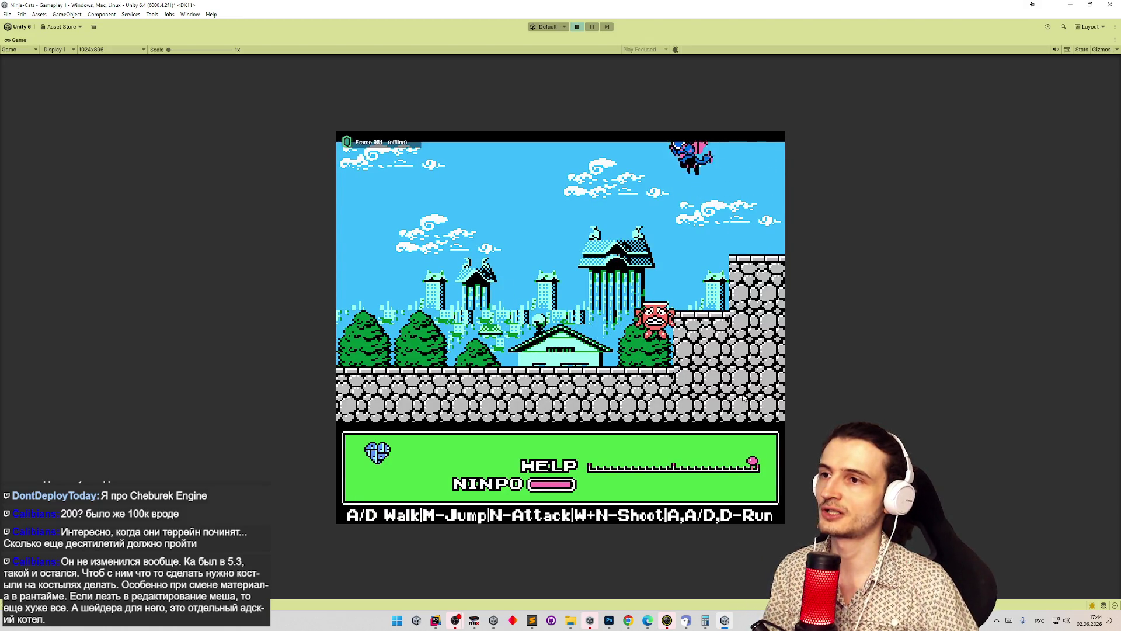
{"action": "key", "text": "m"}
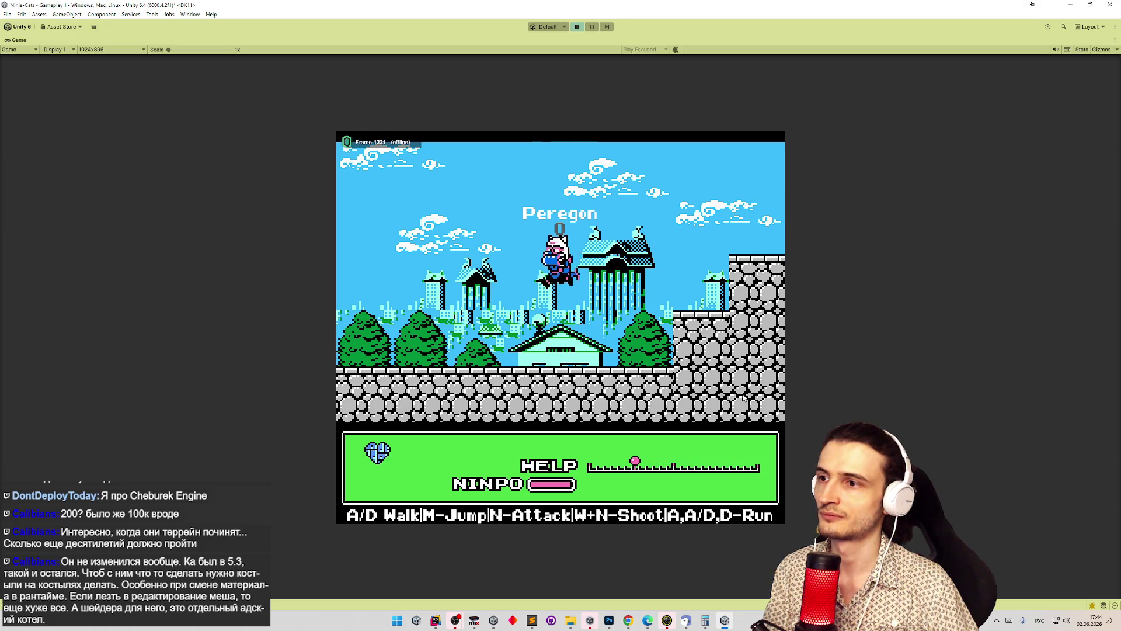
{"action": "key", "text": "a"}
{"action": "key", "text": "a"}
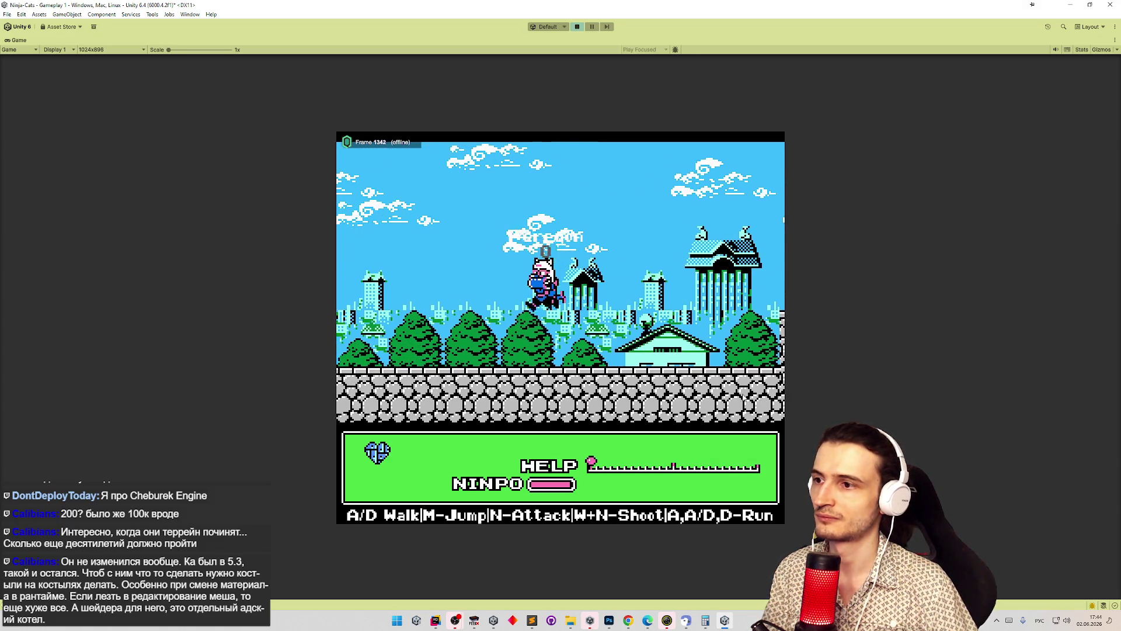
{"action": "key", "text": "a"}
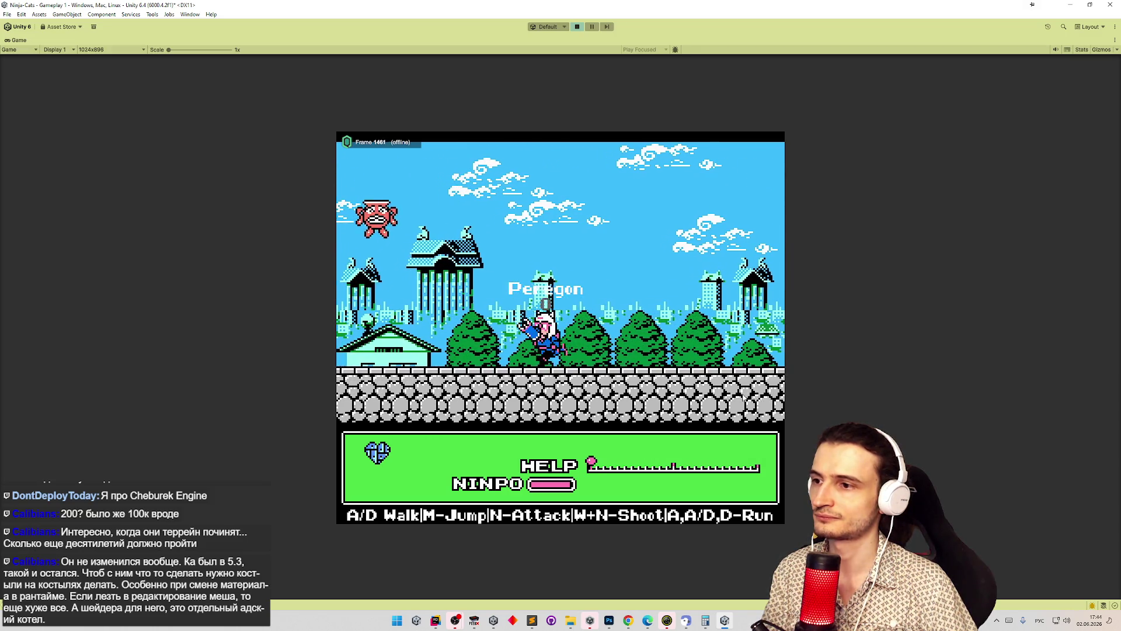
{"action": "key", "text": "a"}
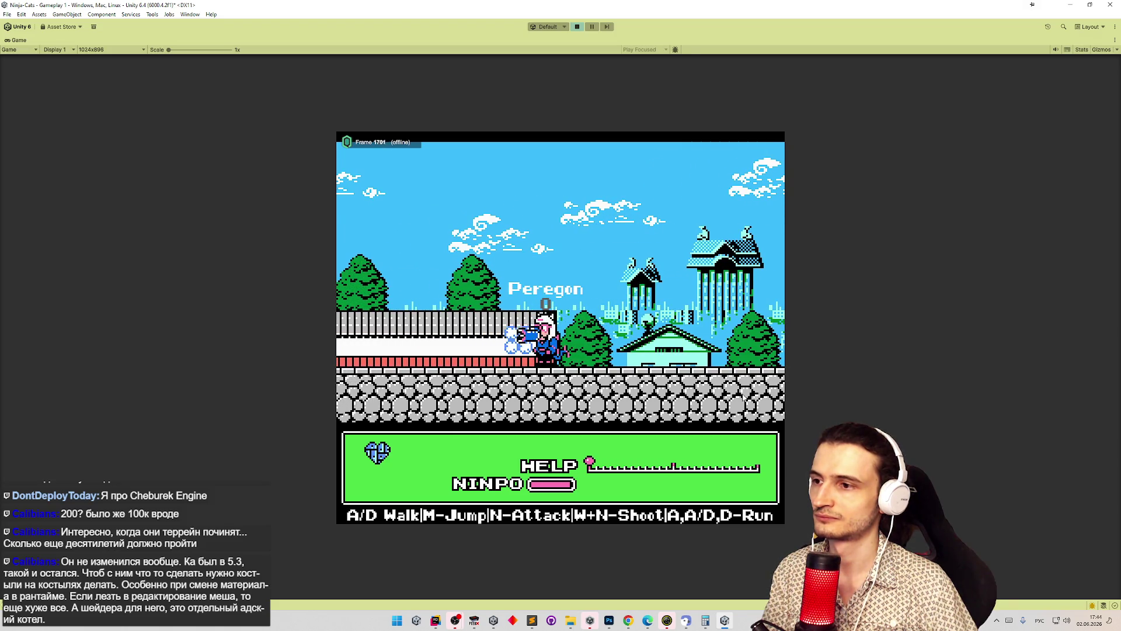
{"action": "key", "text": "a"}
{"action": "key", "text": "a"}
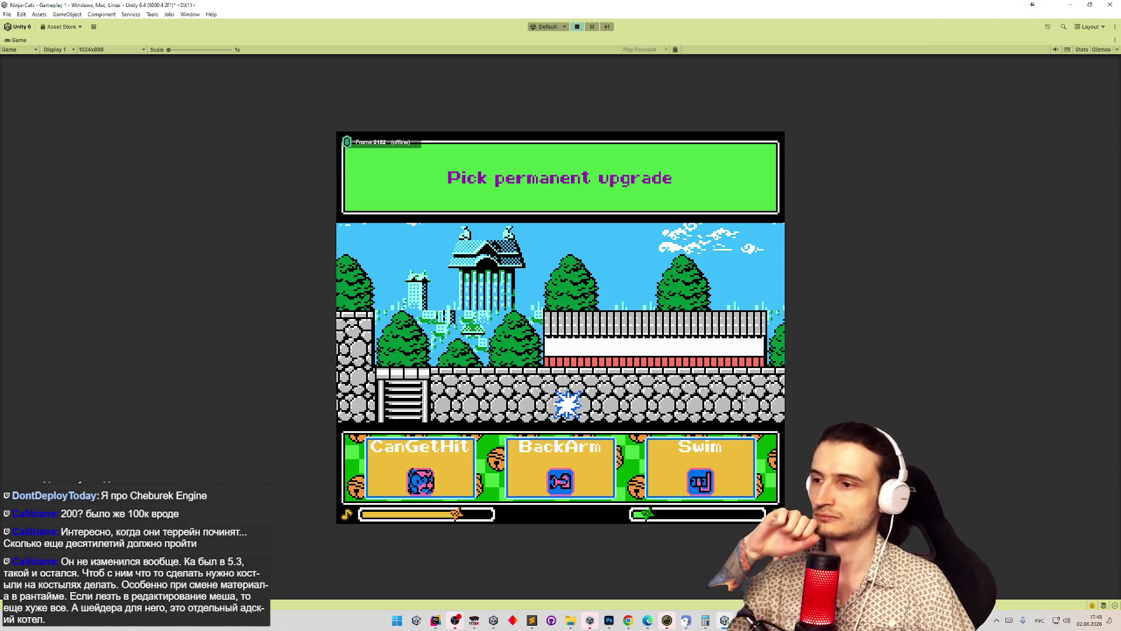
- Take the BackArm upgrade, enter the boss stage, then bring up the task list
{"action": "key", "text": "Right"}
{"action": "key", "text": "Return"}
{"action": "key", "text": "Return"}
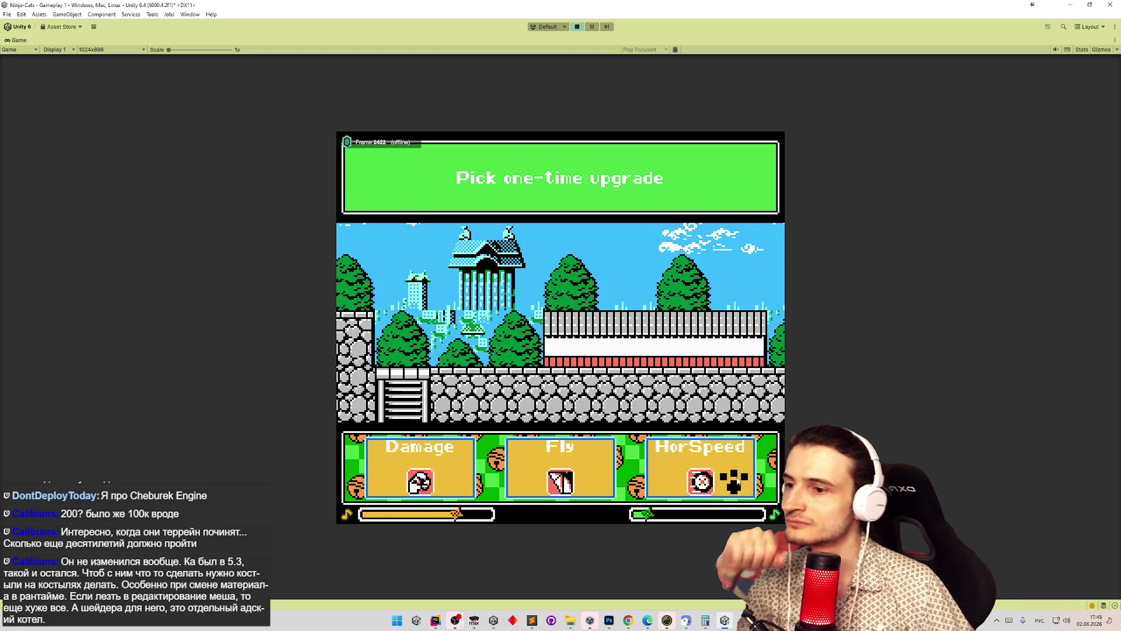
{"action": "key", "text": "Return"}
{"action": "key", "text": "d"}
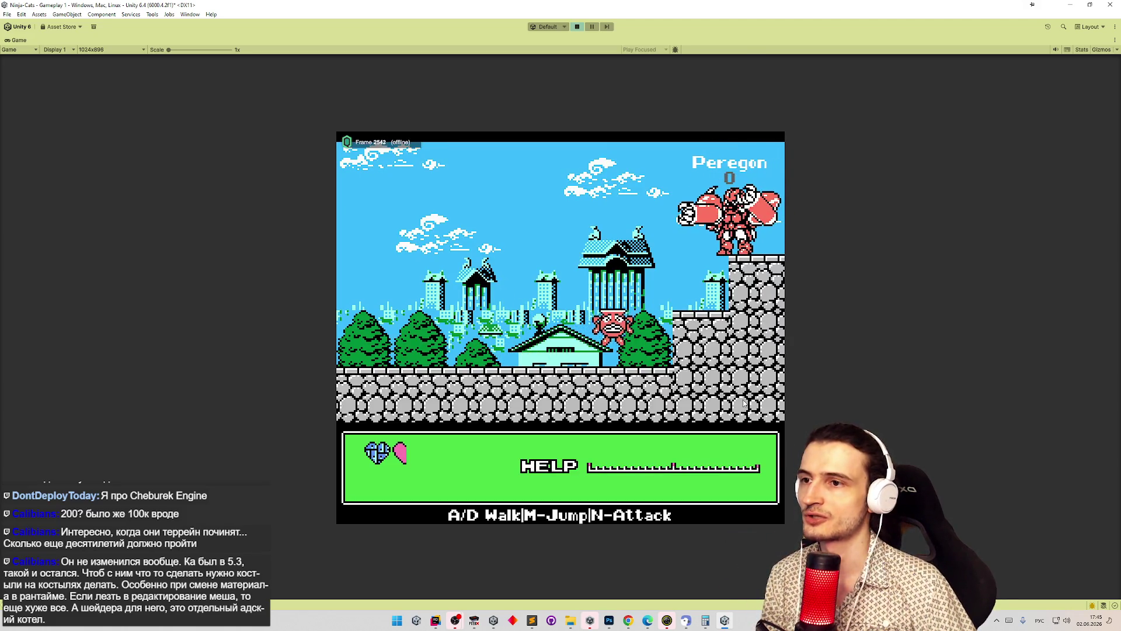
{"action": "key", "text": "a"}
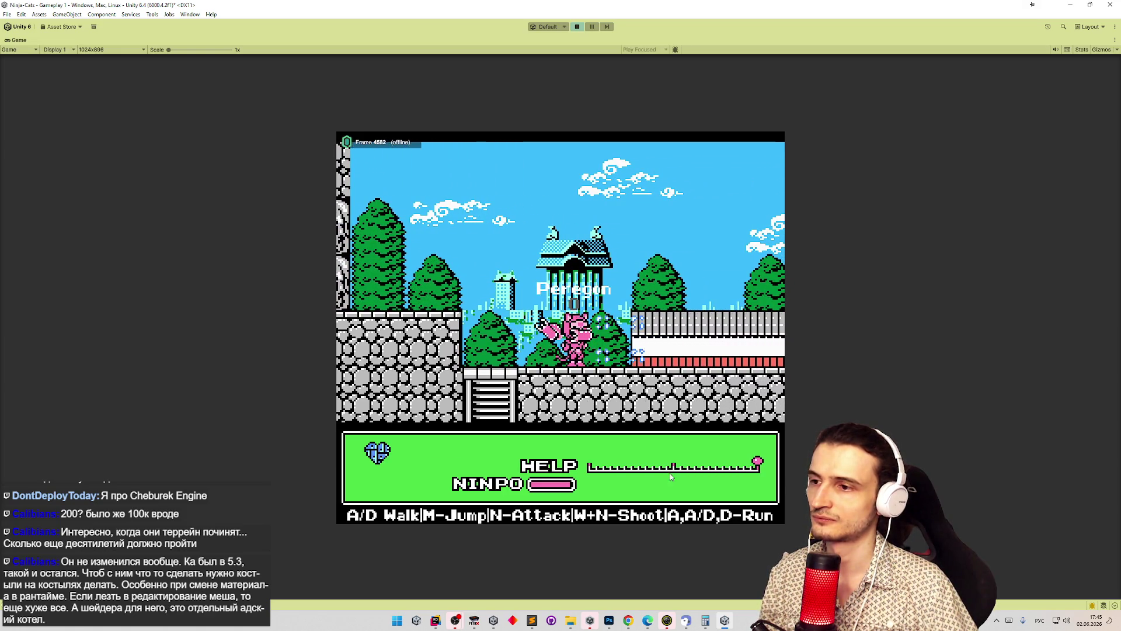
{"action": "left_click", "coordinate": [534, 620]}
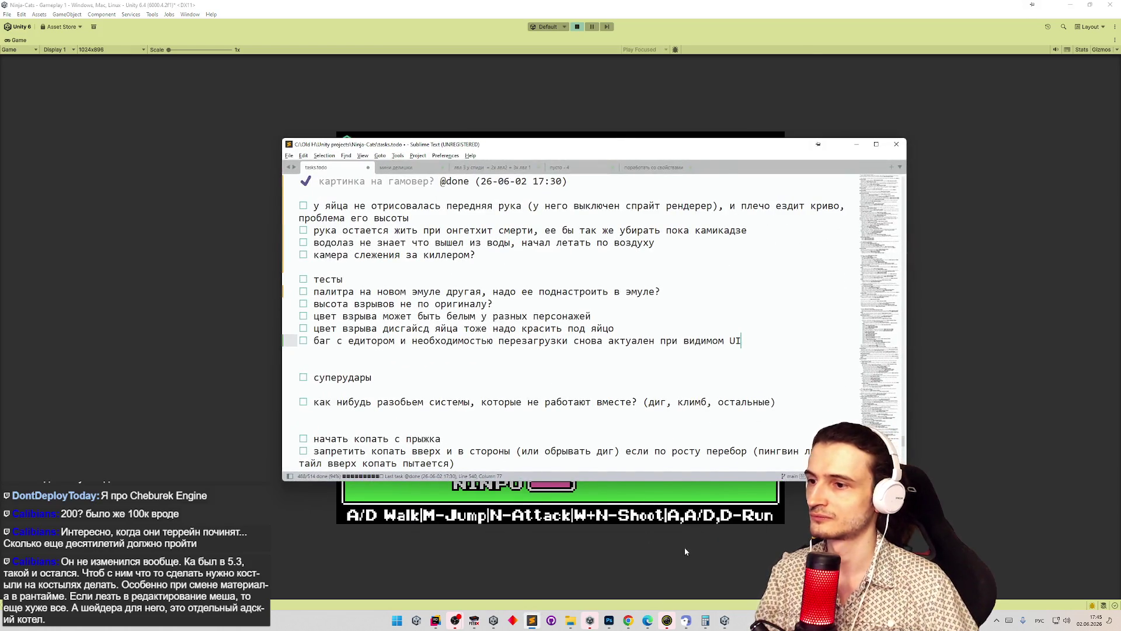
- Minimize the tasks.todo window to return to the running Unity game
{"action": "left_click", "coordinate": [680, 549]}
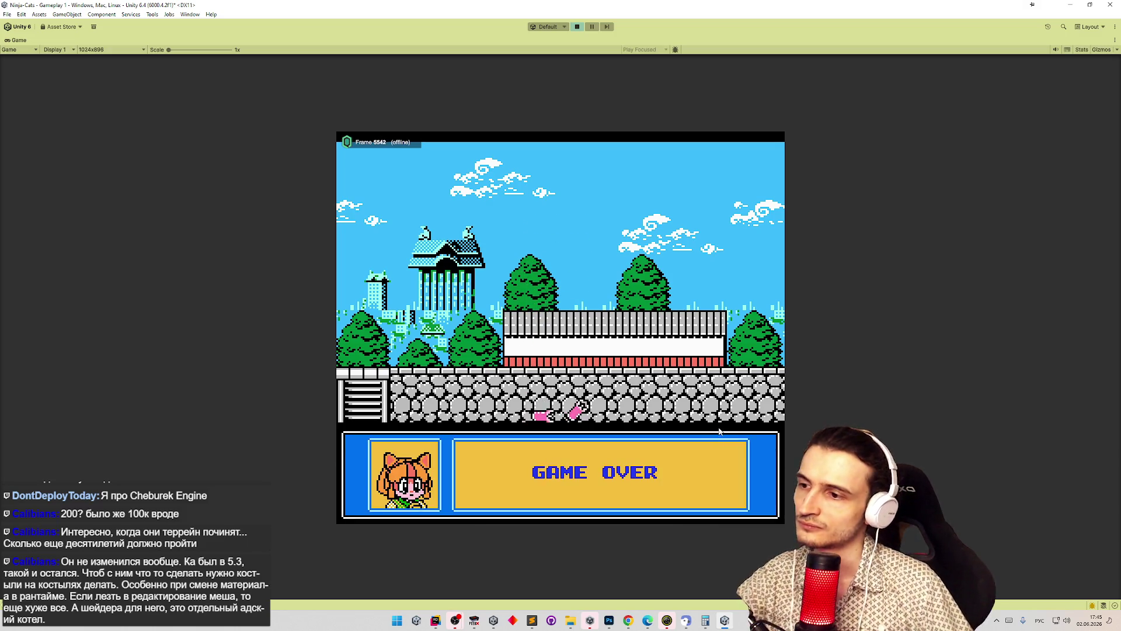
- Take upgrades, confirm the character, fly the ship and jump onto the stone wall
{"action": "left_click", "coordinate": [608, 479]}
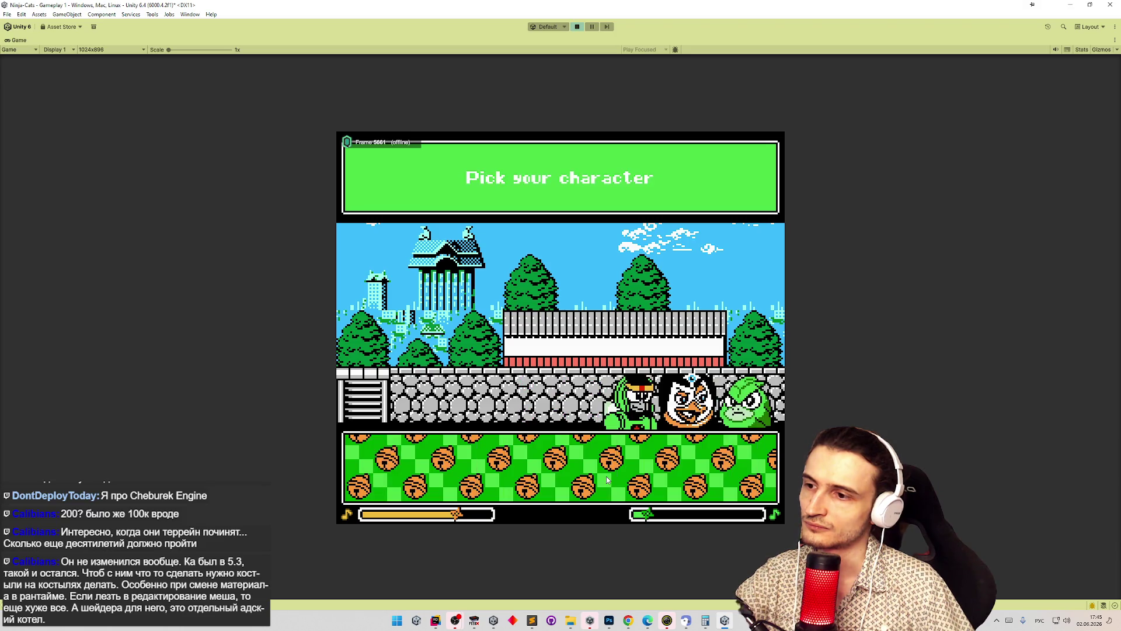
{"action": "key", "text": "n"}
{"action": "key", "text": "n"}
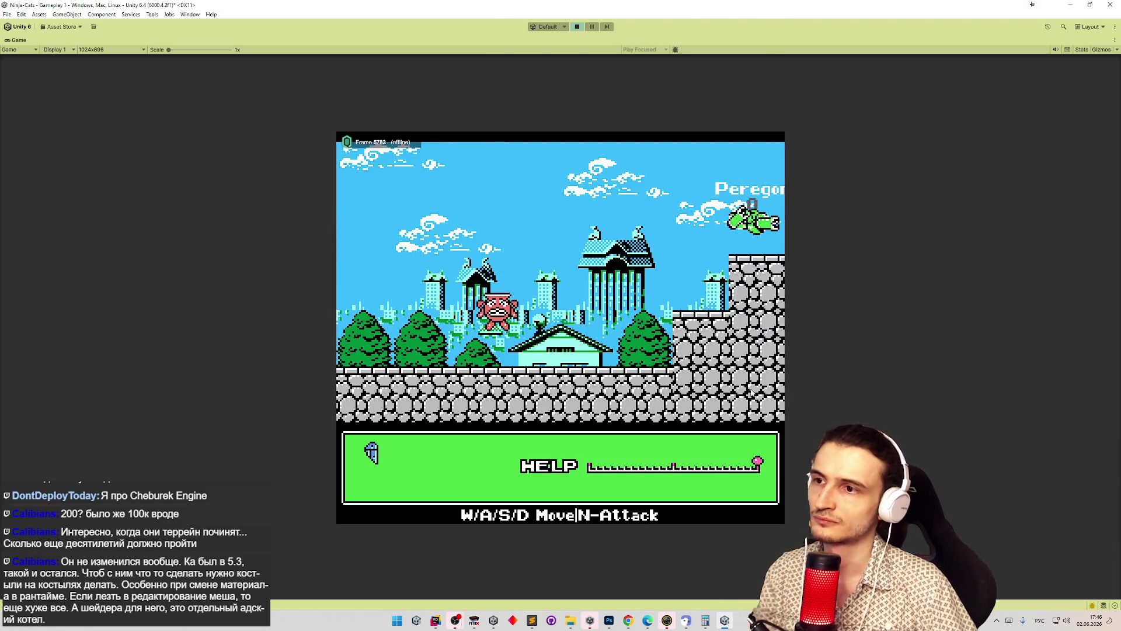
{"action": "key", "text": "a"}
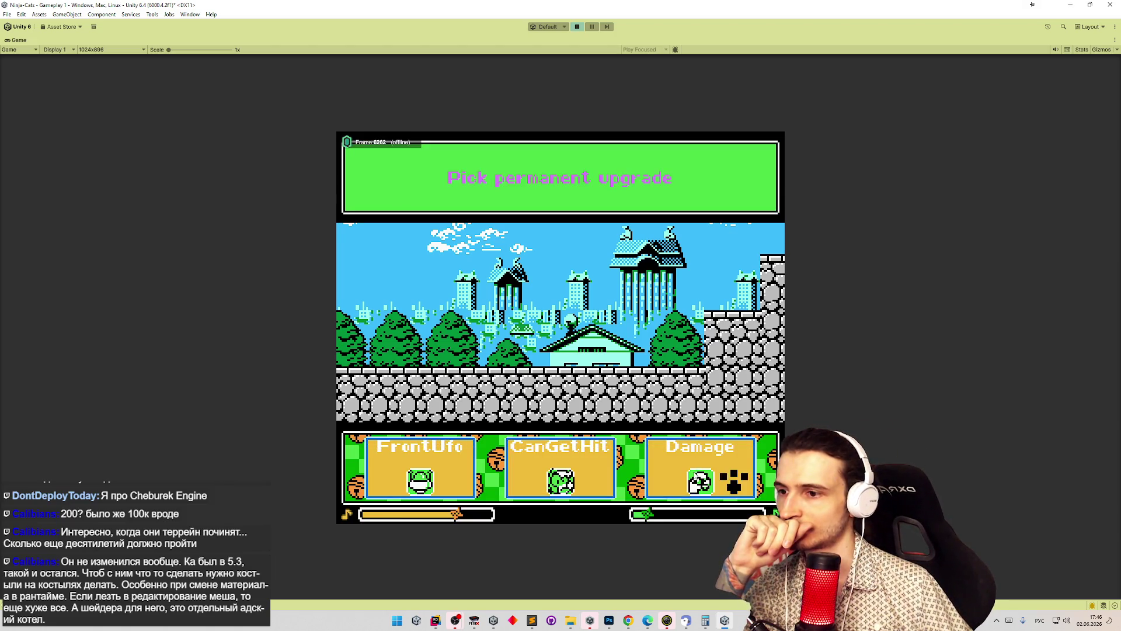
{"action": "key", "text": "n"}
{"action": "key", "text": "n"}
{"action": "key", "text": "d"}
{"action": "key", "text": "m"}
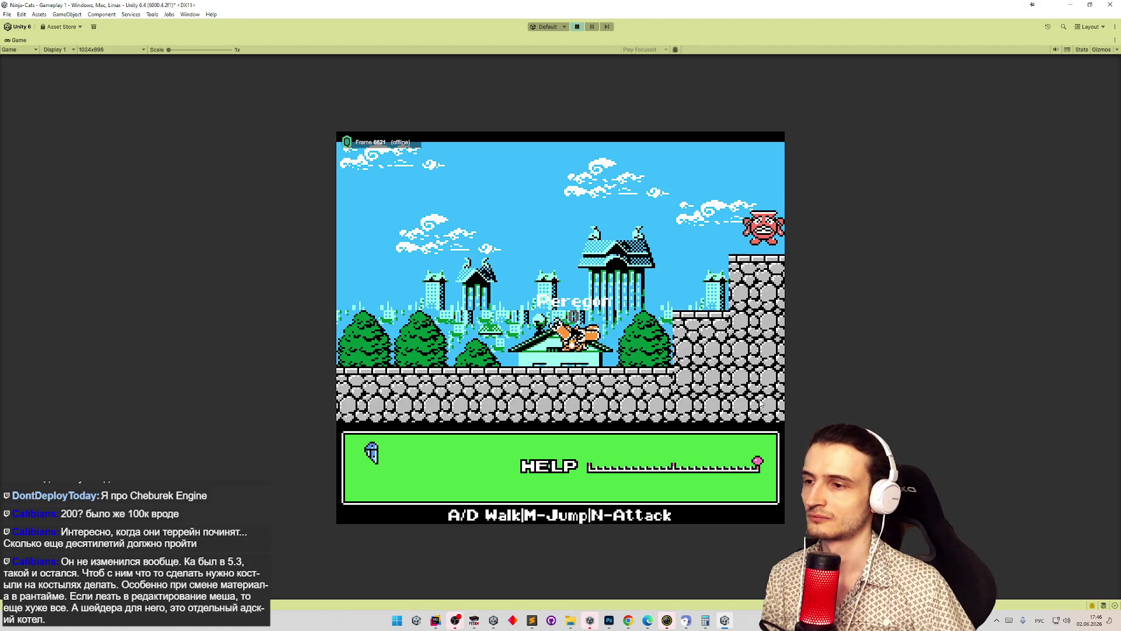
- Walk the character left through the level, leaping along the fence
{"action": "key", "text": "a"}
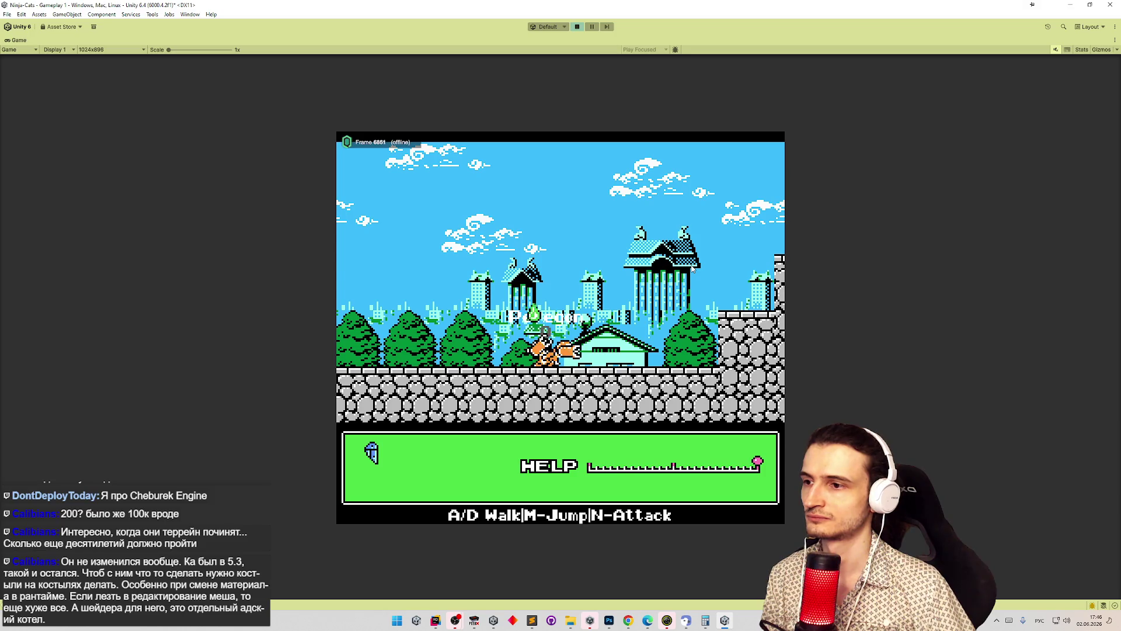
{"action": "key", "text": "a"}
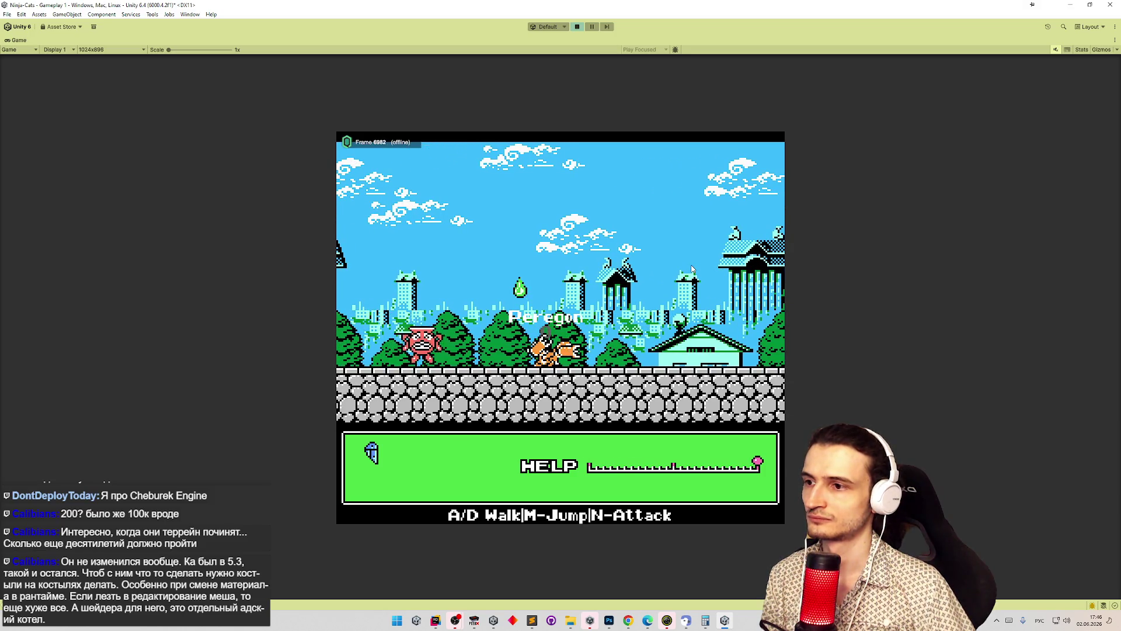
{"action": "key", "text": "a"}
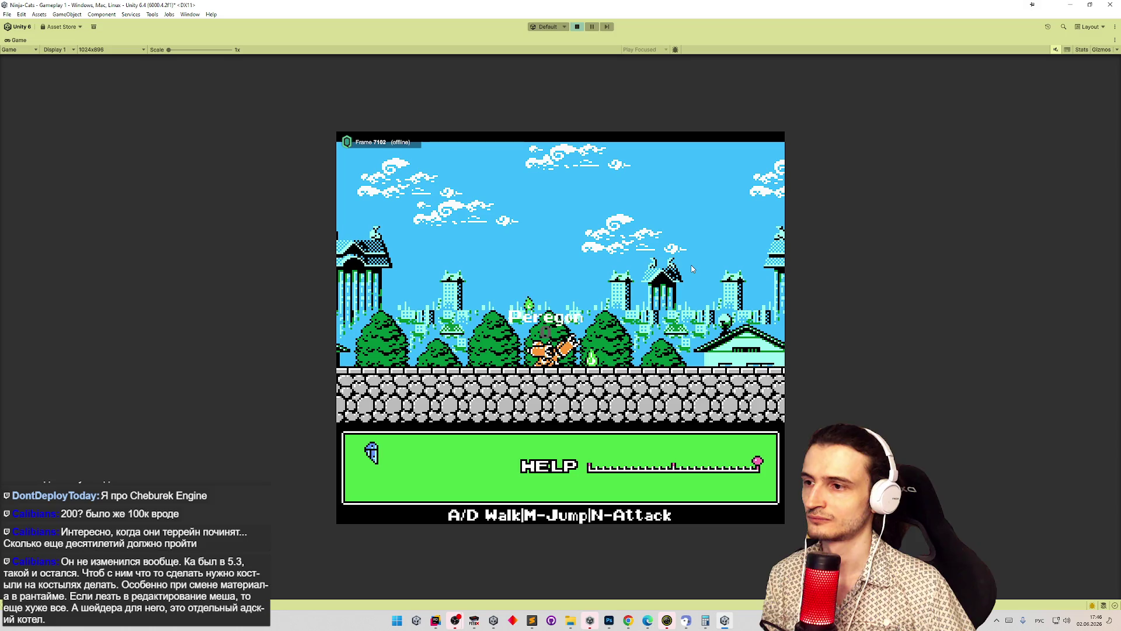
{"action": "key", "text": "a"}
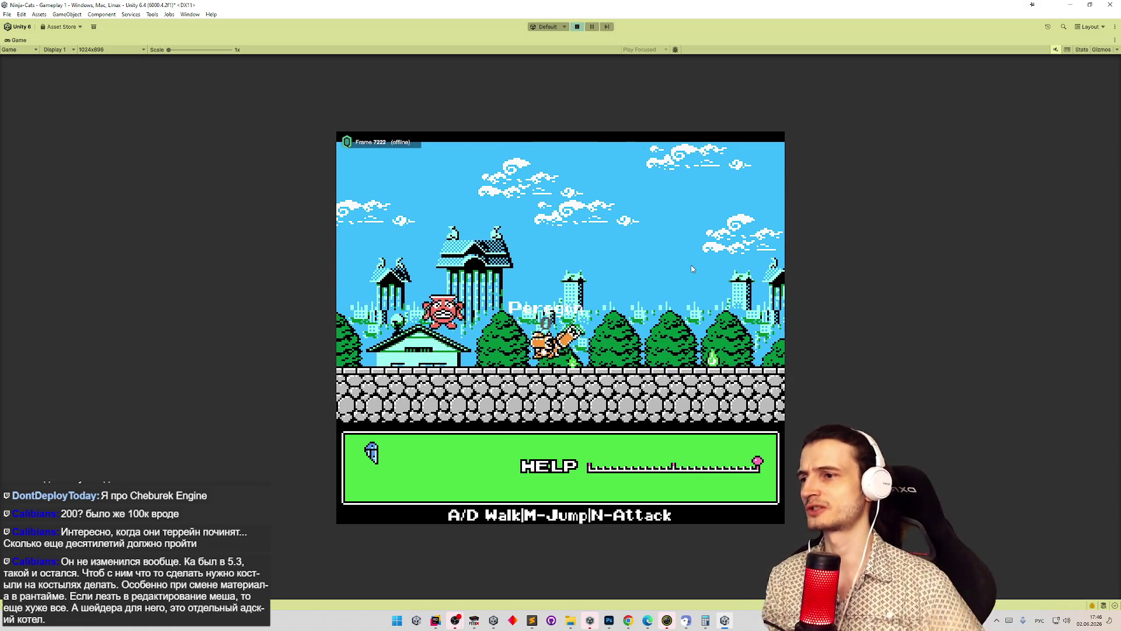
{"action": "key", "text": "a"}
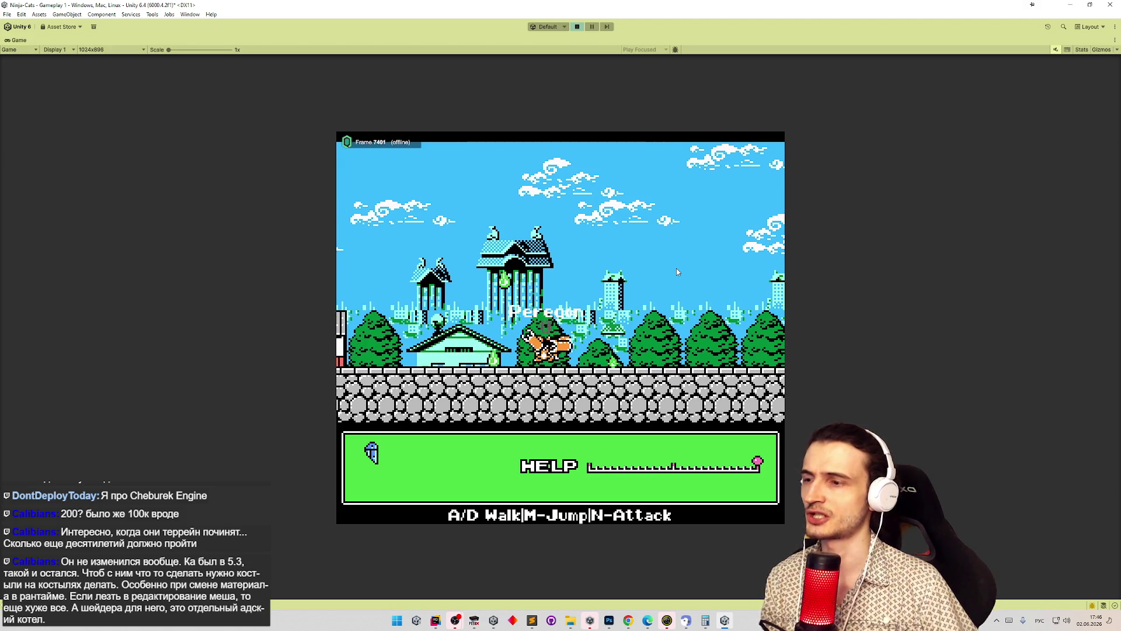
{"action": "key", "text": "a"}
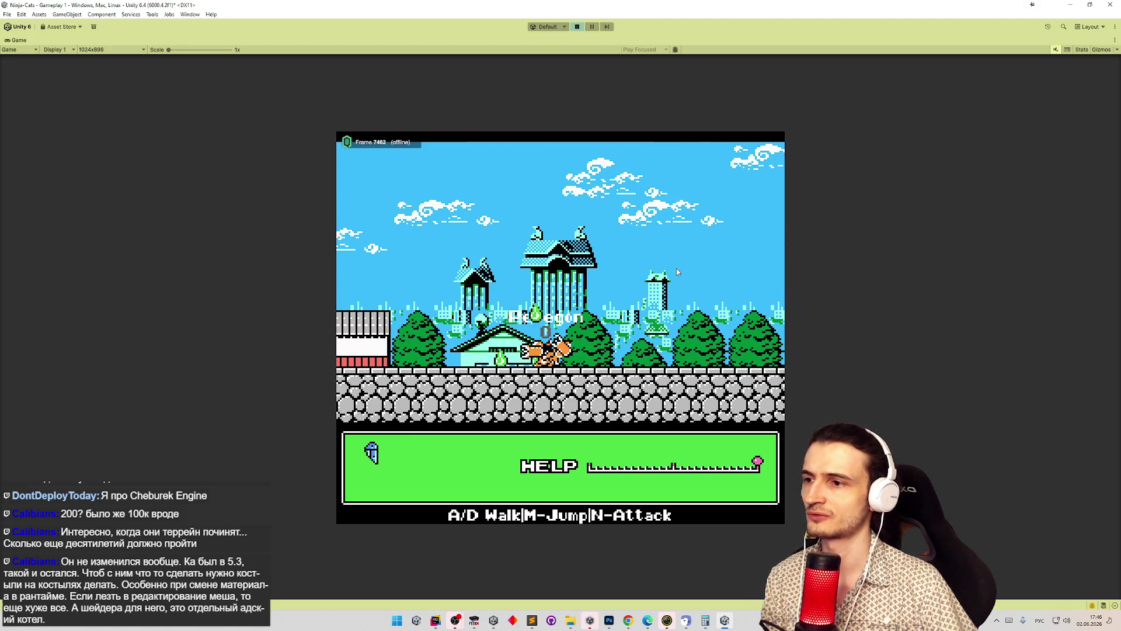
{"action": "key", "text": "a"}
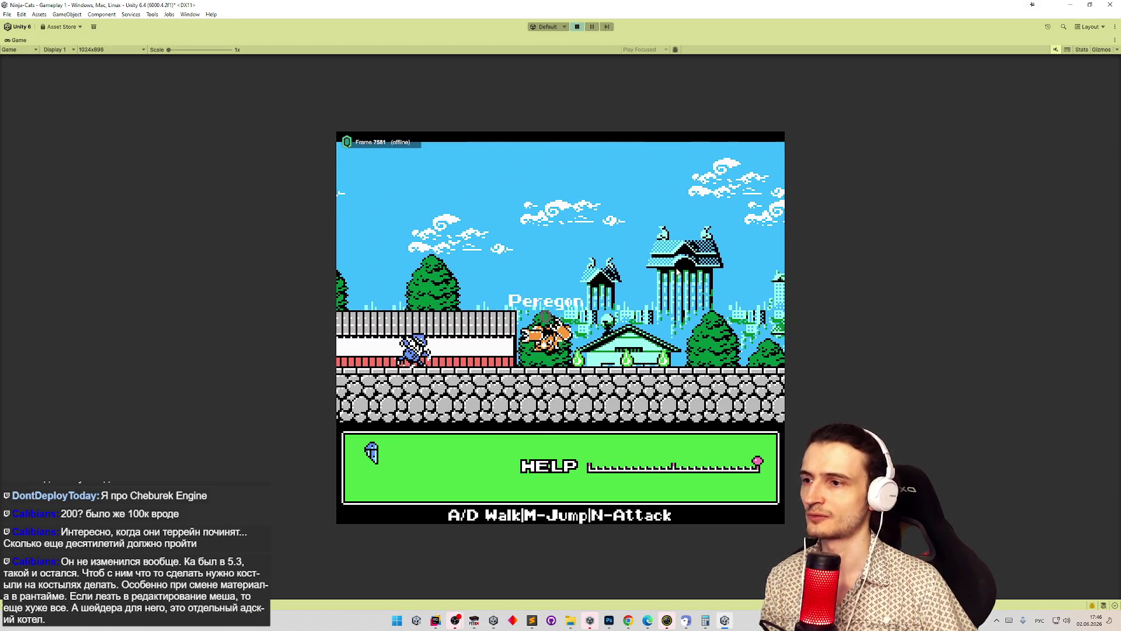
{"action": "key", "text": "m"}
{"action": "key", "text": "a"}
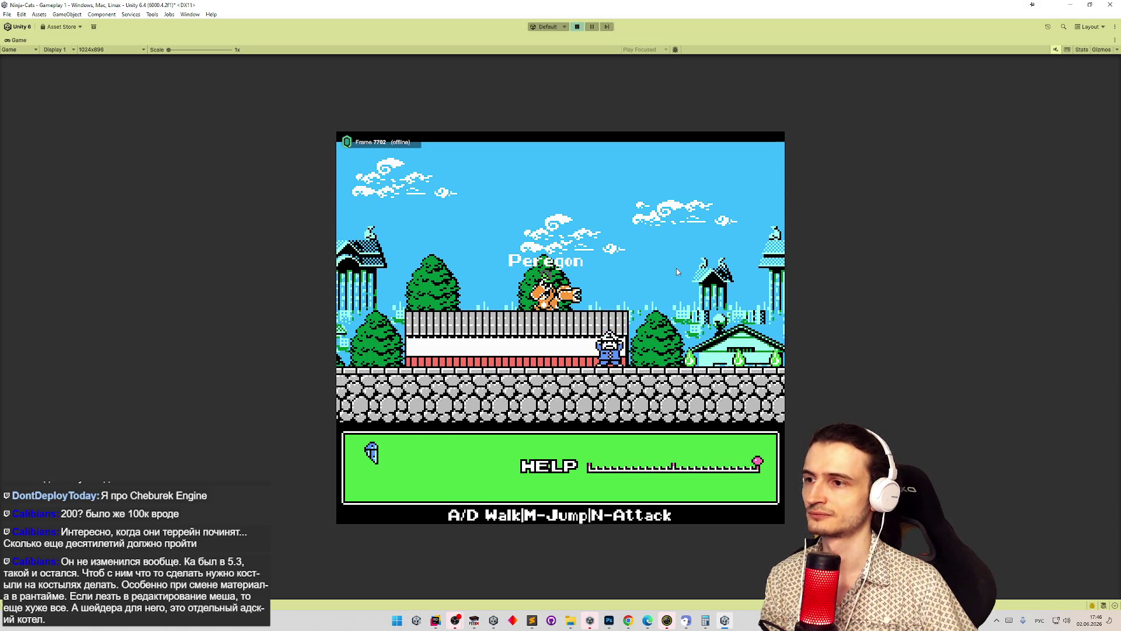
{"action": "key", "text": "a"}
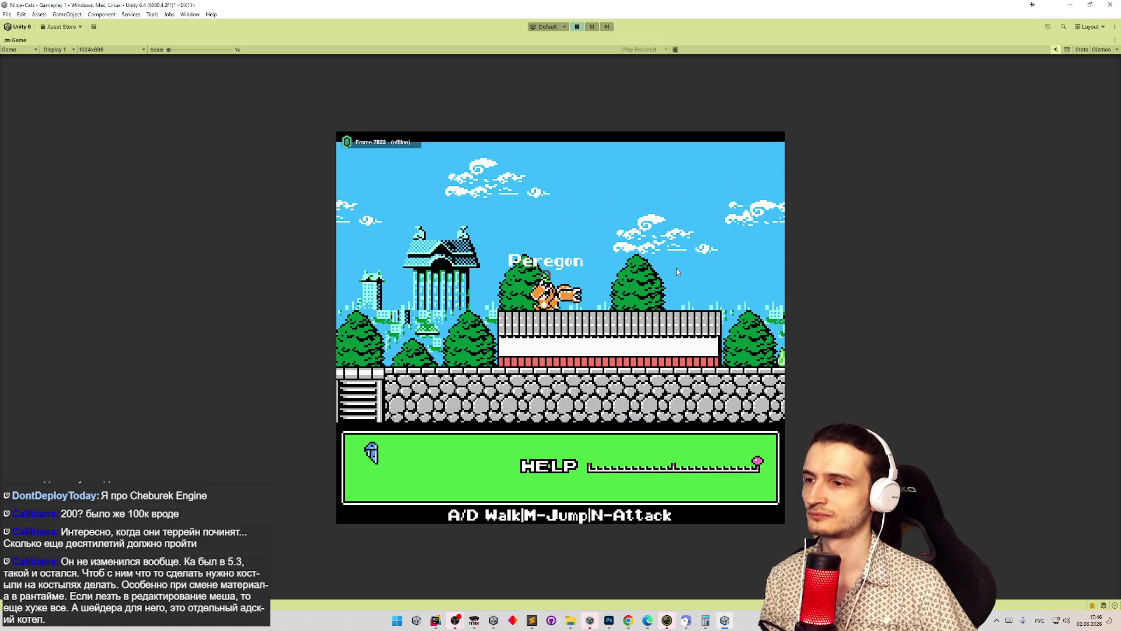
{"action": "key", "text": "m"}
{"action": "key", "text": "a"}
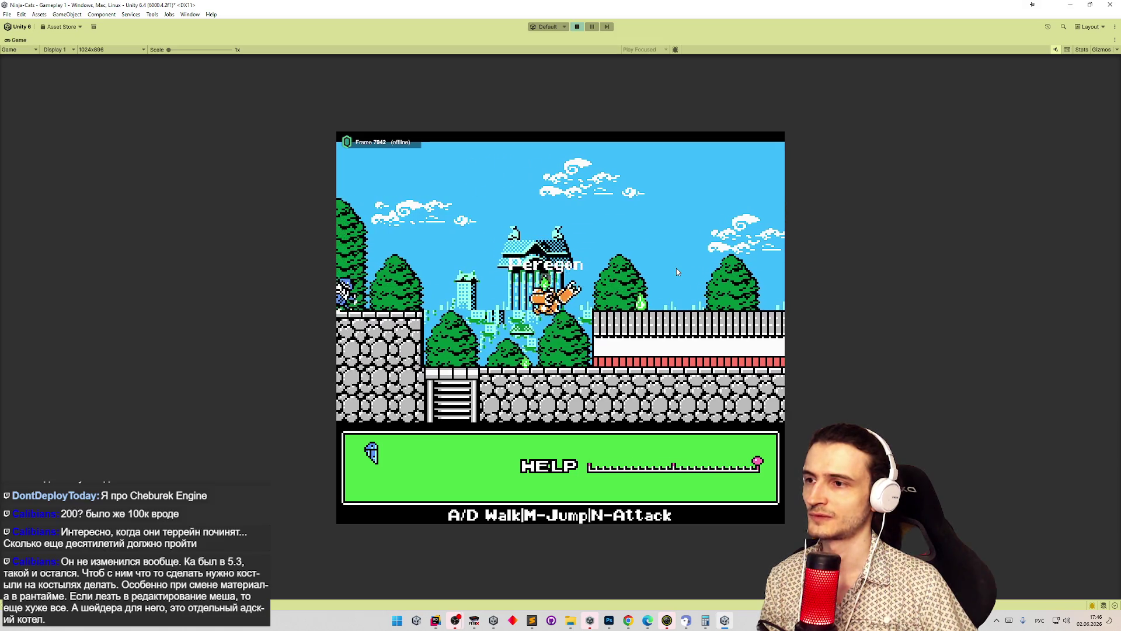
- Climb down the ladder underground, climb back up and jump right along the wall
{"action": "key", "text": "s"}
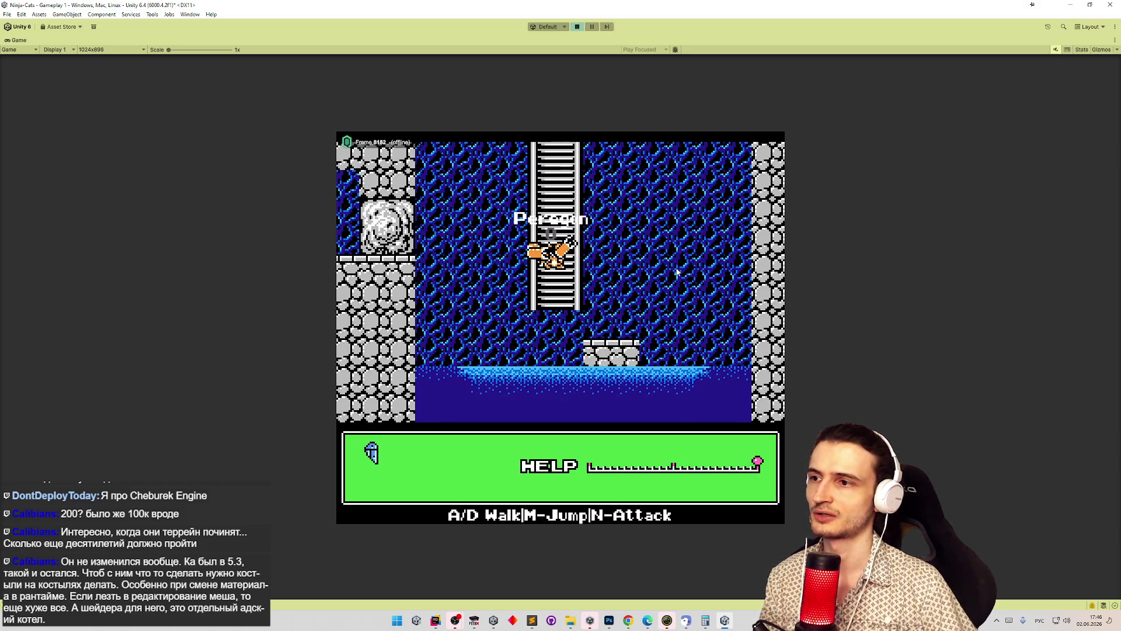
{"action": "key", "text": "w"}
{"action": "key", "text": "d"}
{"action": "key", "text": "d"}
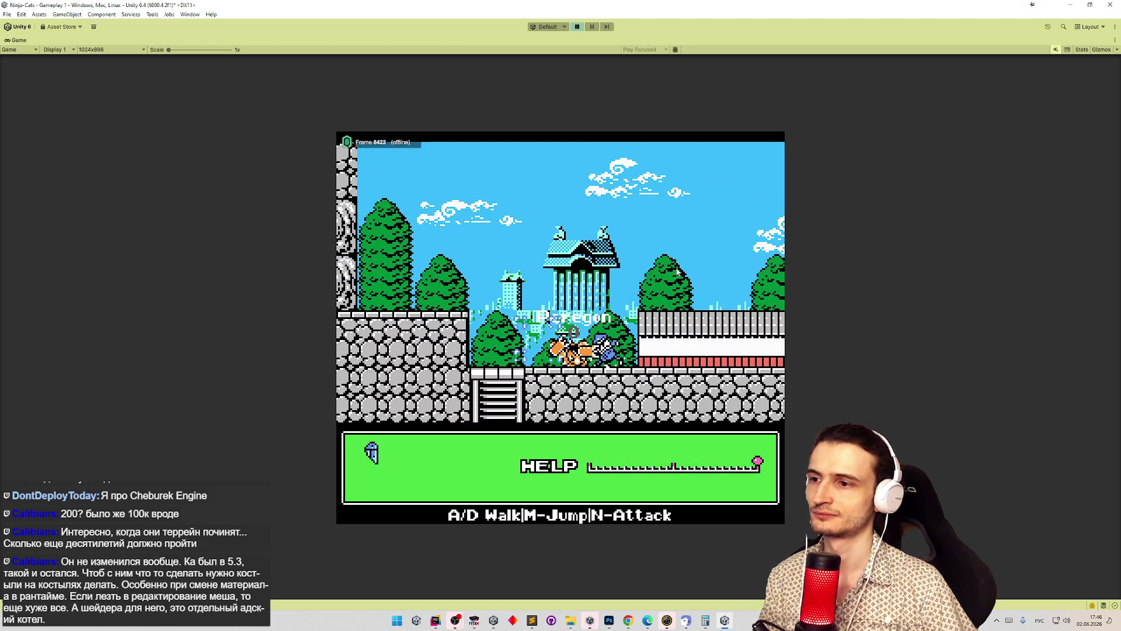
{"action": "key", "text": "d"}
{"action": "key", "text": "m"}
{"action": "key", "text": "m"}
{"action": "key", "text": "d"}
{"action": "key", "text": "m"}
{"action": "key", "text": "m"}
{"action": "key", "text": "d"}
{"action": "key", "text": "m"}
{"action": "key", "text": "d"}
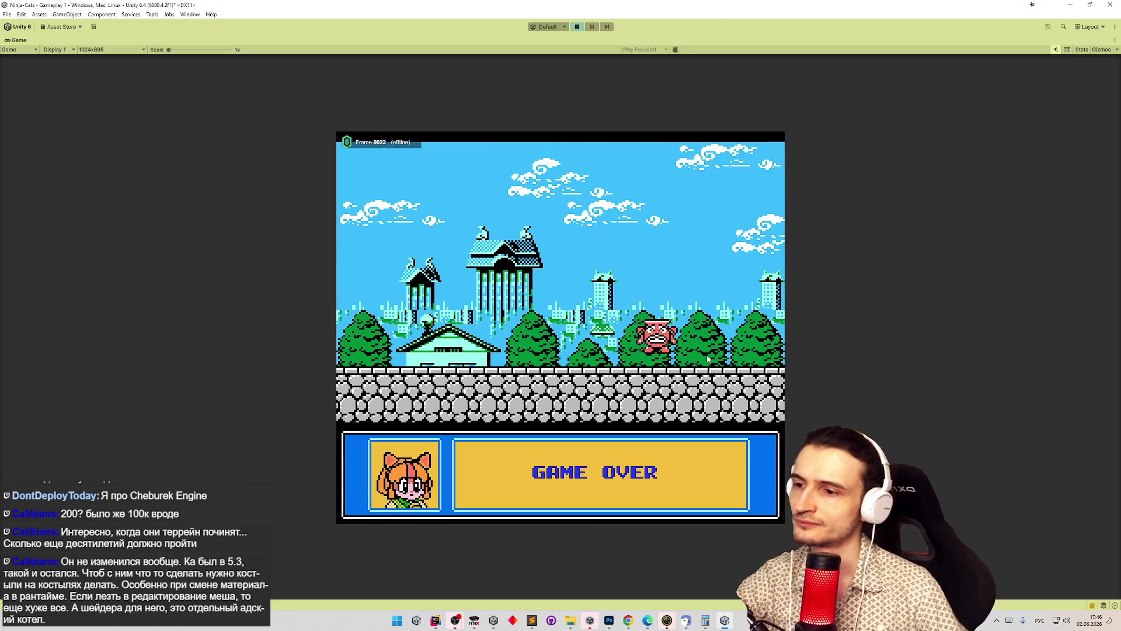
- Choose an upgrade card, pass character select into the boss level and stop play mode
{"action": "left_click", "coordinate": [603, 471]}
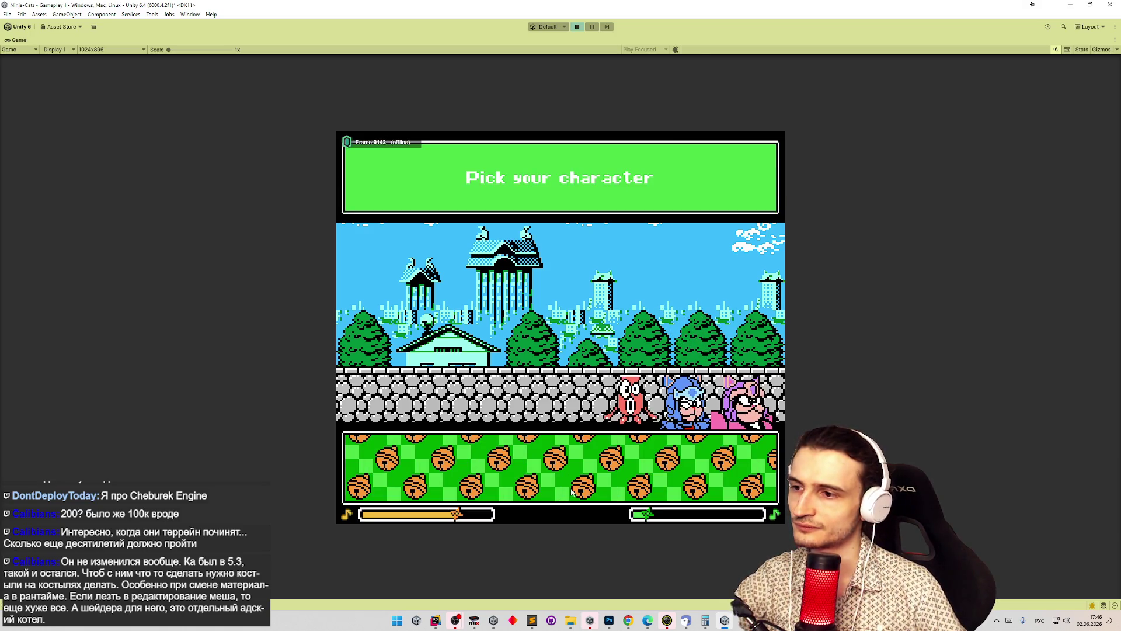
{"action": "left_click", "coordinate": [740, 429]}
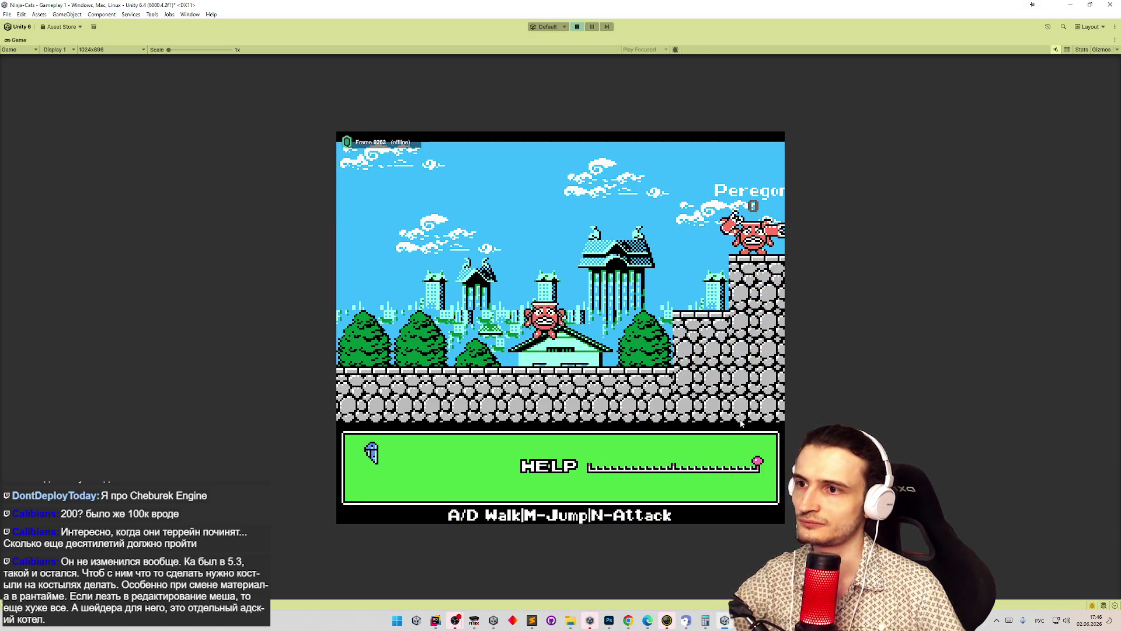
{"action": "key", "text": "ctrl+p"}
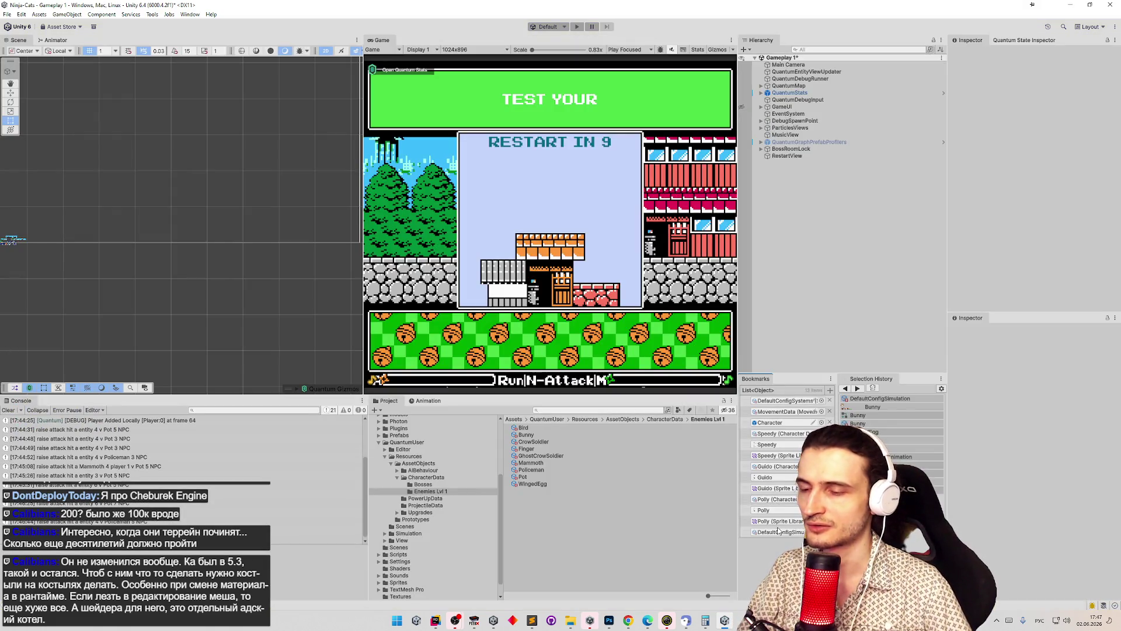
- Set DefaultConfigSimulation's Debug Character Data to WingedEgg and start play mode again
{"action": "left_click", "coordinate": [778, 532]}
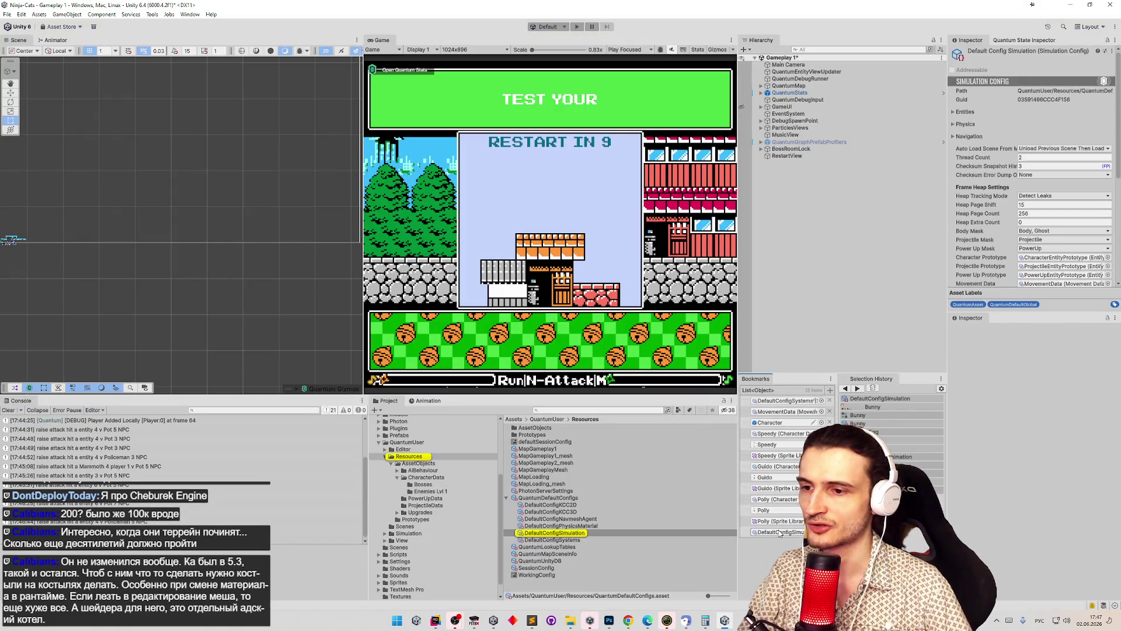
{"action": "scroll", "coordinate": [1047, 246], "scroll_direction": "down", "scroll_amount": 5}
{"action": "left_click", "coordinate": [1096, 260]}
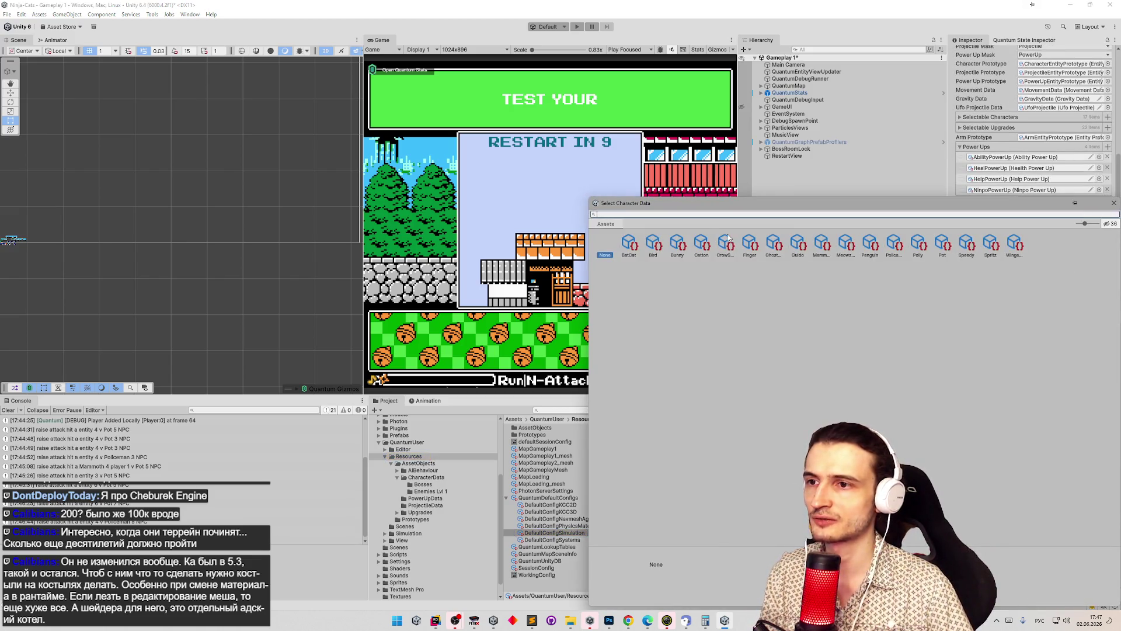
{"action": "double_click", "coordinate": [1015, 246]}
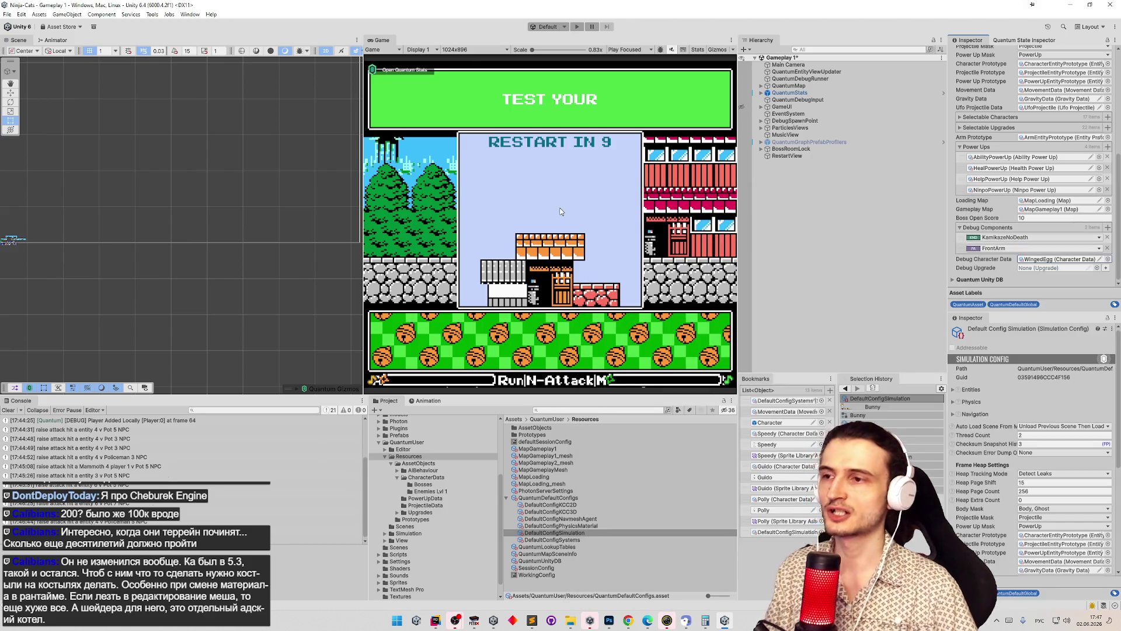
{"action": "key", "text": "ctrl+p"}
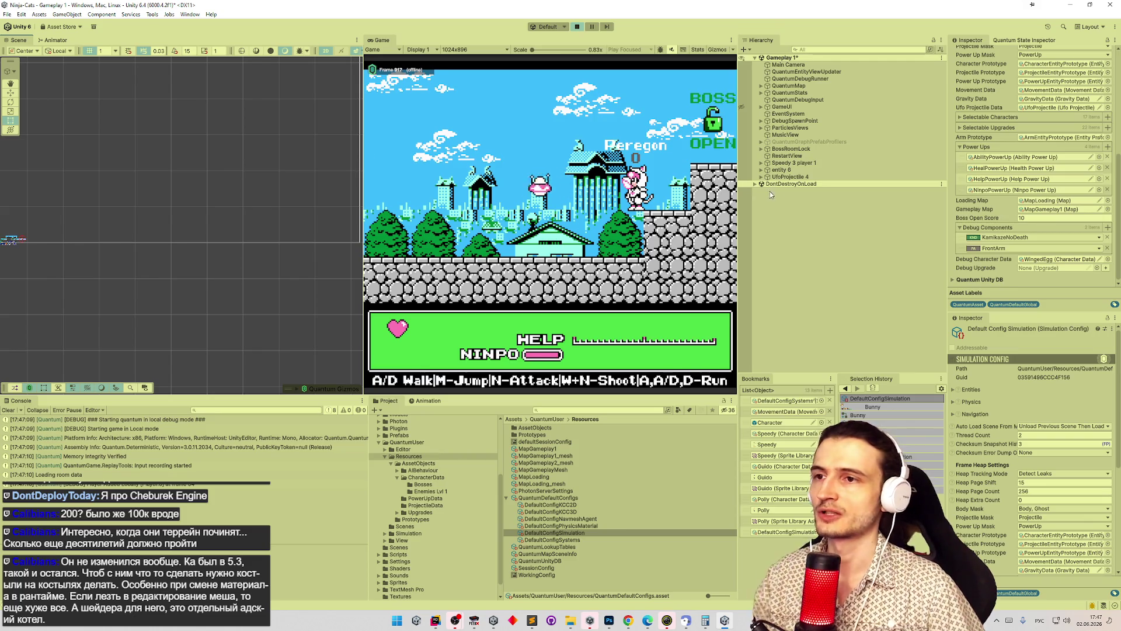
{"action": "key", "text": "alt+Tab"}
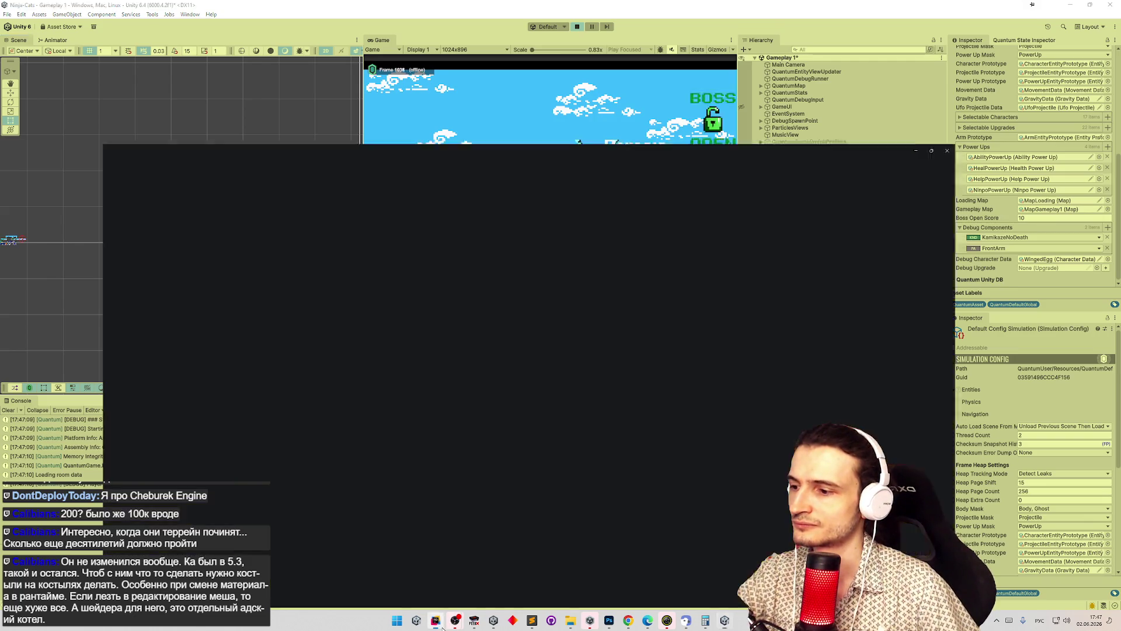
- Open ArmView.cs and set breakpoints in OnActivate and OnLateUpdateView
{"action": "key", "text": "ctrl+t"}
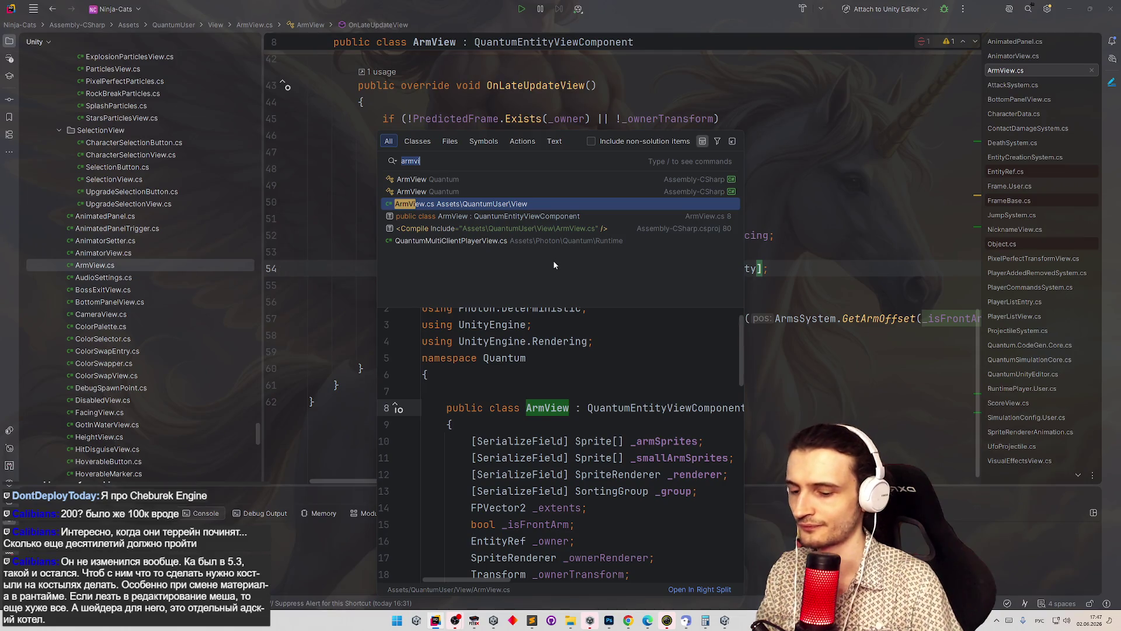
{"action": "left_click", "coordinate": [478, 212]}
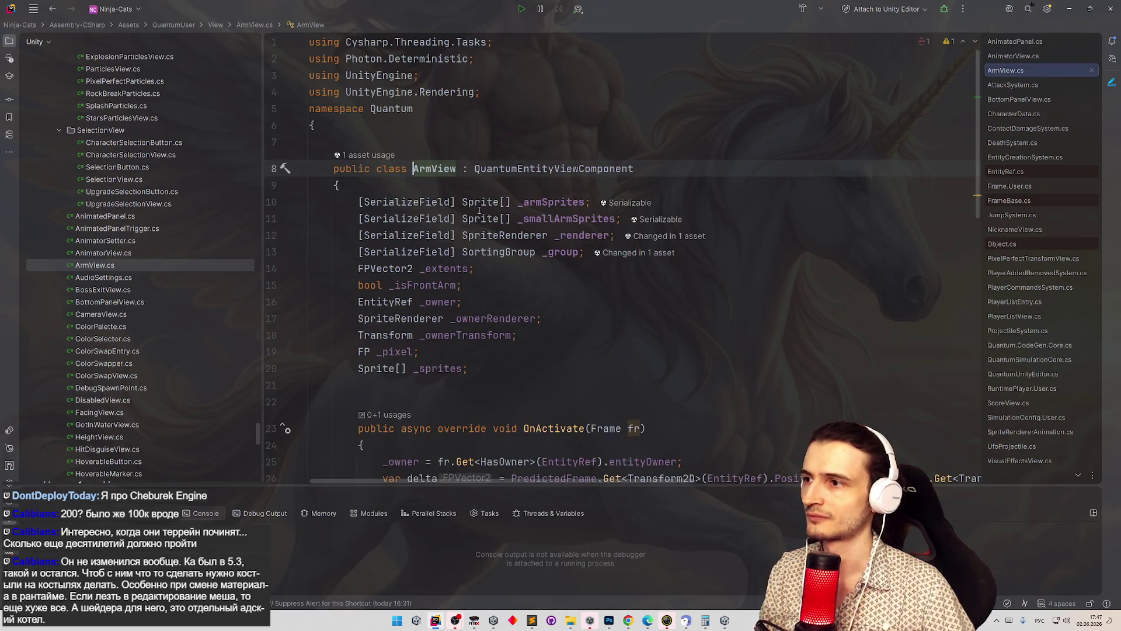
{"action": "scroll", "coordinate": [558, 262], "scroll_direction": "down", "scroll_amount": 5}
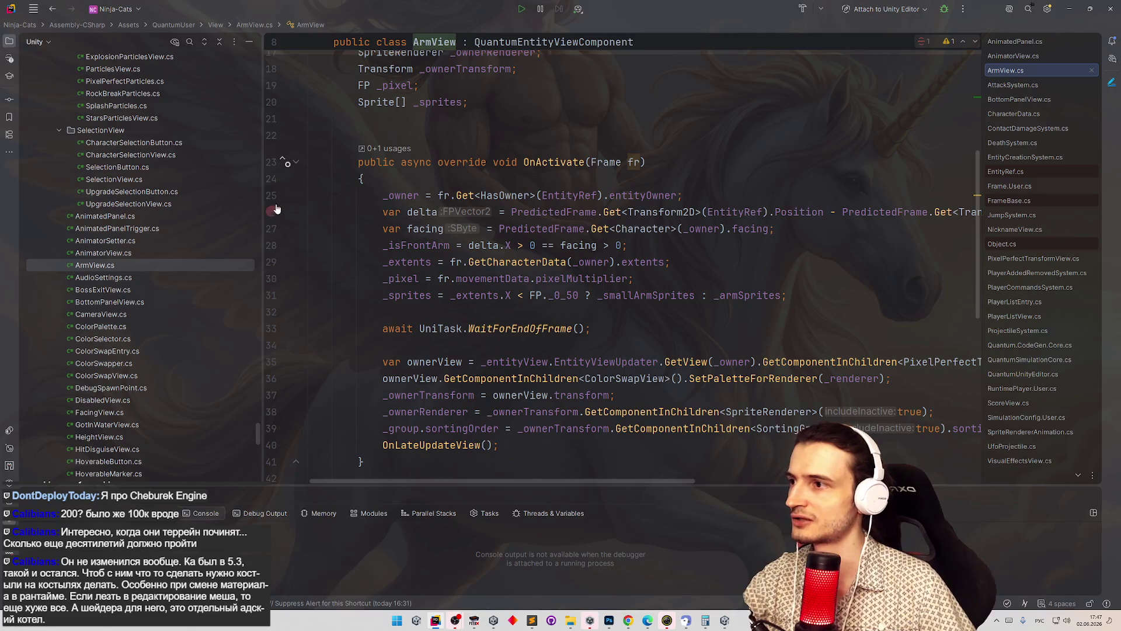
{"action": "left_click", "coordinate": [272, 210]}
{"action": "scroll", "coordinate": [316, 215], "scroll_direction": "down", "scroll_amount": 7}
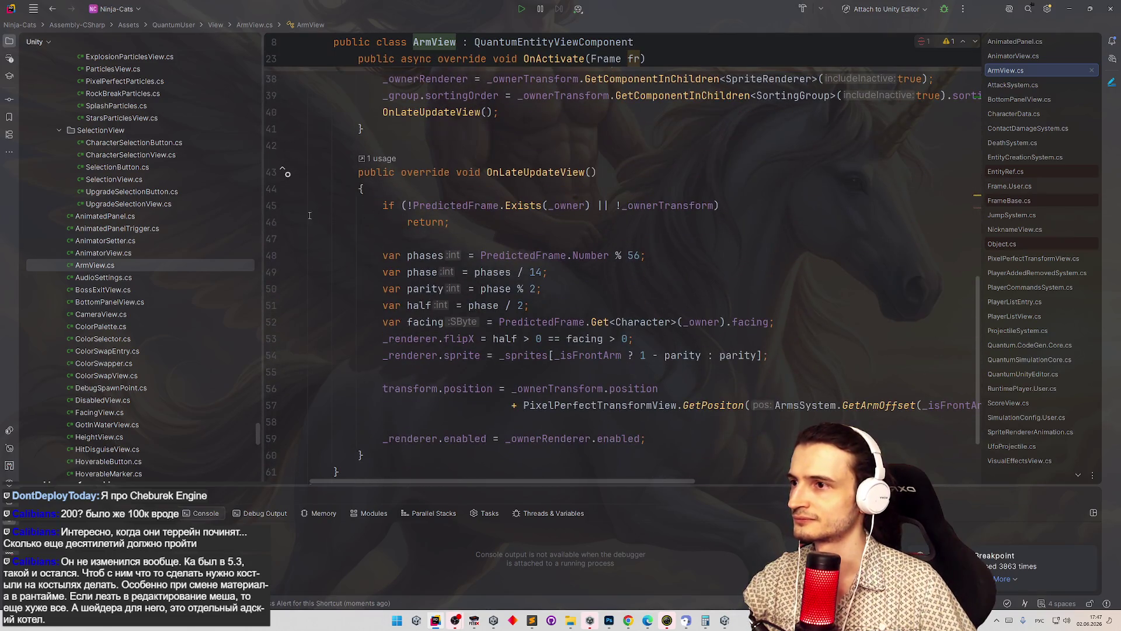
{"action": "left_click", "coordinate": [272, 210]}
{"action": "scroll", "coordinate": [350, 213], "scroll_direction": "up", "scroll_amount": 7}
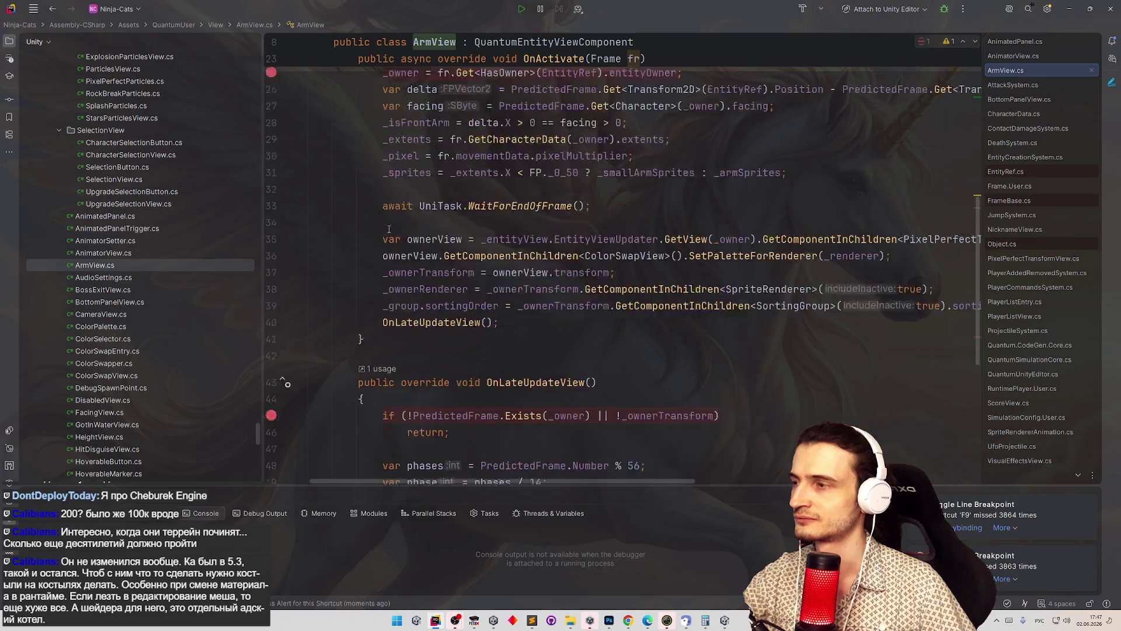
{"action": "scroll", "coordinate": [381, 215], "scroll_direction": "down", "scroll_amount": 8}
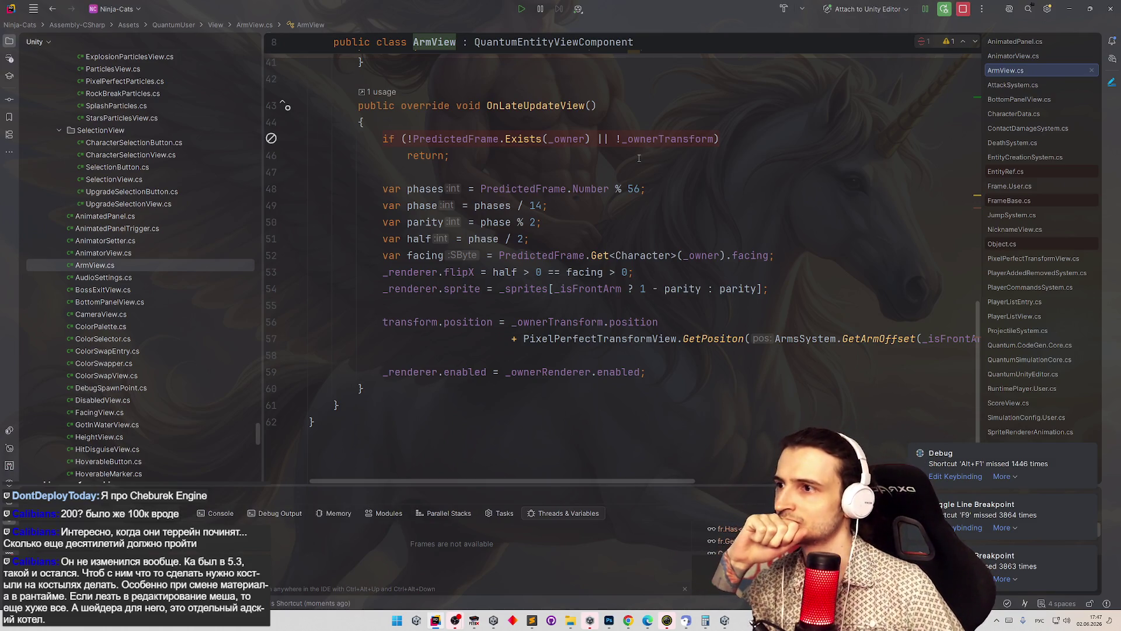
{"action": "scroll", "coordinate": [638, 158], "scroll_direction": "up", "scroll_amount": 8}
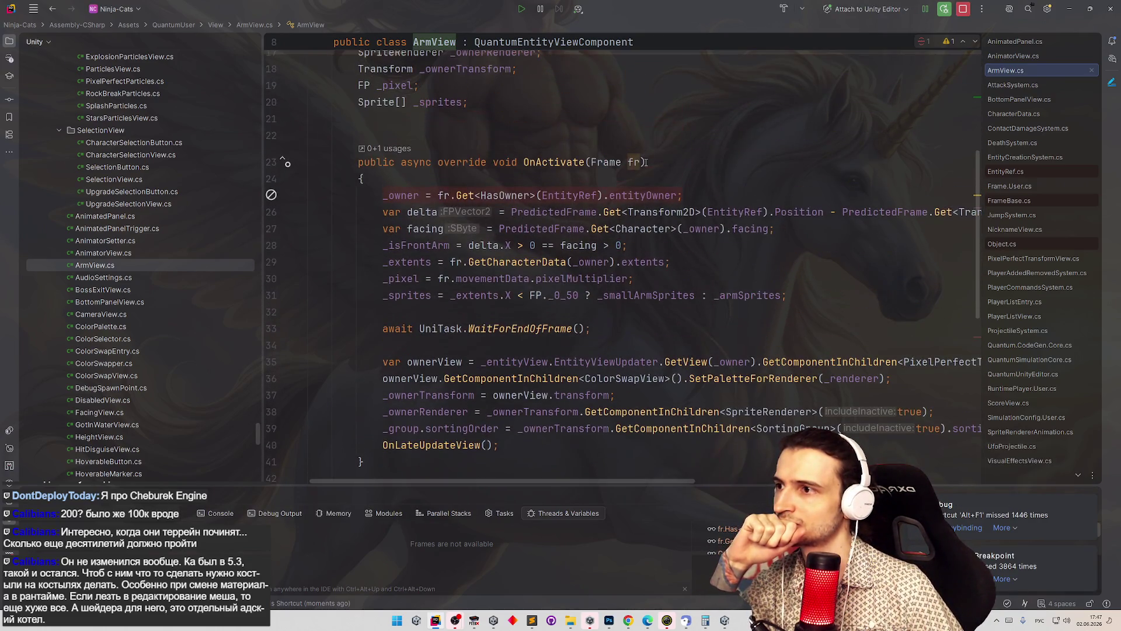
{"action": "scroll", "coordinate": [645, 158], "scroll_direction": "down", "scroll_amount": 2}
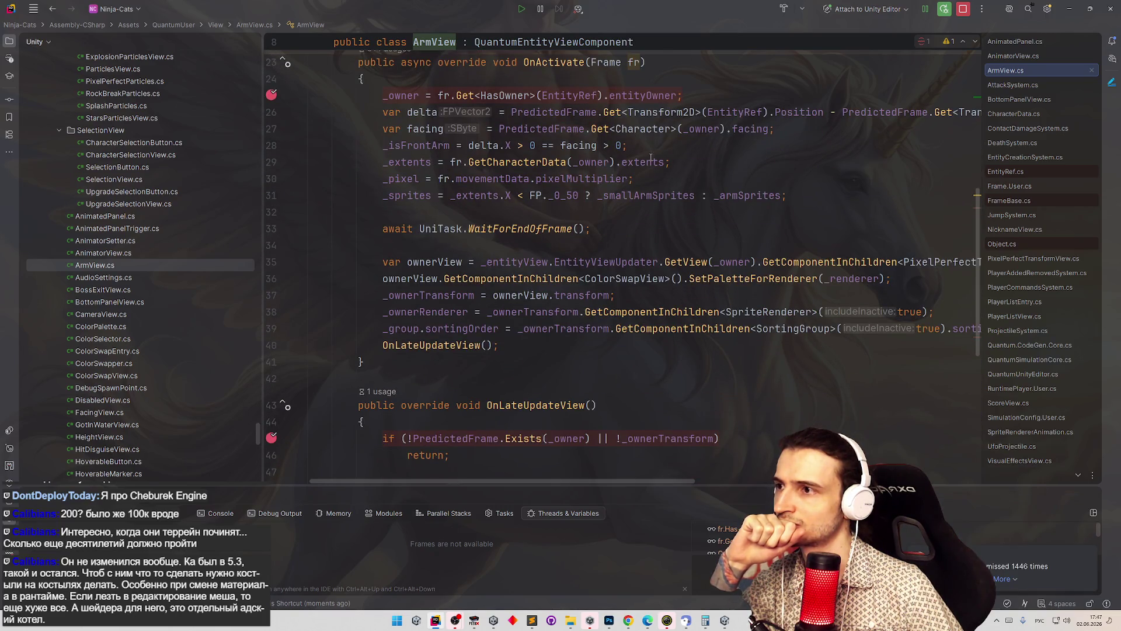
{"action": "scroll", "coordinate": [648, 154], "scroll_direction": "up", "scroll_amount": 6}
{"action": "scroll", "coordinate": [661, 156], "scroll_direction": "down", "scroll_amount": 10}
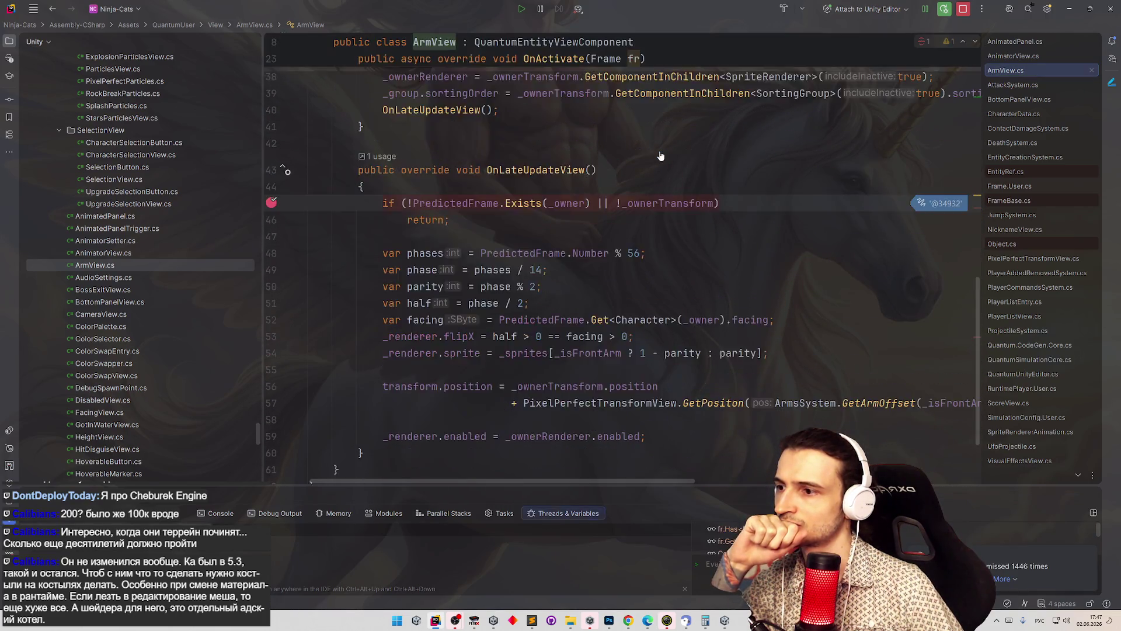
{"action": "scroll", "coordinate": [658, 156], "scroll_direction": "up", "scroll_amount": 5}
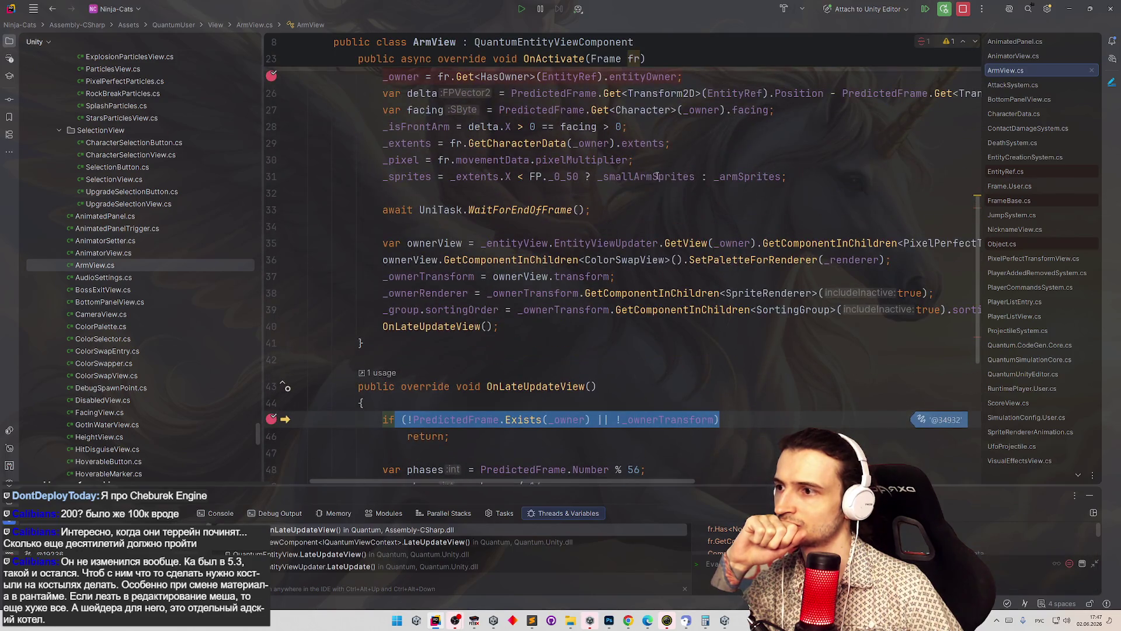
{"action": "scroll", "coordinate": [658, 177], "scroll_direction": "down", "scroll_amount": 2}
- Resume to the breakpoint and step through OnLateUpdateView, inspecting computed values
{"action": "key", "text": "F5"}
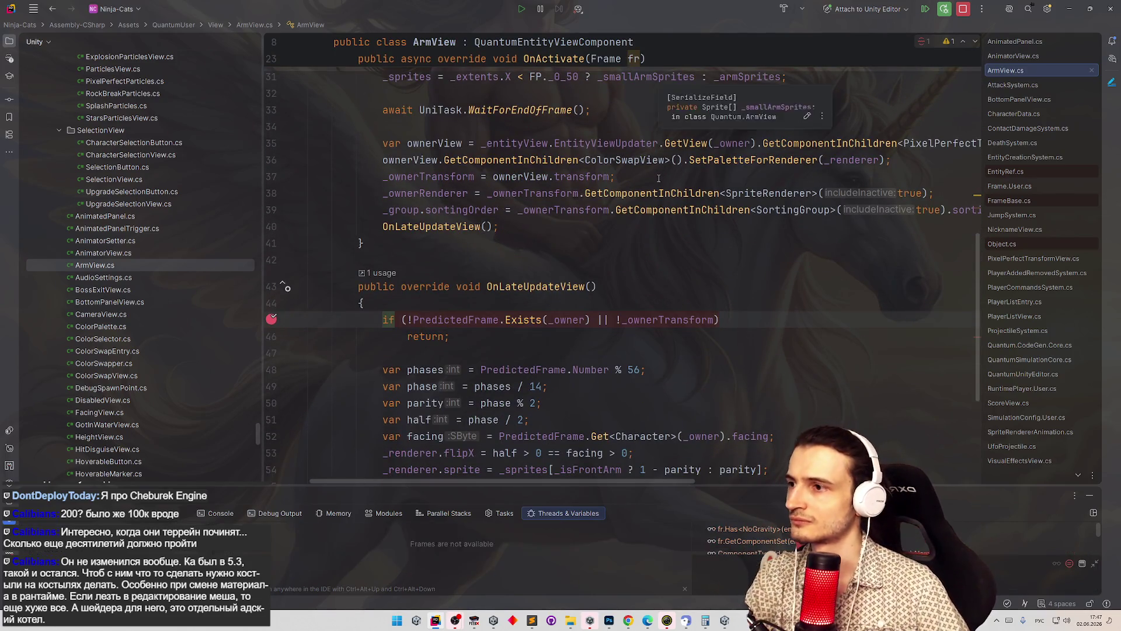
{"action": "scroll", "coordinate": [660, 178], "scroll_direction": "down", "scroll_amount": 4}
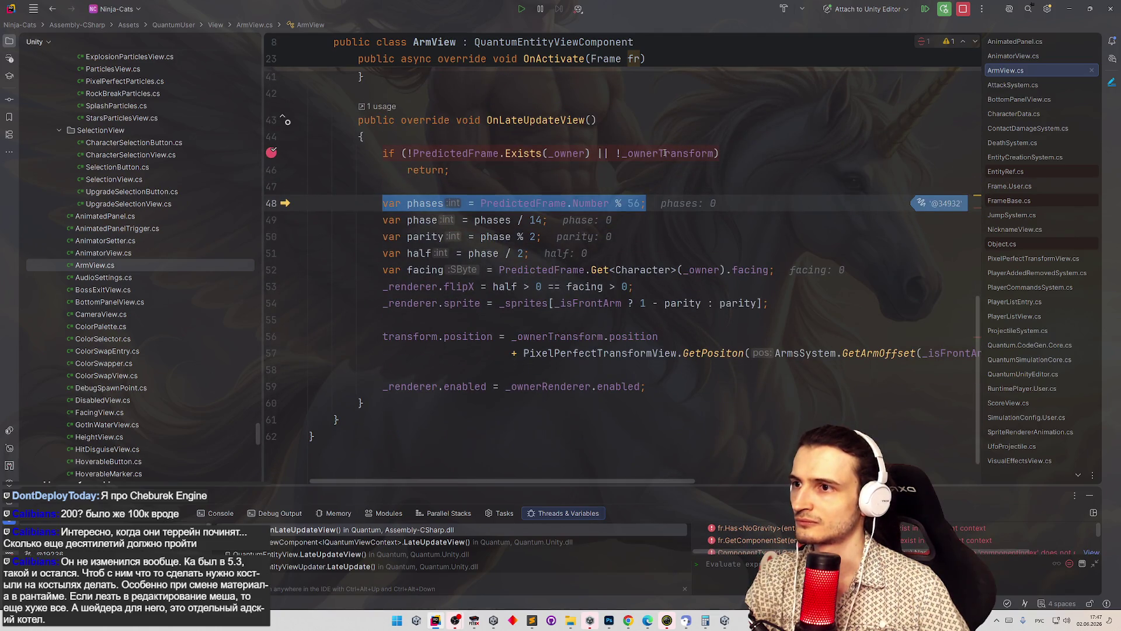
{"action": "mouse_move", "coordinate": [664, 153]}
{"action": "key", "text": "F10"}
{"action": "key", "text": "F10"}
{"action": "key", "text": "F10"}
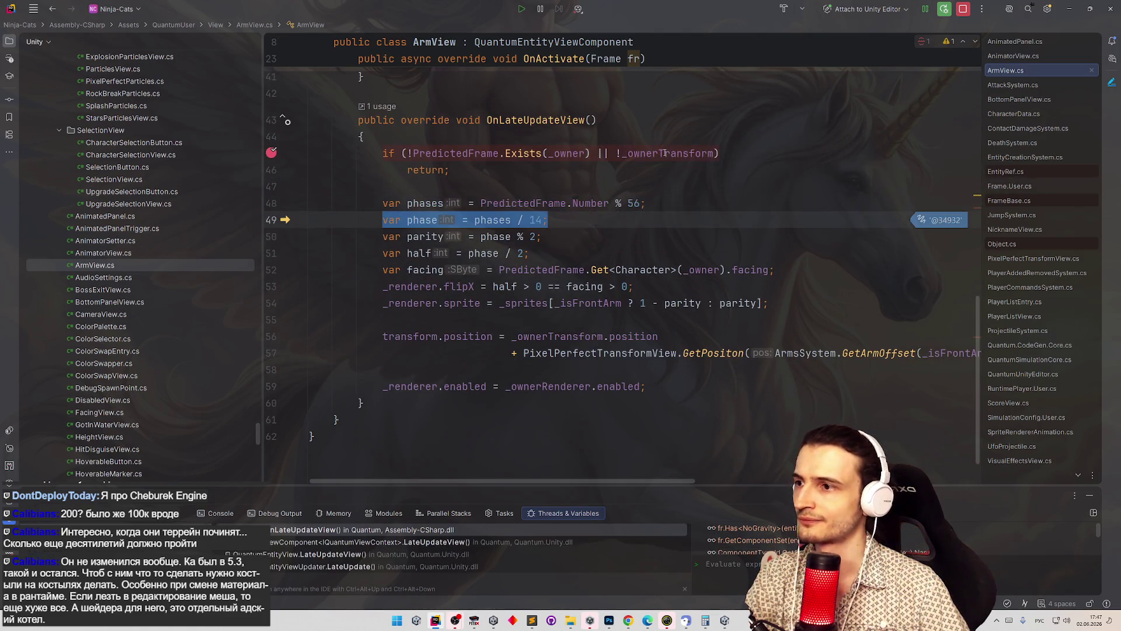
{"action": "key", "text": "F10"}
{"action": "key", "text": "F10"}
{"action": "key", "text": "F10"}
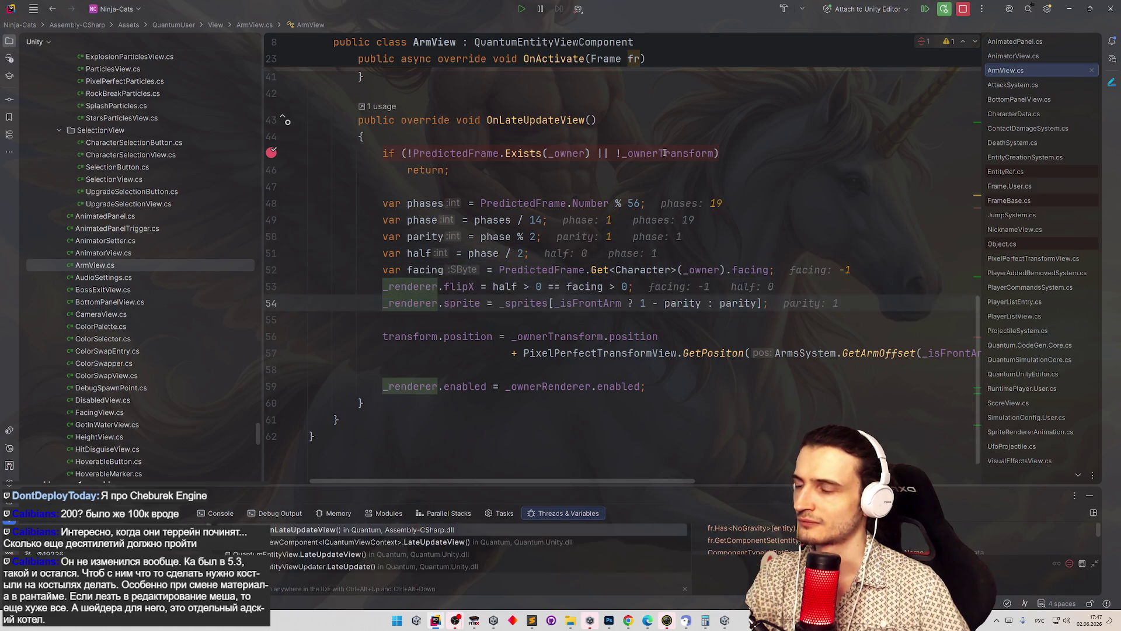
{"action": "mouse_move", "coordinate": [603, 390]}
{"action": "key", "text": "F10"}
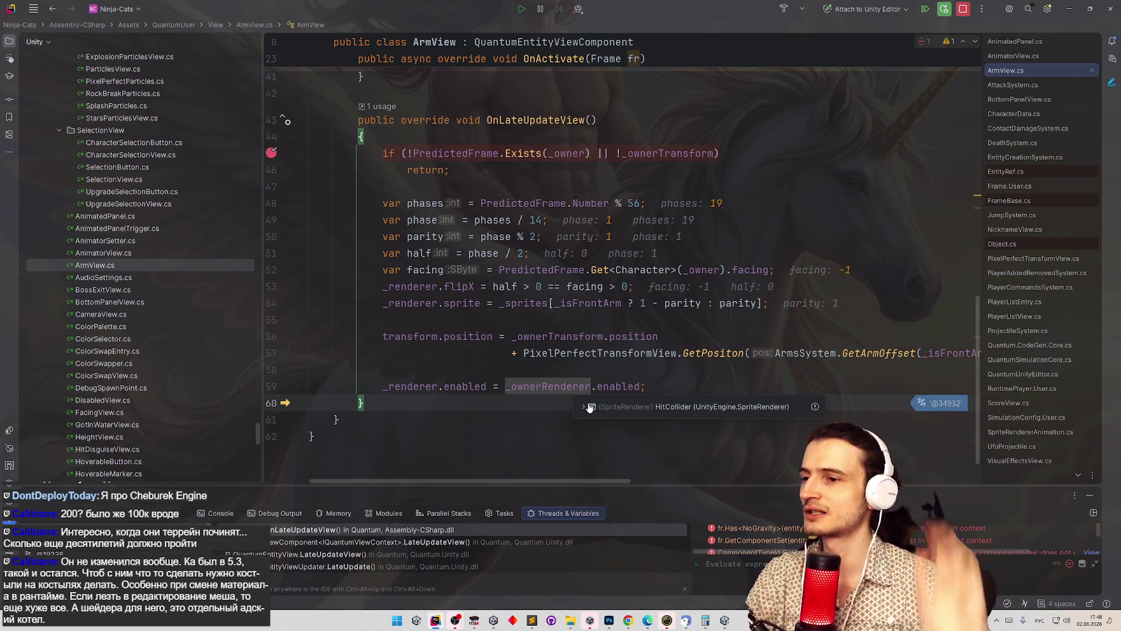
- Inspect the _ownerTransform lines 37–38, stop debugging and minimize Rider
{"action": "scroll", "coordinate": [575, 362], "scroll_direction": "up", "scroll_amount": 5}
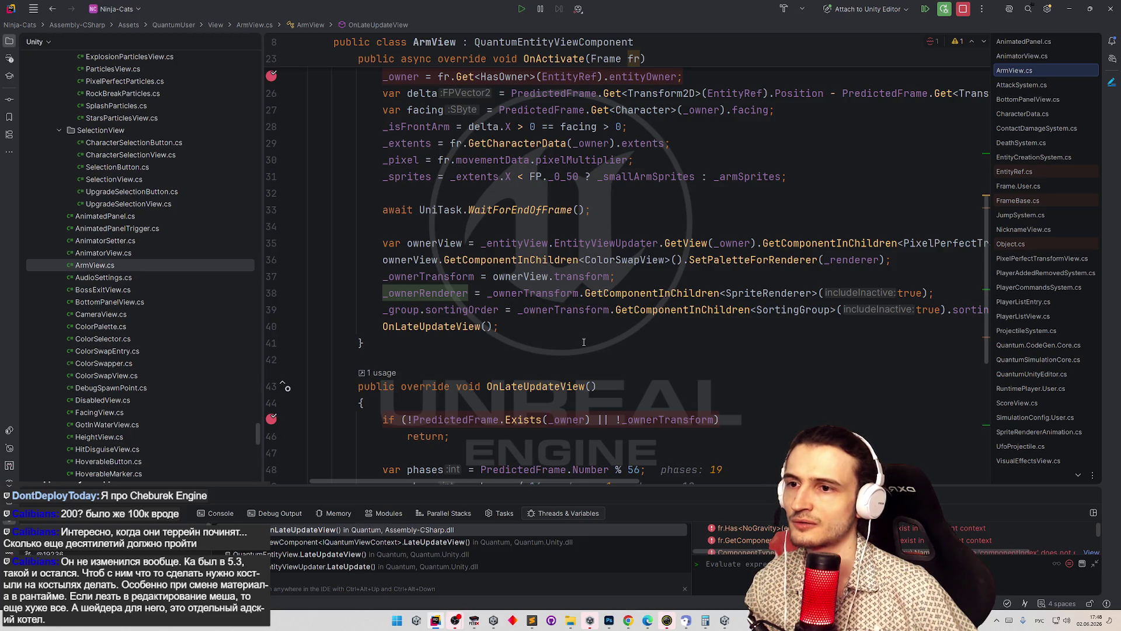
{"action": "double_click", "coordinate": [561, 293]}
{"action": "mouse_move", "coordinate": [535, 276]}
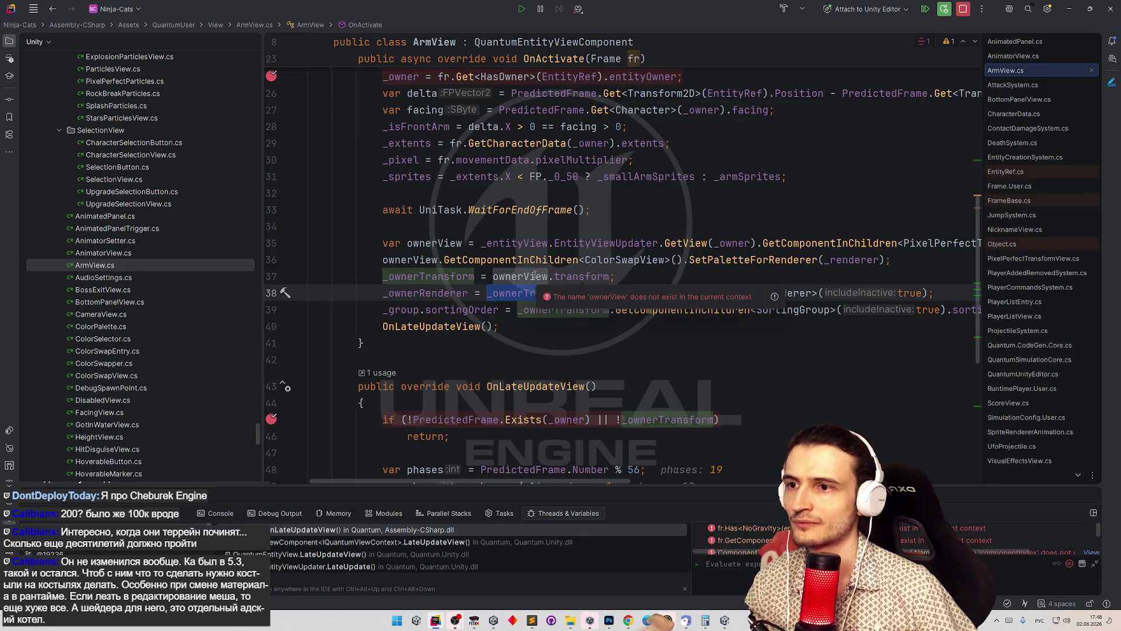
{"action": "left_click", "coordinate": [574, 276]}
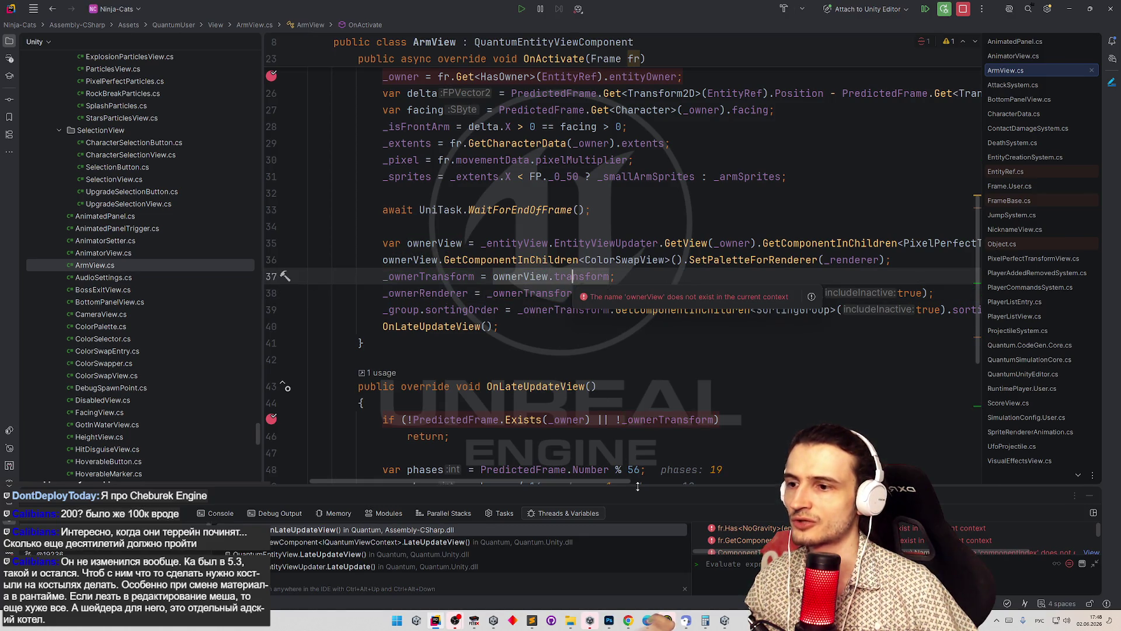
{"action": "scroll", "coordinate": [658, 475], "scroll_direction": "right", "scroll_amount": 5}
{"action": "scroll", "coordinate": [700, 475], "scroll_direction": "left", "scroll_amount": 5}
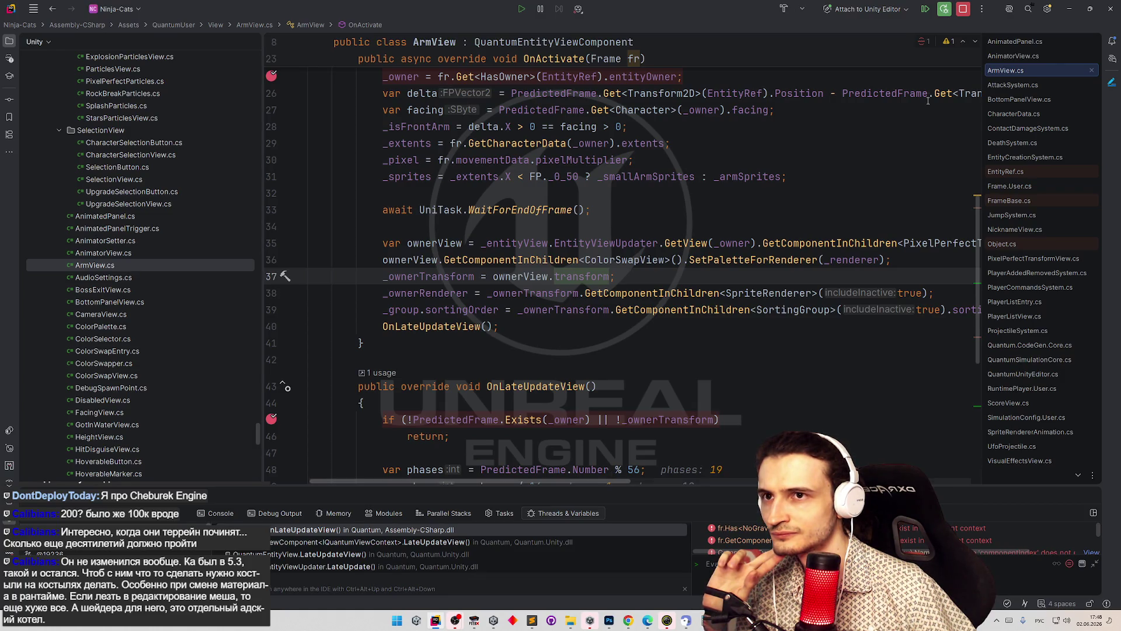
{"action": "left_click", "coordinate": [963, 9]}
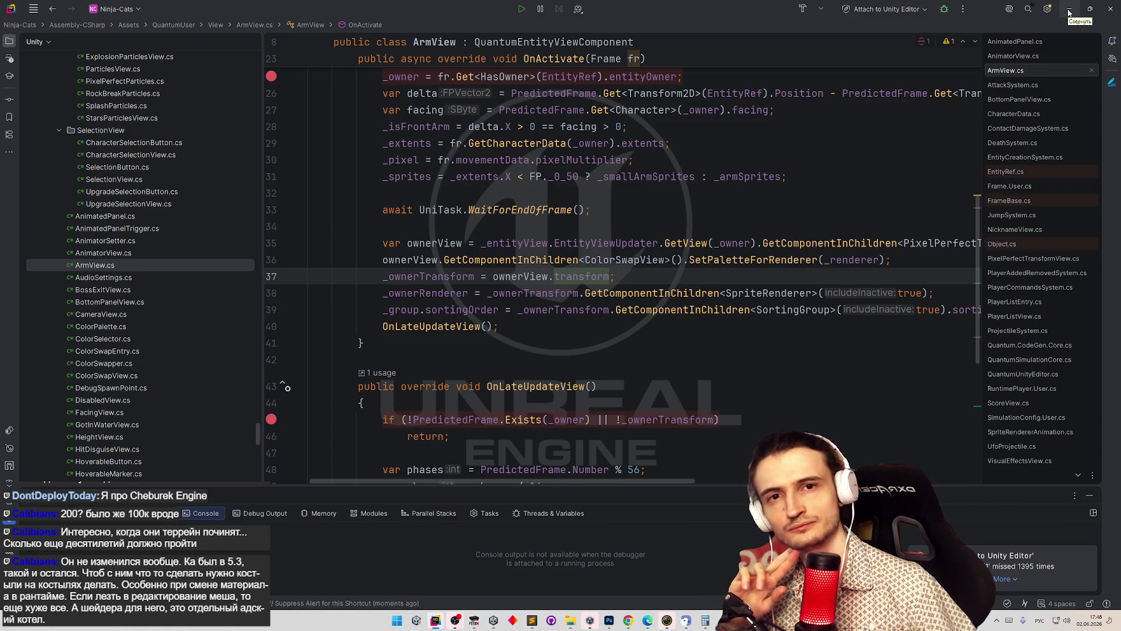
{"action": "left_click", "coordinate": [1069, 10]}
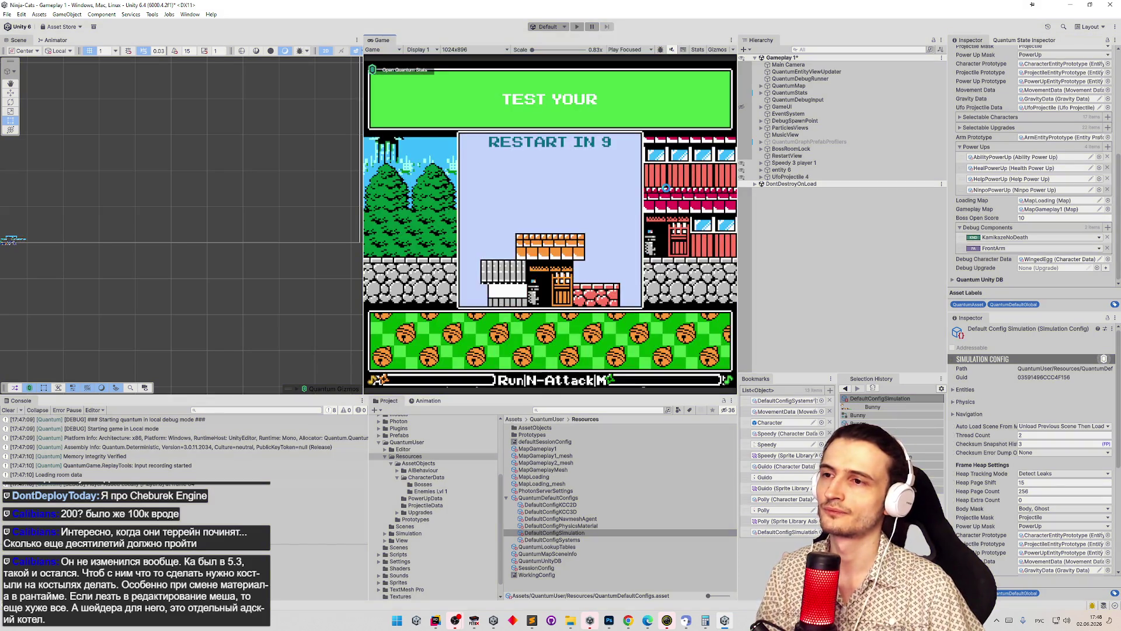
- Clear the console and open the Character prefab from the Prototypes folder
{"action": "left_click", "coordinate": [9, 419]}
{"action": "left_click", "coordinate": [8, 410]}
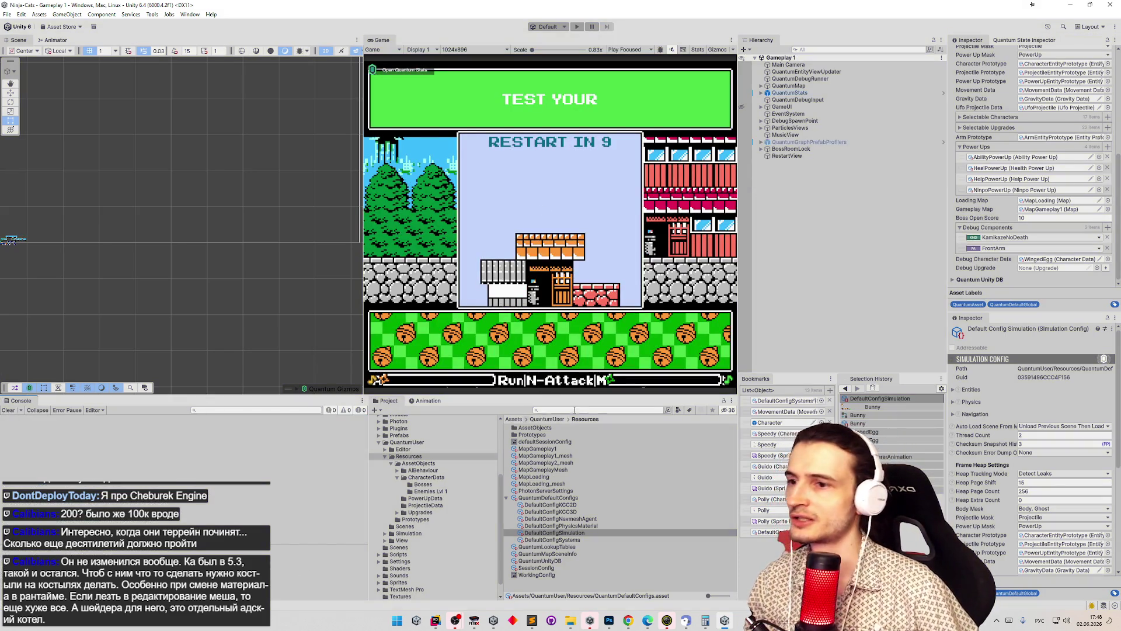
{"action": "double_click", "coordinate": [532, 434]}
{"action": "double_click", "coordinate": [531, 441]}
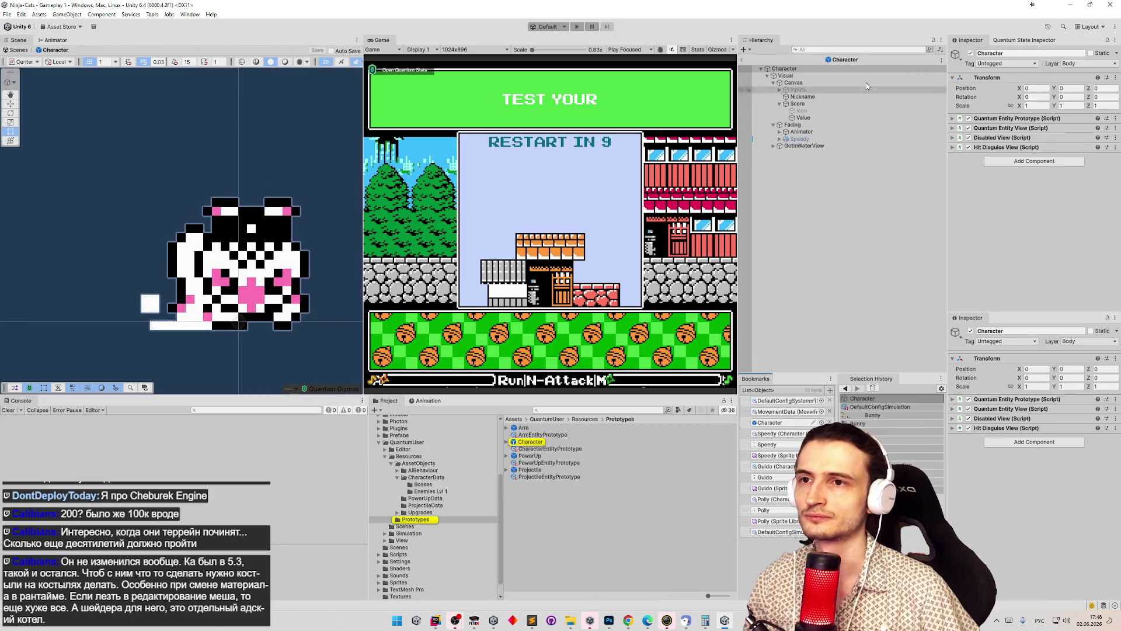
{"action": "left_click", "coordinate": [816, 69]}
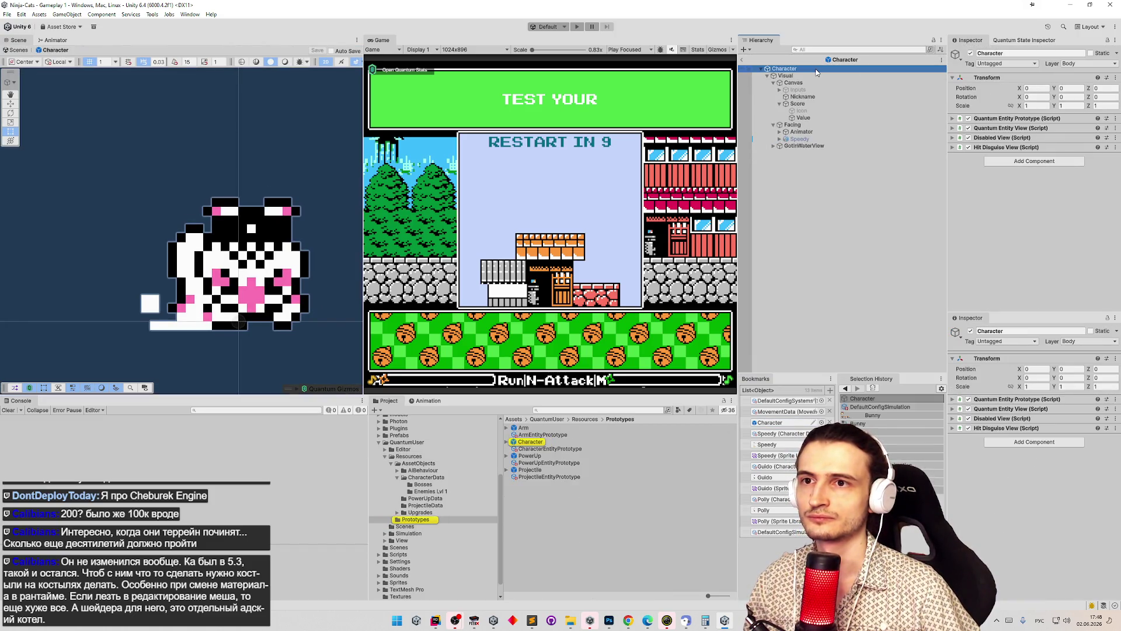
- Check the Main Sprite in the Character prefab's Hit Disguise View, then return to ArmView.cs in Rider
{"action": "left_click", "coordinate": [433, 620]}
{"action": "left_click", "coordinate": [1065, 10]}
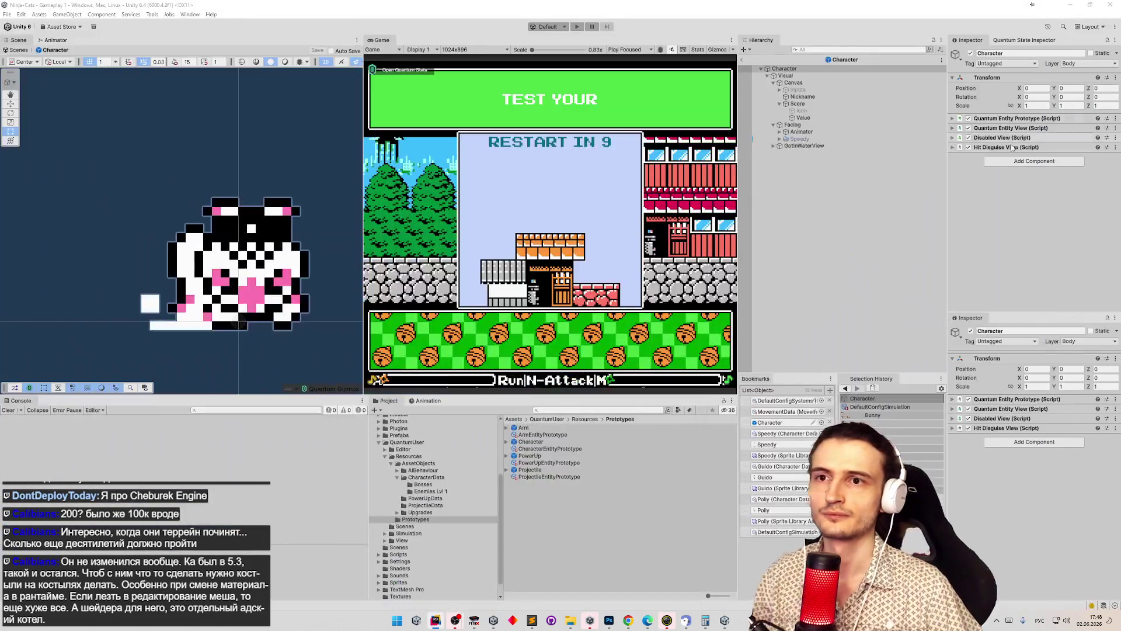
{"action": "left_click", "coordinate": [952, 138]}
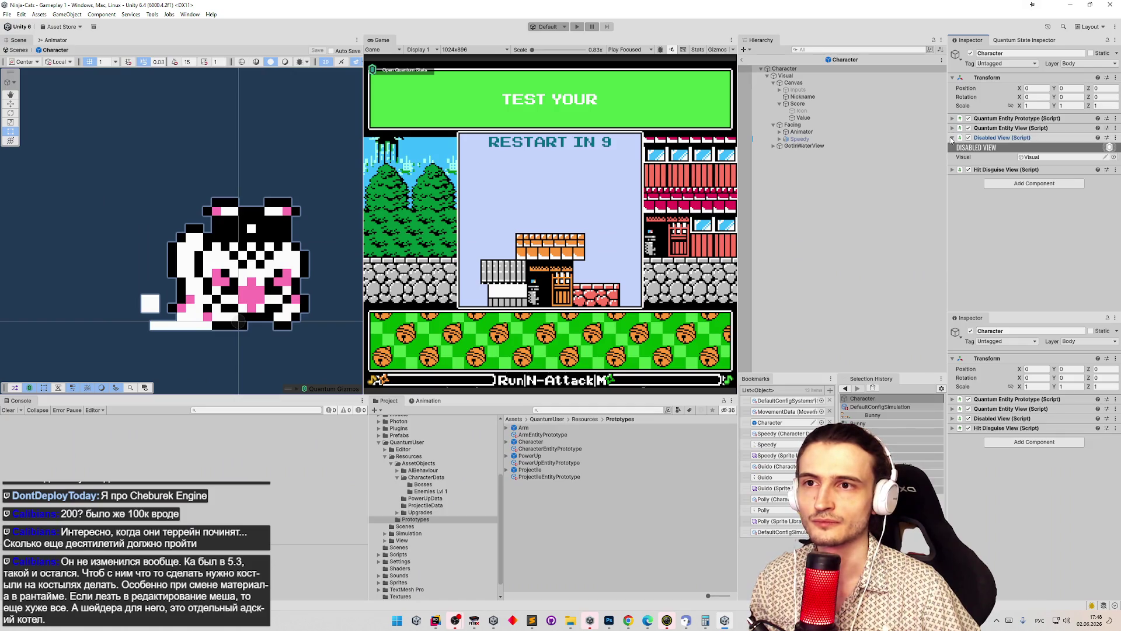
{"action": "left_click", "coordinate": [951, 138]}
{"action": "left_click", "coordinate": [952, 147]}
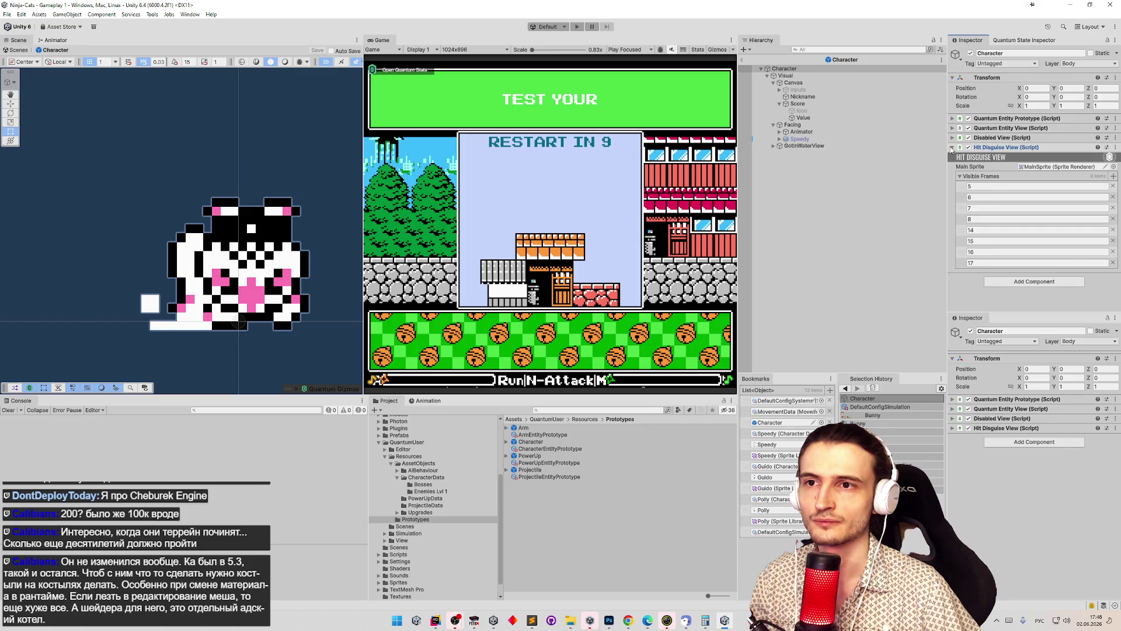
{"action": "left_click", "coordinate": [951, 147]}
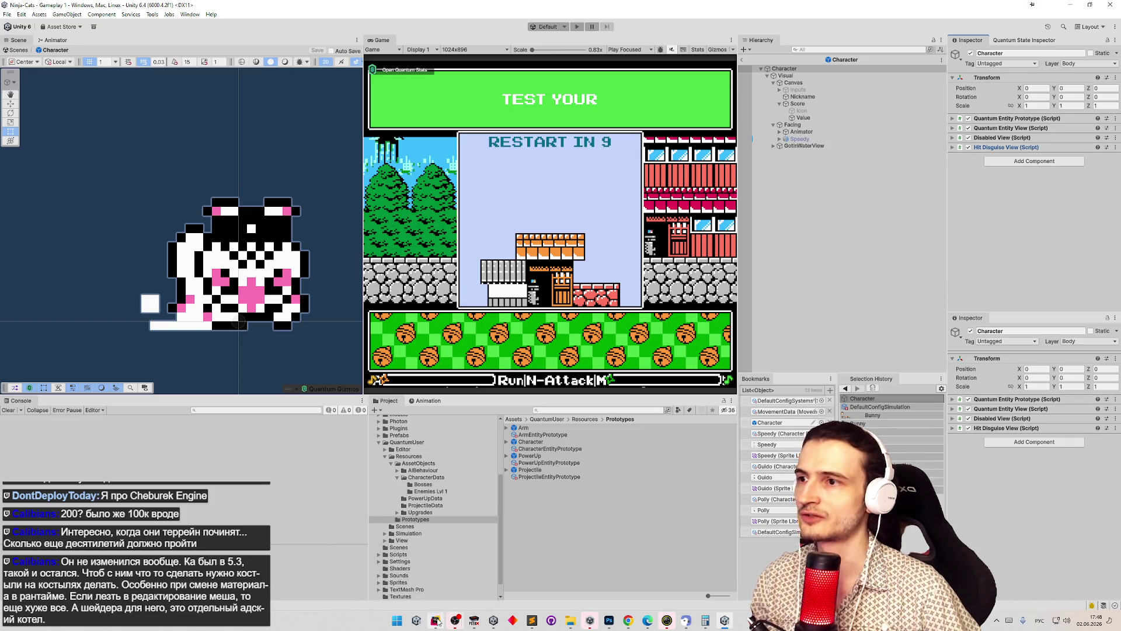
{"action": "left_click", "coordinate": [436, 620]}
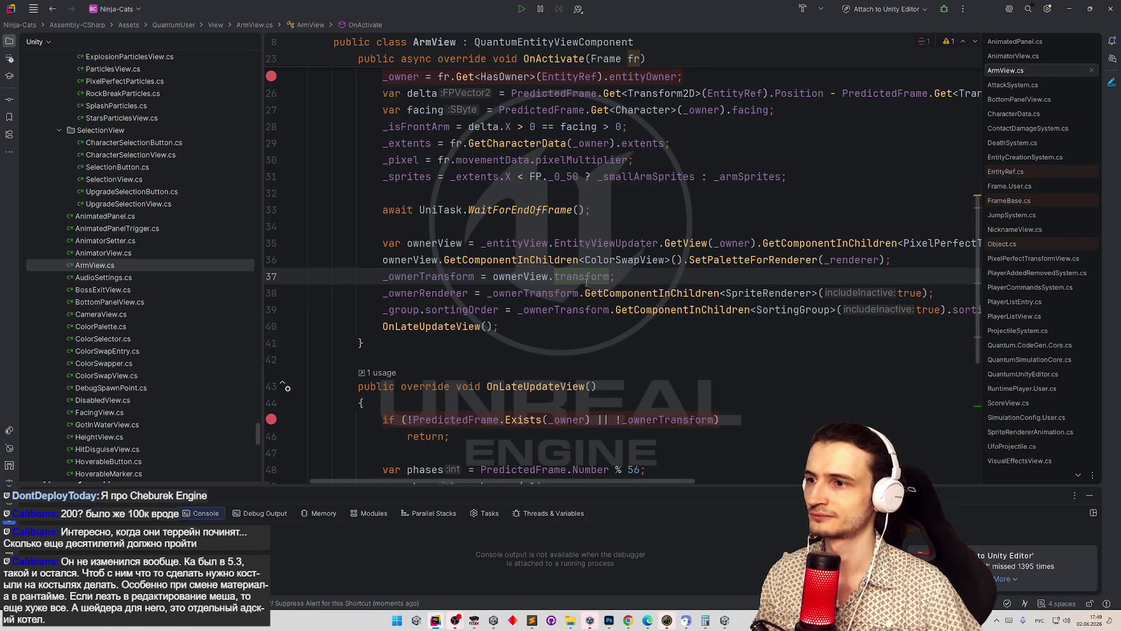
- Change line 38's GetComponentInChildren<SpriteRenderer> call to GetComponent<HitDisguiseView>
{"action": "left_click", "coordinate": [660, 293]}
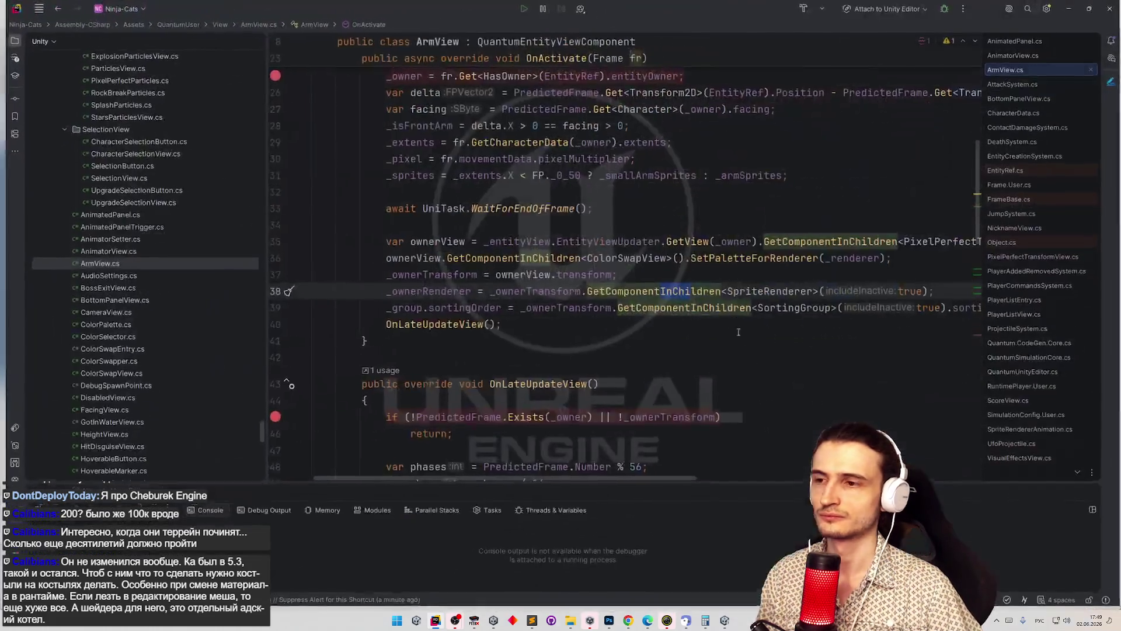
{"action": "left_click", "coordinate": [686, 322]}
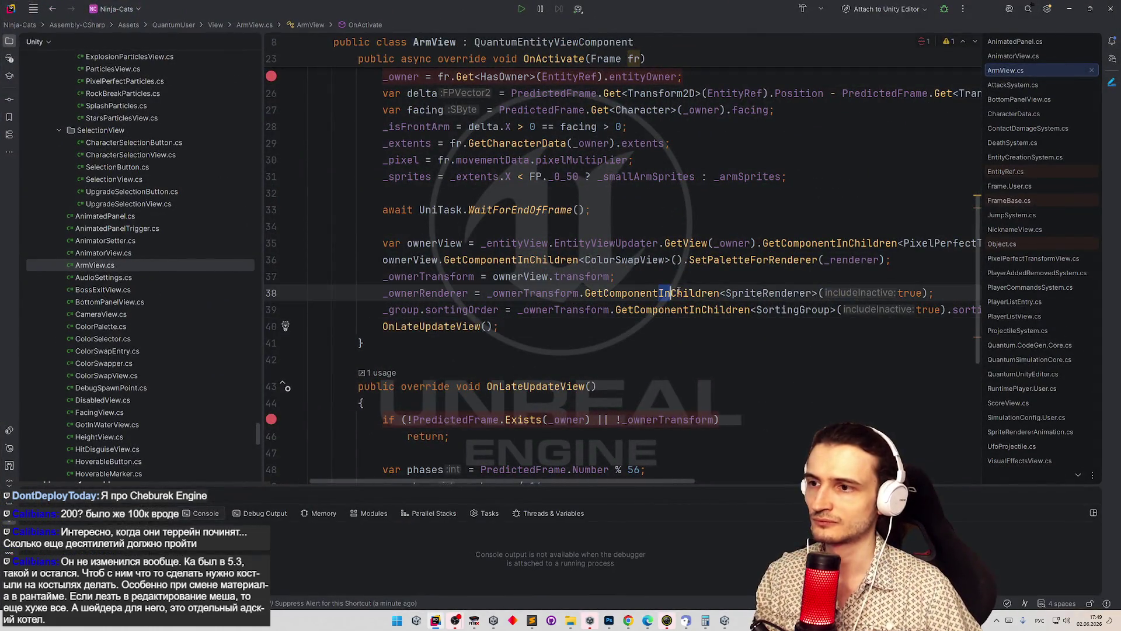
{"action": "left_click_drag", "start_coordinate": [658, 293], "coordinate": [717, 293]}
{"action": "key", "text": "BackSpace"}
{"action": "double_click", "coordinate": [730, 293]}
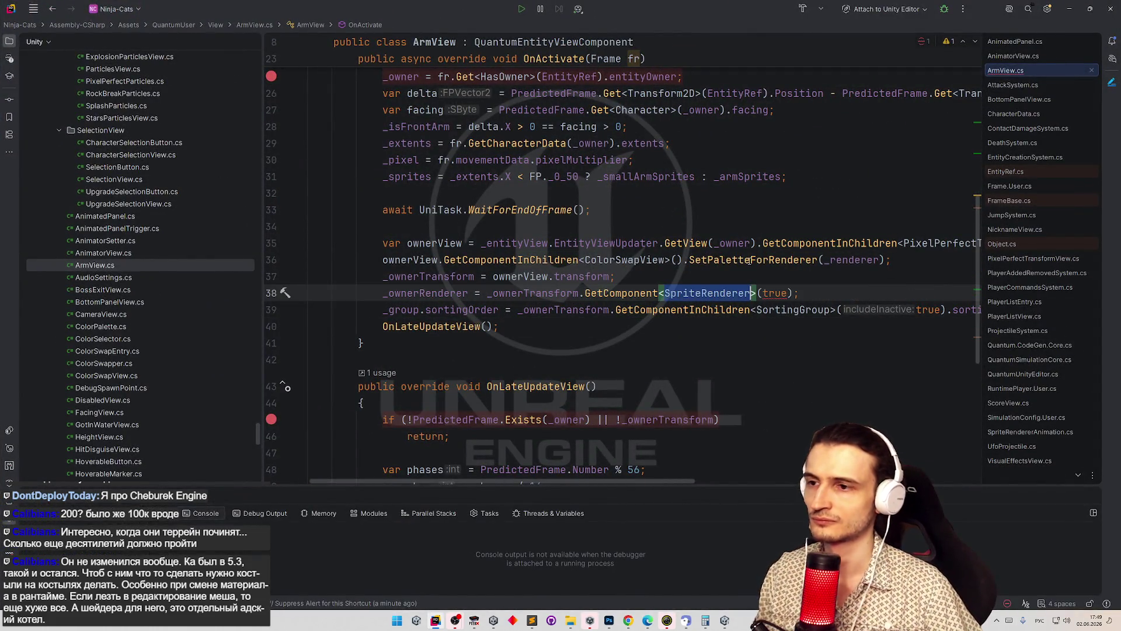
{"action": "double_click", "coordinate": [668, 292]}
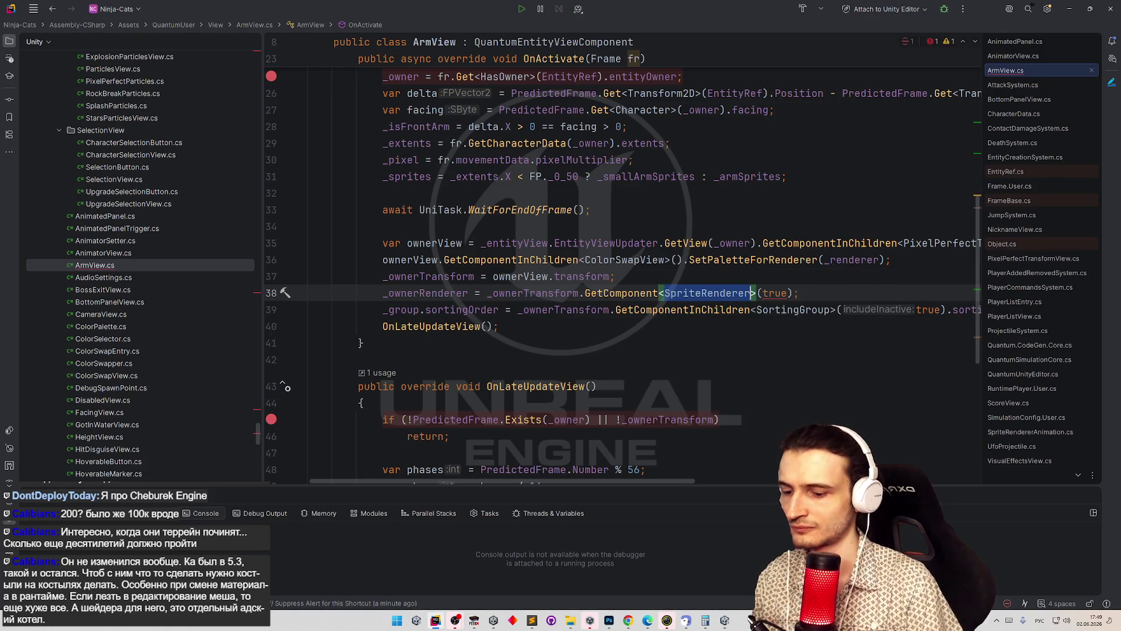
{"action": "type", "text": "Hit"}
{"action": "key", "text": "Return"}
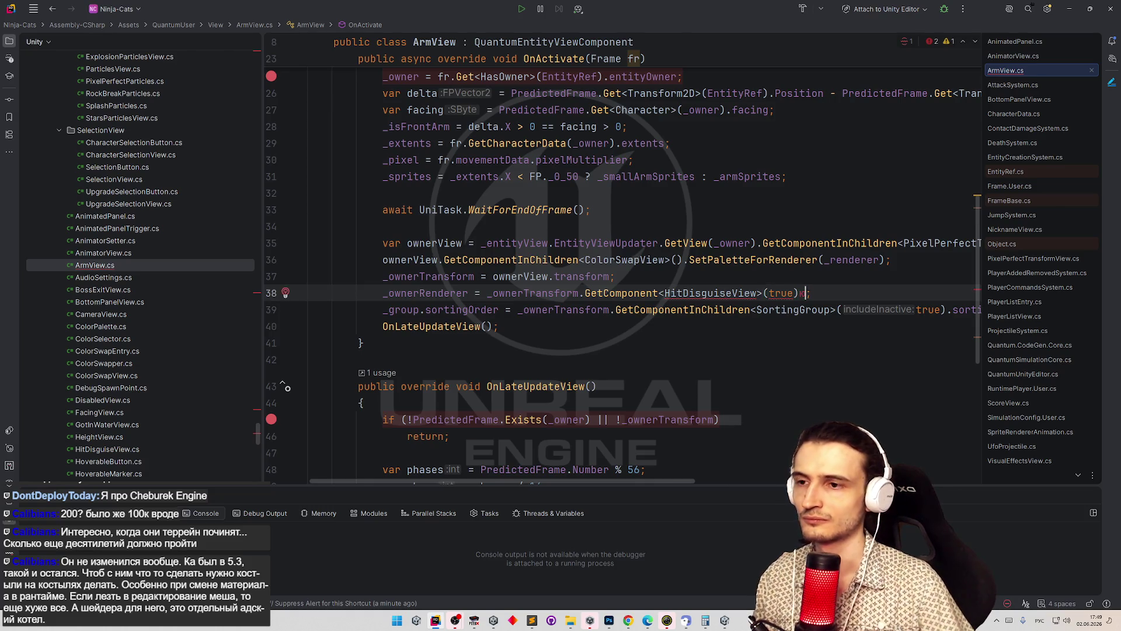
{"action": "type", "text": "."}
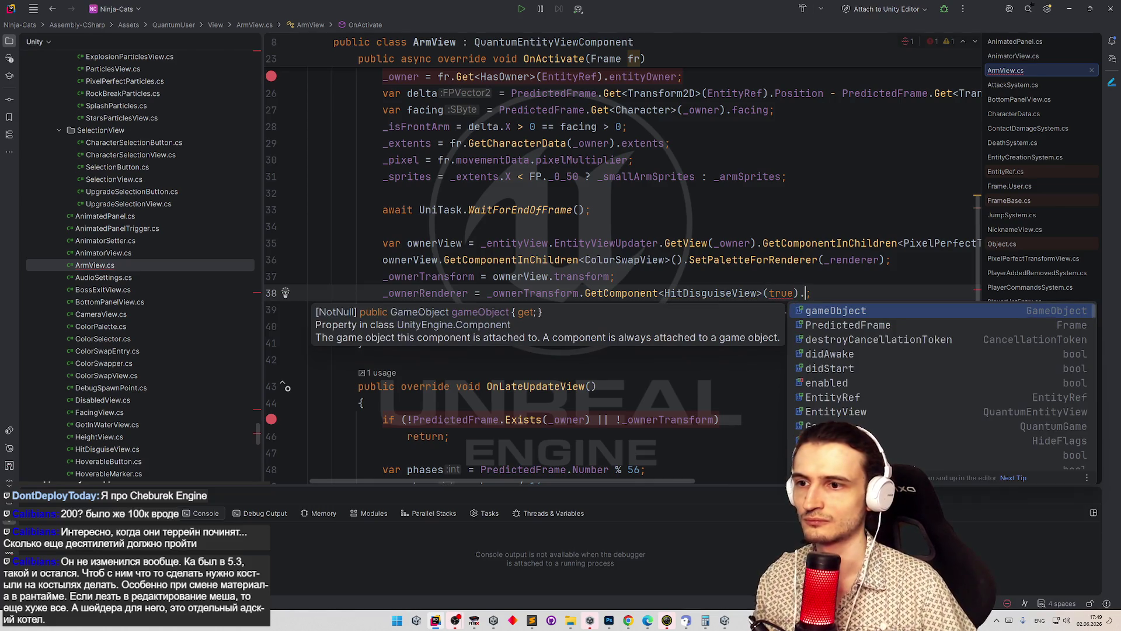
{"action": "key", "text": "Escape"}
- In HitDisguiseView, make the _mainSprite field public and rename it to mainSprite
{"action": "key", "text": "ctrl+b"}
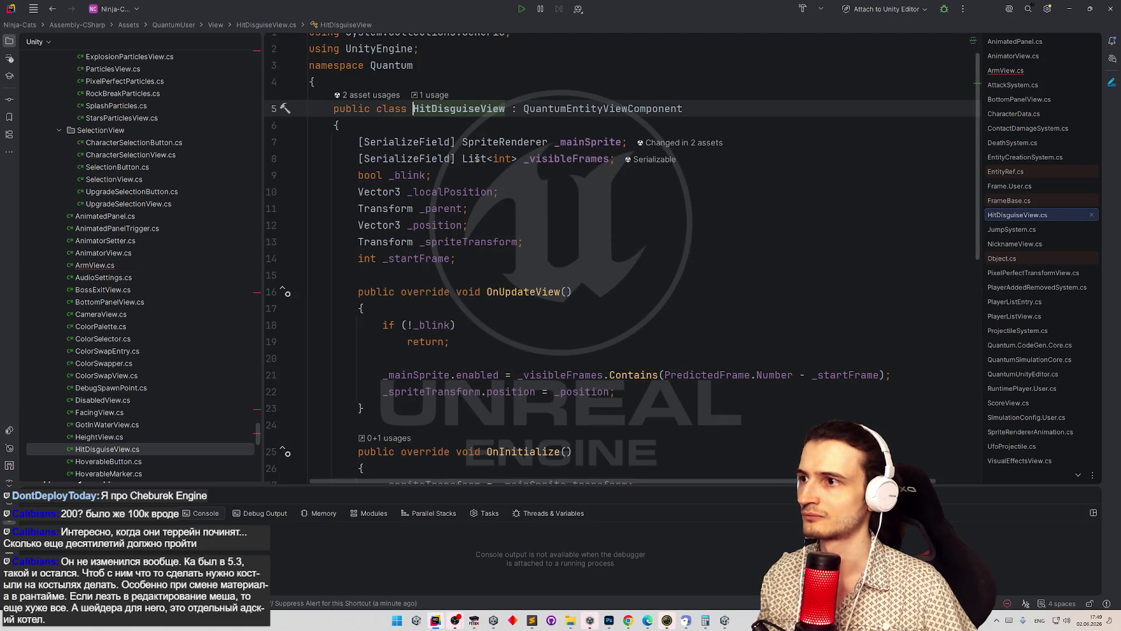
{"action": "left_click", "coordinate": [361, 142]}
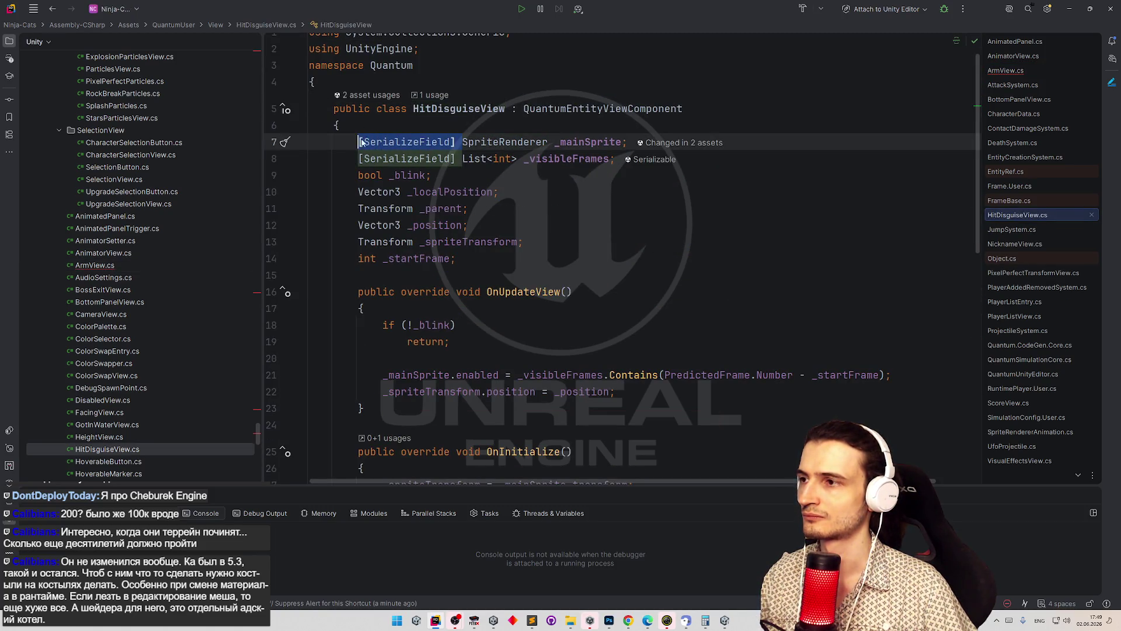
{"action": "type", "text": "public"}
{"action": "key", "text": "Escape"}
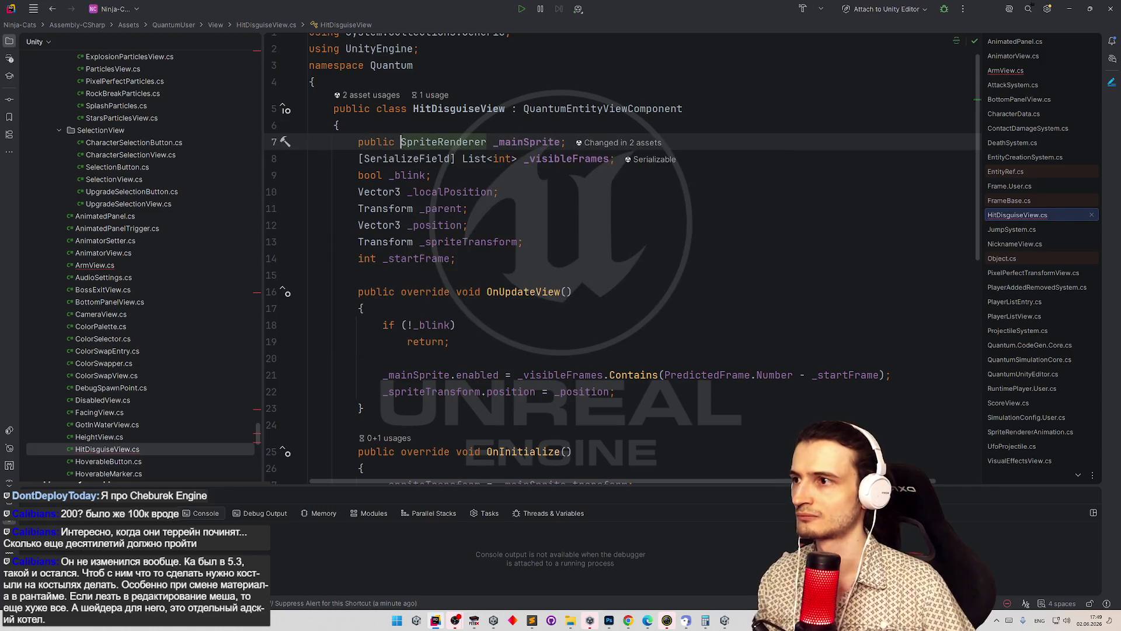
{"action": "left_click", "coordinate": [554, 132]}
{"action": "double_click", "coordinate": [532, 135]}
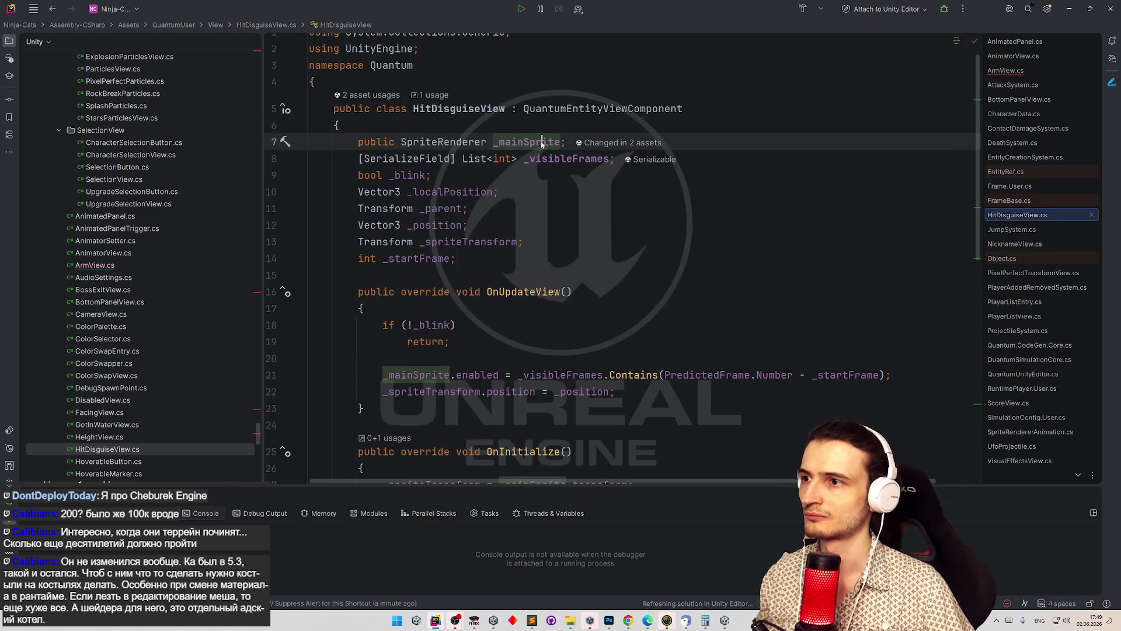
{"action": "key", "text": "F2"}
{"action": "key", "text": "Return"}
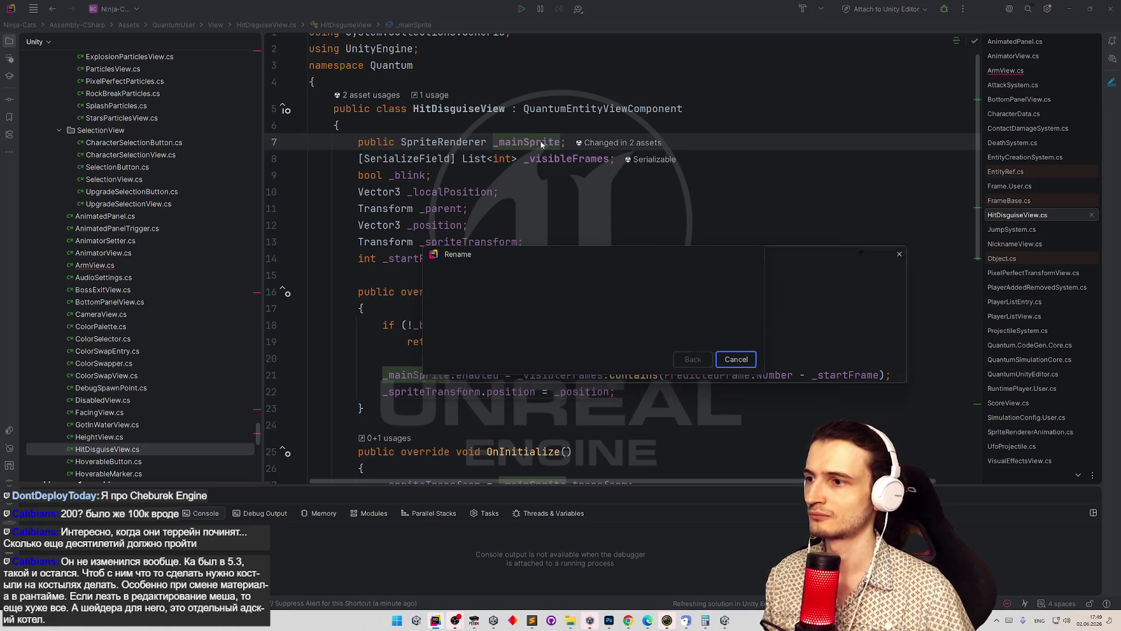
{"action": "key", "text": "Return"}
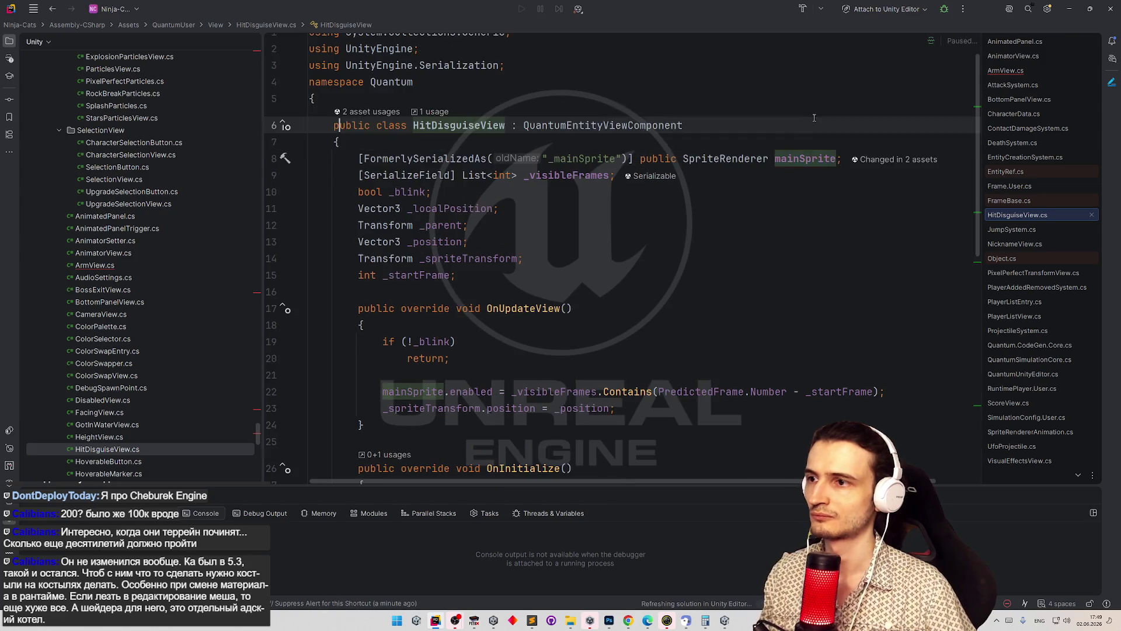
- In ArmView, read .mainSprite from HitDisguiseView and drop the leftover true argument
{"action": "key", "text": "shift+F12"}
{"action": "type", "text": "mainSprite;"}
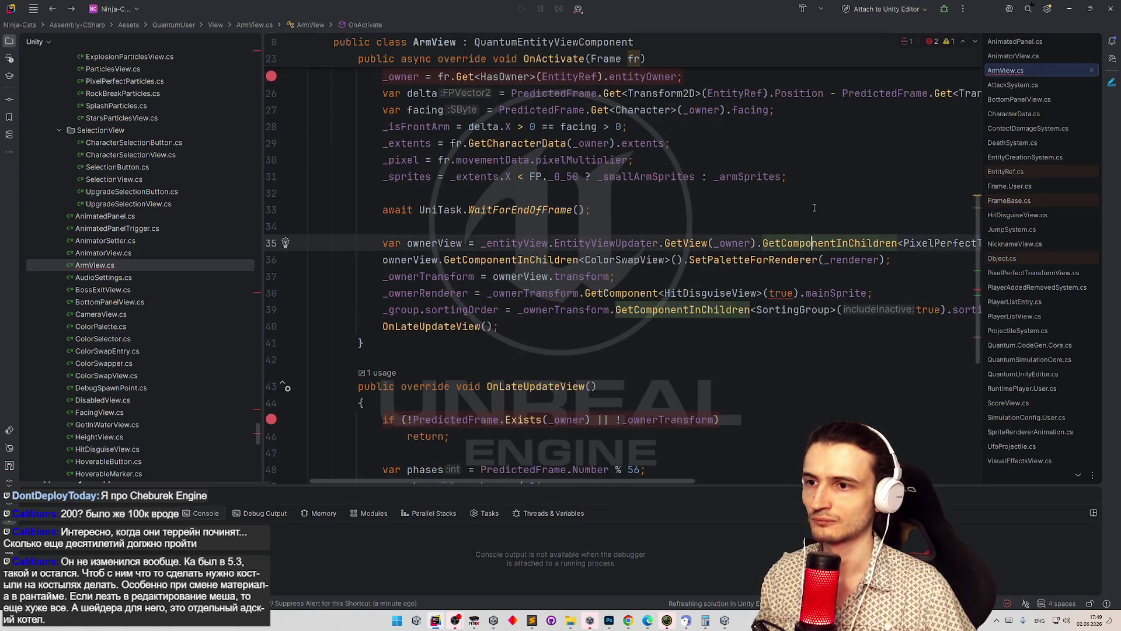
{"action": "key", "text": "Down"}
{"action": "key", "text": "Down"}
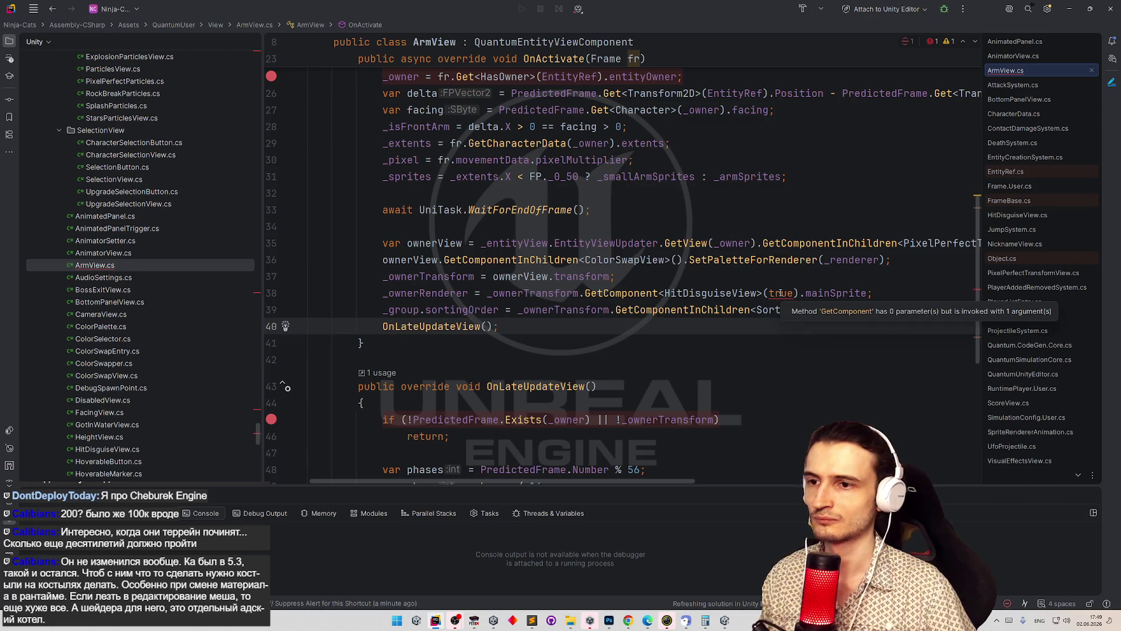
{"action": "double_click", "coordinate": [780, 293]}
{"action": "key", "text": "BackSpace"}
- Remove the breakpoints on lines 45 and 25, then switch back to Unity
{"action": "left_click", "coordinate": [786, 187]}
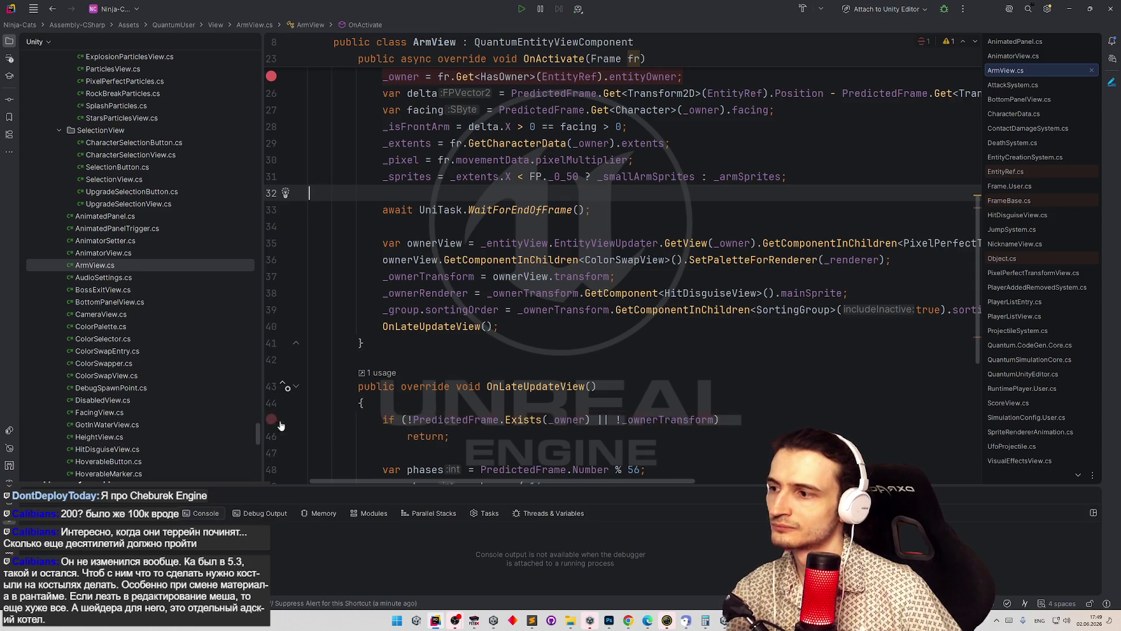
{"action": "left_click", "coordinate": [271, 419]}
{"action": "left_click", "coordinate": [750, 177]}
{"action": "left_click", "coordinate": [271, 76]}
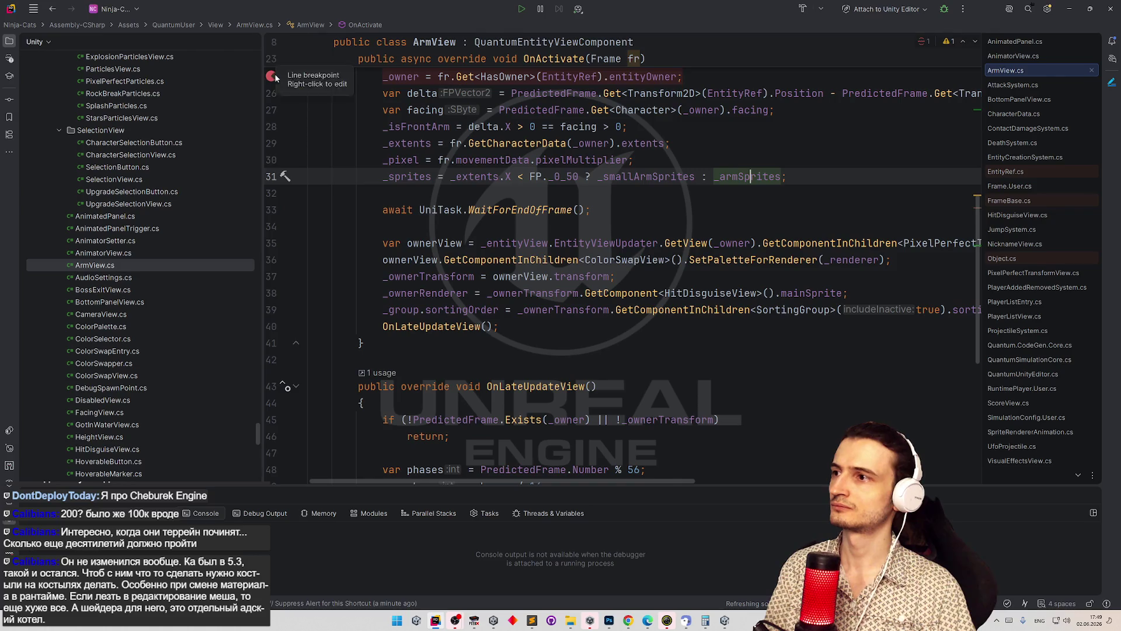
{"action": "left_click", "coordinate": [671, 126]}
{"action": "left_click", "coordinate": [1069, 9]}
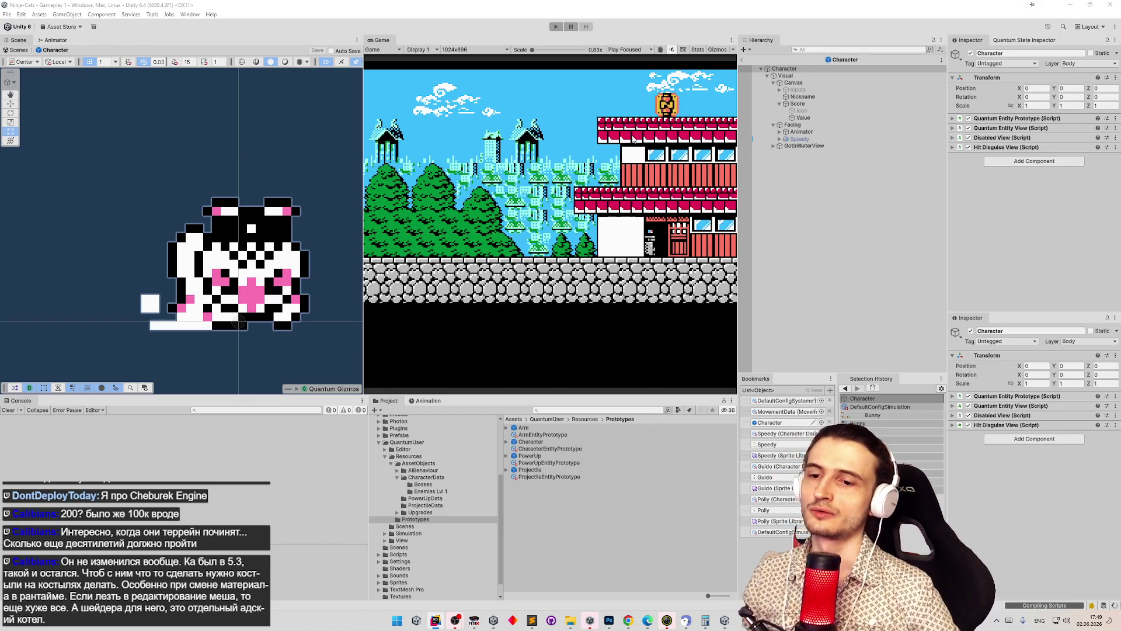
- Play-test the arm fix in a maximized Game view, then stop play and return to Rider
{"action": "key", "text": "ctrl+p"}
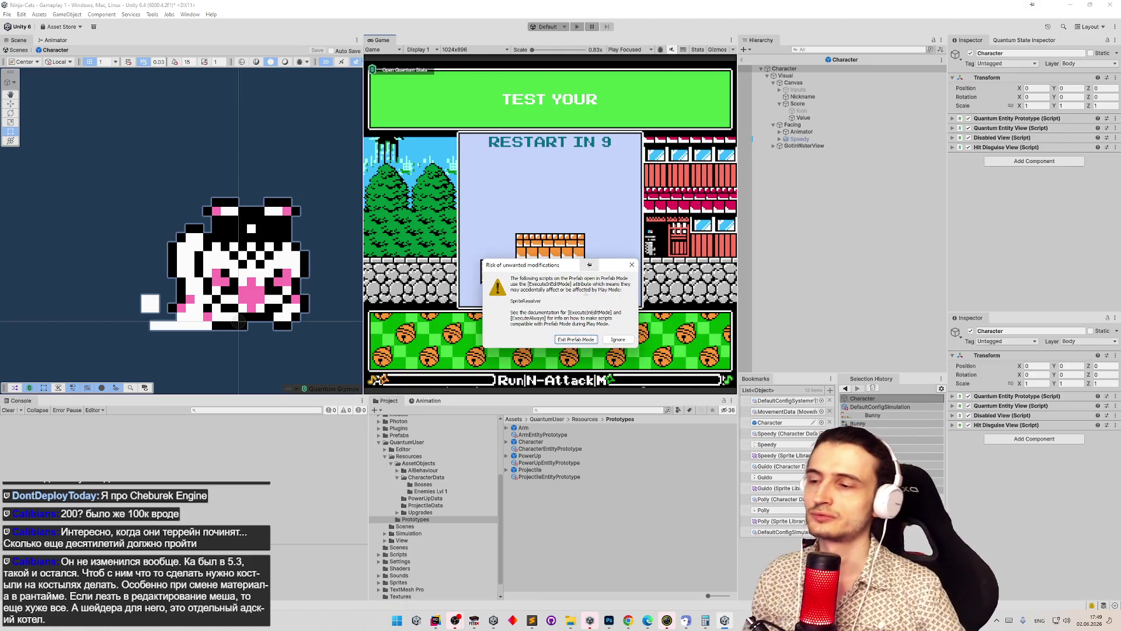
{"action": "left_click", "coordinate": [577, 348]}
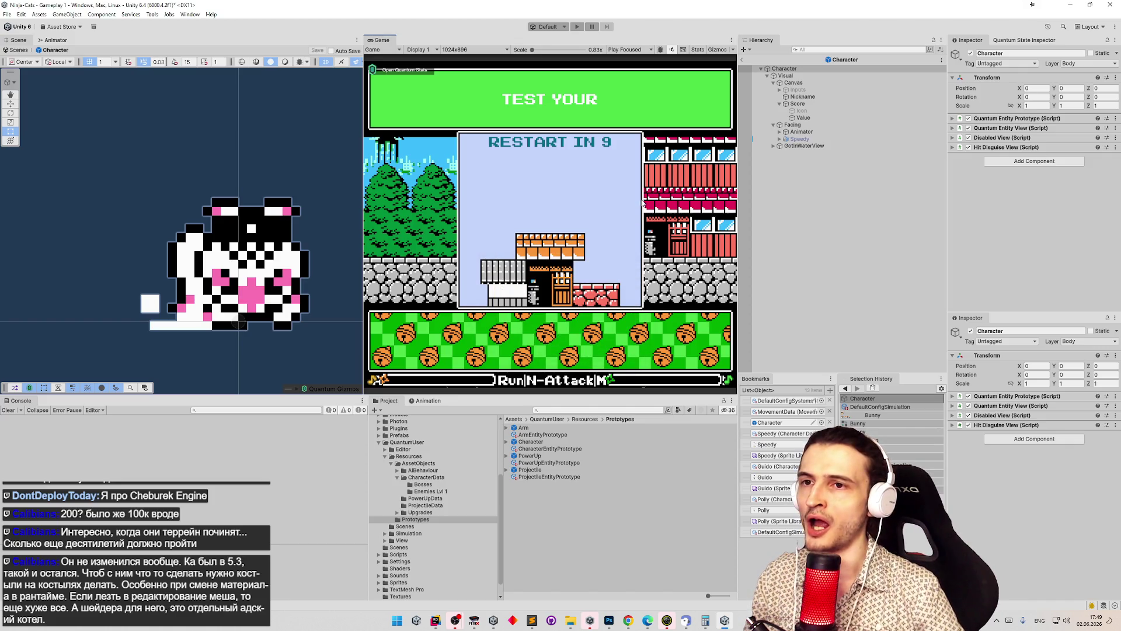
{"action": "key", "text": "shift+space"}
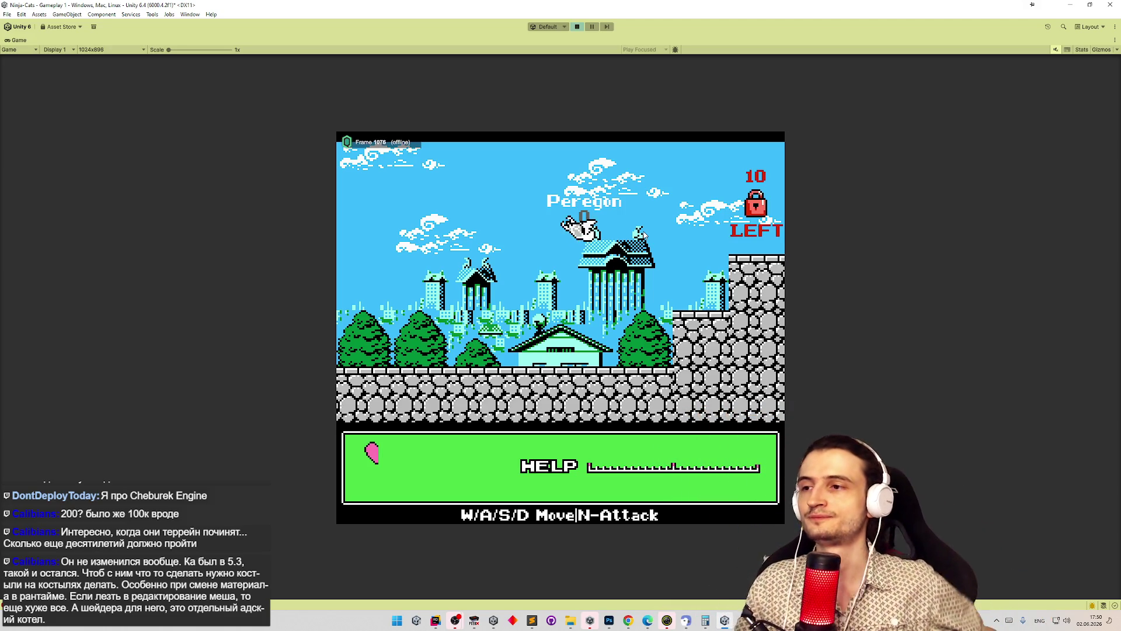
{"action": "key", "text": "ctrl+p"}
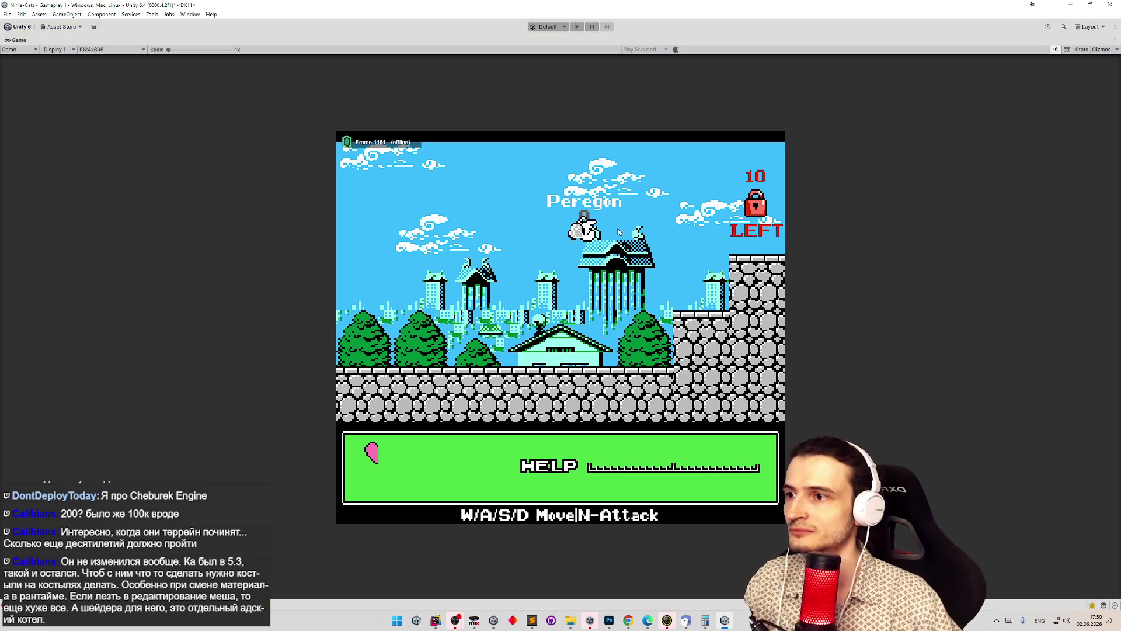
{"action": "key", "text": "alt+Tab"}
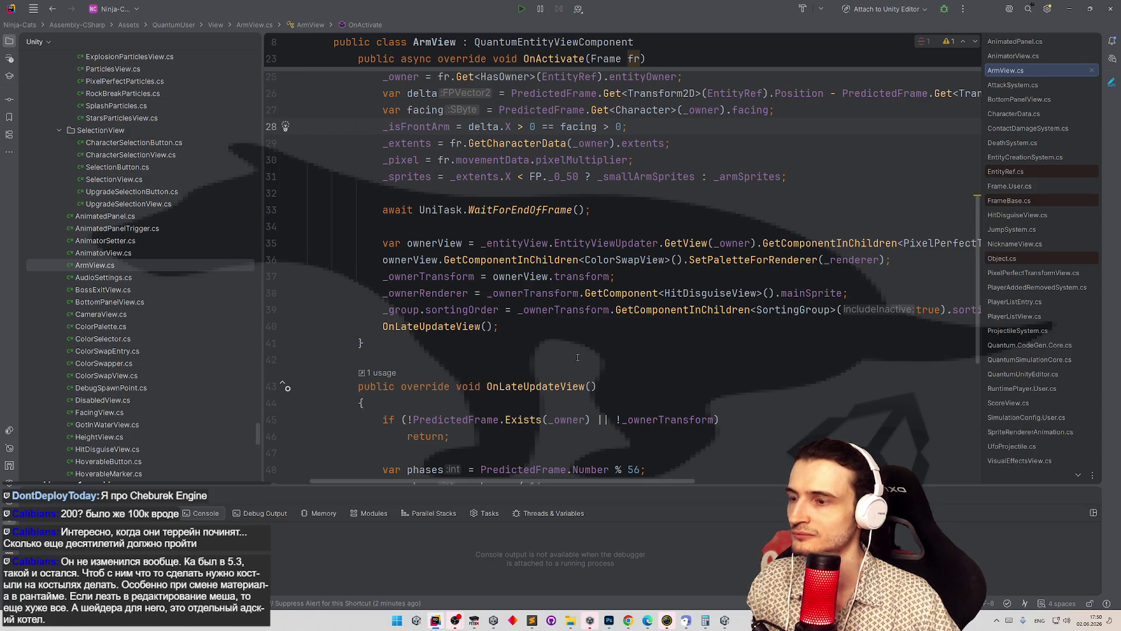
- Scroll across the long line in ArmView.cs, then return to the Unity Editor
{"action": "left_click_drag", "start_coordinate": [670, 481], "coordinate": [675, 482]}
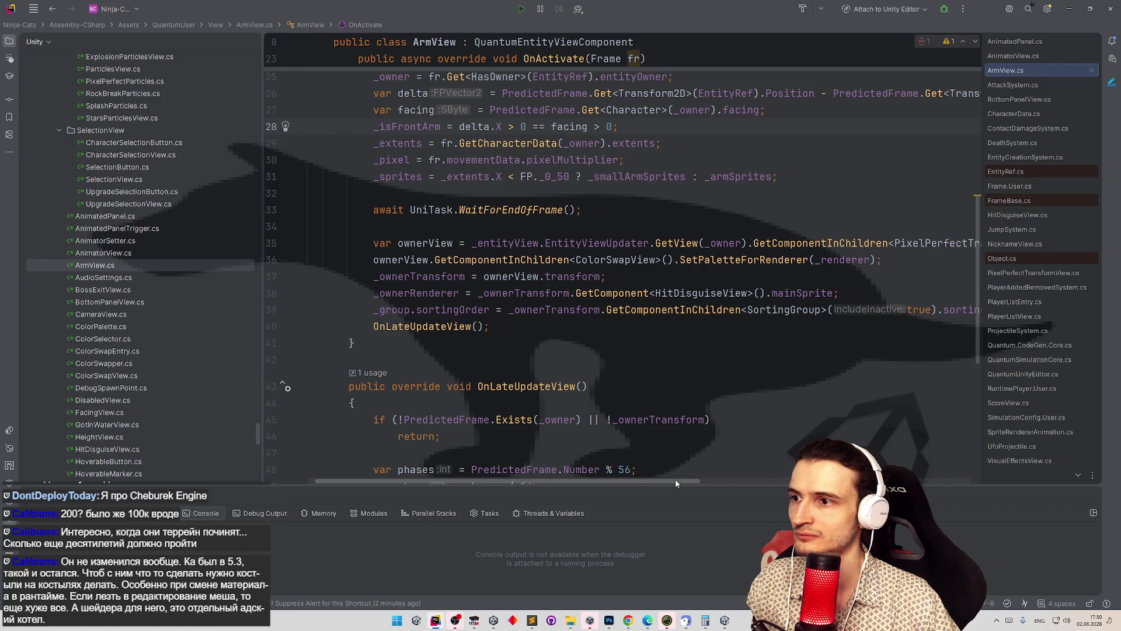
{"action": "mouse_move", "coordinate": [676, 480]}
{"action": "left_mouse_down"}
{"action": "mouse_move", "coordinate": [659, 477]}
{"action": "mouse_move", "coordinate": [730, 473]}
{"action": "mouse_move", "coordinate": [653, 483]}
{"action": "left_mouse_up"}
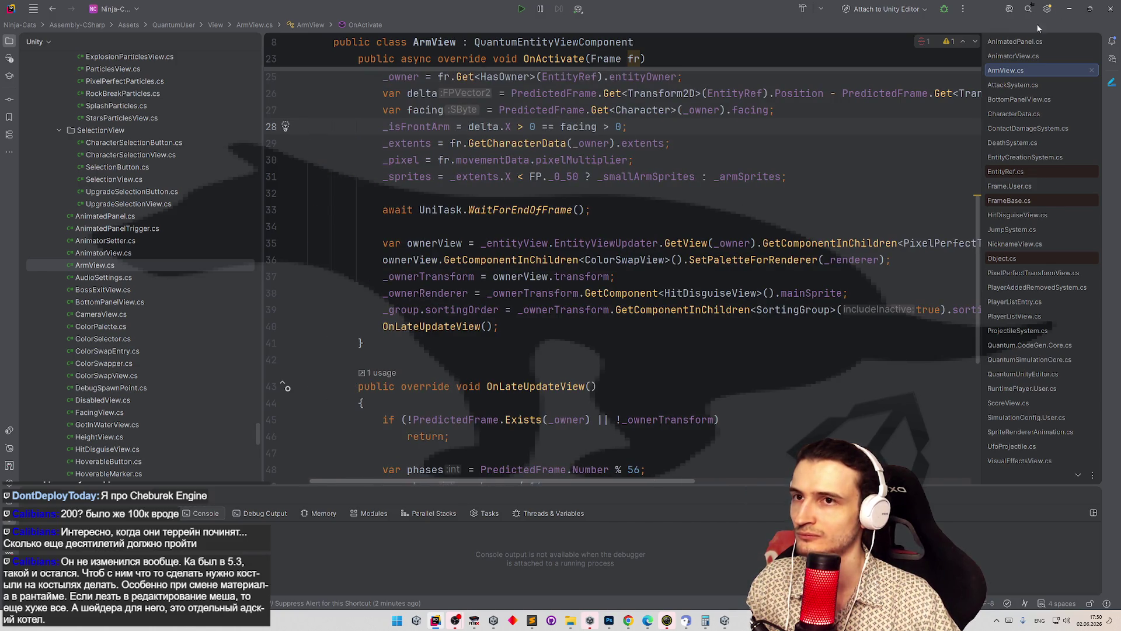
{"action": "left_click", "coordinate": [1078, 9]}
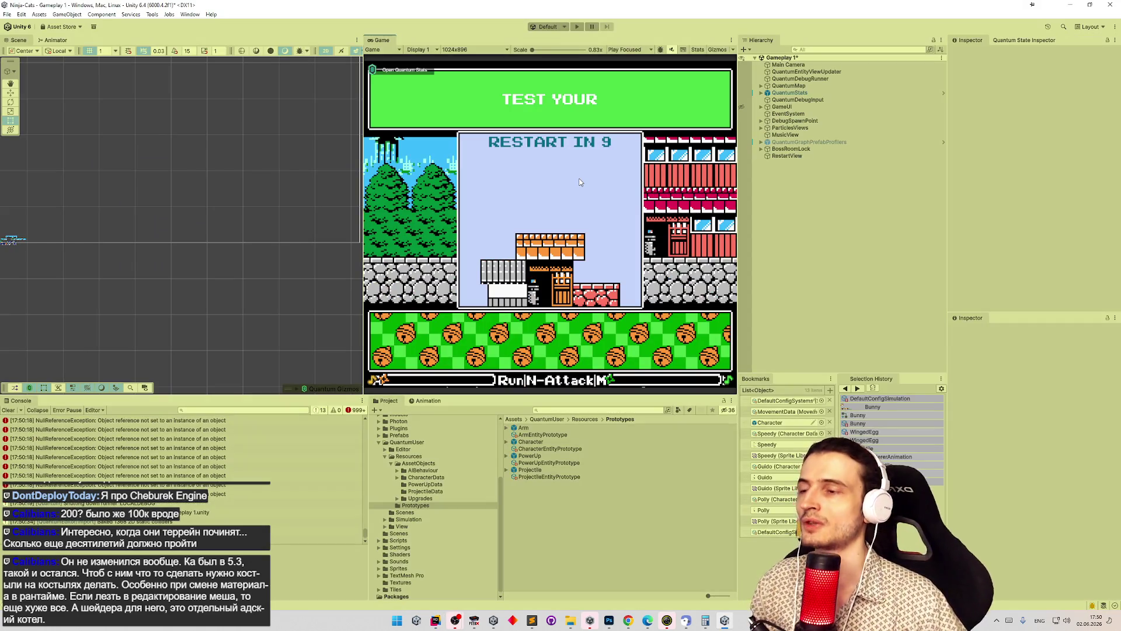
- Run the game once more, then quit Unity, discarding unsaved scene changes
{"action": "key", "text": "ctrl+p"}
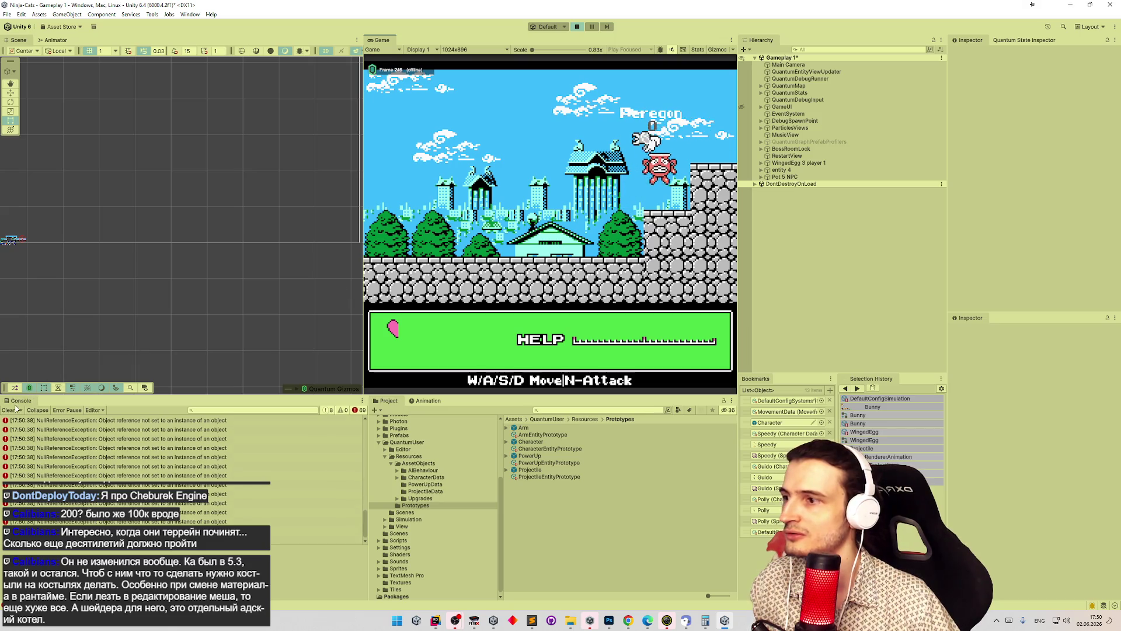
{"action": "left_click", "coordinate": [1109, 5]}
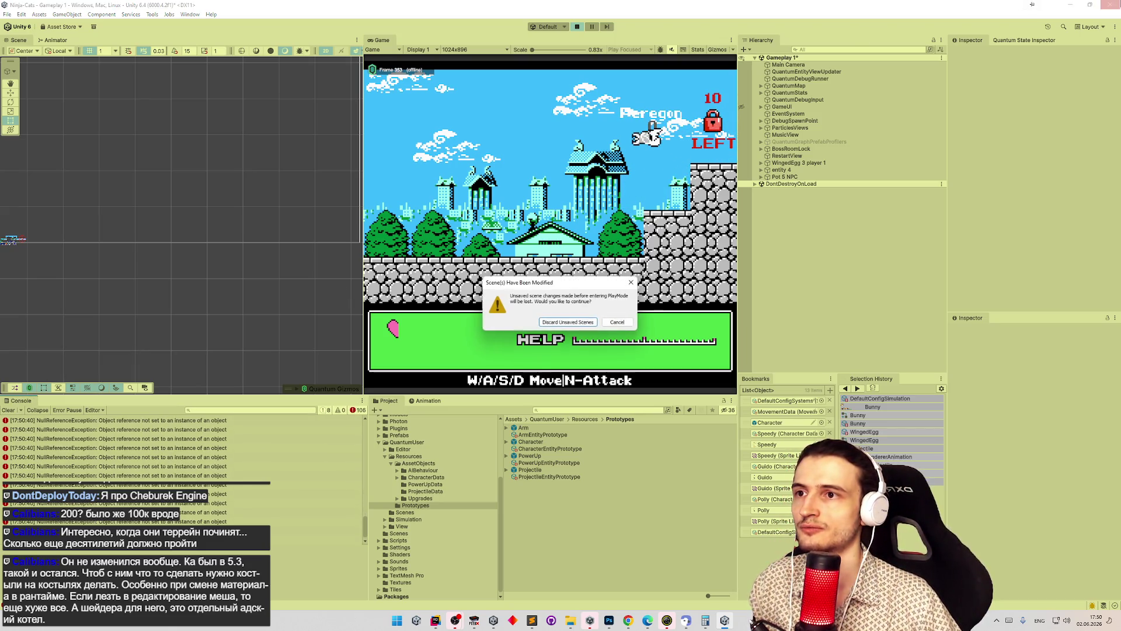
{"action": "left_click", "coordinate": [590, 322]}
{"action": "left_click", "coordinate": [538, 328]}
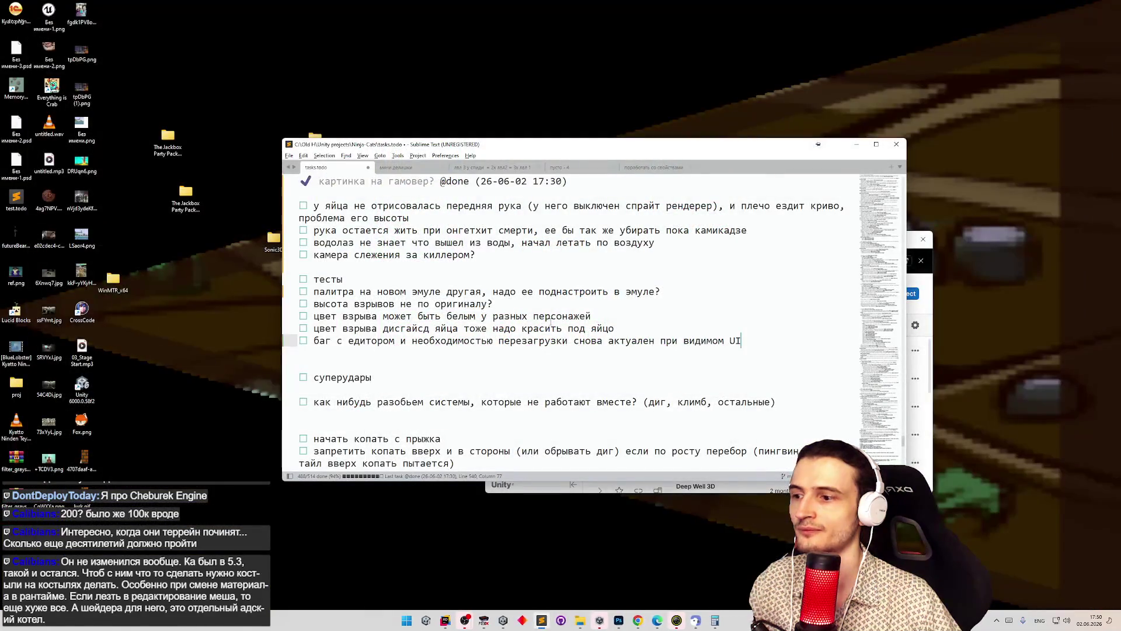
- Minimize the Sublime Text todo list and reopen Ninja Cats from Unity Hub
{"action": "left_click", "coordinate": [856, 146]}
{"action": "left_click", "coordinate": [705, 347]}
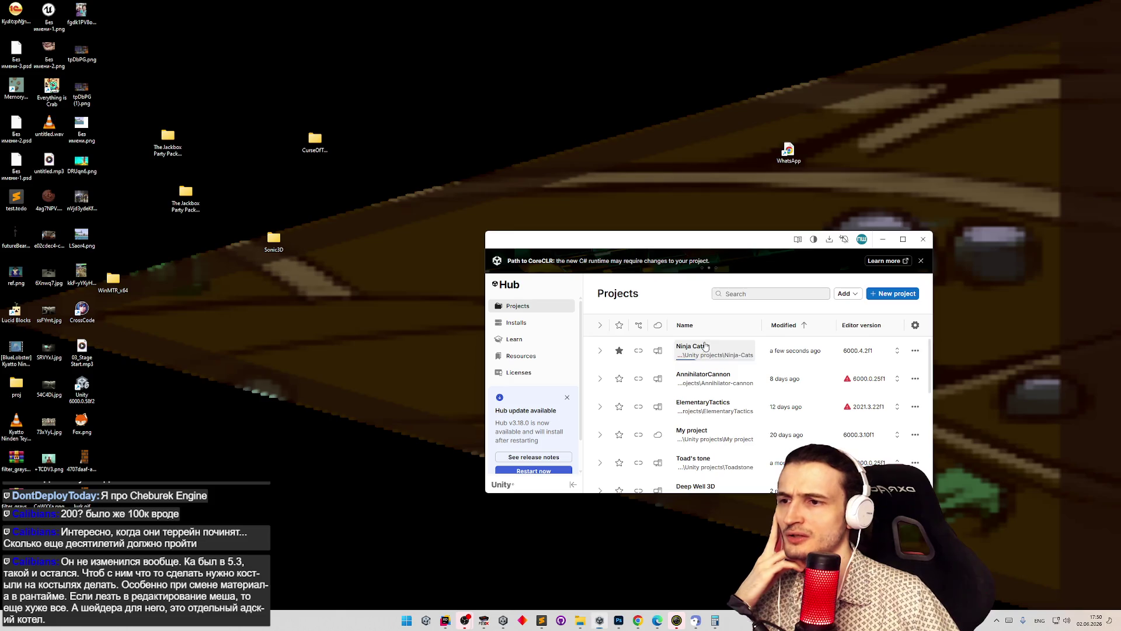